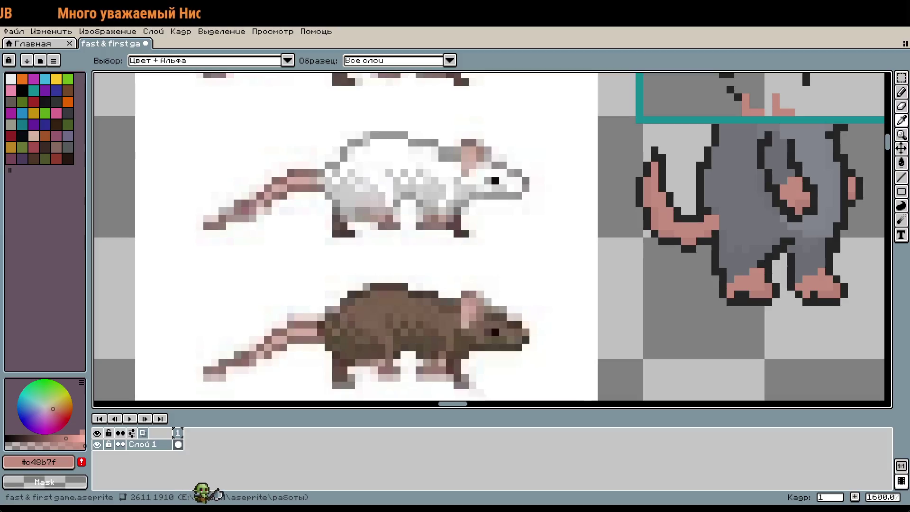
Zoom in on the rat's feet and add a pink pixel beside one foot
{"action": "key", "text": "m"}
{"action": "scroll", "coordinate": [508, 254], "scroll_direction": "down", "scroll_amount": 1}
{"action": "scroll", "coordinate": [523, 361], "scroll_direction": "up", "scroll_amount": 2}
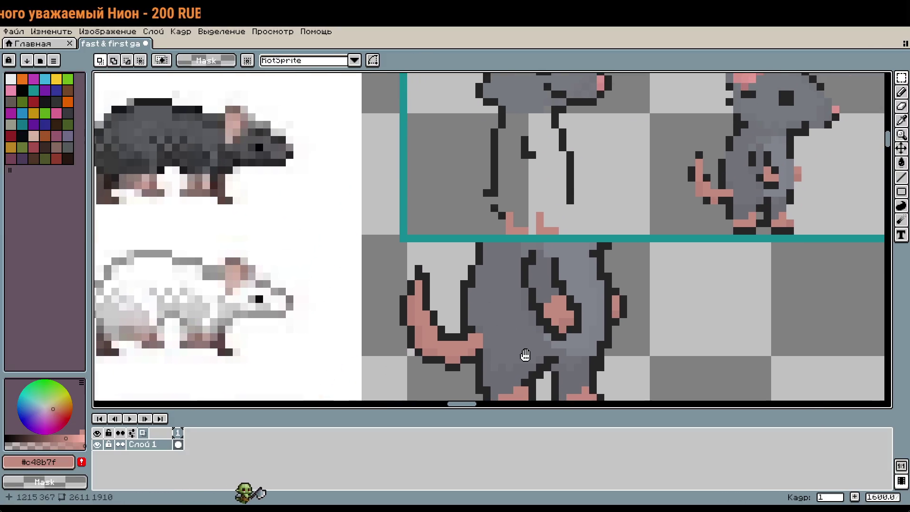
{"action": "scroll", "coordinate": [534, 229], "scroll_direction": "up", "scroll_amount": 1}
{"action": "left_click_drag", "start_coordinate": [610, 184], "coordinate": [561, 264]}
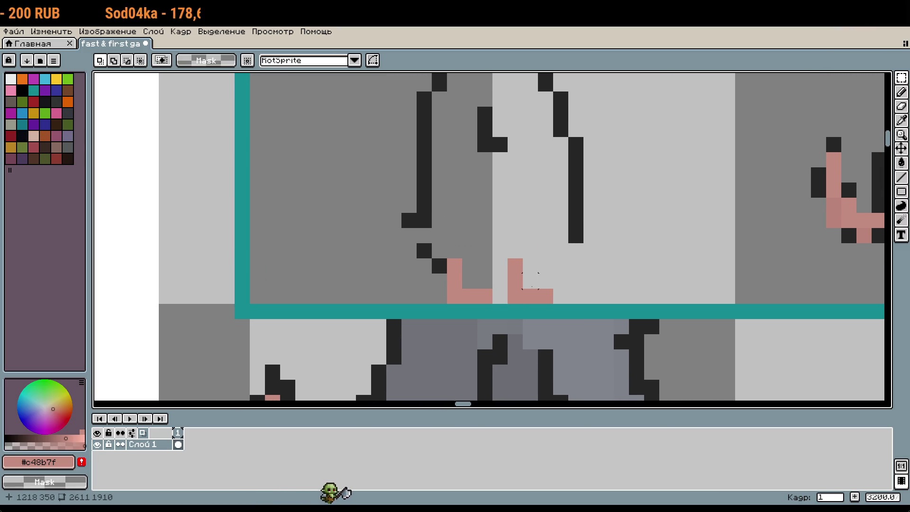
{"action": "key", "text": "b"}
{"action": "left_click", "coordinate": [497, 279]}
Select both pink feet, move them one pixel right and deselect
{"action": "key", "text": "m"}
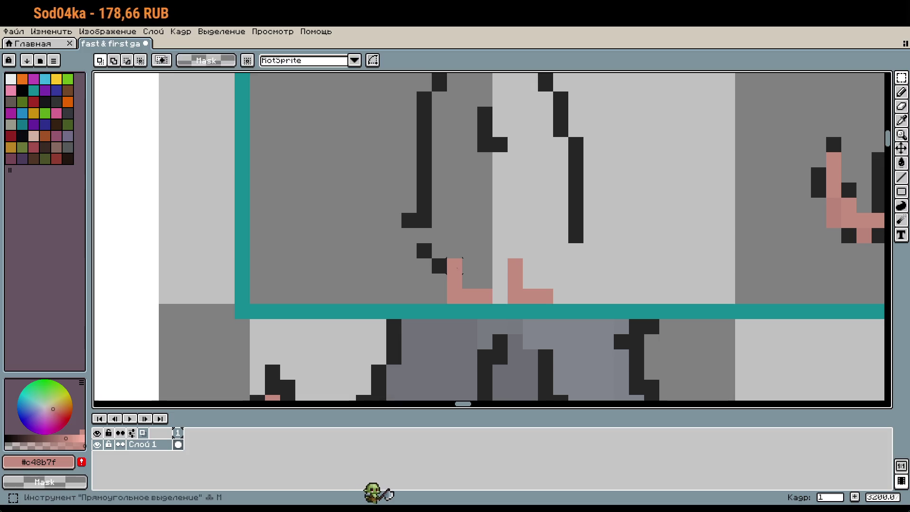
{"action": "left_click_drag", "start_coordinate": [446, 258], "coordinate": [554, 304]}
{"action": "left_click_drag", "start_coordinate": [517, 291], "coordinate": [532, 291]}
{"action": "key", "text": "ctrl+d"}
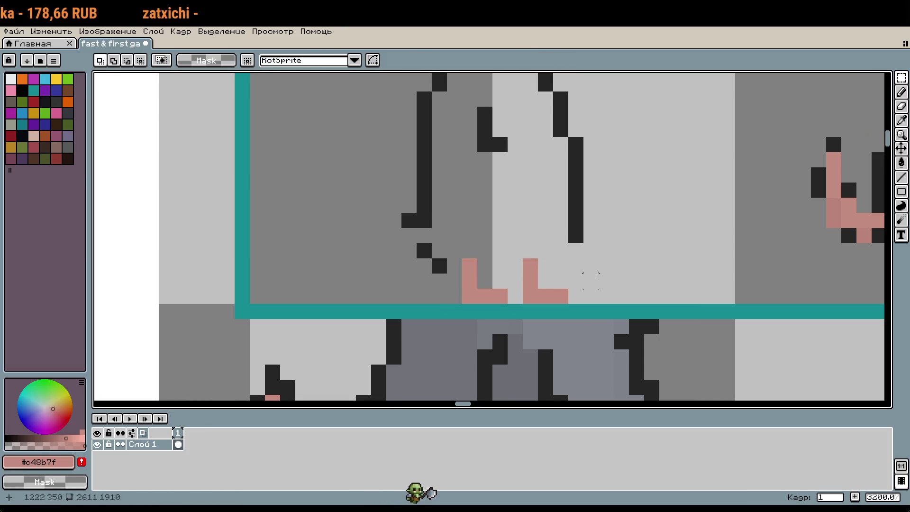
{"action": "scroll", "coordinate": [533, 285], "scroll_direction": "up", "scroll_amount": 1}
Redraw both pink feet pixel by pixel into slimmer angled shapes
{"action": "key", "text": "b"}
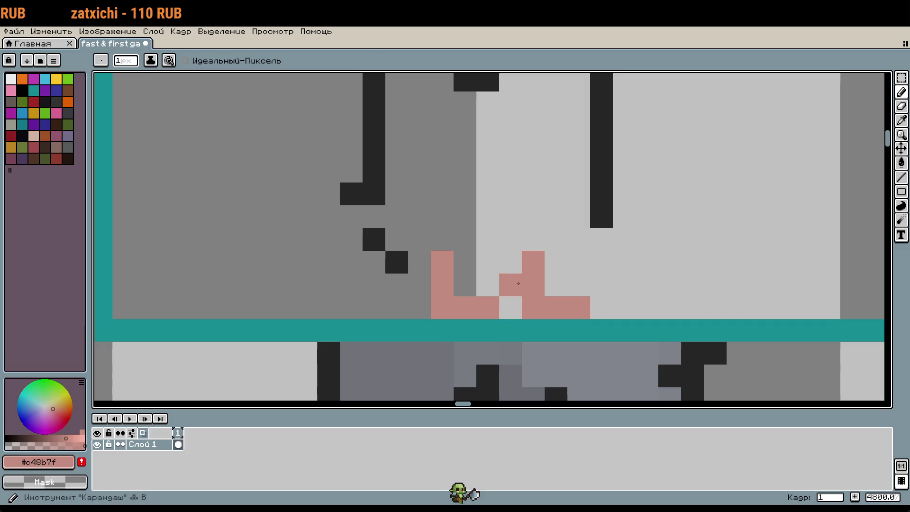
{"action": "left_click", "coordinate": [427, 274]}
{"action": "left_click", "coordinate": [420, 262]}
{"action": "right_click", "coordinate": [442, 262]}
{"action": "right_click", "coordinate": [442, 284]}
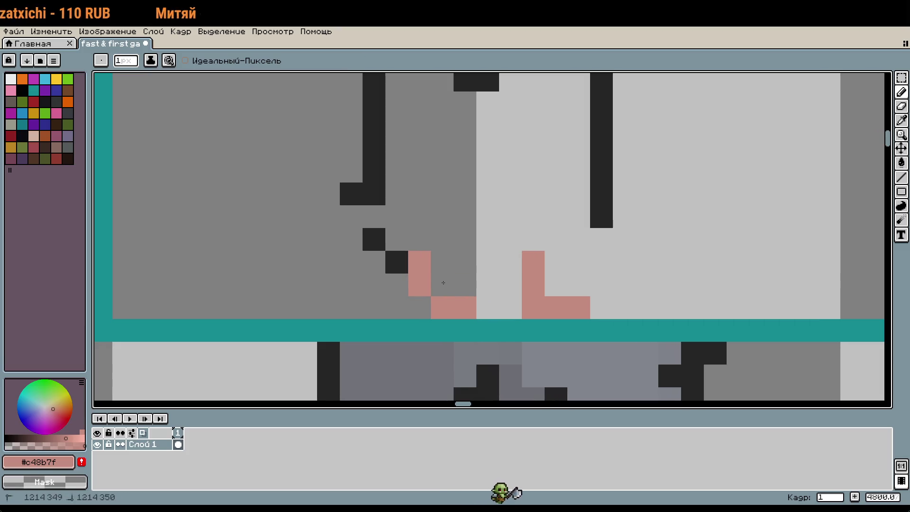
{"action": "left_click", "coordinate": [511, 285]}
{"action": "left_click", "coordinate": [511, 262]}
{"action": "right_click", "coordinate": [533, 285]}
{"action": "left_click", "coordinate": [533, 239]}
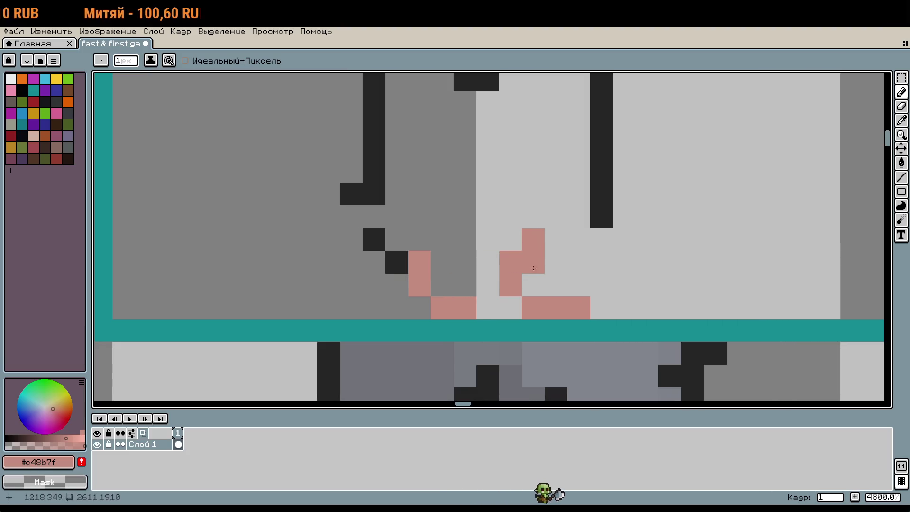
{"action": "right_click", "coordinate": [533, 261]}
{"action": "left_click", "coordinate": [442, 239]}
Pick the dark outline colour, then select both feet and raise them one pixel
{"action": "scroll", "coordinate": [584, 277], "scroll_direction": "down", "scroll_amount": 1}
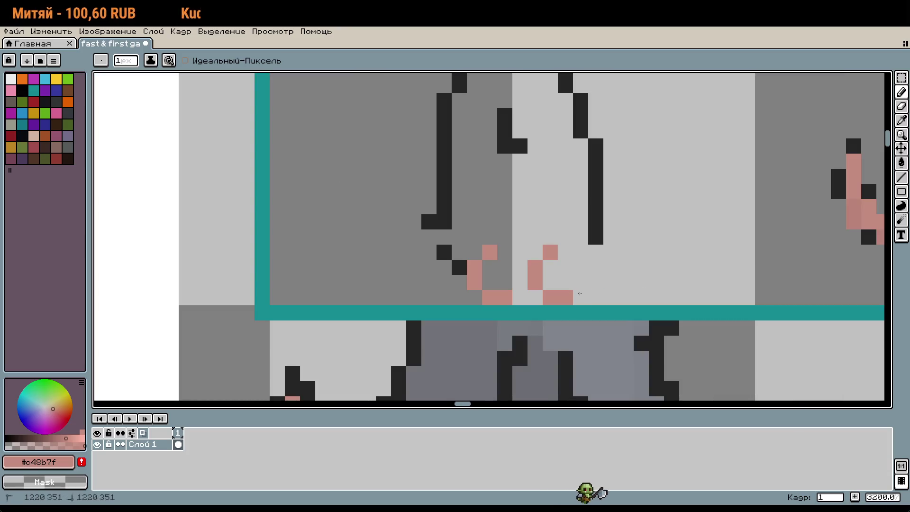
{"action": "scroll", "coordinate": [626, 268], "scroll_direction": "down", "scroll_amount": 1}
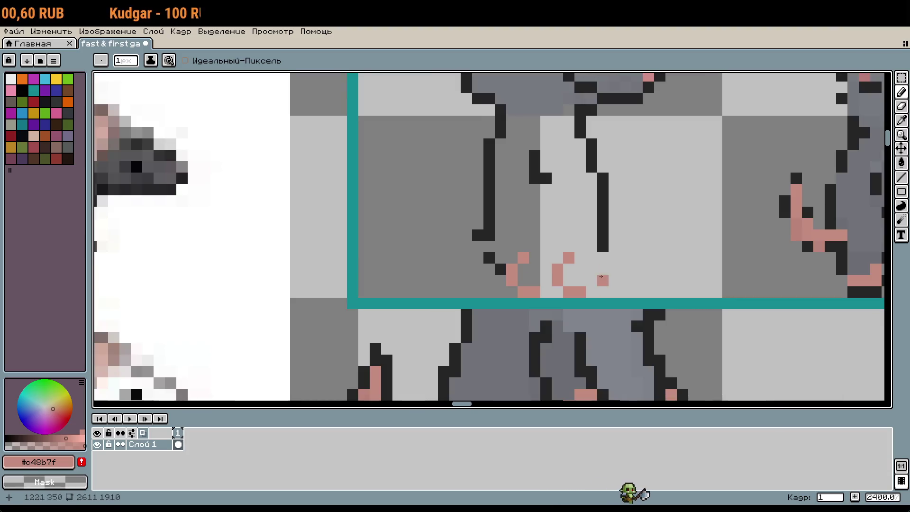
{"action": "scroll", "coordinate": [556, 255], "scroll_direction": "up", "scroll_amount": 1}
{"action": "key", "text": "i"}
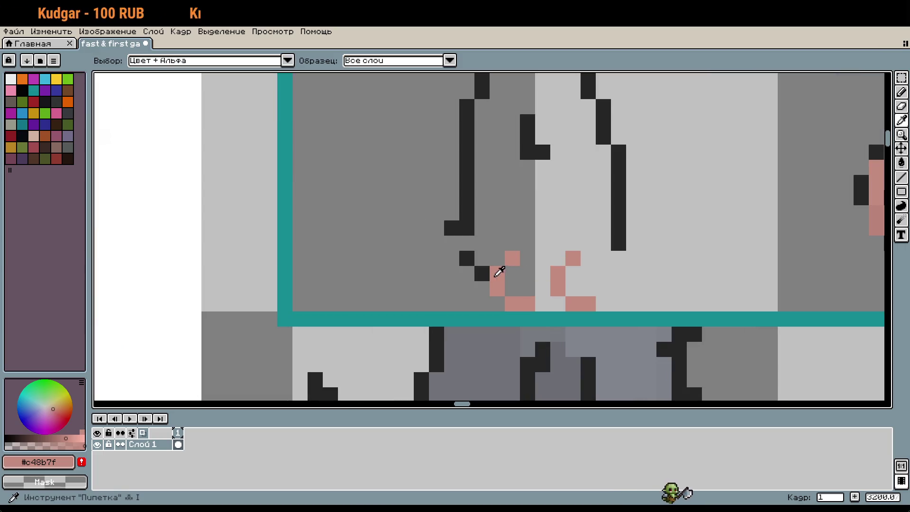
{"action": "left_click", "coordinate": [488, 273]}
{"action": "key", "text": "m"}
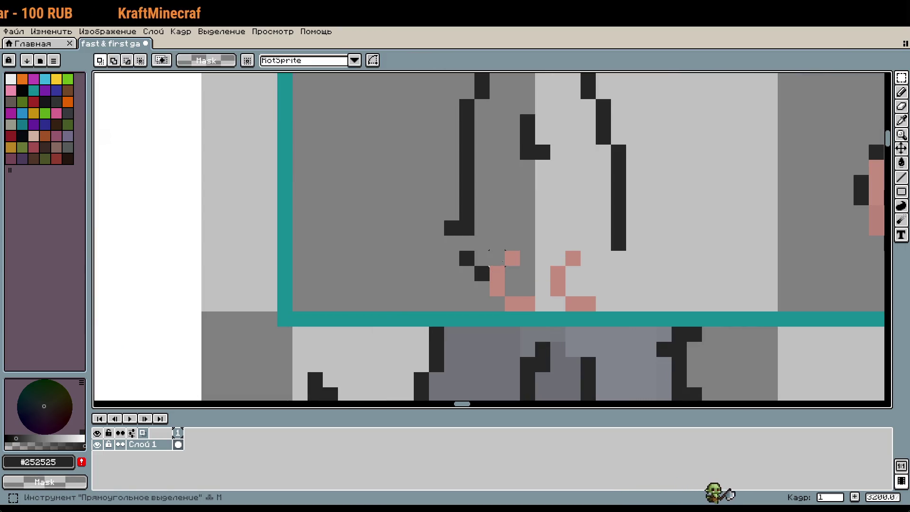
{"action": "mouse_move", "coordinate": [490, 251]}
{"action": "left_mouse_down"}
{"action": "mouse_move", "coordinate": [580, 285]}
{"action": "mouse_move", "coordinate": [588, 305]}
{"action": "left_mouse_up"}
{"action": "left_click", "coordinate": [577, 301]}
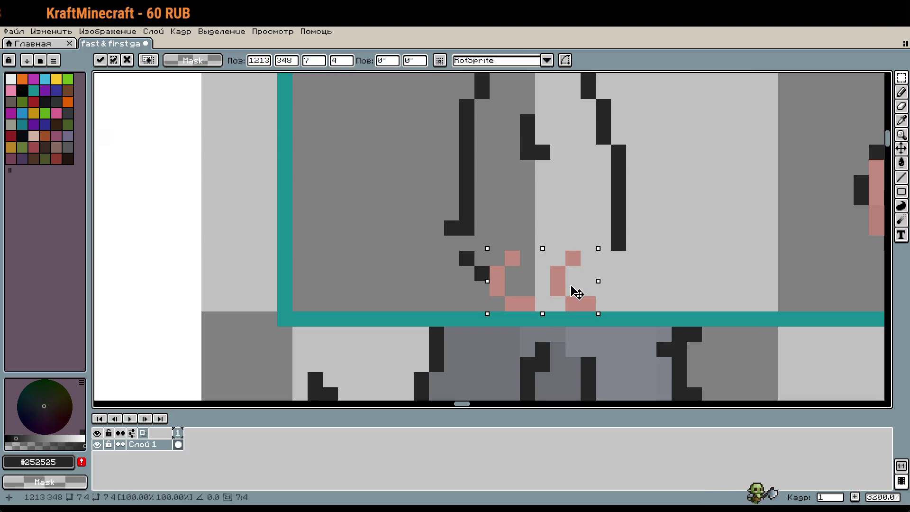
{"action": "key", "text": "Up"}
{"action": "key", "text": "Return"}
Draw dark #252525 outline pixels around both pink feet, erasing a stray pixel
{"action": "key", "text": "i"}
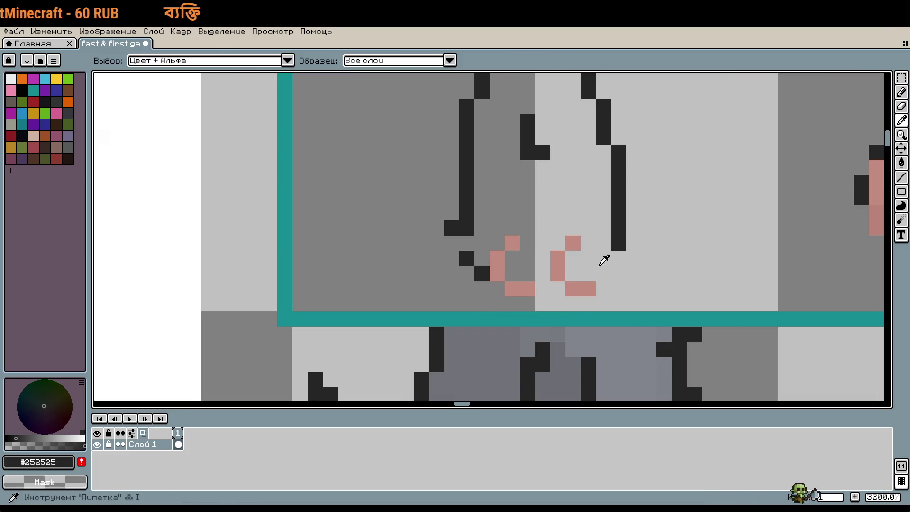
{"action": "key", "text": "b"}
{"action": "mouse_move", "coordinate": [588, 303]}
{"action": "left_mouse_down"}
{"action": "mouse_move", "coordinate": [558, 289]}
{"action": "mouse_move", "coordinate": [511, 303]}
{"action": "mouse_move", "coordinate": [497, 288]}
{"action": "mouse_move", "coordinate": [512, 259]}
{"action": "mouse_move", "coordinate": [481, 258]}
{"action": "mouse_move", "coordinate": [505, 239]}
{"action": "left_mouse_up"}
{"action": "key", "text": "ctrl+z"}
{"action": "left_click", "coordinate": [513, 228]}
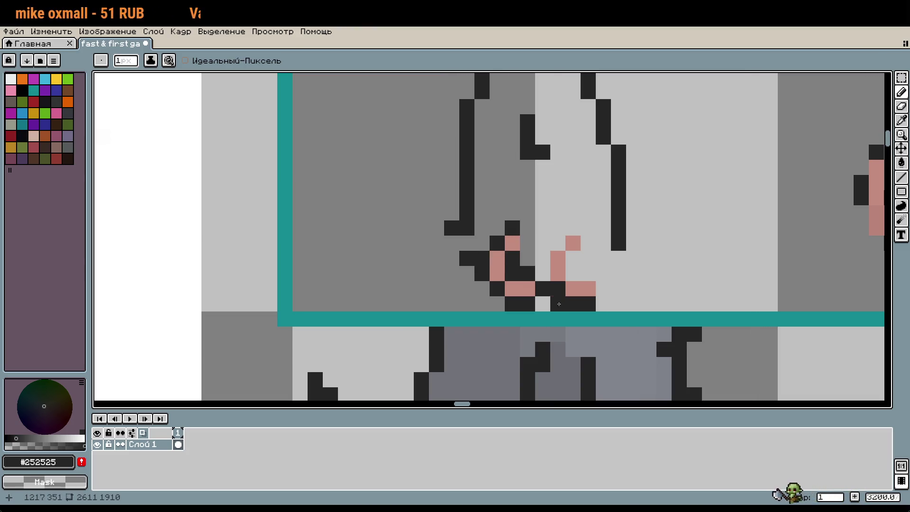
{"action": "left_click", "coordinate": [563, 278]}
{"action": "mouse_move", "coordinate": [564, 280]}
{"action": "left_mouse_down"}
{"action": "mouse_move", "coordinate": [543, 258]}
{"action": "mouse_move", "coordinate": [558, 243]}
{"action": "mouse_move", "coordinate": [602, 288]}
{"action": "left_mouse_up"}
{"action": "left_click", "coordinate": [580, 262]}
{"action": "mouse_move", "coordinate": [583, 248]}
{"action": "left_mouse_down"}
{"action": "mouse_move", "coordinate": [603, 258]}
{"action": "mouse_move", "coordinate": [603, 228]}
{"action": "left_mouse_up"}
{"action": "right_click", "coordinate": [624, 246]}
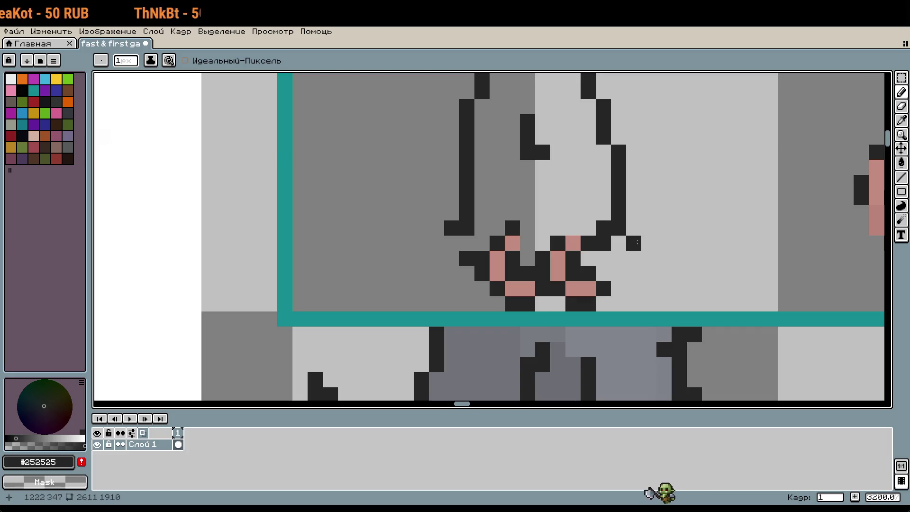
Select the outlined right foot and shift it one pixel right
{"action": "scroll", "coordinate": [627, 277], "scroll_direction": "up", "scroll_amount": 1}
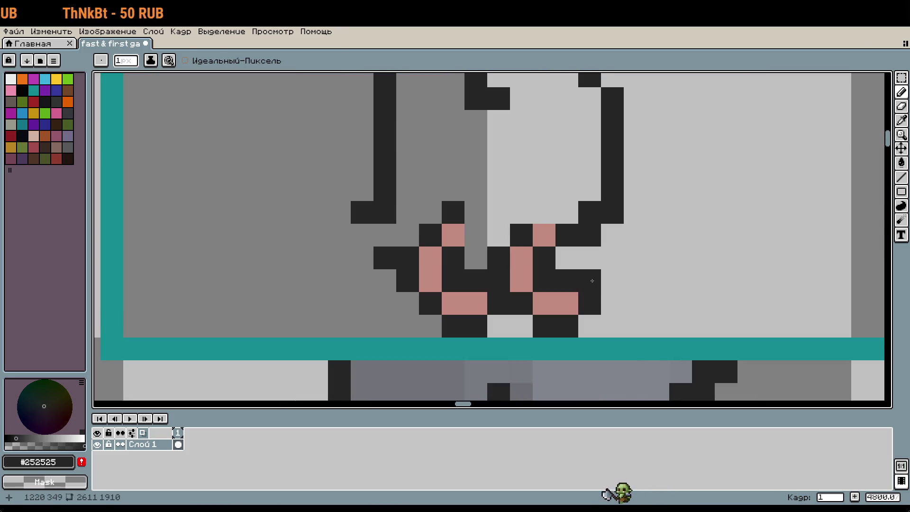
{"action": "key", "text": "m"}
{"action": "mouse_move", "coordinate": [488, 225]}
{"action": "left_mouse_down"}
{"action": "mouse_move", "coordinate": [590, 303]}
{"action": "mouse_move", "coordinate": [598, 334]}
{"action": "mouse_move", "coordinate": [622, 307]}
{"action": "left_mouse_up"}
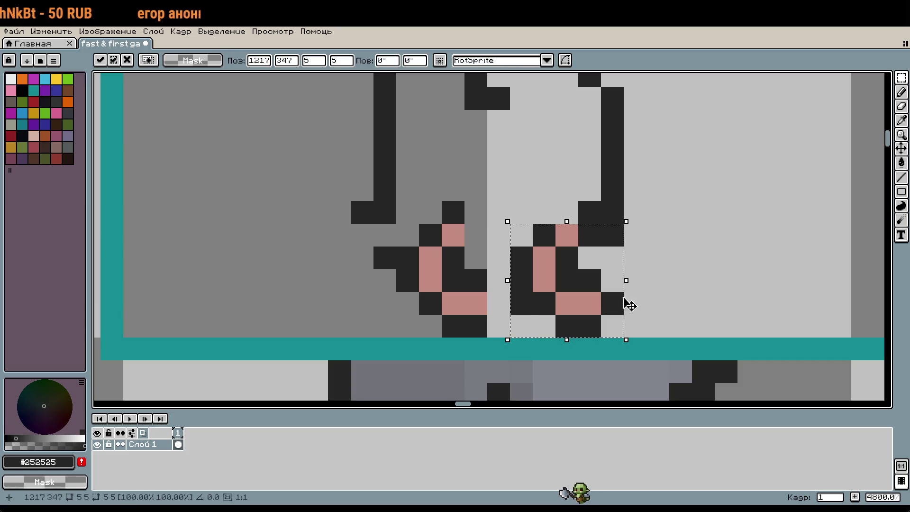
{"action": "key", "text": "ctrl+d"}
{"action": "scroll", "coordinate": [664, 265], "scroll_direction": "down", "scroll_amount": 3}
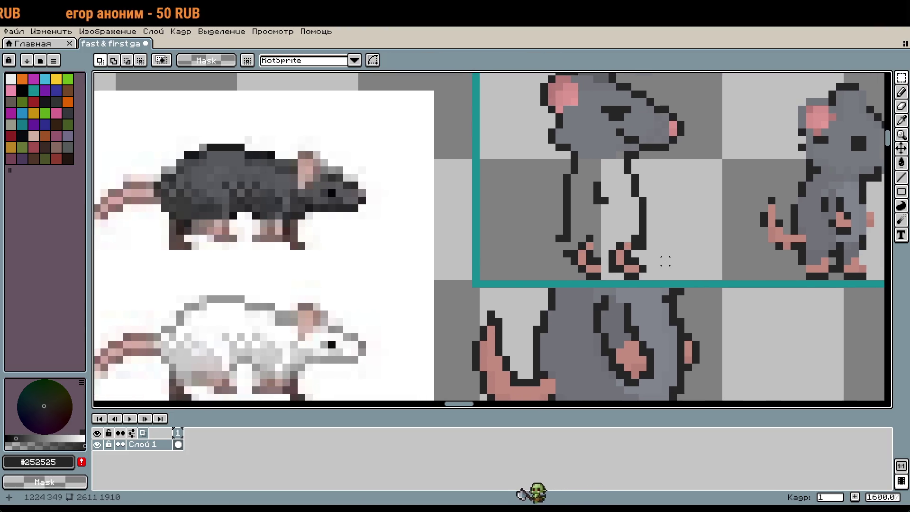
Compare with the reference rats, undo the dark outlines and foot move, then deselect
{"action": "scroll", "coordinate": [665, 260], "scroll_direction": "up", "scroll_amount": 3}
{"action": "key", "text": "i"}
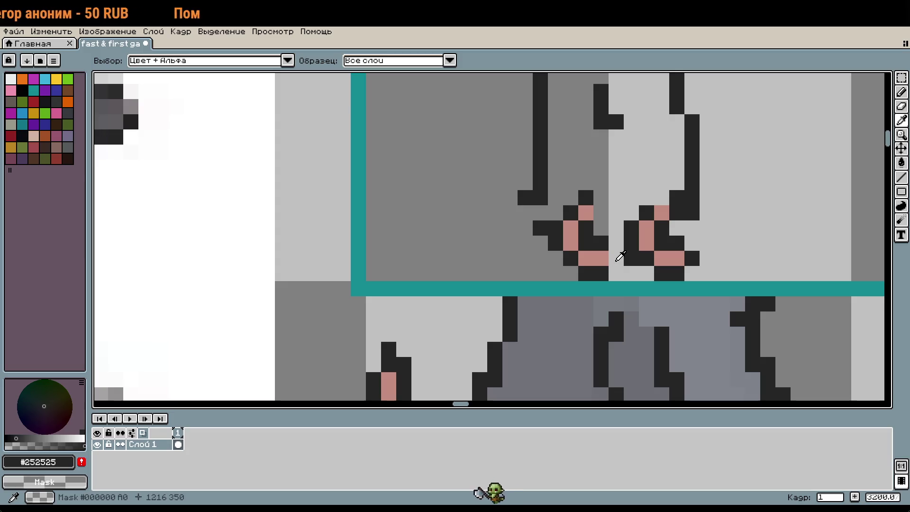
{"action": "key", "text": "b"}
{"action": "scroll", "coordinate": [635, 246], "scroll_direction": "down", "scroll_amount": 4}
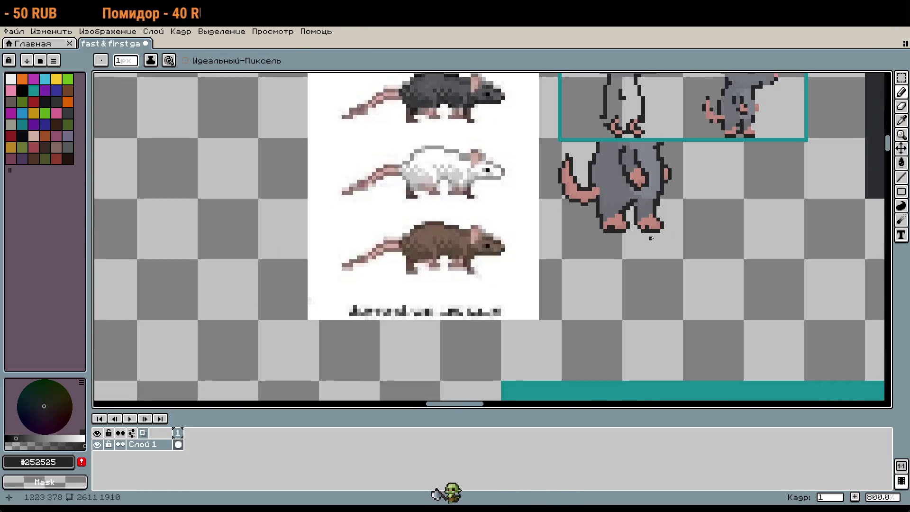
{"action": "scroll", "coordinate": [651, 238], "scroll_direction": "up", "scroll_amount": 3}
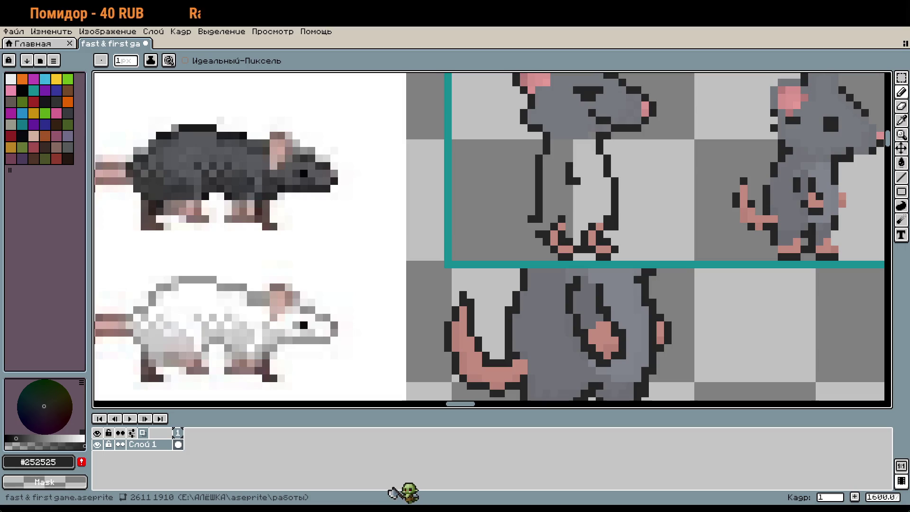
{"action": "scroll", "coordinate": [650, 244], "scroll_direction": "up", "scroll_amount": 2}
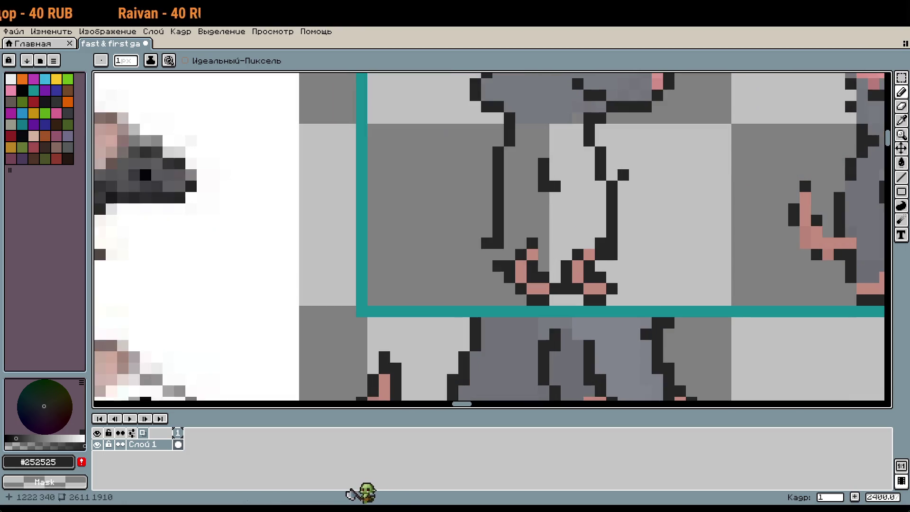
{"action": "key", "text": "ctrl+z"}
{"action": "key", "text": "ctrl+z"}
{"action": "key", "text": "ctrl+z"}
{"action": "key", "text": "ctrl+z"}
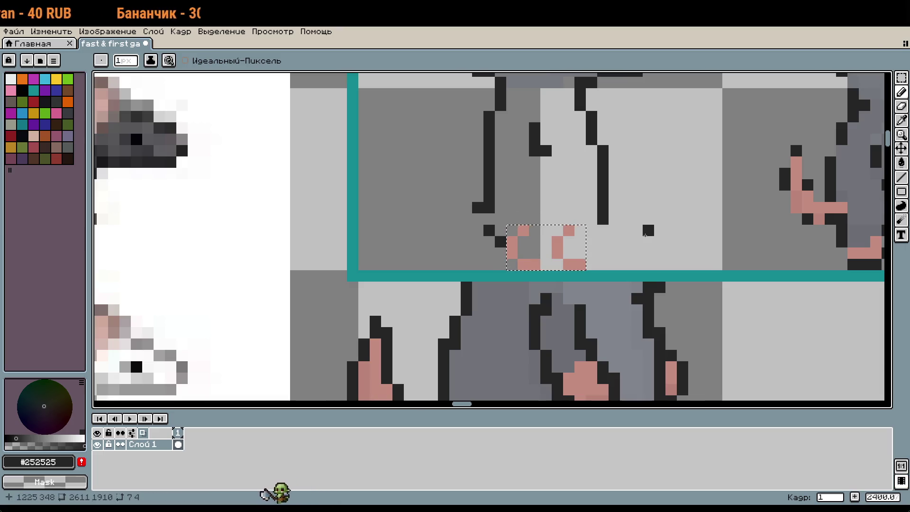
{"action": "key", "text": "m"}
{"action": "left_click", "coordinate": [636, 242]}
{"action": "scroll", "coordinate": [636, 242], "scroll_direction": "up", "scroll_amount": 1}
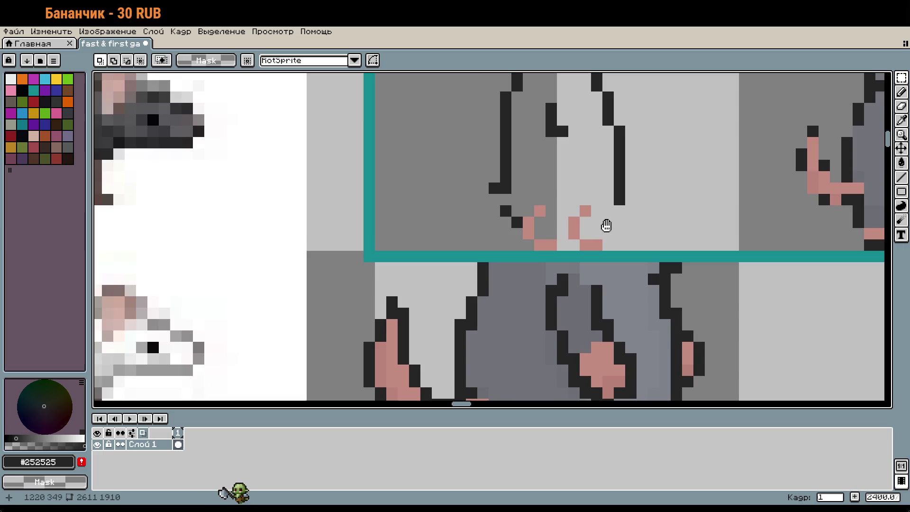
{"action": "left_click_drag", "start_coordinate": [607, 235], "coordinate": [634, 277]}
Pick the pink #c48b7f and add pink pixels extending both feet into stepped toes
{"action": "scroll", "coordinate": [643, 270], "scroll_direction": "up", "scroll_amount": 1}
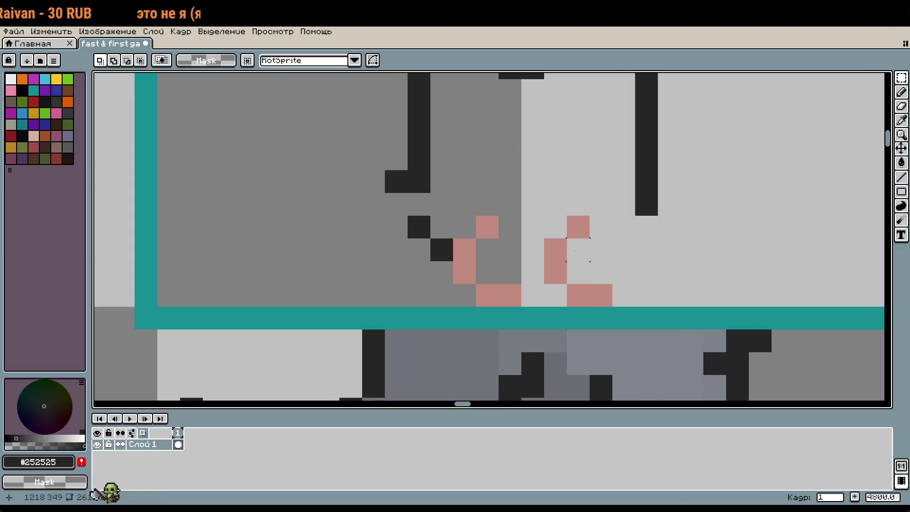
{"action": "key", "text": "i"}
{"action": "left_click", "coordinate": [491, 223]}
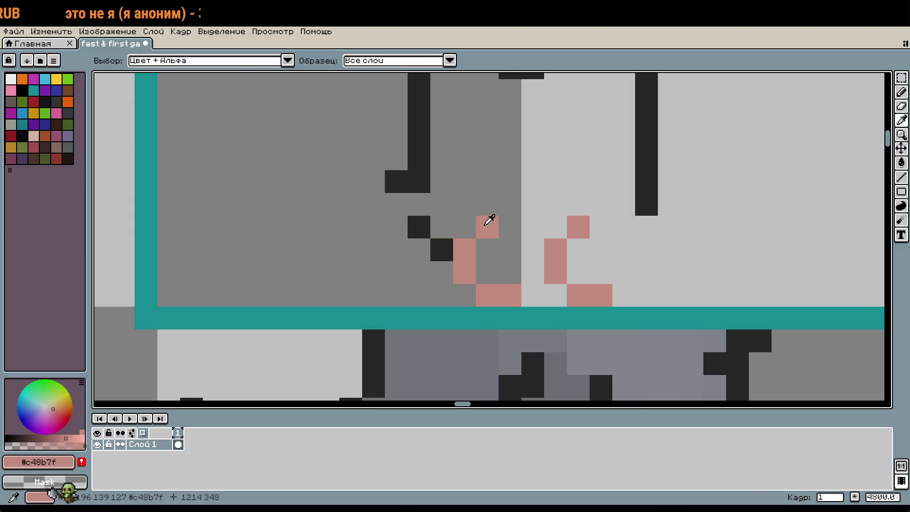
{"action": "key", "text": "b"}
{"action": "left_click", "coordinate": [484, 244]}
{"action": "key", "text": "ctrl+z"}
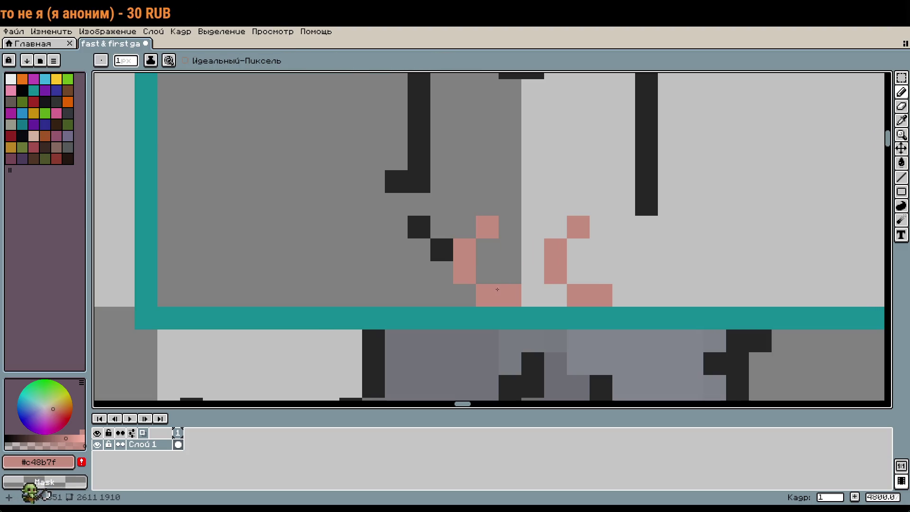
{"action": "left_click", "coordinate": [465, 295]}
{"action": "left_click", "coordinate": [555, 295]}
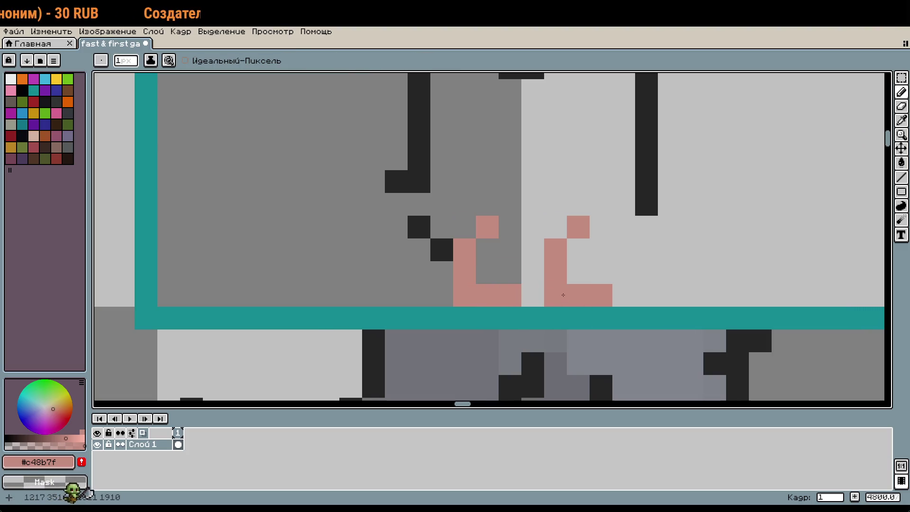
{"action": "left_click", "coordinate": [647, 227]}
{"action": "left_click", "coordinate": [487, 249]}
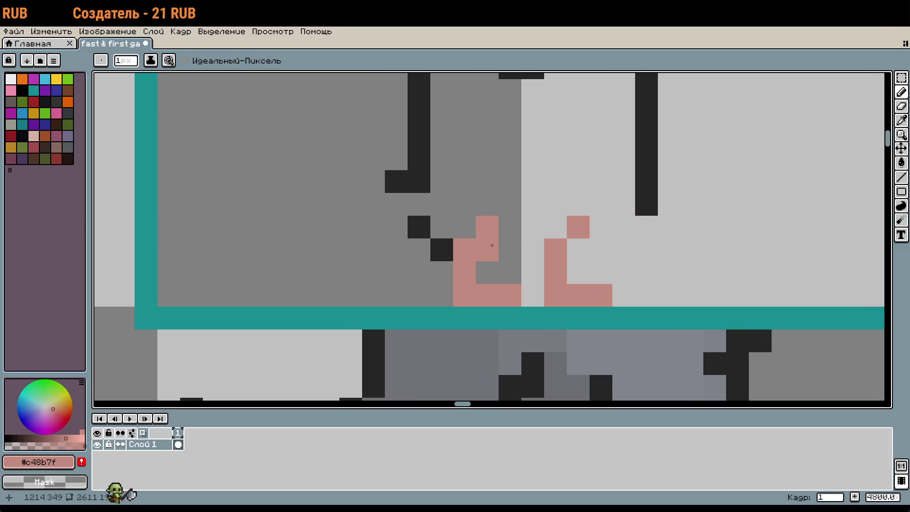
{"action": "key", "text": "ctrl+z"}
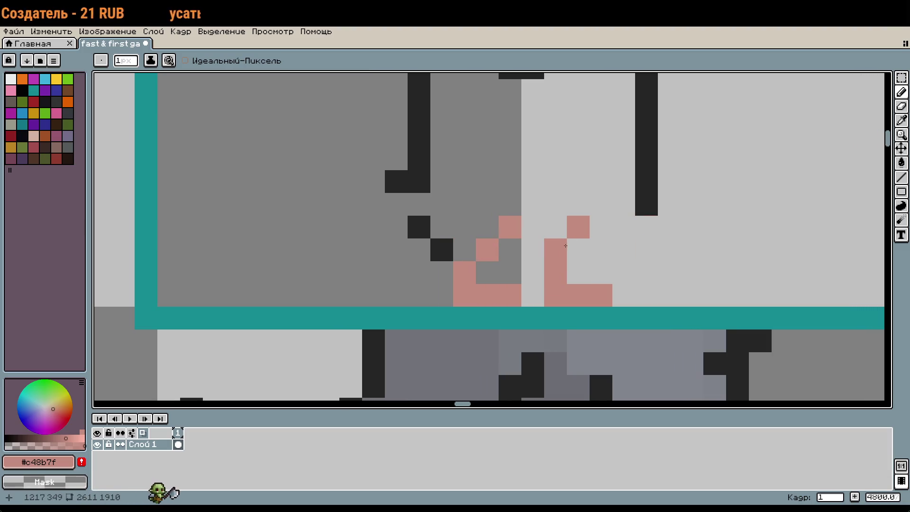
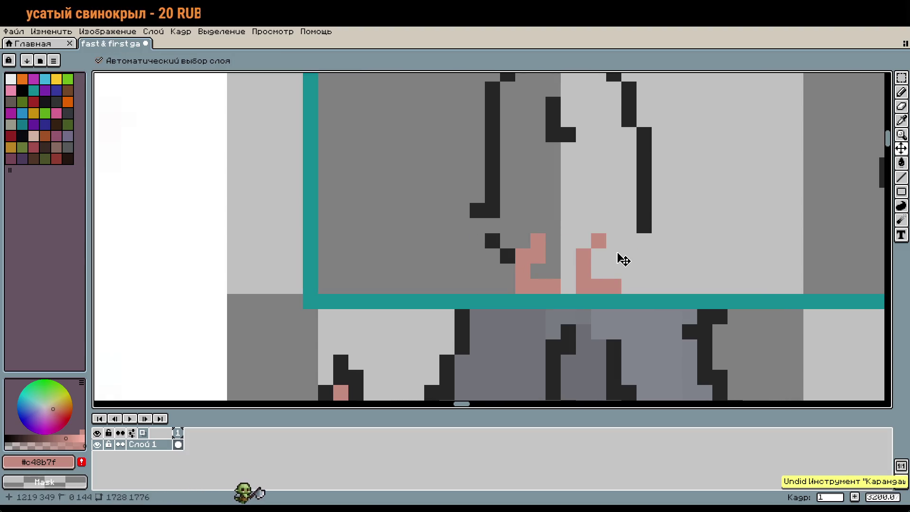
{"action": "key", "text": "ctrl+z"}
Remove the stray pink pixels and the test line painted near the rat's feet
{"action": "scroll", "coordinate": [624, 258], "scroll_direction": "up", "scroll_amount": 2}
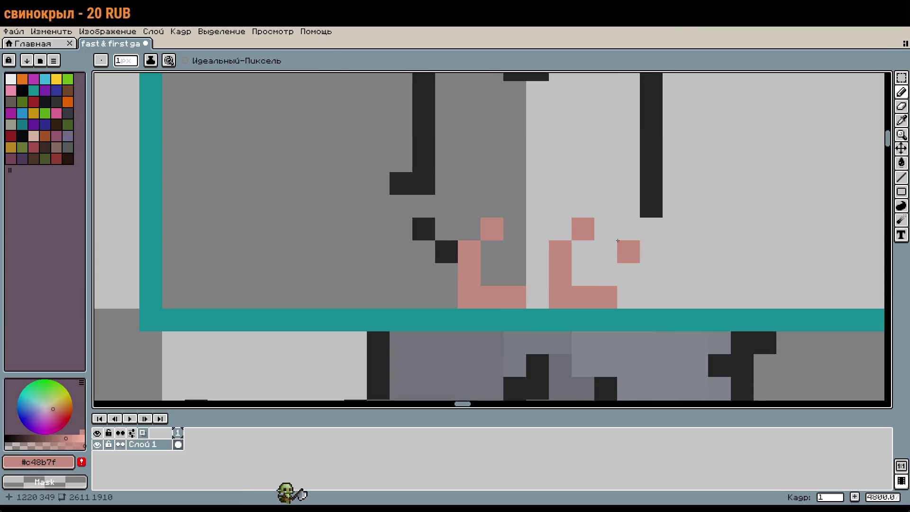
{"action": "left_click_drag", "start_coordinate": [623, 226], "coordinate": [632, 264]}
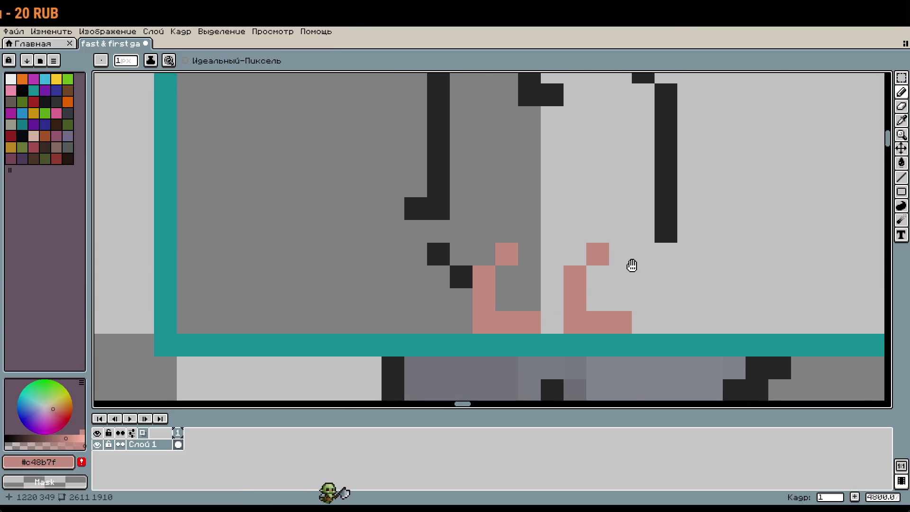
{"action": "left_click", "coordinate": [541, 304]}
{"action": "mouse_move", "coordinate": [540, 302]}
{"action": "left_mouse_down"}
{"action": "mouse_move", "coordinate": [506, 300]}
{"action": "mouse_move", "coordinate": [506, 277]}
{"action": "mouse_move", "coordinate": [484, 254]}
{"action": "left_mouse_up"}
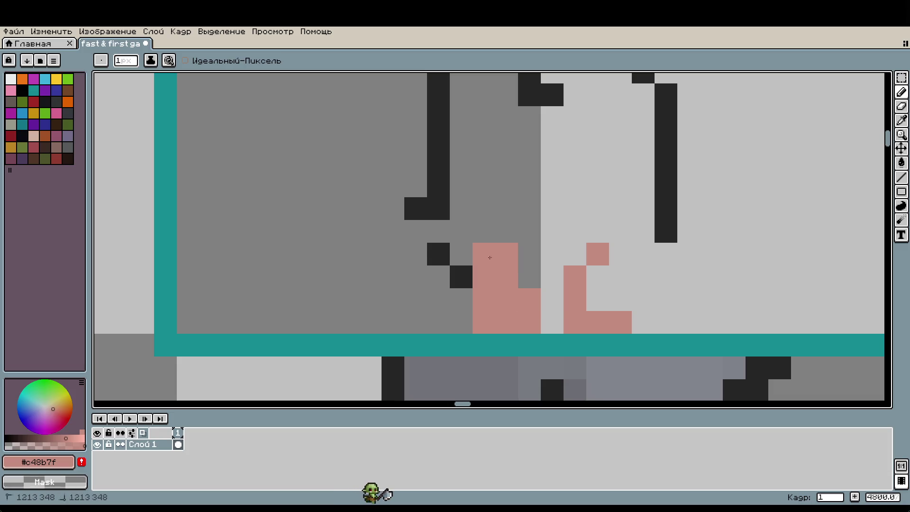
{"action": "key", "text": "ctrl+z"}
{"action": "key", "text": "ctrl+z"}
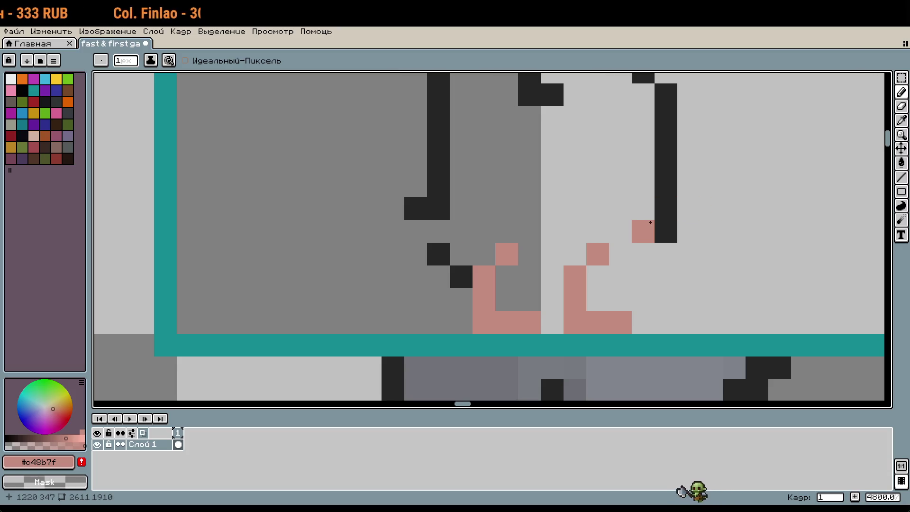
Darken the pink drawing colour and repaint both L-shaped feet with it
{"action": "scroll", "coordinate": [642, 278], "scroll_direction": "right", "scroll_amount": 3}
{"action": "scroll", "coordinate": [641, 278], "scroll_direction": "down", "scroll_amount": 1}
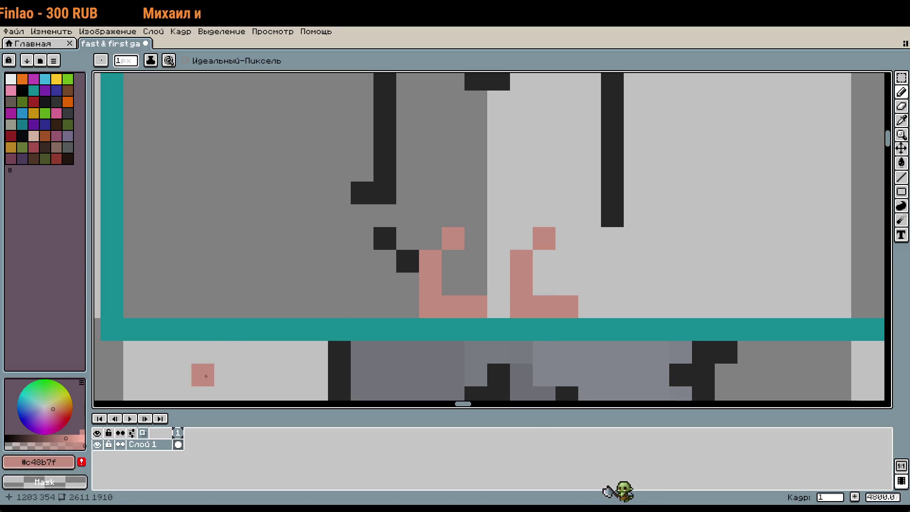
{"action": "key", "text": "i"}
{"action": "left_click_drag", "start_coordinate": [66, 437], "coordinate": [56, 437]}
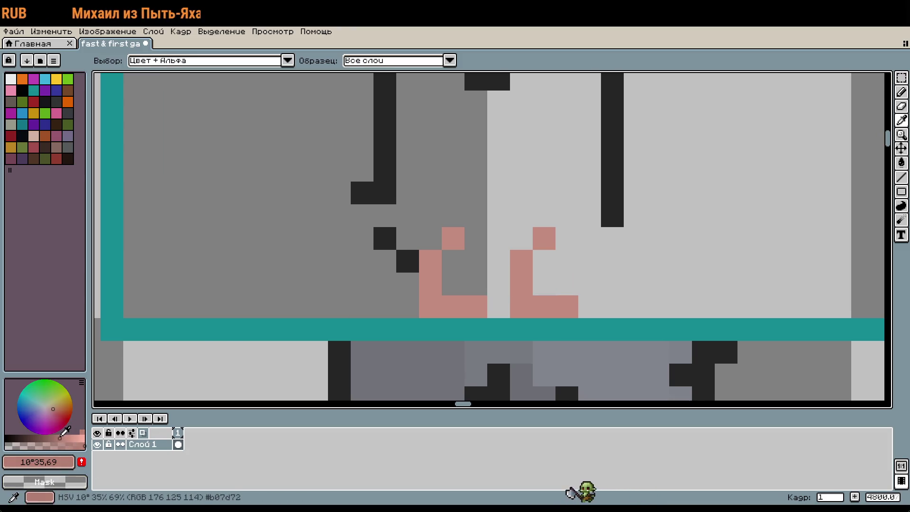
{"action": "key", "text": "b"}
{"action": "mouse_move", "coordinate": [451, 235]}
{"action": "left_mouse_down"}
{"action": "mouse_move", "coordinate": [431, 261]}
{"action": "mouse_move", "coordinate": [476, 308]}
{"action": "left_mouse_up"}
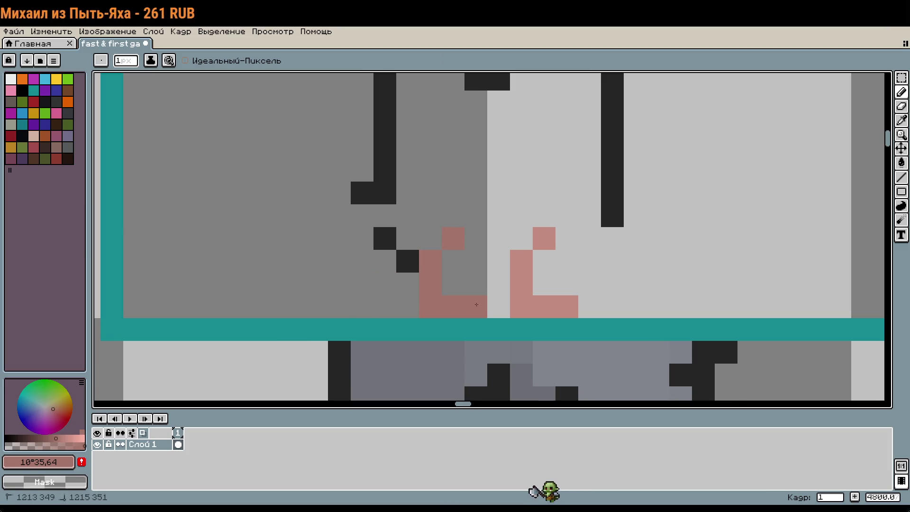
{"action": "mouse_move", "coordinate": [544, 238]}
{"action": "left_mouse_down"}
{"action": "mouse_move", "coordinate": [528, 294]}
{"action": "mouse_move", "coordinate": [567, 307]}
{"action": "left_mouse_up"}
Redraw both pink L-shaped feet, adding a pixel beside each
{"action": "scroll", "coordinate": [566, 306], "scroll_direction": "down", "scroll_amount": 3}
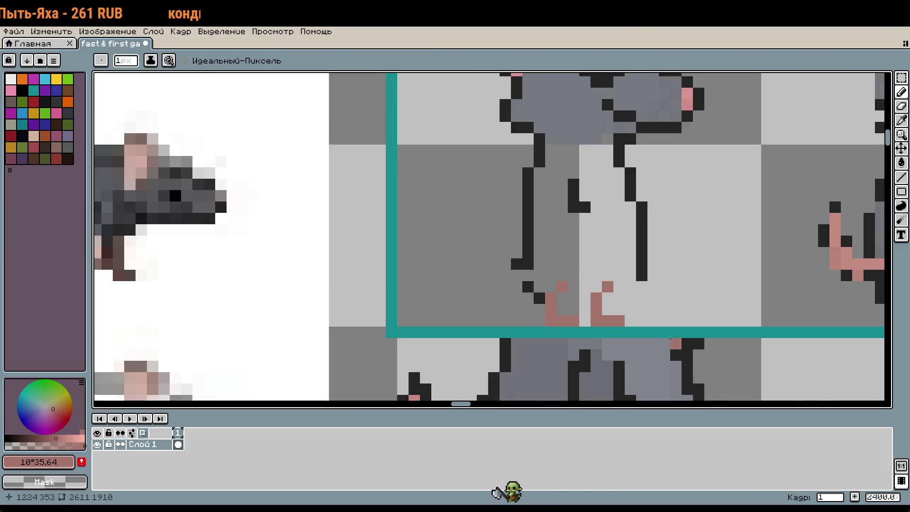
{"action": "scroll", "coordinate": [650, 304], "scroll_direction": "up", "scroll_amount": 2}
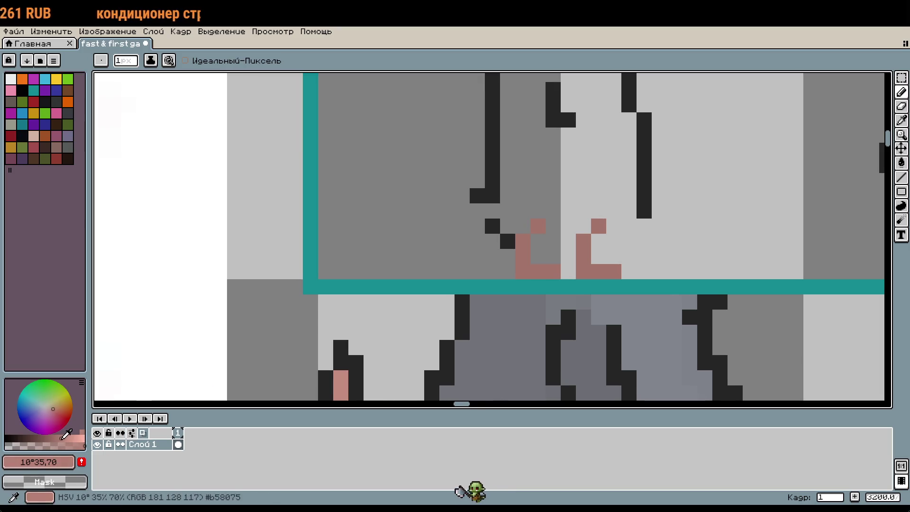
{"action": "scroll", "coordinate": [465, 292], "scroll_direction": "up", "scroll_amount": 2}
{"action": "left_click", "coordinate": [465, 292]}
{"action": "key", "text": "ctrl+z"}
{"action": "mouse_move", "coordinate": [616, 182]}
{"action": "left_mouse_down"}
{"action": "mouse_move", "coordinate": [593, 209]}
{"action": "mouse_move", "coordinate": [616, 273]}
{"action": "mouse_move", "coordinate": [616, 251]}
{"action": "left_mouse_up"}
{"action": "key", "text": "ctrl+z"}
{"action": "mouse_move", "coordinate": [594, 204]}
{"action": "left_mouse_down"}
{"action": "mouse_move", "coordinate": [594, 250]}
{"action": "mouse_move", "coordinate": [639, 250]}
{"action": "left_mouse_up"}
{"action": "left_click", "coordinate": [639, 205]}
{"action": "mouse_move", "coordinate": [707, 182]}
{"action": "left_mouse_down"}
{"action": "mouse_move", "coordinate": [685, 209]}
{"action": "mouse_move", "coordinate": [730, 250]}
{"action": "left_mouse_up"}
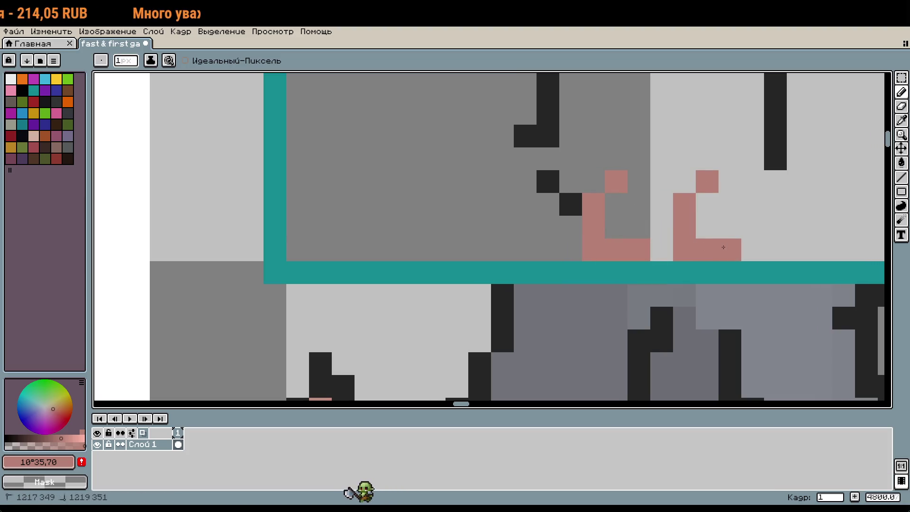
{"action": "left_click", "coordinate": [798, 226]}
Sketch the pink tail left of the feet, undoing and erasing the first attempts
{"action": "scroll", "coordinate": [684, 264], "scroll_direction": "down", "scroll_amount": 3}
{"action": "scroll", "coordinate": [678, 265], "scroll_direction": "down", "scroll_amount": 2}
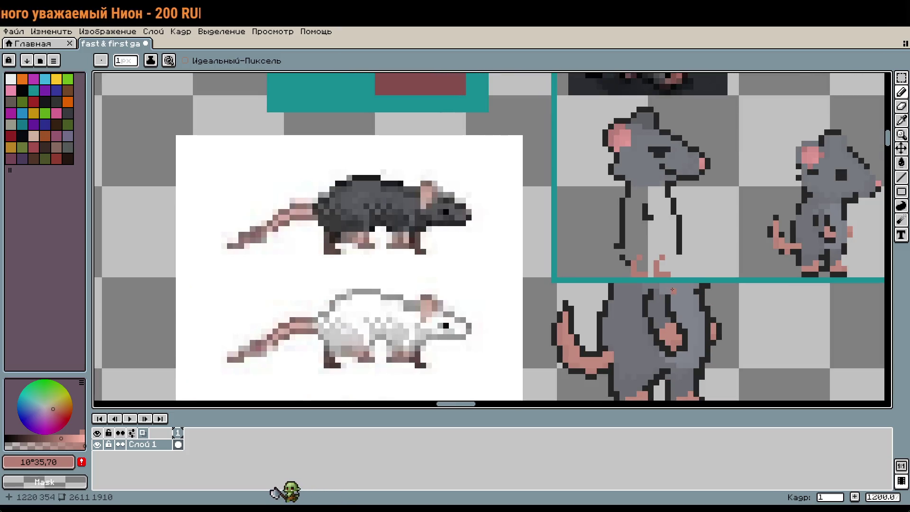
{"action": "scroll", "coordinate": [618, 249], "scroll_direction": "up", "scroll_amount": 1}
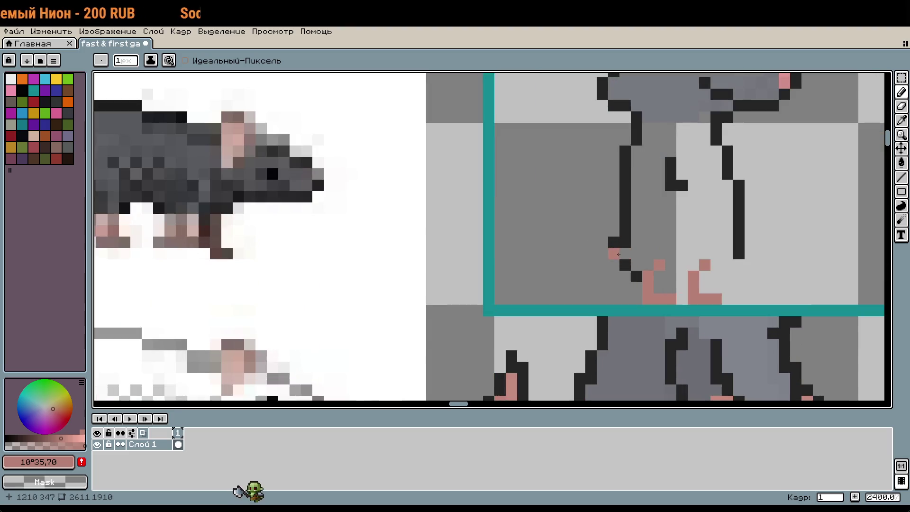
{"action": "mouse_move", "coordinate": [620, 254]}
{"action": "left_mouse_down"}
{"action": "mouse_move", "coordinate": [581, 253]}
{"action": "mouse_move", "coordinate": [574, 225]}
{"action": "left_mouse_up"}
{"action": "key", "text": "ctrl+z"}
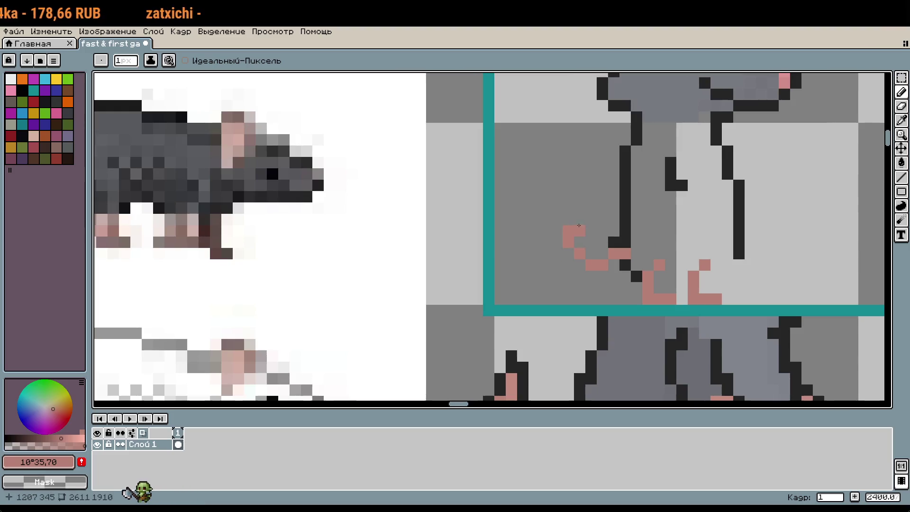
{"action": "scroll", "coordinate": [601, 242], "scroll_direction": "down", "scroll_amount": 6}
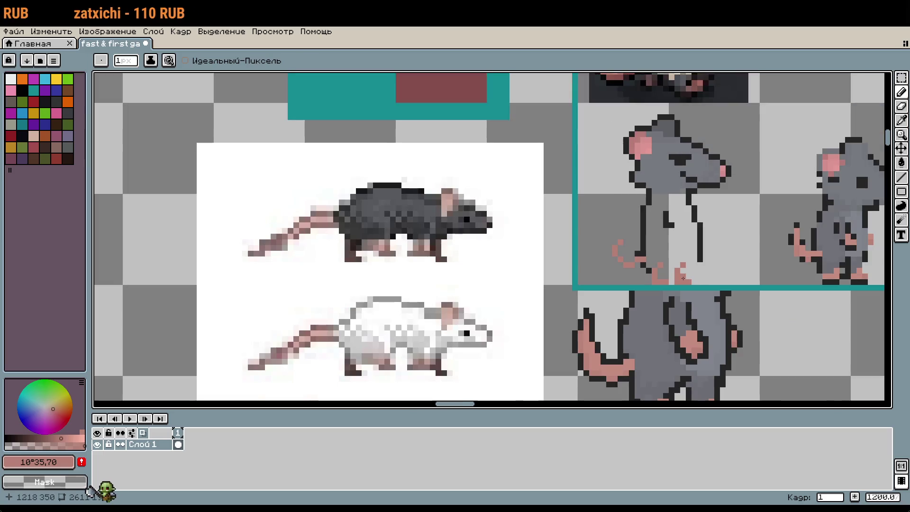
{"action": "scroll", "coordinate": [588, 319], "scroll_direction": "up", "scroll_amount": 4}
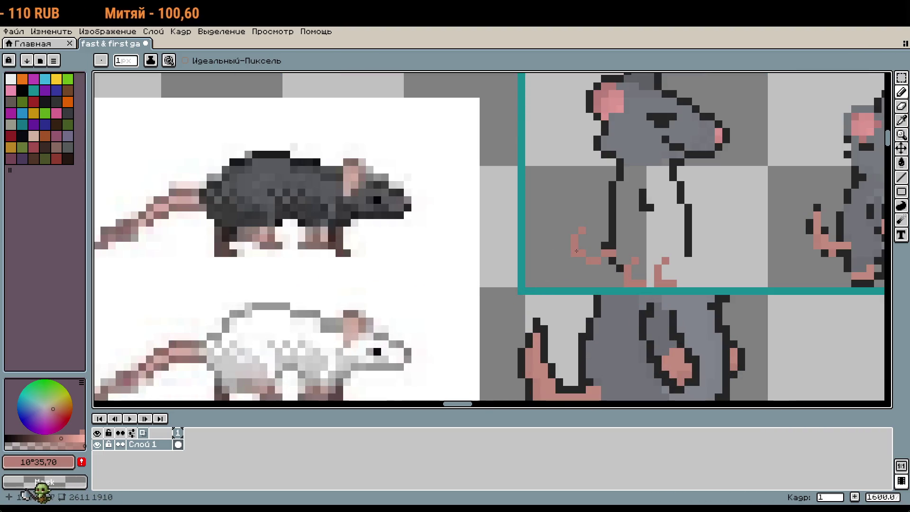
{"action": "left_click_drag", "start_coordinate": [576, 251], "coordinate": [582, 233]}
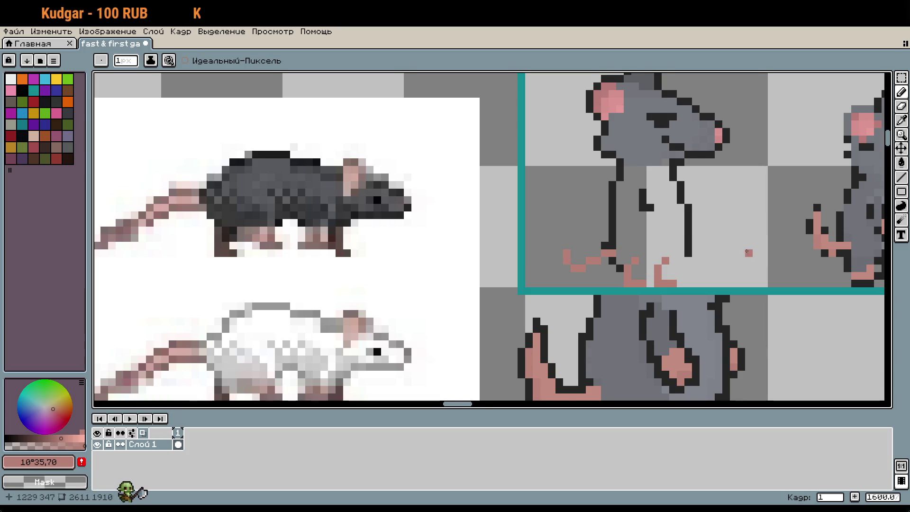
{"action": "scroll", "coordinate": [747, 252], "scroll_direction": "right", "scroll_amount": 1}
{"action": "scroll", "coordinate": [611, 269], "scroll_direction": "right", "scroll_amount": 5}
{"action": "scroll", "coordinate": [611, 269], "scroll_direction": "up", "scroll_amount": 2}
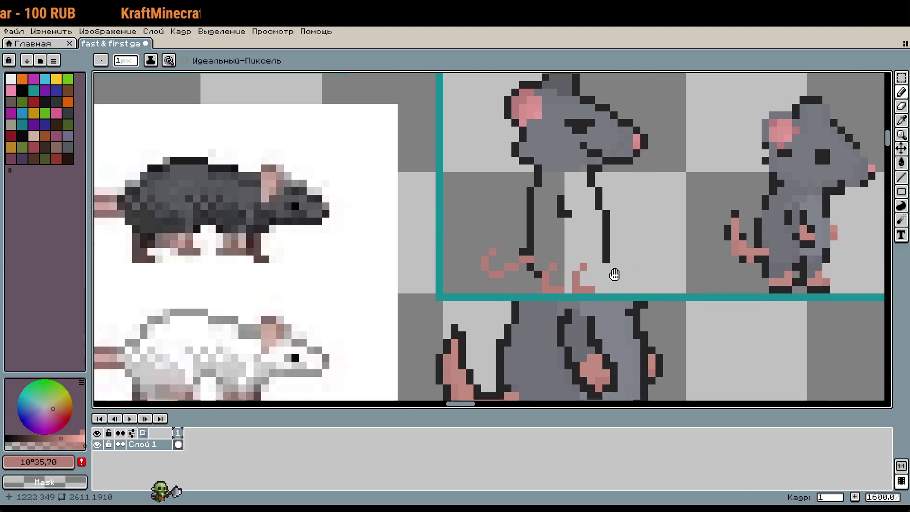
{"action": "left_click", "coordinate": [589, 302]}
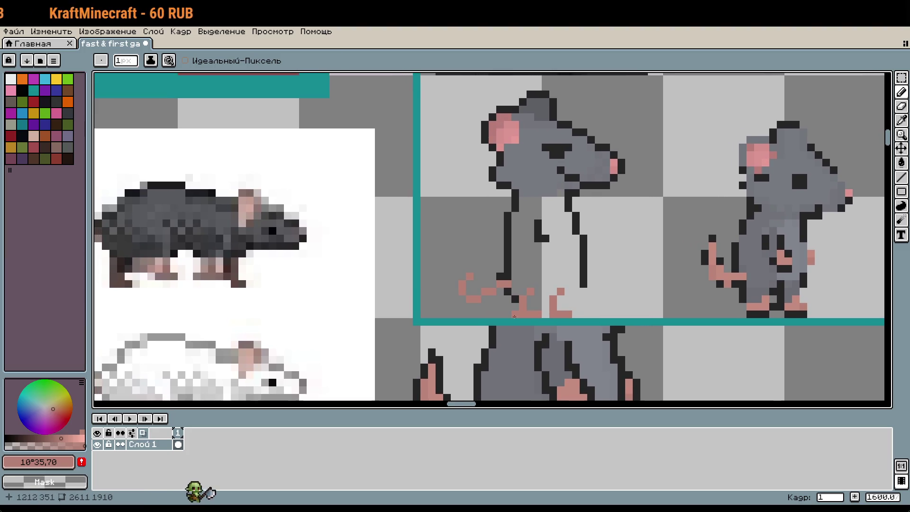
Select the tail pixels near the foot and add another pink tail pixel
{"action": "key", "text": "m"}
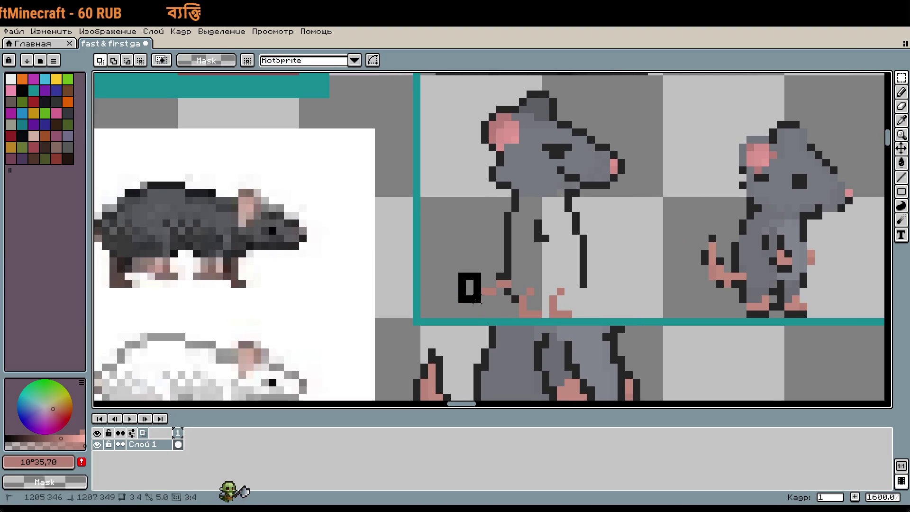
{"action": "left_click_drag", "start_coordinate": [464, 271], "coordinate": [489, 304]}
{"action": "key", "text": "b"}
{"action": "scroll", "coordinate": [498, 299], "scroll_direction": "up", "scroll_amount": 1}
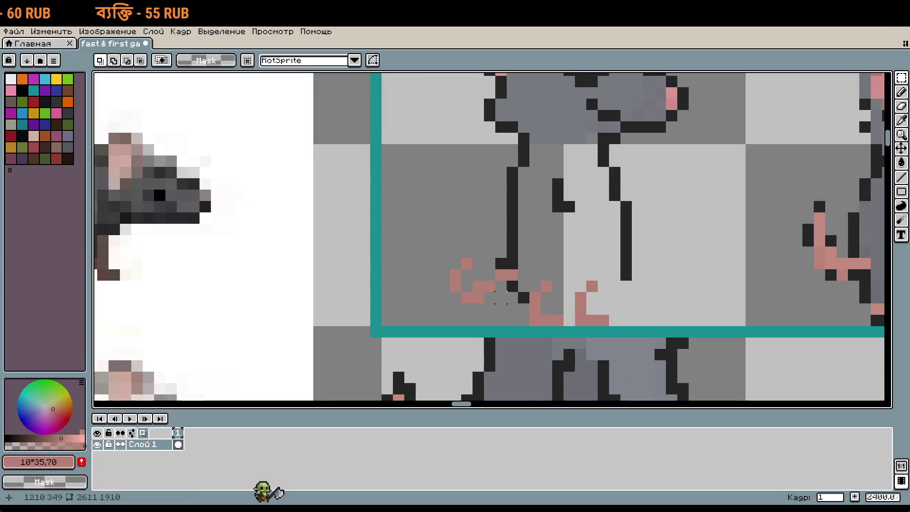
{"action": "left_click", "coordinate": [601, 272]}
{"action": "scroll", "coordinate": [601, 270], "scroll_direction": "down", "scroll_amount": 1}
{"action": "scroll", "coordinate": [587, 284], "scroll_direction": "down", "scroll_amount": 1}
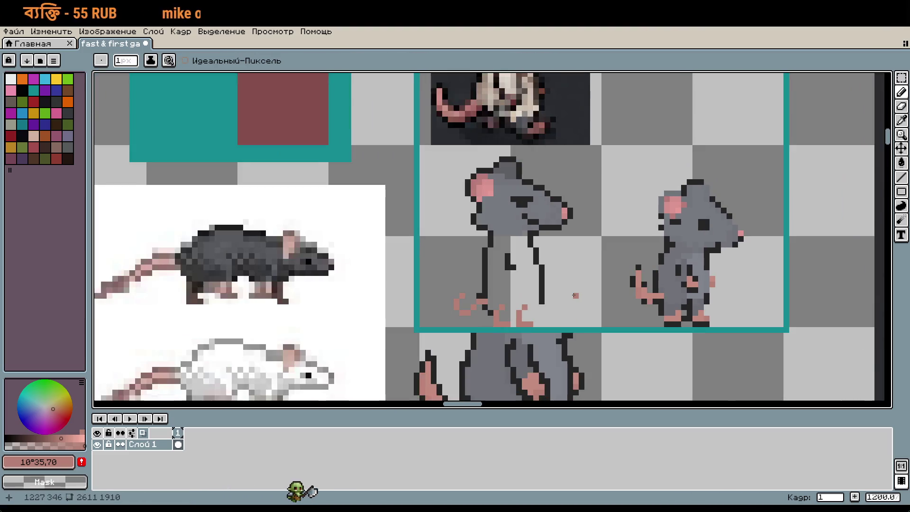
{"action": "scroll", "coordinate": [580, 296], "scroll_direction": "up", "scroll_amount": 1}
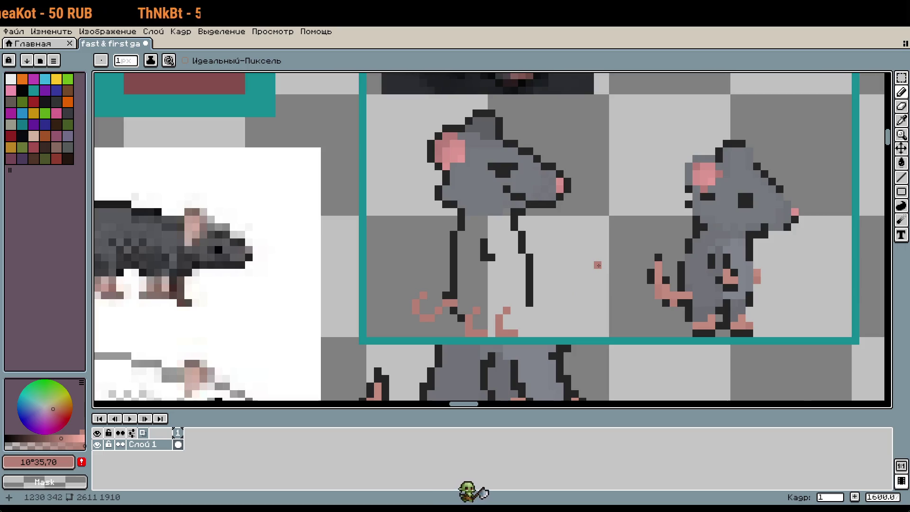
{"action": "scroll", "coordinate": [574, 316], "scroll_direction": "down", "scroll_amount": 1}
{"action": "scroll", "coordinate": [561, 292], "scroll_direction": "up", "scroll_amount": 2}
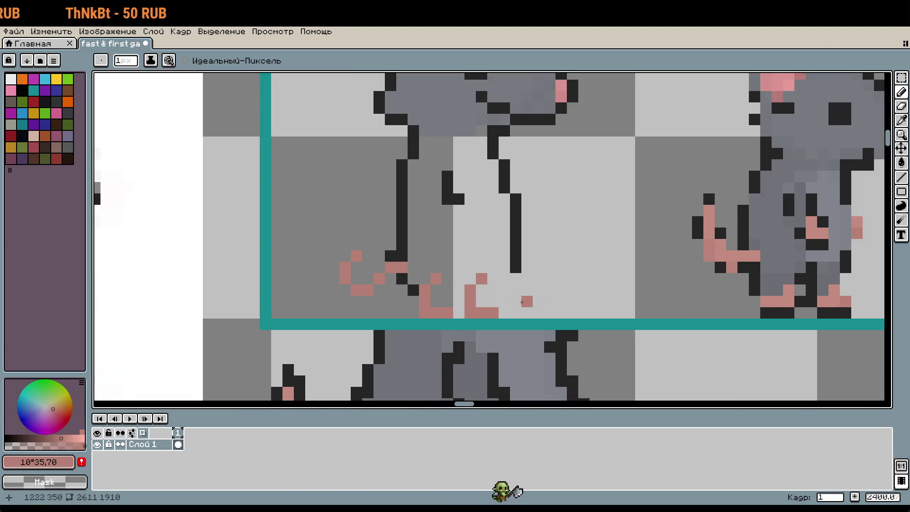
Shift the pink feet as a block, then eyedrop the grey body colour #767980
{"action": "key", "text": "m"}
{"action": "left_click_drag", "start_coordinate": [429, 273], "coordinate": [522, 320]}
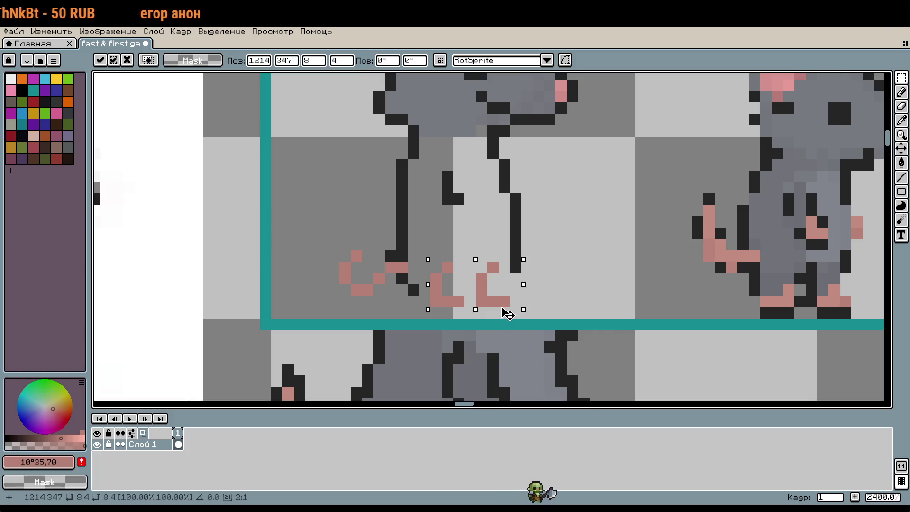
{"action": "key", "text": "Return"}
{"action": "scroll", "coordinate": [563, 290], "scroll_direction": "down", "scroll_amount": 1}
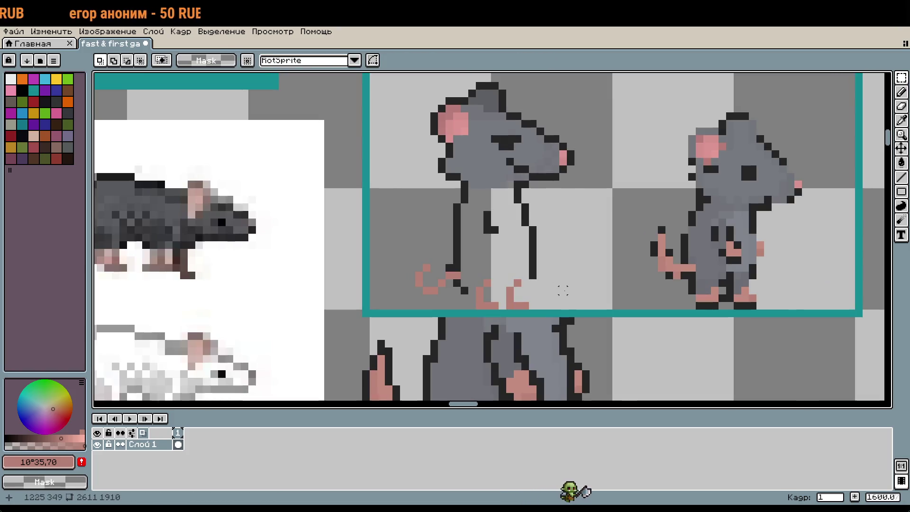
{"action": "key", "text": "i"}
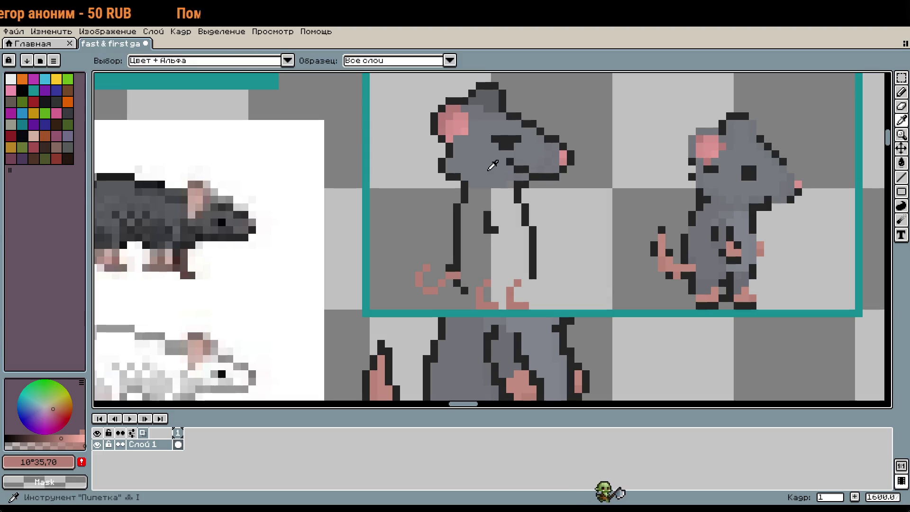
{"action": "left_click", "coordinate": [493, 175]}
Fill the gap between the feet and the light belly area with body grey
{"action": "key", "text": "b"}
{"action": "scroll", "coordinate": [484, 292], "scroll_direction": "up", "scroll_amount": 3}
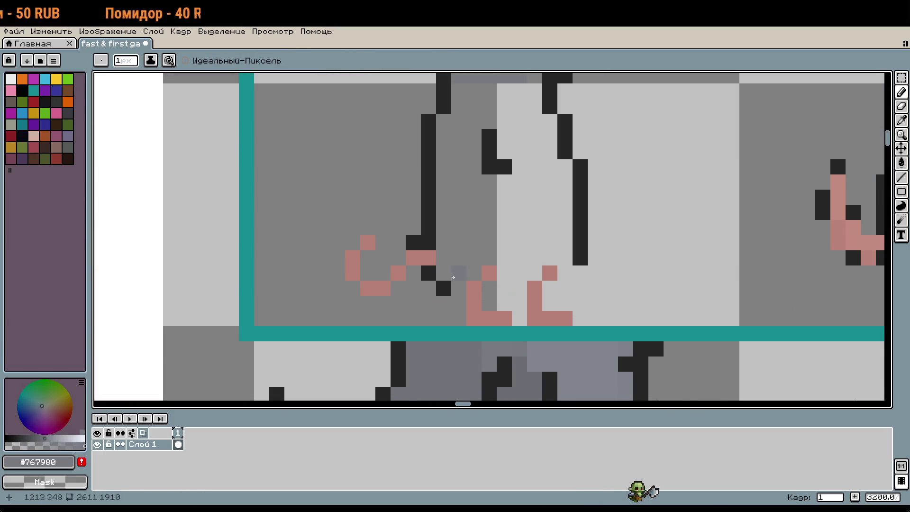
{"action": "left_click", "coordinate": [489, 284]}
{"action": "mouse_move", "coordinate": [489, 283]}
{"action": "left_mouse_down"}
{"action": "mouse_move", "coordinate": [504, 256]}
{"action": "mouse_move", "coordinate": [504, 273]}
{"action": "mouse_move", "coordinate": [528, 266]}
{"action": "left_mouse_up"}
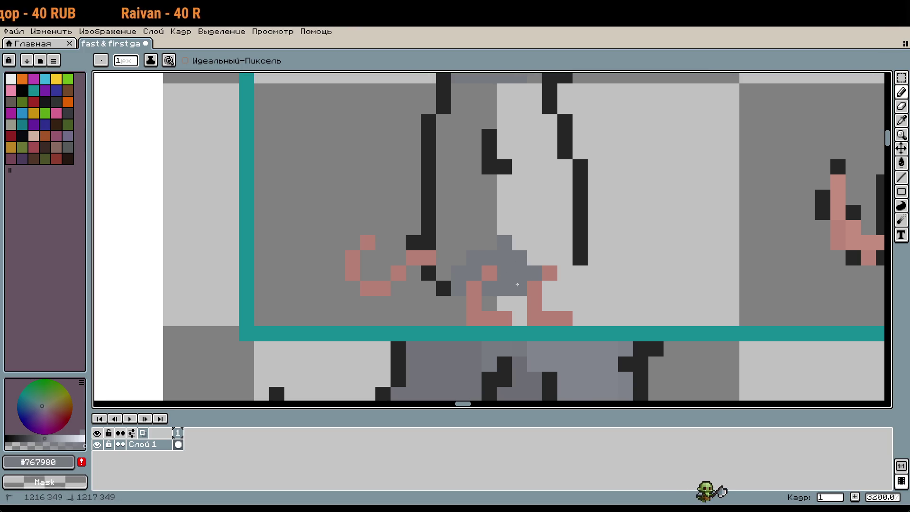
{"action": "left_click", "coordinate": [549, 259]}
{"action": "left_click", "coordinate": [559, 258]}
{"action": "left_click", "coordinate": [549, 244]}
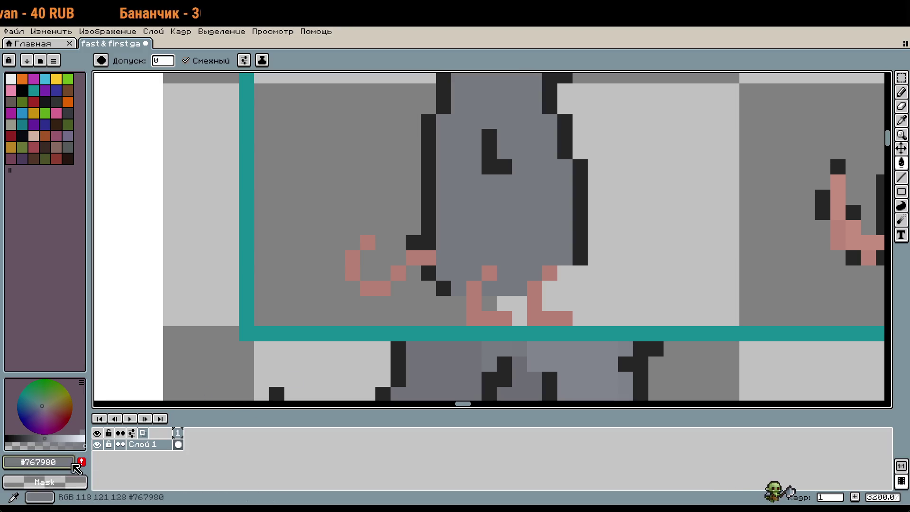
{"action": "scroll", "coordinate": [429, 231], "scroll_direction": "down", "scroll_amount": 1}
{"action": "scroll", "coordinate": [429, 232], "scroll_direction": "up", "scroll_amount": 1}
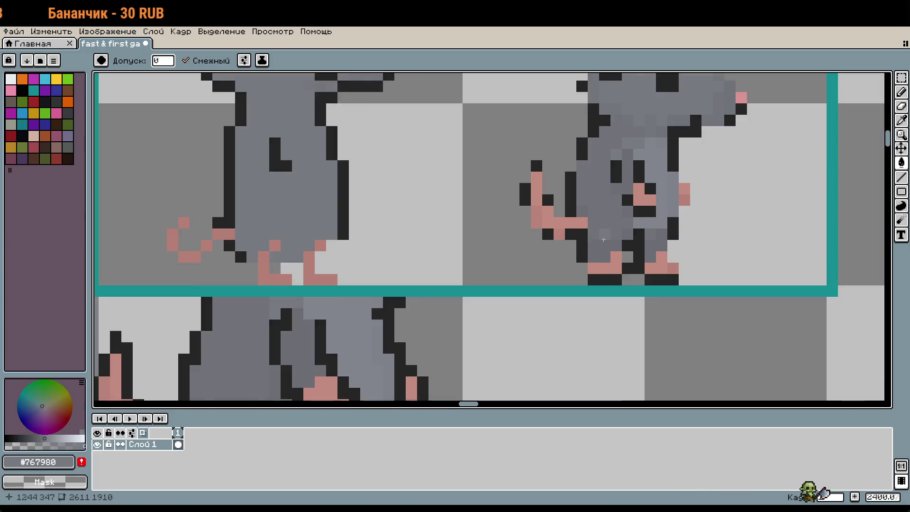
Sample mid-grey #6b6d73 and paint shading along the rat's foot
{"action": "key", "text": "w"}
{"action": "scroll", "coordinate": [601, 192], "scroll_direction": "down", "scroll_amount": 2}
{"action": "scroll", "coordinate": [600, 192], "scroll_direction": "up", "scroll_amount": 1}
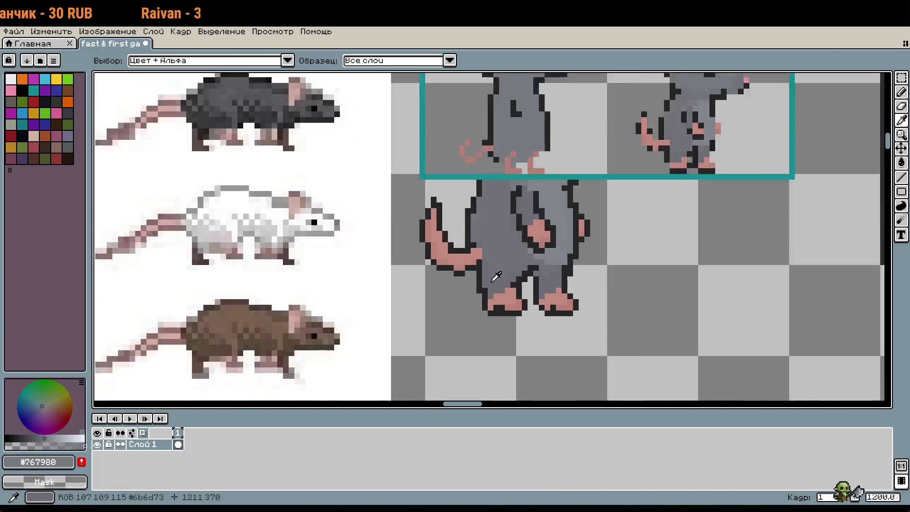
{"action": "scroll", "coordinate": [601, 192], "scroll_direction": "up", "scroll_amount": 3}
{"action": "left_click", "coordinate": [533, 188], "text": "alt"}
{"action": "key", "text": "b"}
{"action": "scroll", "coordinate": [650, 320], "scroll_direction": "down", "scroll_amount": 4}
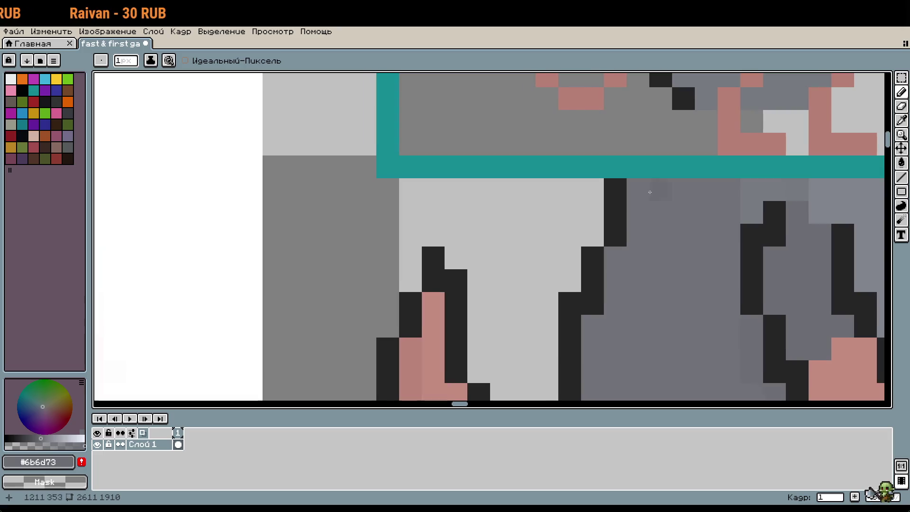
{"action": "scroll", "coordinate": [543, 261], "scroll_direction": "up", "scroll_amount": 1}
{"action": "scroll", "coordinate": [542, 261], "scroll_direction": "up", "scroll_amount": 5}
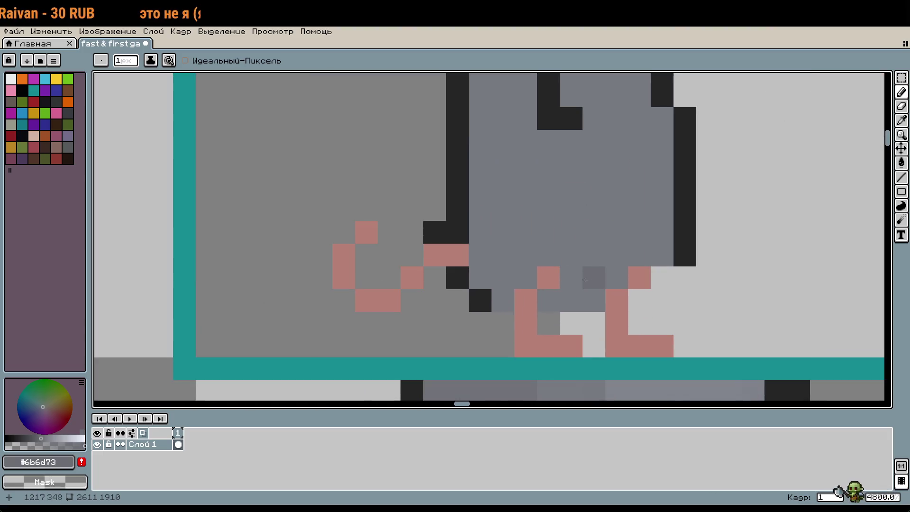
{"action": "left_click", "coordinate": [503, 300]}
{"action": "left_click_drag", "start_coordinate": [504, 277], "coordinate": [543, 253]}
Add mid-grey shading pixels between and along the rat's legs
{"action": "left_click", "coordinate": [549, 300]}
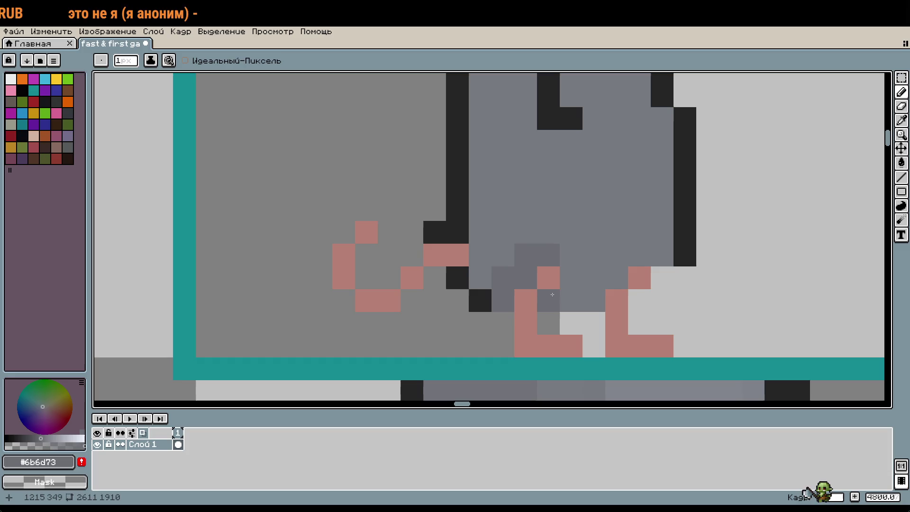
{"action": "left_click", "coordinate": [572, 278]}
{"action": "left_click", "coordinate": [571, 255]}
{"action": "left_click", "coordinate": [549, 232]}
{"action": "left_click", "coordinate": [572, 233]}
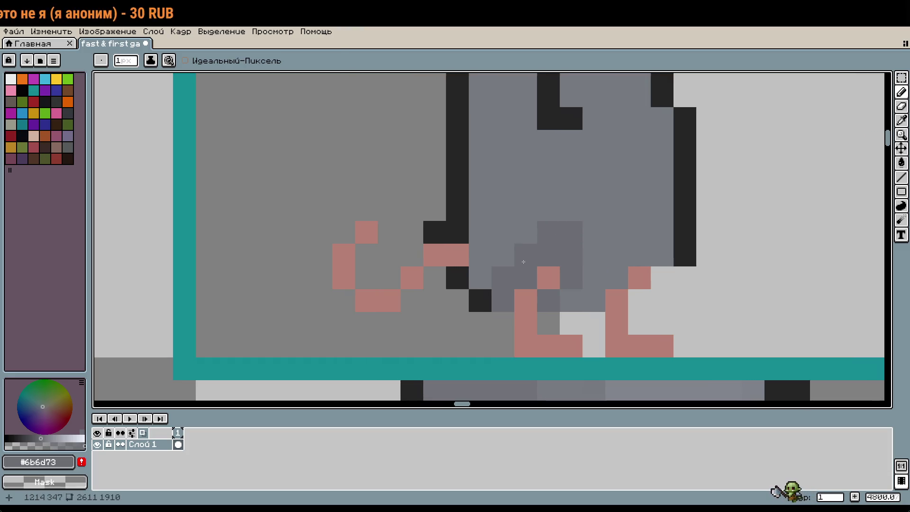
{"action": "left_click", "coordinate": [503, 255]}
{"action": "left_click", "coordinate": [526, 232]}
{"action": "left_click", "coordinate": [480, 278]}
Move the pink feet up one pixel with the Rectangular Marquee
{"action": "scroll", "coordinate": [663, 288], "scroll_direction": "down", "scroll_amount": 2}
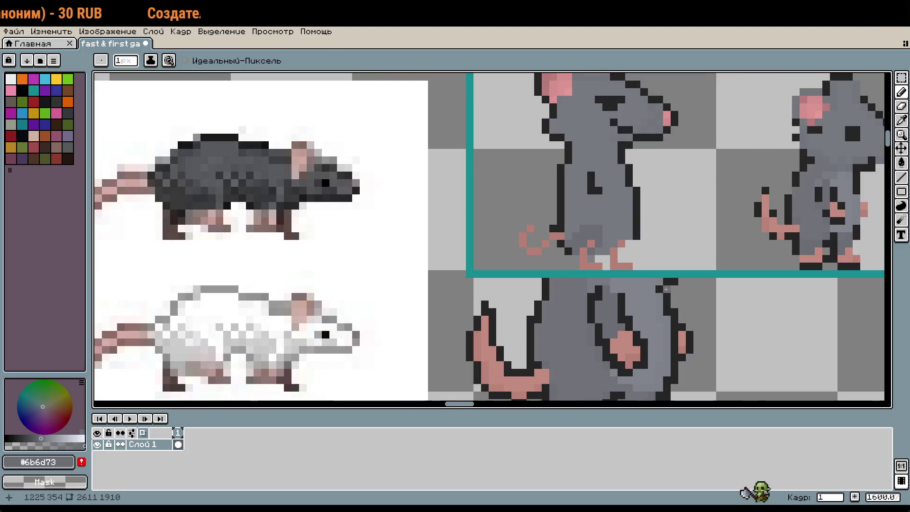
{"action": "scroll", "coordinate": [635, 246], "scroll_direction": "up", "scroll_amount": 3}
{"action": "key", "text": "w"}
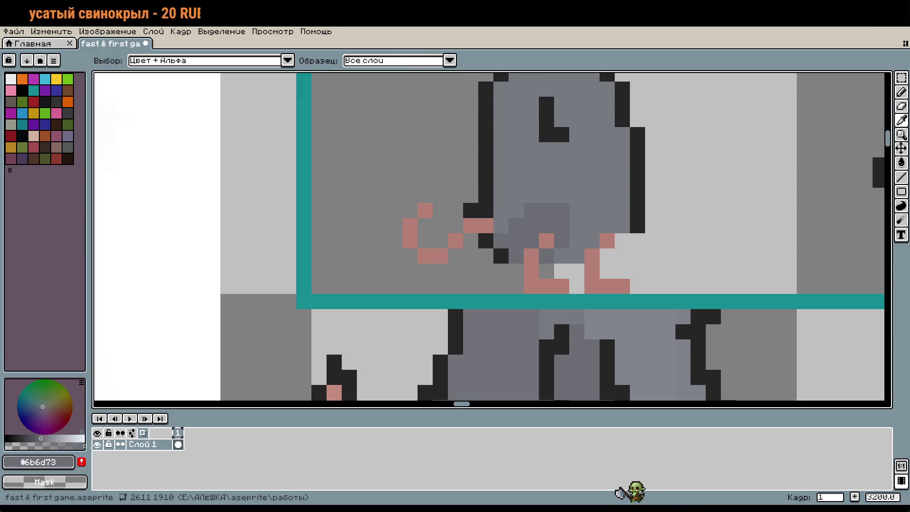
{"action": "key", "text": "b"}
{"action": "left_click", "coordinate": [501, 260]}
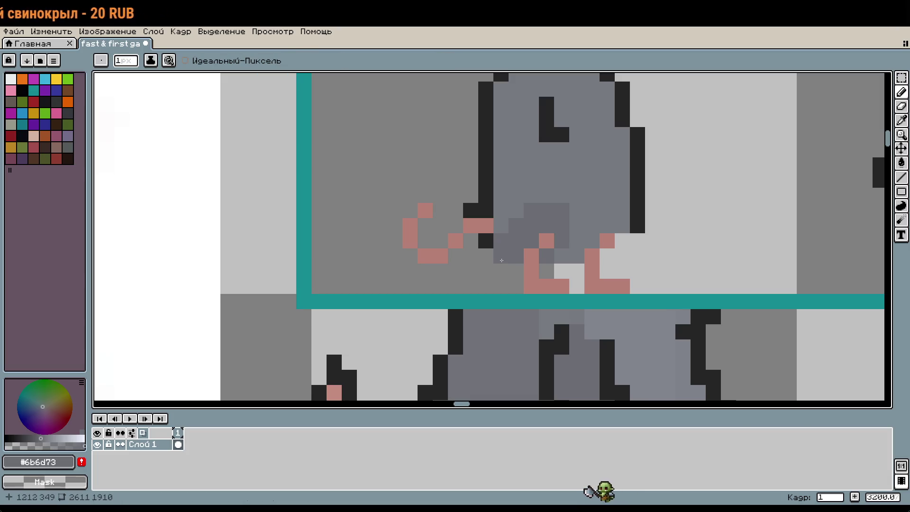
{"action": "key", "text": "ctrl+z"}
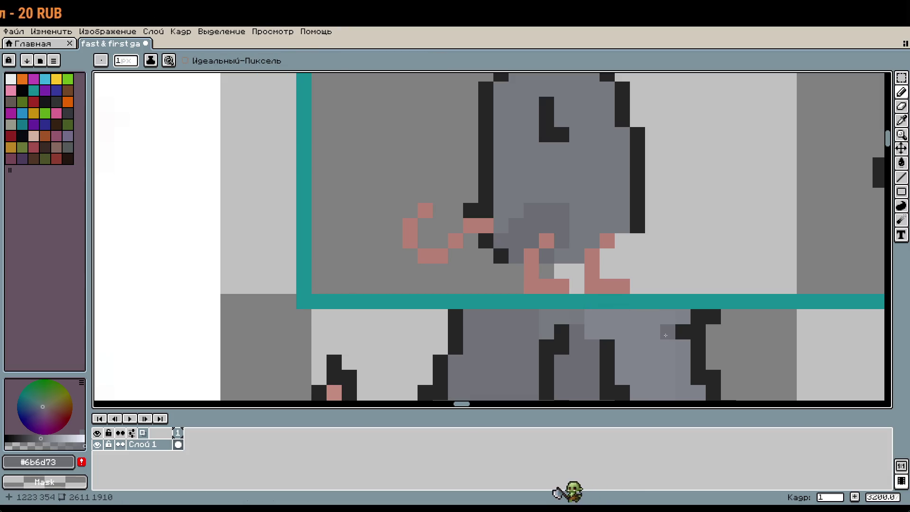
{"action": "key", "text": "w"}
{"action": "key", "text": "b"}
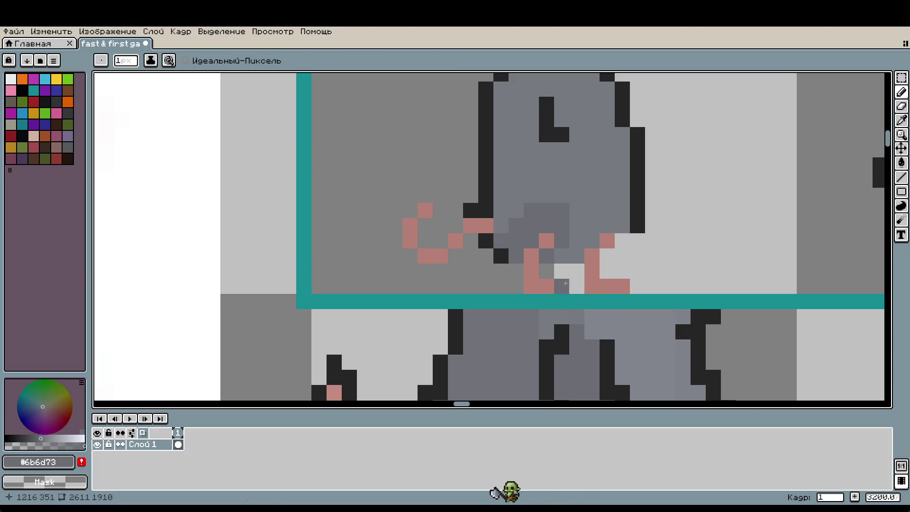
{"action": "key", "text": "m"}
{"action": "mouse_move", "coordinate": [517, 240]}
{"action": "left_mouse_down"}
{"action": "mouse_move", "coordinate": [611, 290]}
{"action": "mouse_move", "coordinate": [610, 278]}
{"action": "left_mouse_up"}
{"action": "left_click", "coordinate": [680, 266]}
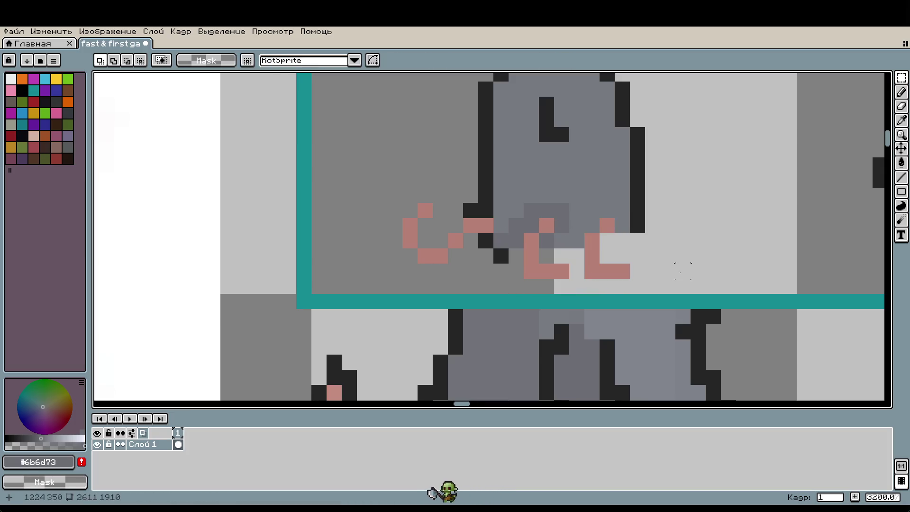
Sample dark #252525 and outline the bottom and right side of the feet
{"action": "key", "text": "i"}
{"action": "left_click", "coordinate": [639, 222]}
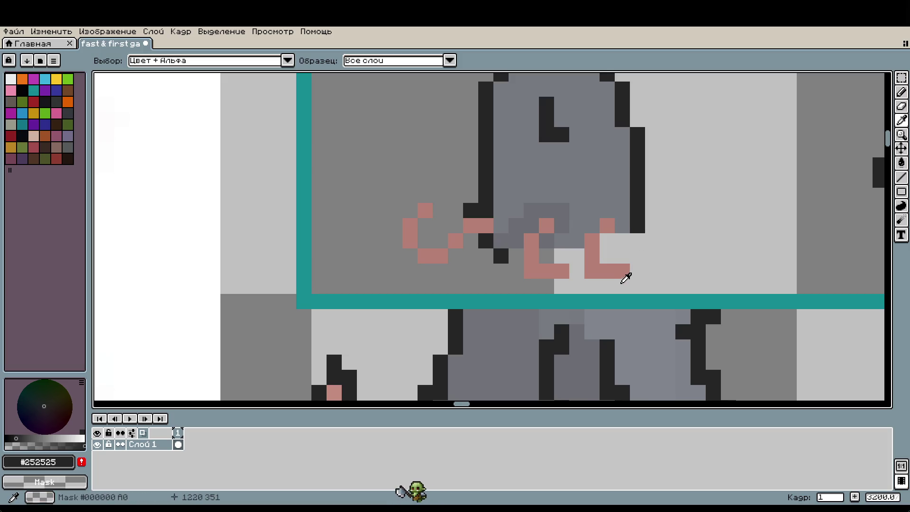
{"action": "key", "text": "b"}
{"action": "mouse_move", "coordinate": [622, 286]}
{"action": "left_mouse_down"}
{"action": "mouse_move", "coordinate": [590, 286]}
{"action": "mouse_move", "coordinate": [577, 270]}
{"action": "mouse_move", "coordinate": [528, 283]}
{"action": "mouse_move", "coordinate": [516, 271]}
{"action": "left_mouse_up"}
{"action": "left_click", "coordinate": [637, 271]}
{"action": "left_click", "coordinate": [622, 256]}
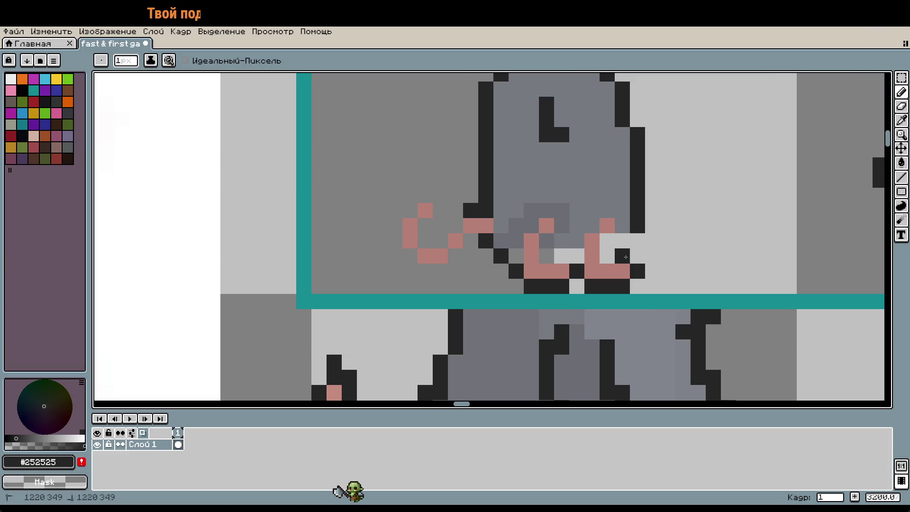
{"action": "left_click", "coordinate": [637, 241]}
Add more dark outline pixels around the feet and darken pixels between them
{"action": "key", "text": "i"}
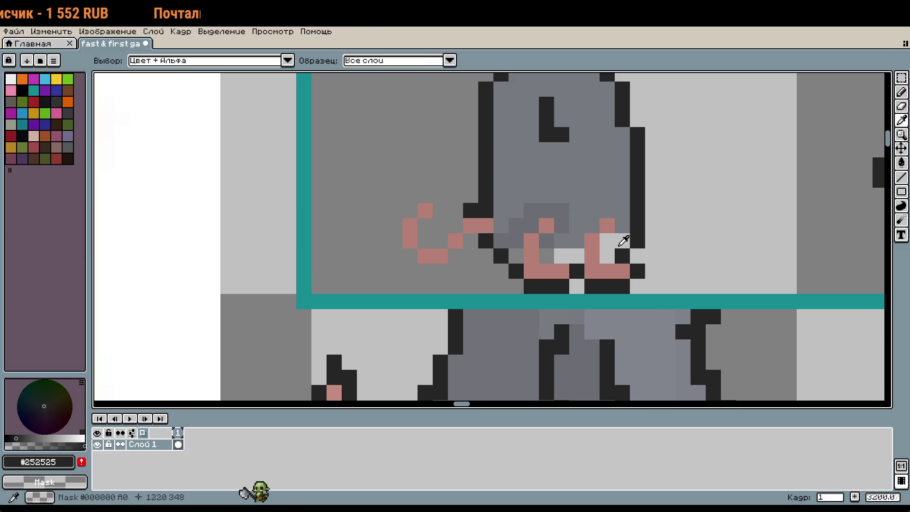
{"action": "scroll", "coordinate": [642, 235], "scroll_direction": "down", "scroll_amount": 4}
{"action": "left_click_drag", "start_coordinate": [651, 207], "coordinate": [609, 248]}
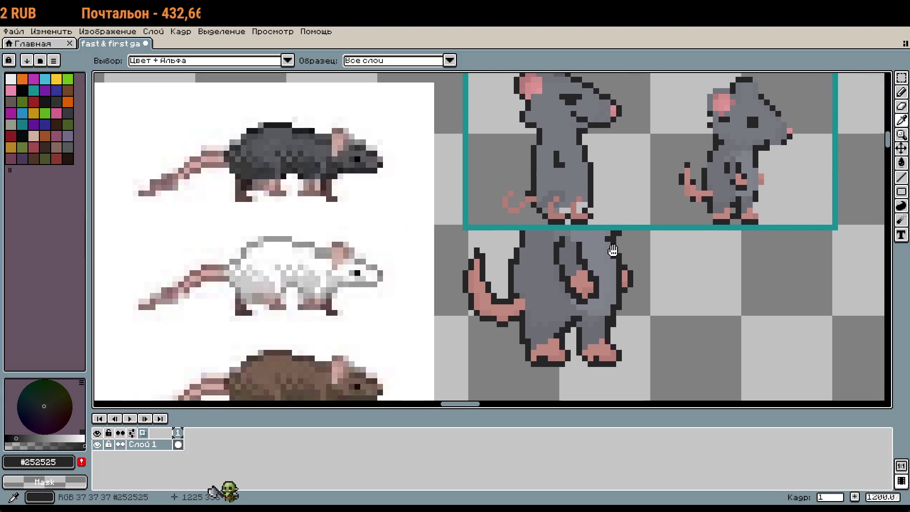
{"action": "scroll", "coordinate": [609, 247], "scroll_direction": "up", "scroll_amount": 1}
{"action": "scroll", "coordinate": [563, 205], "scroll_direction": "up", "scroll_amount": 4}
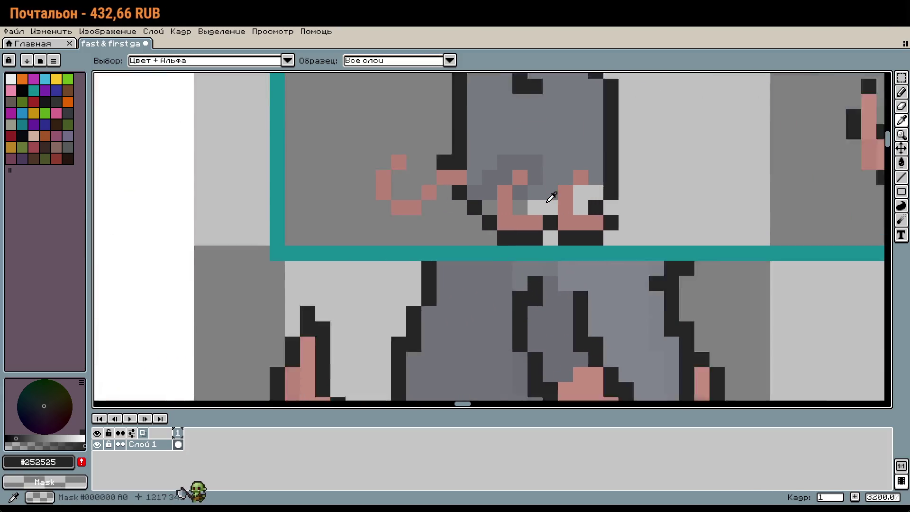
{"action": "key", "text": "b"}
{"action": "left_click", "coordinate": [552, 187]}
{"action": "left_click", "coordinate": [665, 278]}
{"action": "key", "text": "ctrl+z"}
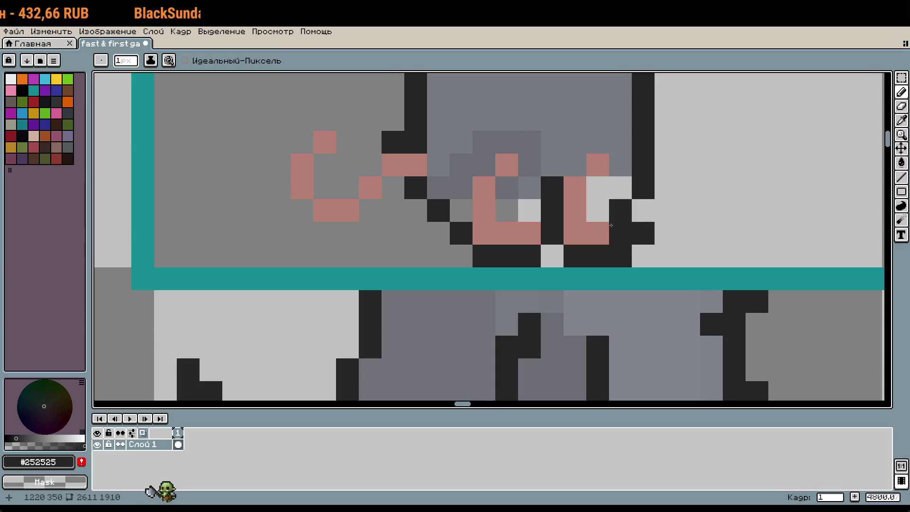
{"action": "left_click", "coordinate": [597, 211]}
{"action": "left_click", "coordinate": [529, 210]}
{"action": "left_click", "coordinate": [507, 210]}
Touch up the mid-grey leg shading and repaint a pink foot pixel grey
{"action": "key", "text": "i"}
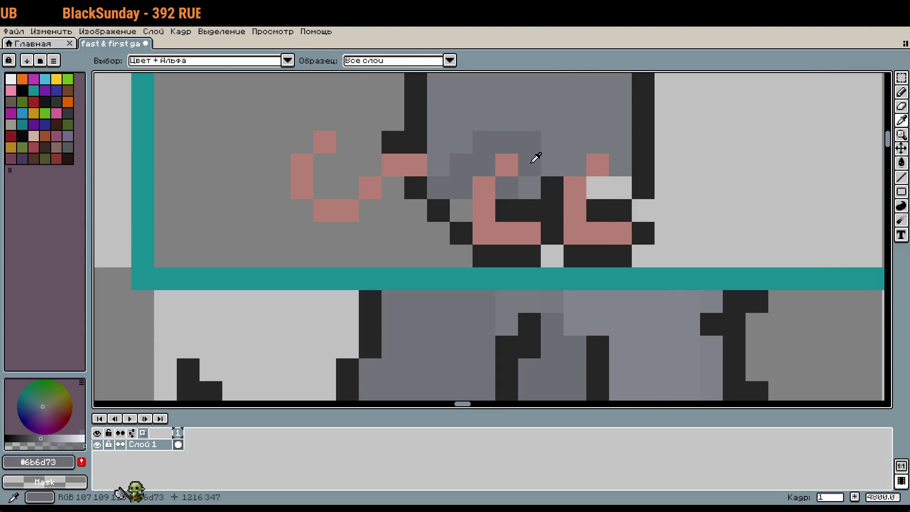
{"action": "left_click", "coordinate": [536, 159]}
{"action": "key", "text": "b"}
{"action": "left_click", "coordinate": [460, 210]}
{"action": "left_click_drag", "start_coordinate": [620, 187], "coordinate": [597, 188]}
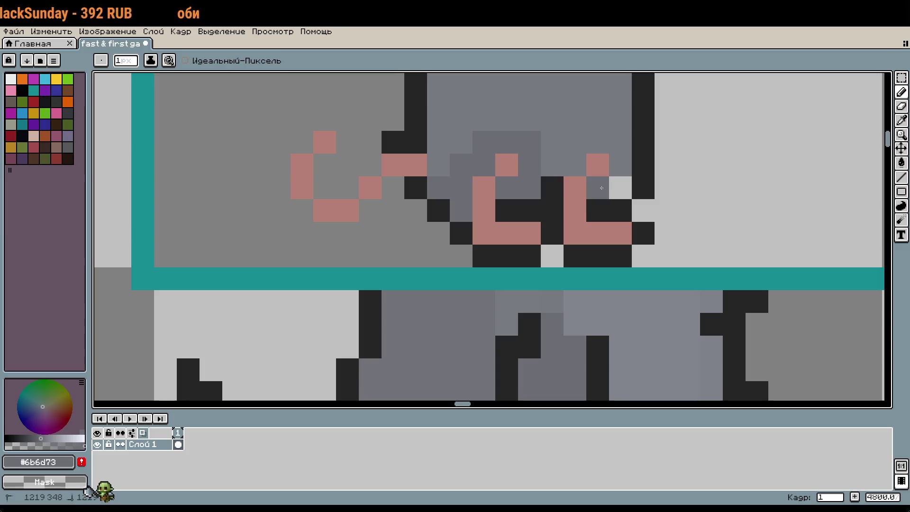
{"action": "left_click_drag", "start_coordinate": [575, 142], "coordinate": [597, 142]}
{"action": "scroll", "coordinate": [620, 156], "scroll_direction": "down", "scroll_amount": 3}
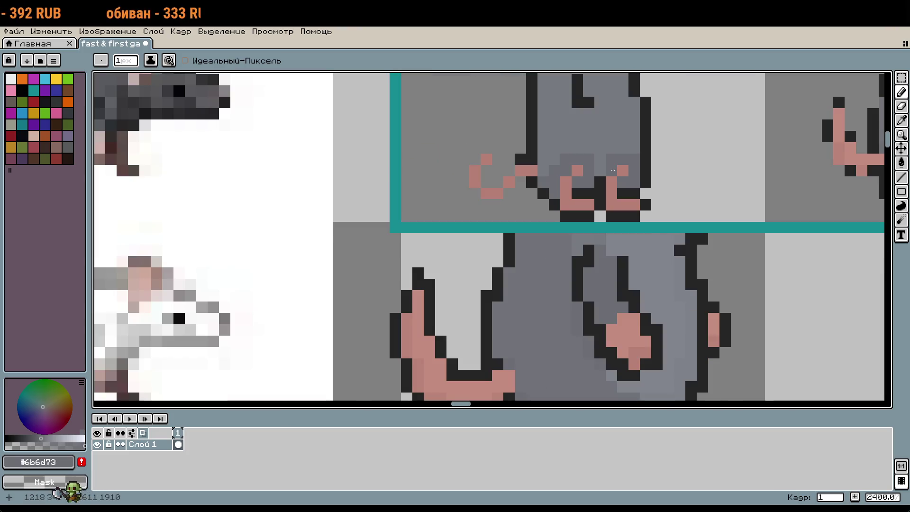
{"action": "scroll", "coordinate": [631, 175], "scroll_direction": "down", "scroll_amount": 3}
{"action": "scroll", "coordinate": [566, 292], "scroll_direction": "up", "scroll_amount": 4}
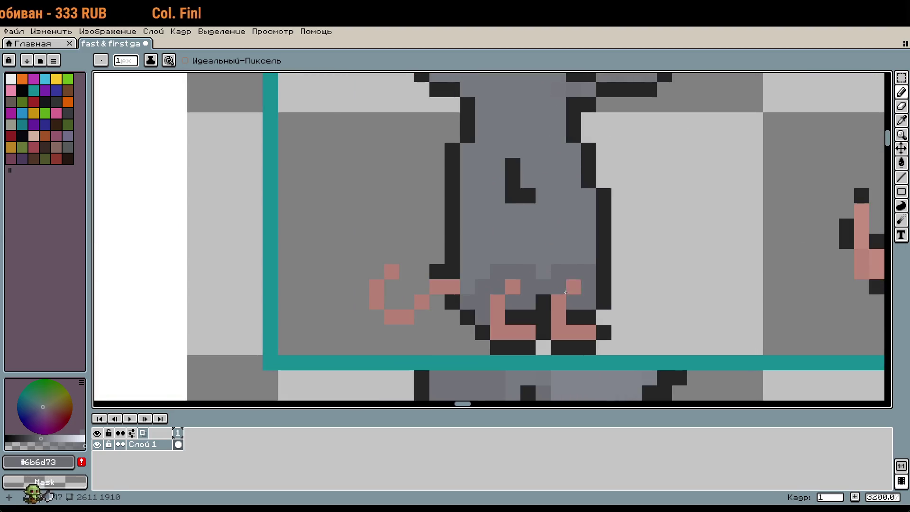
{"action": "left_click", "coordinate": [574, 286]}
{"action": "left_click", "coordinate": [619, 299]}
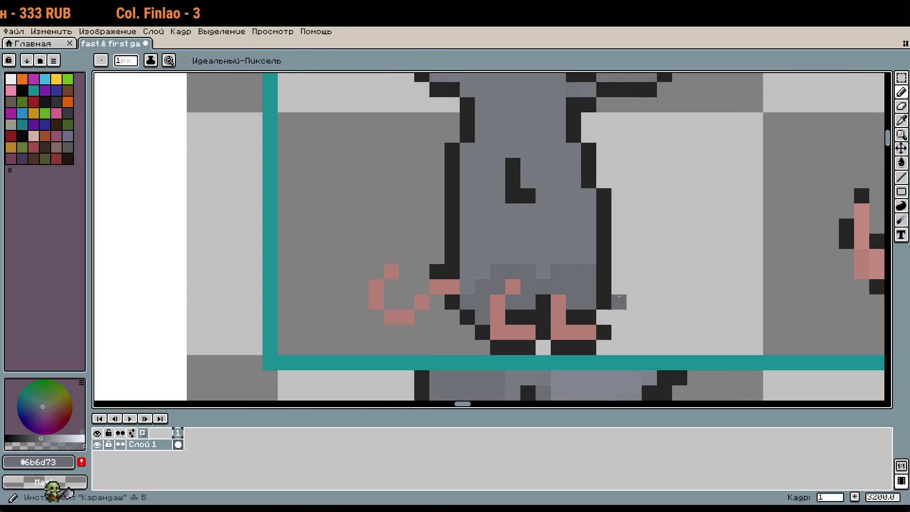
Add a dark outline pixel on the foot, then switch back to mid-grey
{"action": "scroll", "coordinate": [605, 304], "scroll_direction": "down", "scroll_amount": 3}
{"action": "scroll", "coordinate": [619, 286], "scroll_direction": "up", "scroll_amount": 1}
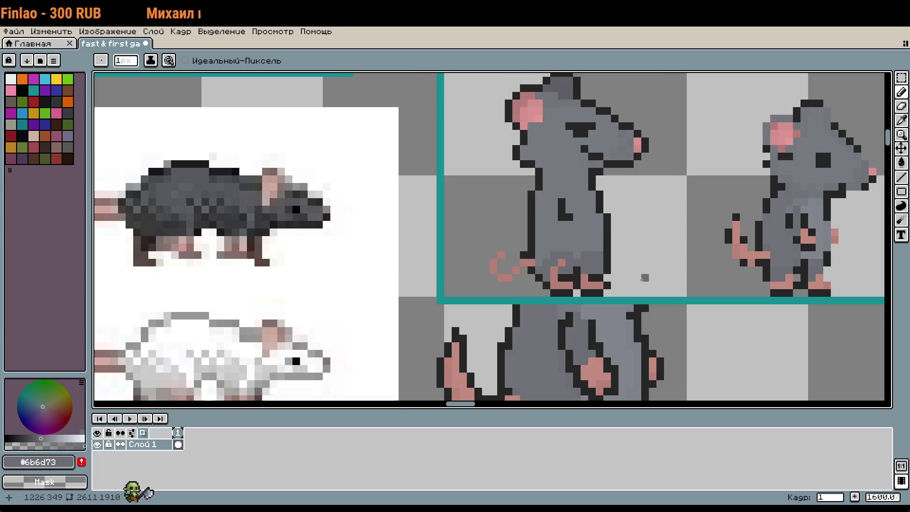
{"action": "left_click", "coordinate": [581, 271], "text": "alt"}
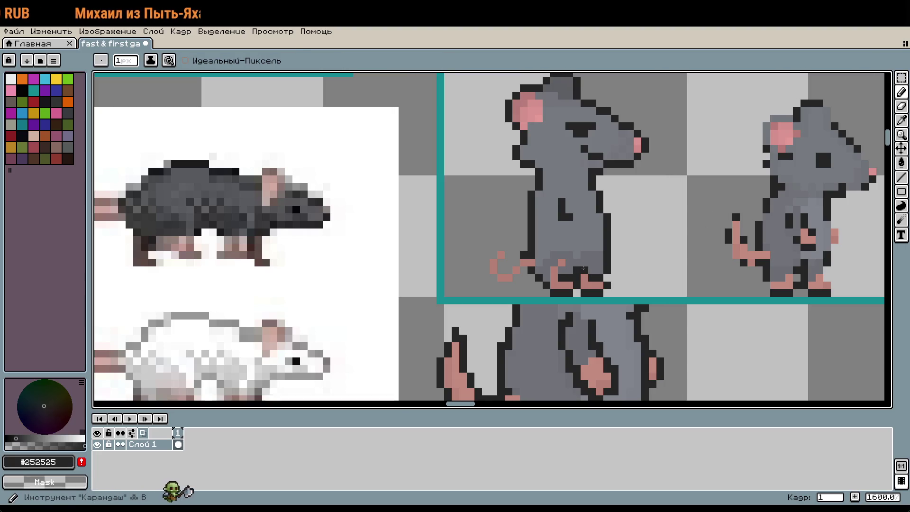
{"action": "scroll", "coordinate": [580, 271], "scroll_direction": "up", "scroll_amount": 1}
{"action": "left_click", "coordinate": [588, 258]}
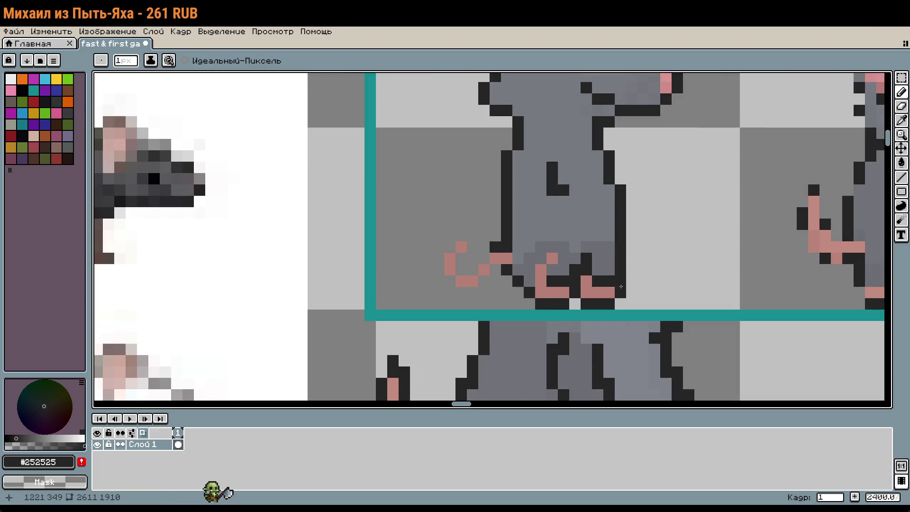
{"action": "key", "text": "i"}
{"action": "left_click", "coordinate": [602, 271]}
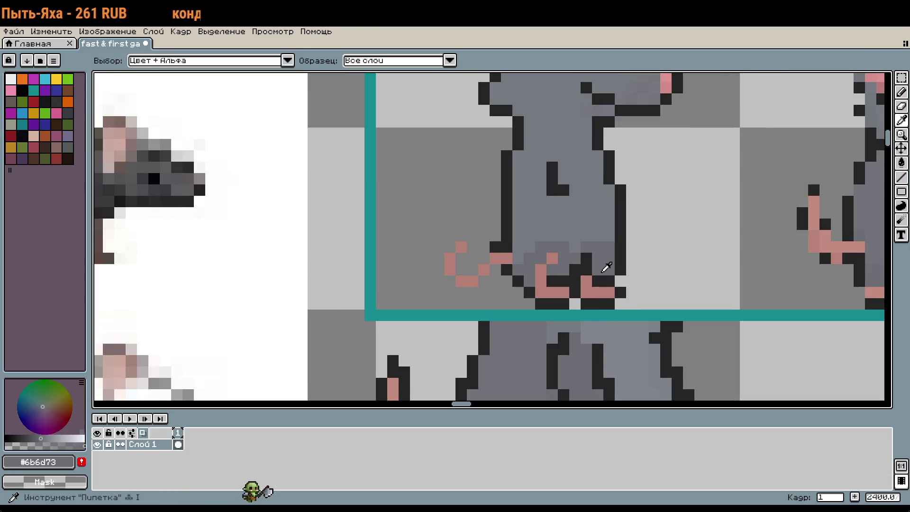
{"action": "key", "text": "b"}
{"action": "scroll", "coordinate": [668, 306], "scroll_direction": "down", "scroll_amount": 1}
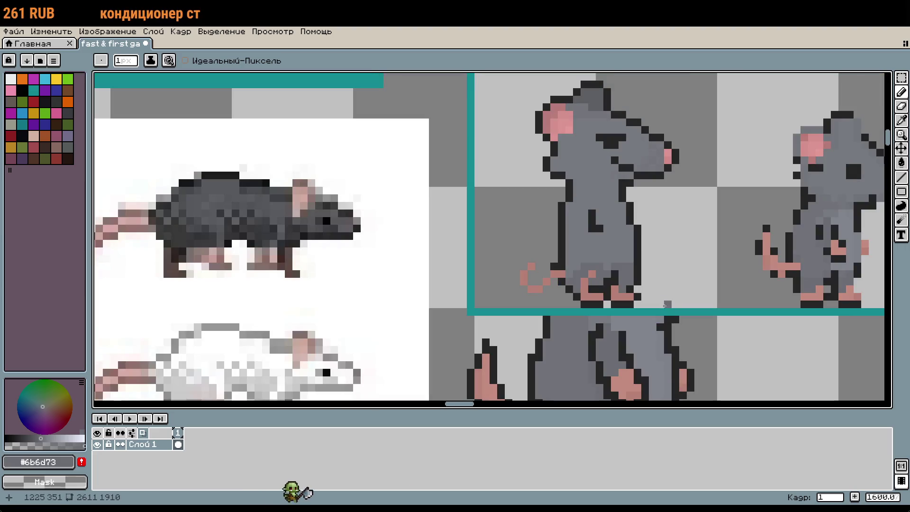
{"action": "scroll", "coordinate": [666, 305], "scroll_direction": "up", "scroll_amount": 1}
Nudge the right foot one pixel right and paint one pink foot pixel dark outline colour
{"action": "key", "text": "m"}
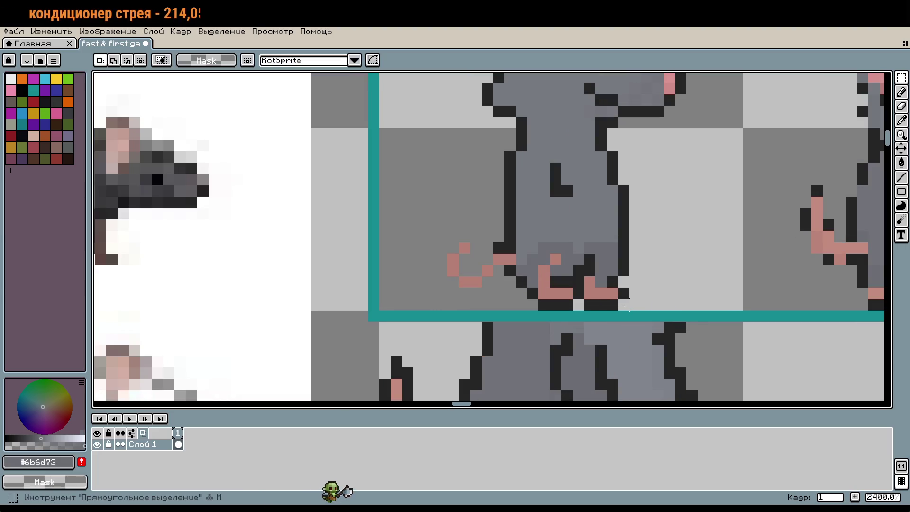
{"action": "mouse_move", "coordinate": [624, 306]}
{"action": "left_mouse_down"}
{"action": "mouse_move", "coordinate": [584, 277]}
{"action": "mouse_move", "coordinate": [621, 296]}
{"action": "left_mouse_up"}
{"action": "left_click", "coordinate": [681, 271]}
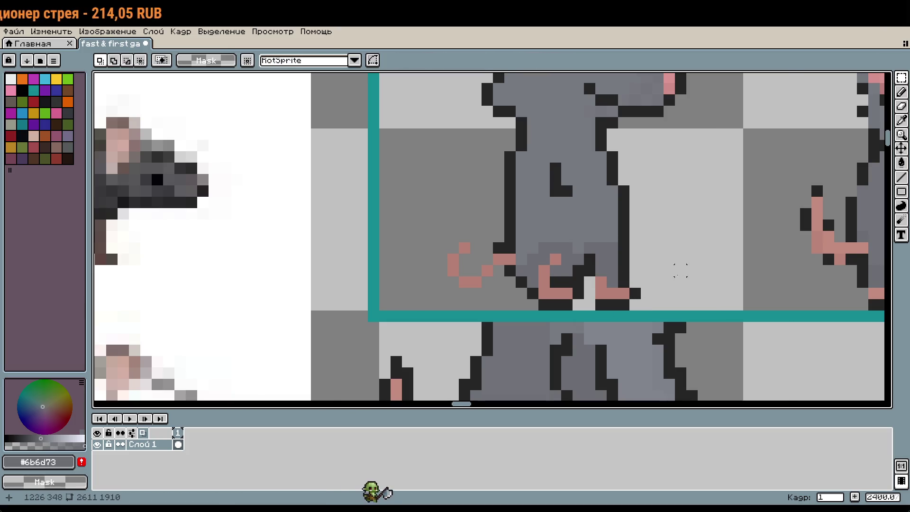
{"action": "scroll", "coordinate": [603, 272], "scroll_direction": "up", "scroll_amount": 1}
{"action": "key", "text": "i"}
{"action": "left_click", "coordinate": [575, 284]}
{"action": "key", "text": "b"}
{"action": "left_click", "coordinate": [593, 297]}
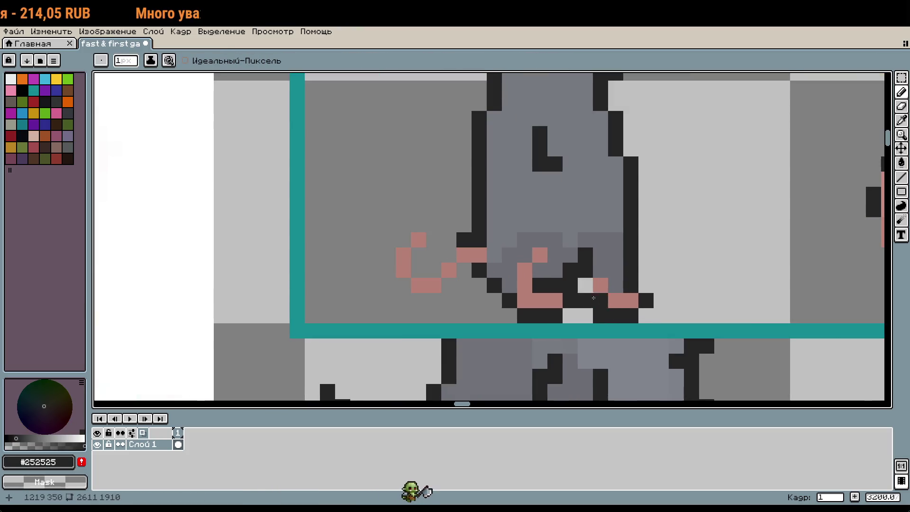
{"action": "scroll", "coordinate": [711, 318], "scroll_direction": "down", "scroll_amount": 1}
Undo the dark pixel and the foot move, then select and clear the area around the feet
{"action": "key", "text": "ctrl+z"}
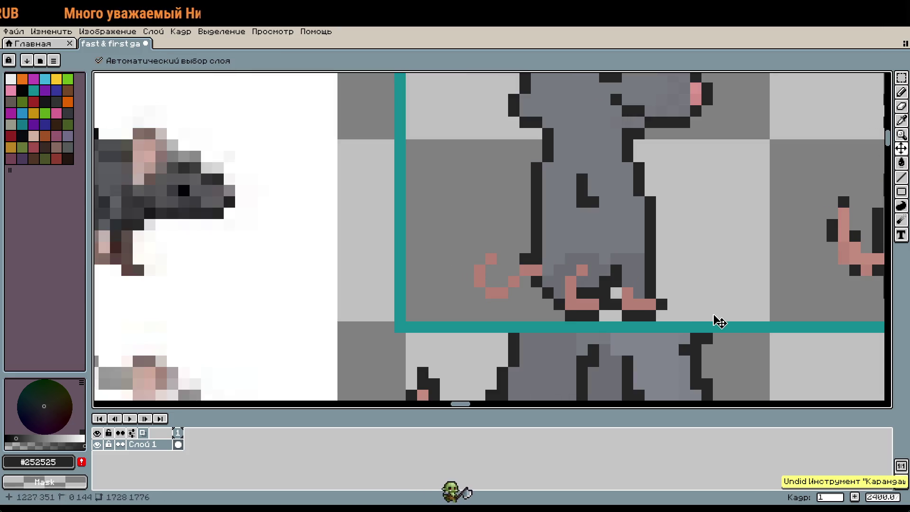
{"action": "key", "text": "ctrl+z"}
{"action": "key", "text": "ctrl+z"}
{"action": "key", "text": "ctrl+z"}
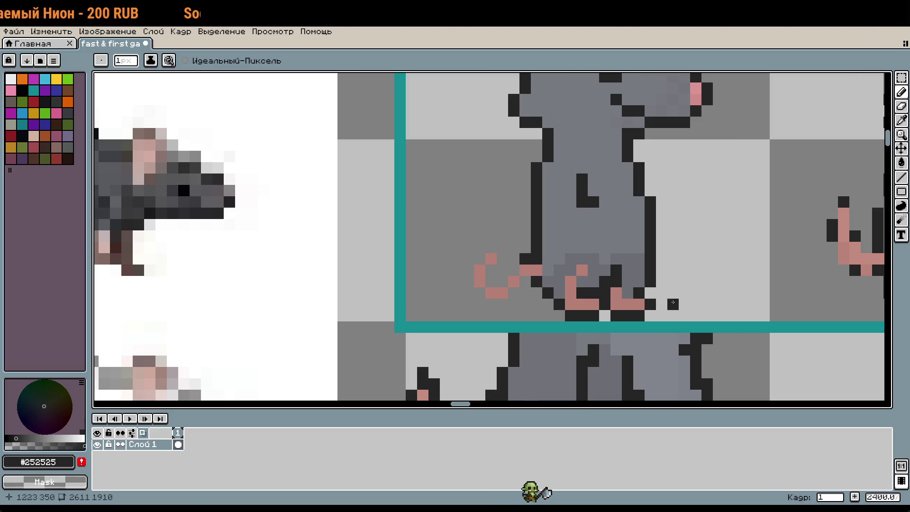
{"action": "scroll", "coordinate": [673, 303], "scroll_direction": "up", "scroll_amount": 2}
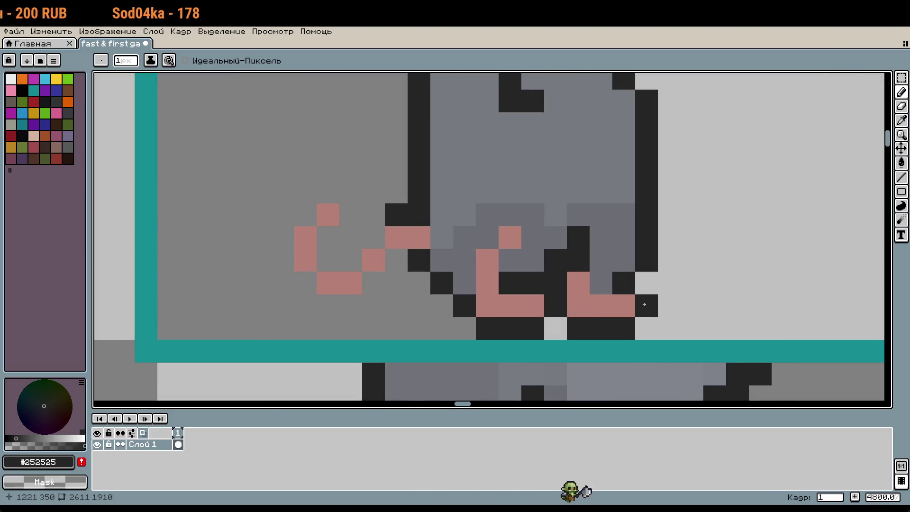
{"action": "scroll", "coordinate": [644, 304], "scroll_direction": "down", "scroll_amount": 3}
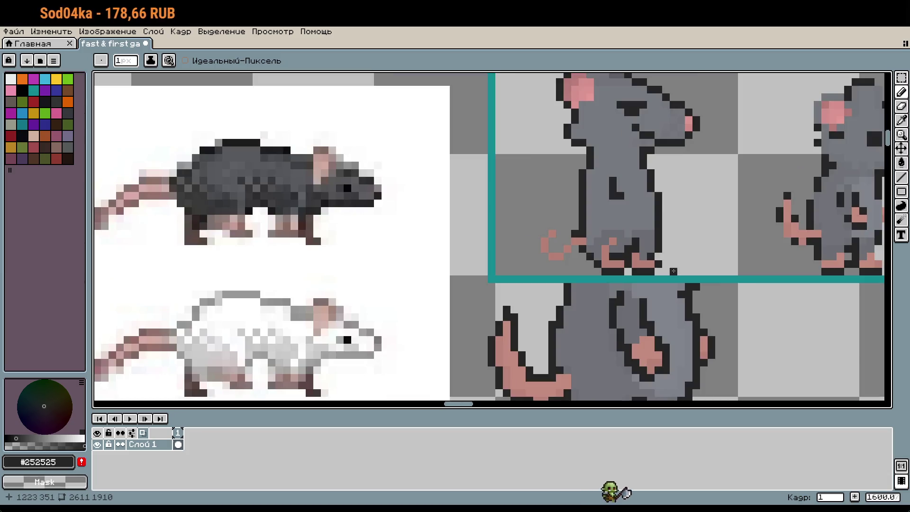
{"action": "key", "text": "m"}
{"action": "mouse_move", "coordinate": [671, 274]}
{"action": "left_mouse_down"}
{"action": "mouse_move", "coordinate": [587, 250]}
{"action": "mouse_move", "coordinate": [600, 241]}
{"action": "mouse_move", "coordinate": [630, 264]}
{"action": "left_mouse_up"}
{"action": "right_click", "coordinate": [630, 263]}
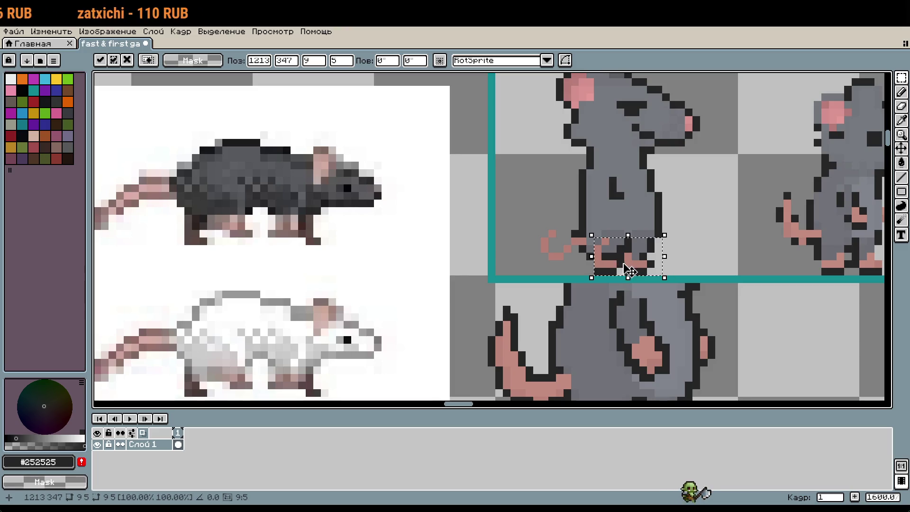
{"action": "scroll", "coordinate": [703, 256], "scroll_direction": "up", "scroll_amount": 2}
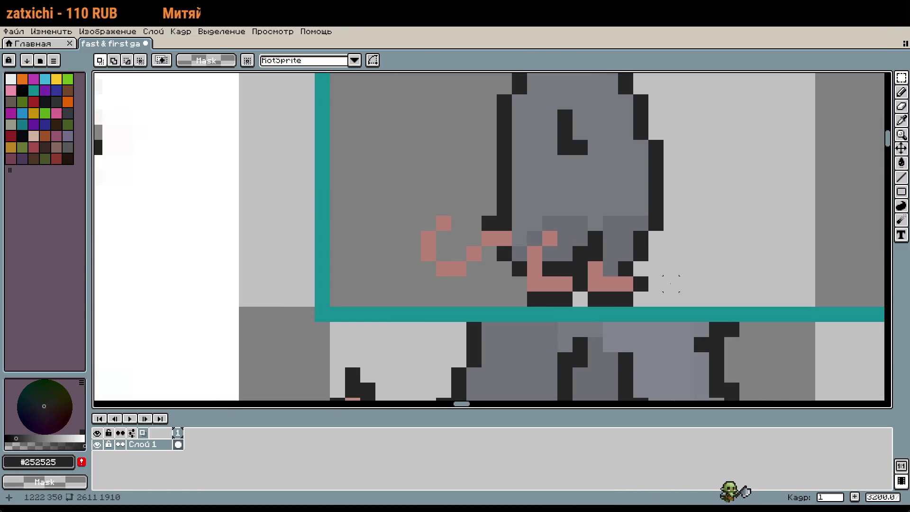
Eyedrop the rat's body grey #6b6d73, checking the lighter grey strip along the way
{"action": "key", "text": "i"}
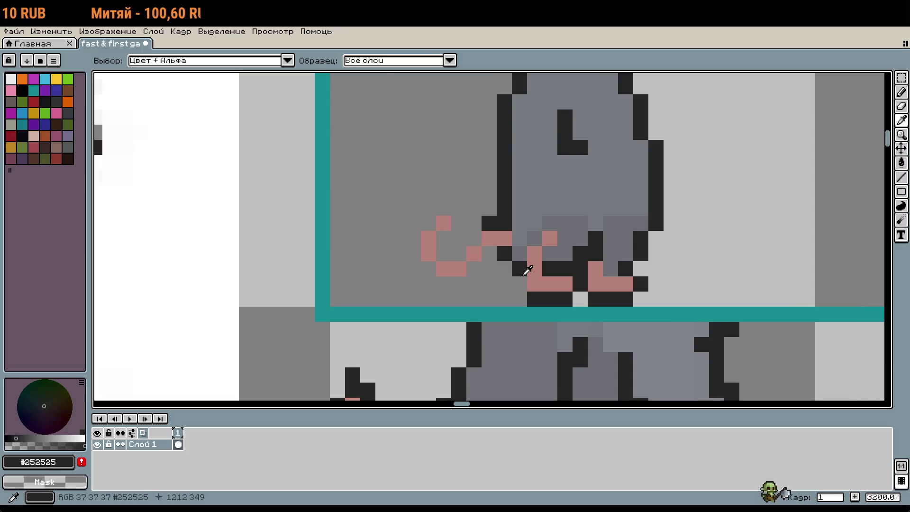
{"action": "key", "text": "b"}
{"action": "scroll", "coordinate": [680, 285], "scroll_direction": "down", "scroll_amount": 2}
{"action": "scroll", "coordinate": [680, 284], "scroll_direction": "down", "scroll_amount": 1}
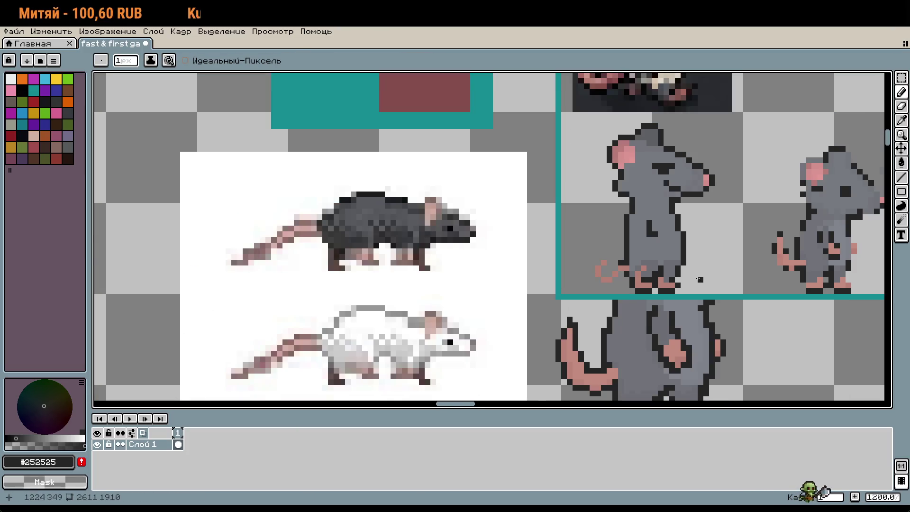
{"action": "scroll", "coordinate": [683, 287], "scroll_direction": "up", "scroll_amount": 3}
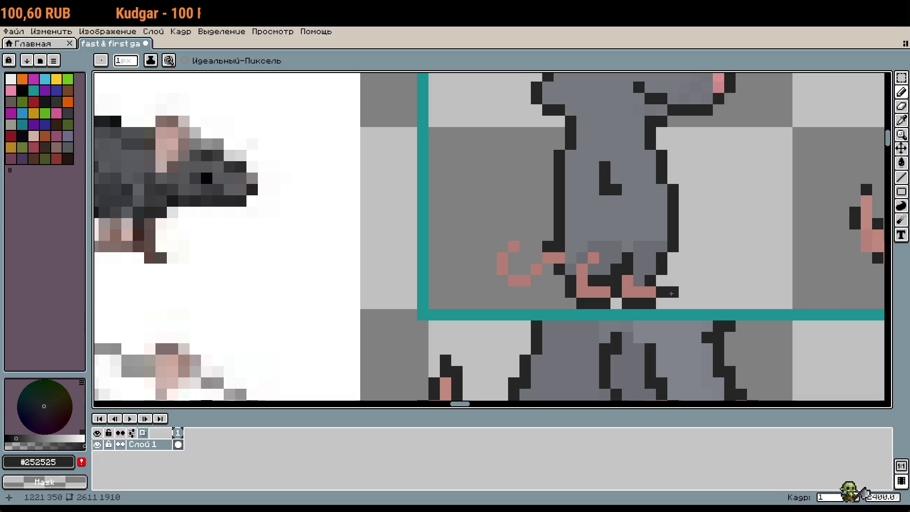
{"action": "left_click", "coordinate": [571, 246], "text": "alt"}
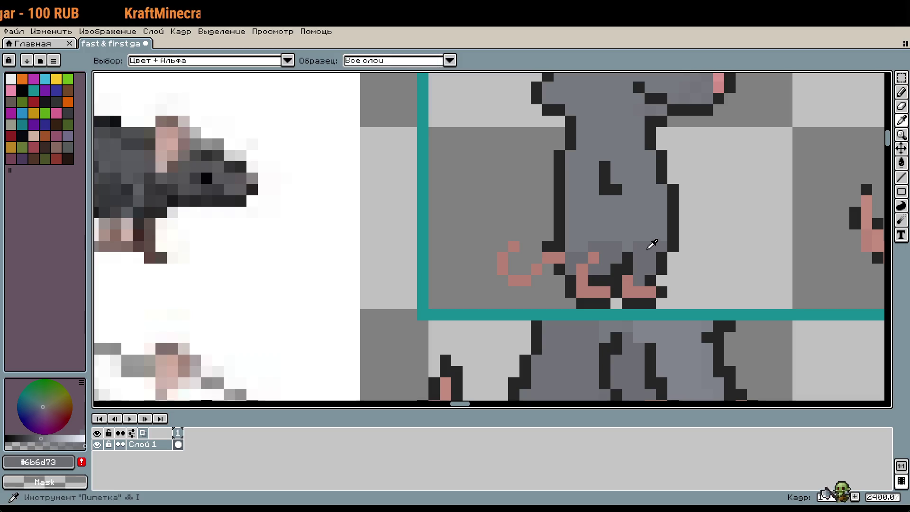
{"action": "left_click", "coordinate": [625, 248], "text": "alt"}
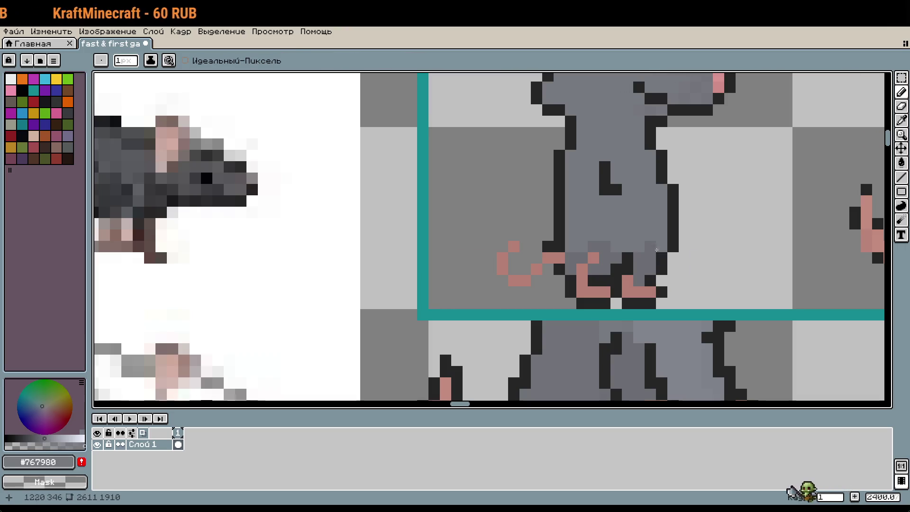
{"action": "left_click", "coordinate": [657, 250], "text": "alt"}
{"action": "scroll", "coordinate": [657, 250], "scroll_direction": "down", "scroll_amount": 2}
{"action": "left_click_drag", "start_coordinate": [657, 250], "coordinate": [662, 221]}
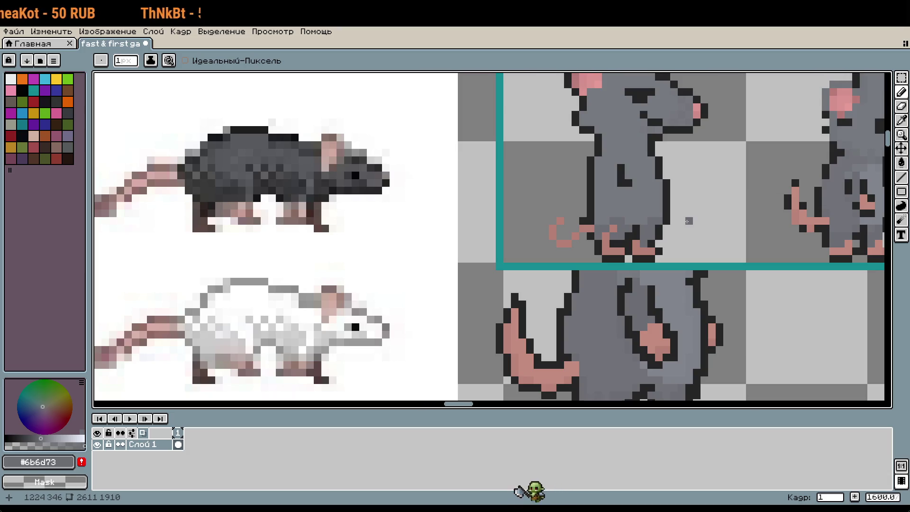
{"action": "scroll", "coordinate": [689, 221], "scroll_direction": "down", "scroll_amount": 6}
{"action": "scroll", "coordinate": [603, 179], "scroll_direction": "up", "scroll_amount": 1}
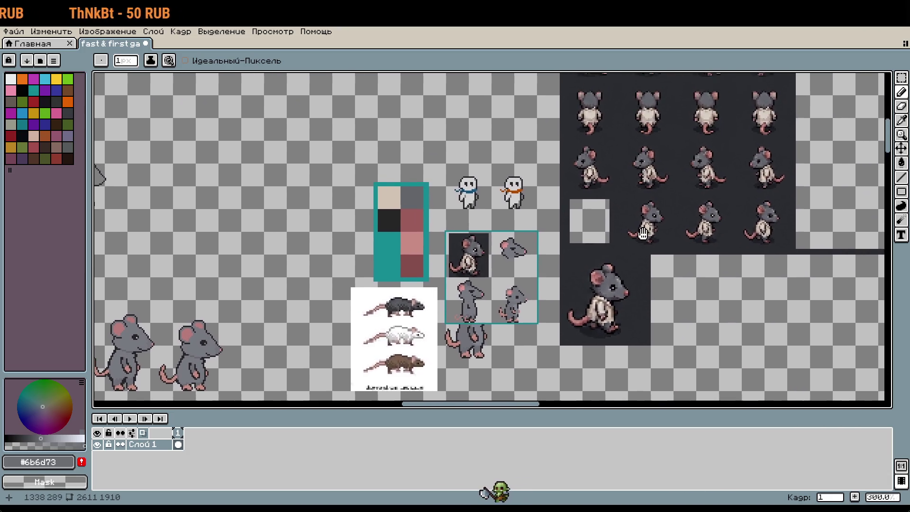
{"action": "scroll", "coordinate": [598, 185], "scroll_direction": "up", "scroll_amount": 3}
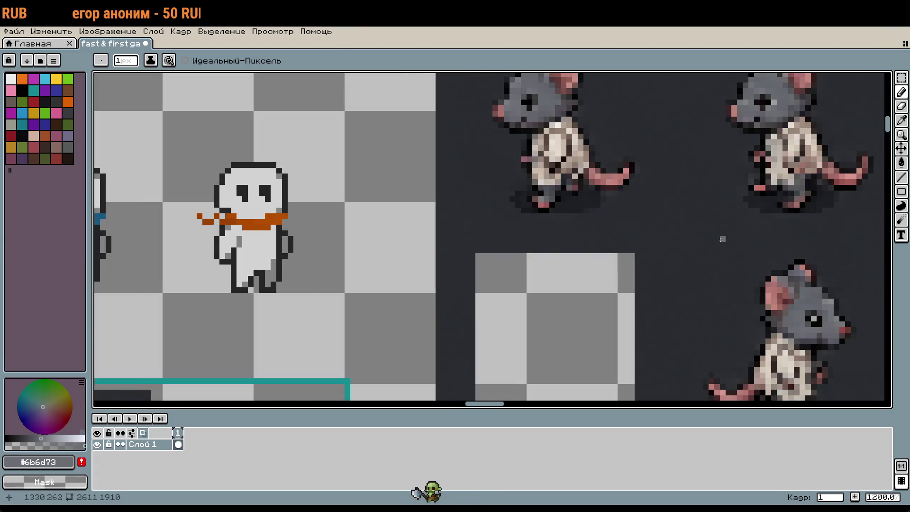
{"action": "scroll", "coordinate": [728, 239], "scroll_direction": "down", "scroll_amount": 2}
{"action": "mouse_move", "coordinate": [728, 238]}
{"action": "left_mouse_down"}
{"action": "mouse_move", "coordinate": [626, 345]}
{"action": "mouse_move", "coordinate": [546, 401]}
{"action": "left_mouse_up"}
{"action": "scroll", "coordinate": [546, 400], "scroll_direction": "down", "scroll_amount": 1}
{"action": "scroll", "coordinate": [529, 306], "scroll_direction": "up", "scroll_amount": 4}
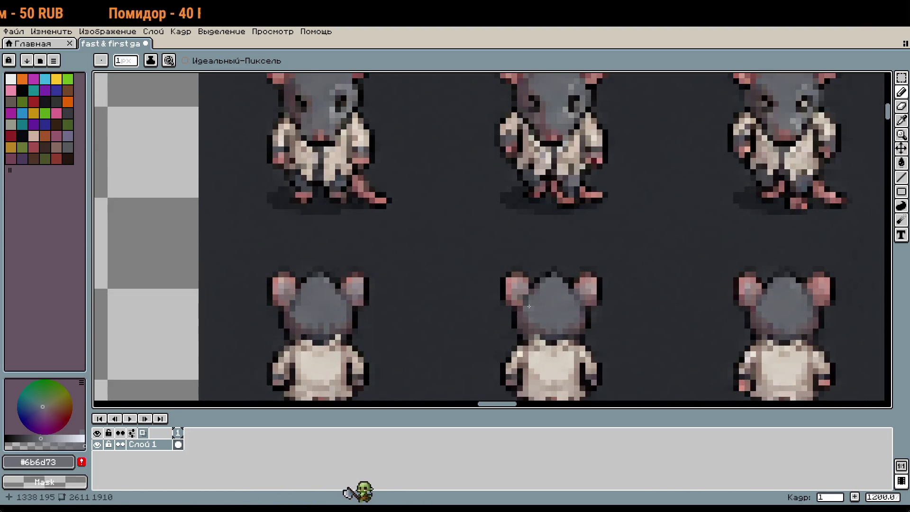
{"action": "scroll", "coordinate": [529, 307], "scroll_direction": "down", "scroll_amount": 2}
{"action": "left_click_drag", "start_coordinate": [511, 361], "coordinate": [626, 176]}
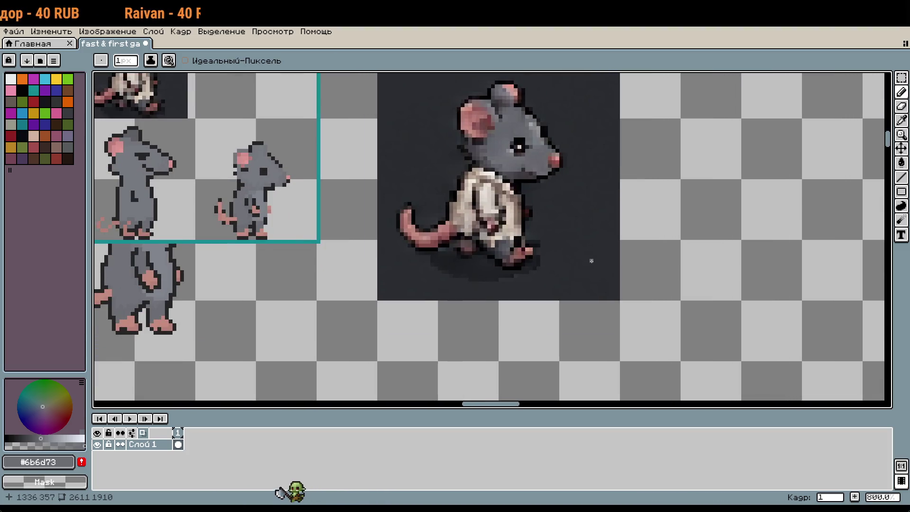
{"action": "scroll", "coordinate": [591, 261], "scroll_direction": "down", "scroll_amount": 3}
{"action": "scroll", "coordinate": [494, 236], "scroll_direction": "up", "scroll_amount": 5}
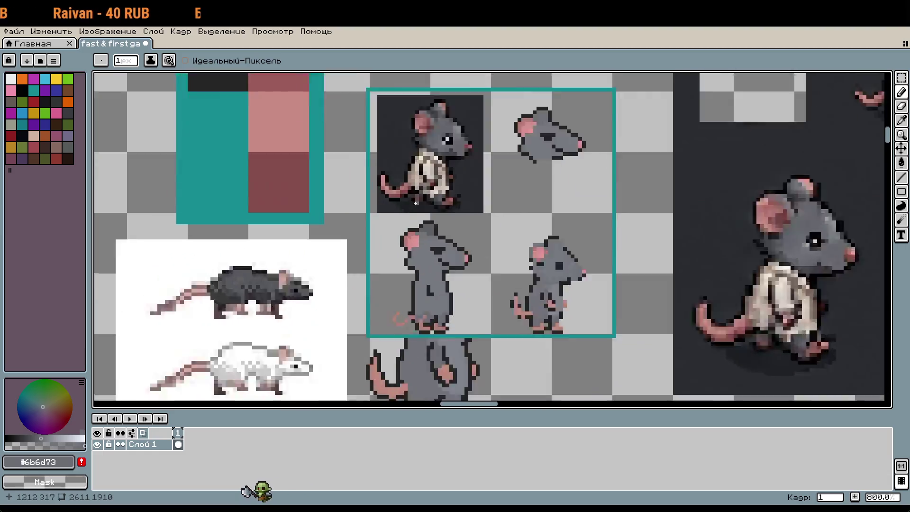
Sample the light grey #82858d from the right-hand reference rat
{"action": "key", "text": "w"}
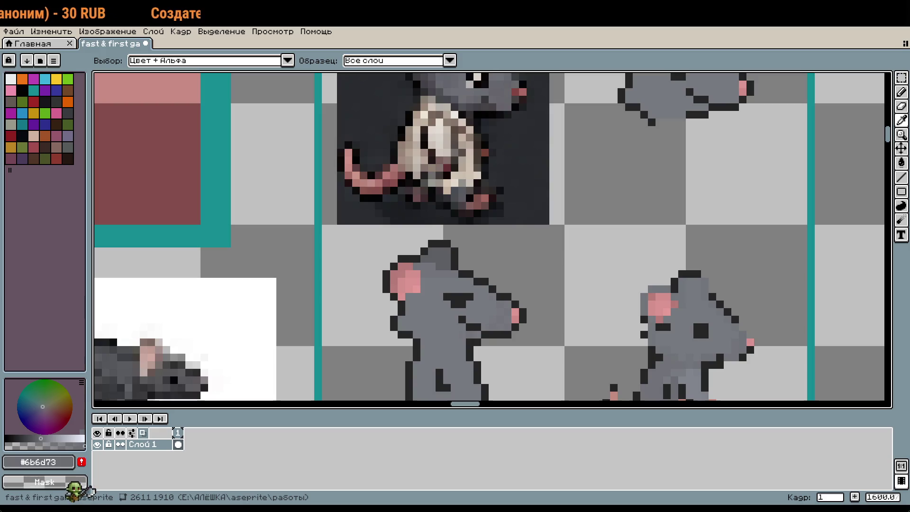
{"action": "key", "text": "b"}
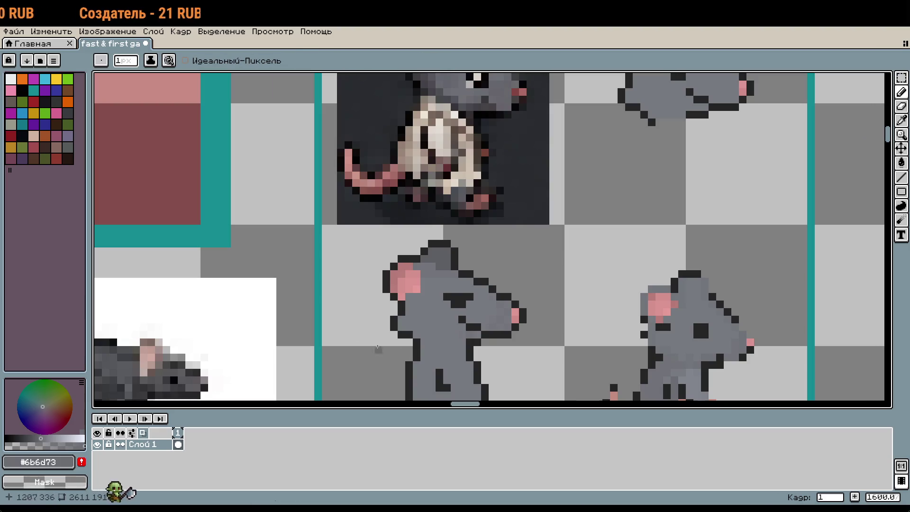
{"action": "scroll", "coordinate": [527, 216], "scroll_direction": "down", "scroll_amount": 5}
{"action": "scroll", "coordinate": [480, 304], "scroll_direction": "up", "scroll_amount": 1}
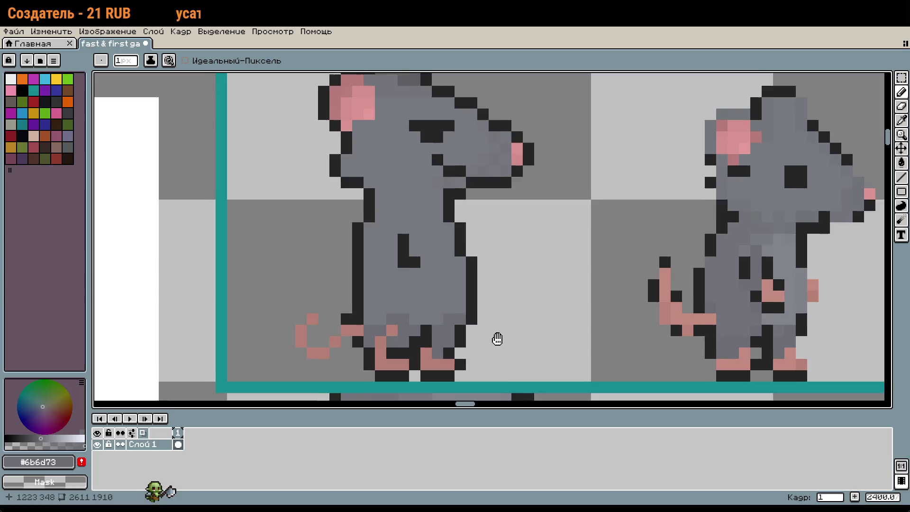
{"action": "scroll", "coordinate": [496, 340], "scroll_direction": "down", "scroll_amount": 1}
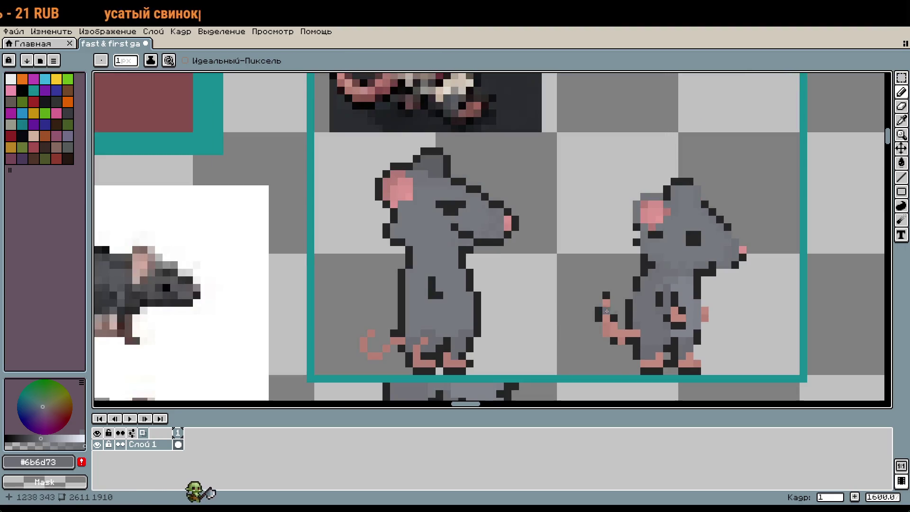
{"action": "left_click", "coordinate": [690, 305], "text": "alt"}
Paint a #82858d highlight down the standing rat's right side, undoing the extra stroke
{"action": "scroll", "coordinate": [464, 321], "scroll_direction": "up", "scroll_amount": 1}
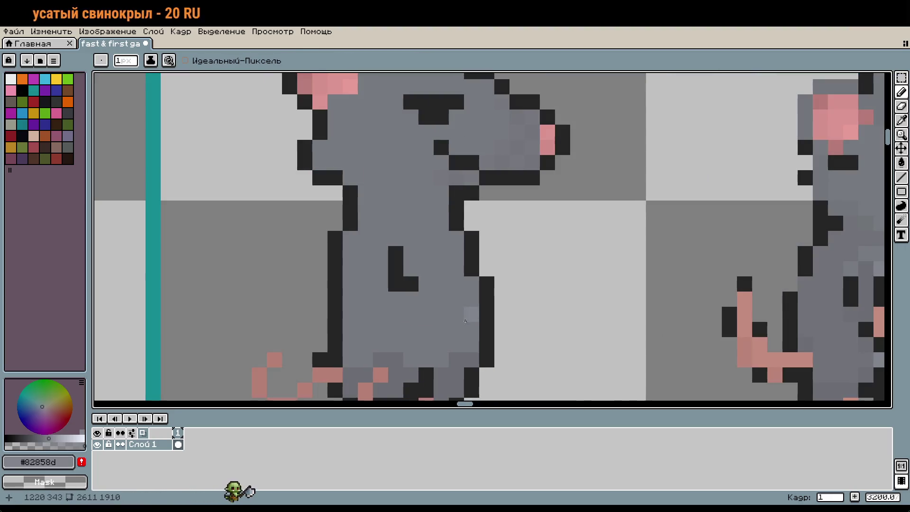
{"action": "mouse_move", "coordinate": [465, 322]}
{"action": "left_mouse_down"}
{"action": "mouse_move", "coordinate": [471, 344]}
{"action": "mouse_move", "coordinate": [457, 294]}
{"action": "mouse_move", "coordinate": [459, 258]}
{"action": "mouse_move", "coordinate": [441, 299]}
{"action": "left_mouse_up"}
{"action": "left_click", "coordinate": [442, 315]}
{"action": "scroll", "coordinate": [514, 311], "scroll_direction": "down", "scroll_amount": 1}
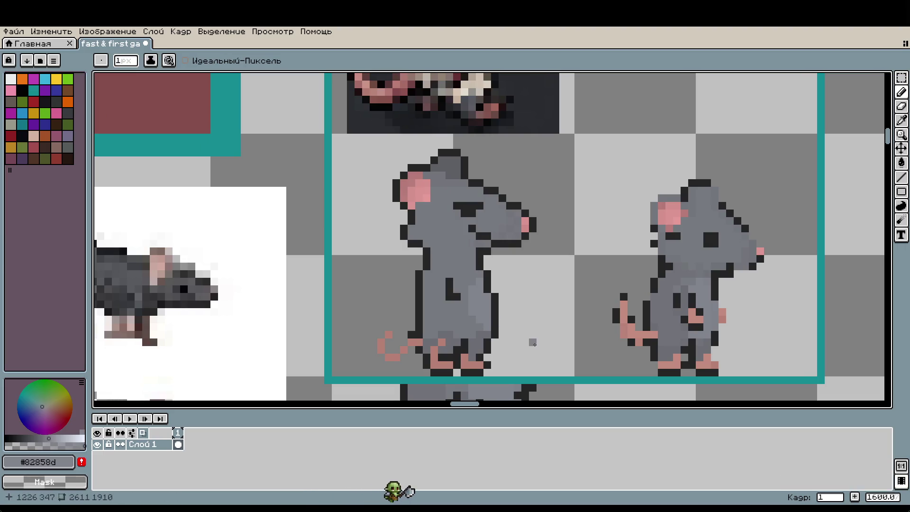
{"action": "mouse_move", "coordinate": [526, 362]}
{"action": "left_mouse_down"}
{"action": "mouse_move", "coordinate": [573, 288]}
{"action": "mouse_move", "coordinate": [585, 290]}
{"action": "left_mouse_up"}
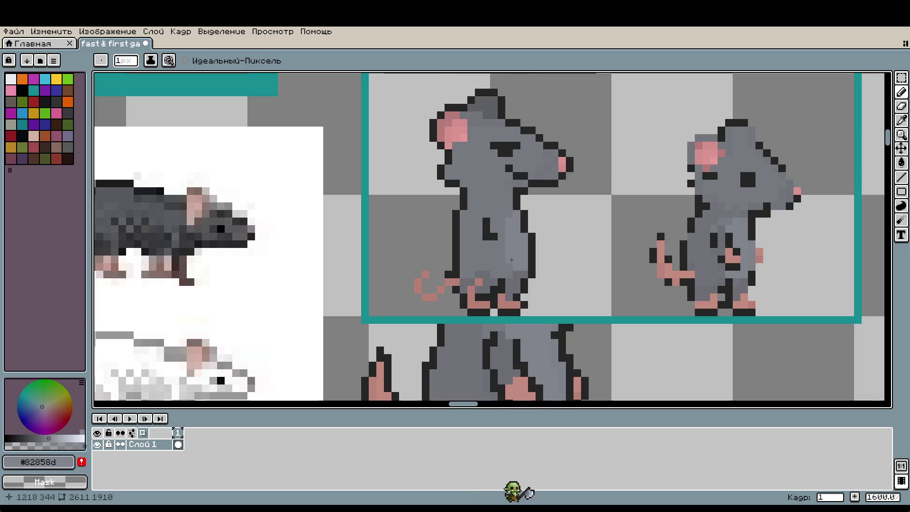
{"action": "key", "text": "ctrl+z"}
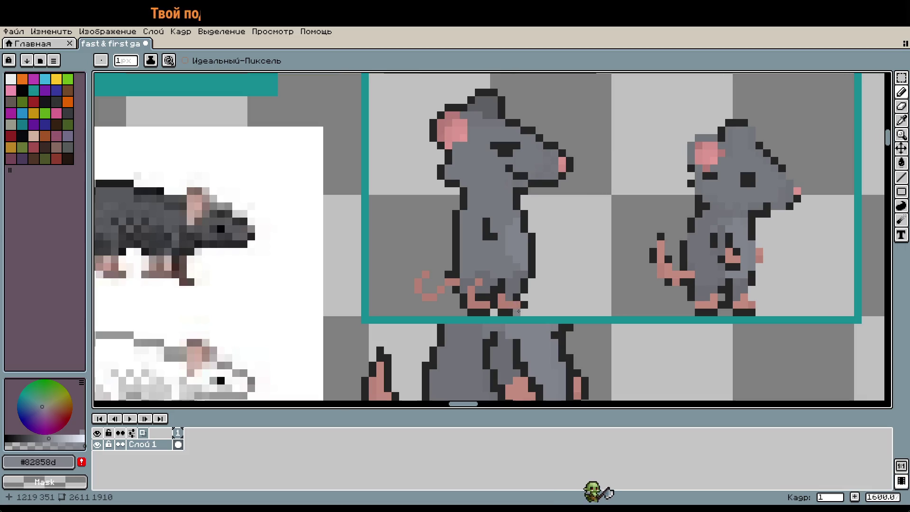
{"action": "scroll", "coordinate": [541, 308], "scroll_direction": "up", "scroll_amount": 1}
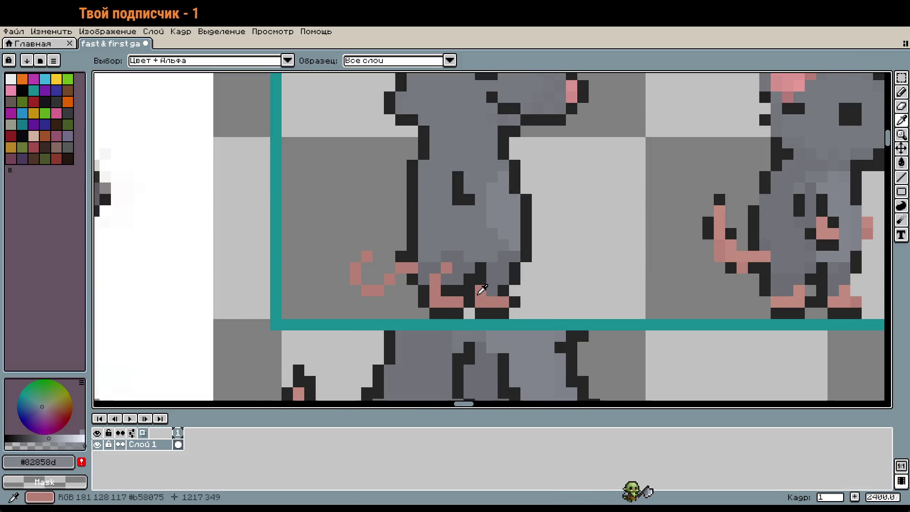
Redraw the dark outline of the feet and extend the second leg's outline to the ground
{"action": "left_click", "coordinate": [479, 288], "text": "alt"}
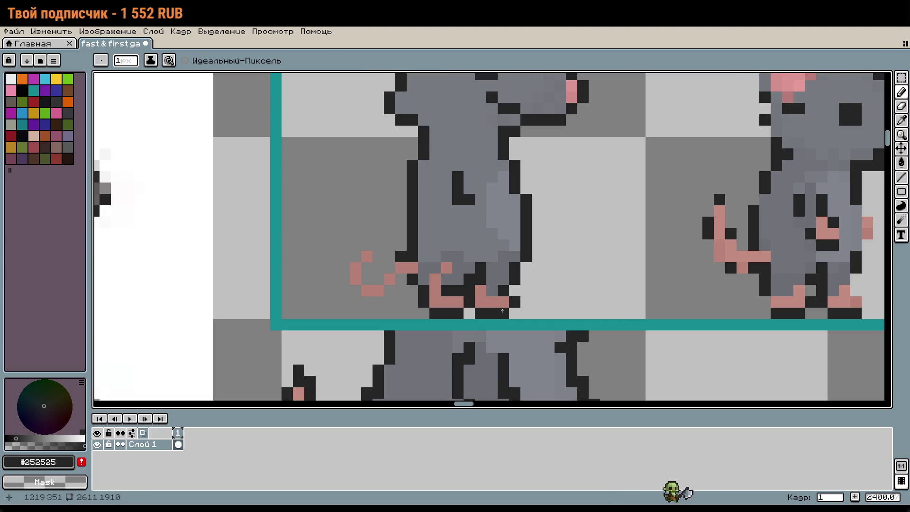
{"action": "right_click", "coordinate": [480, 267]}
{"action": "right_click", "coordinate": [469, 279]}
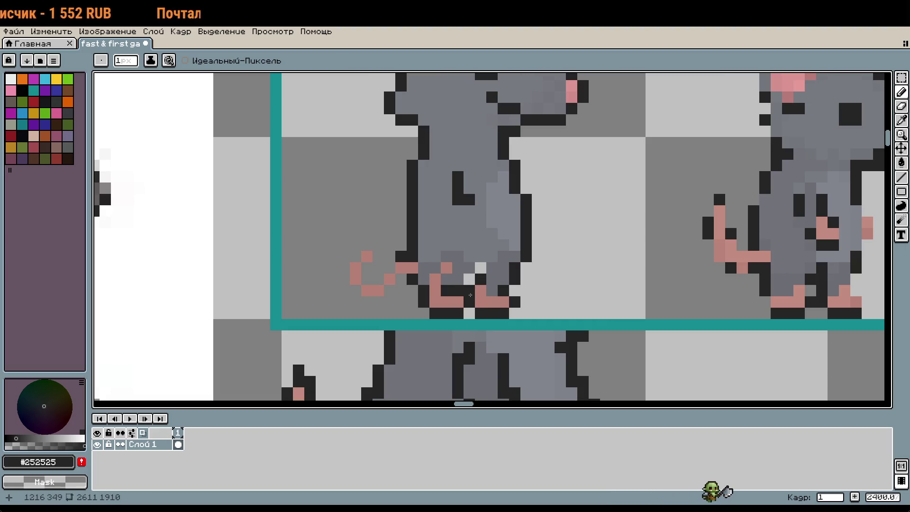
{"action": "mouse_move", "coordinate": [471, 298]}
{"action": "left_mouse_down"}
{"action": "mouse_move", "coordinate": [479, 313]}
{"action": "mouse_move", "coordinate": [502, 303]}
{"action": "mouse_move", "coordinate": [446, 283]}
{"action": "mouse_move", "coordinate": [492, 289]}
{"action": "mouse_move", "coordinate": [512, 268]}
{"action": "mouse_move", "coordinate": [465, 277]}
{"action": "left_mouse_up"}
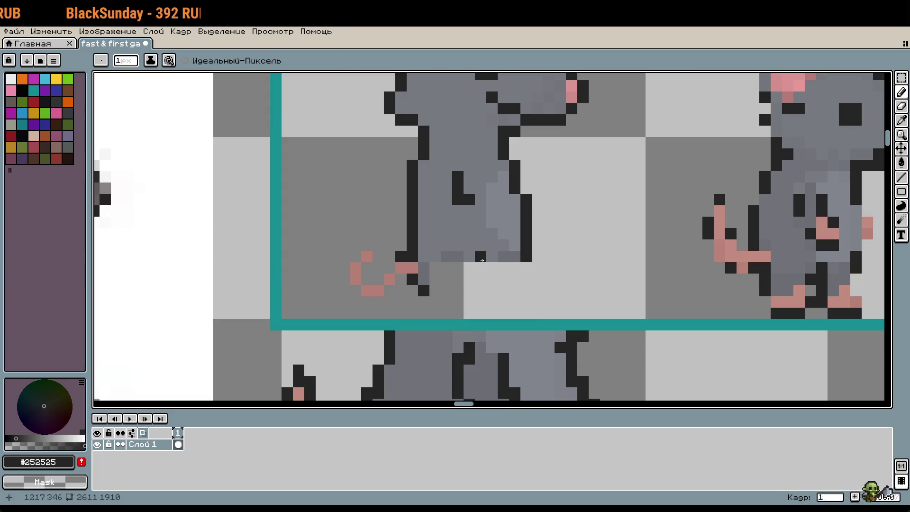
{"action": "left_click_drag", "start_coordinate": [480, 256], "coordinate": [473, 282]}
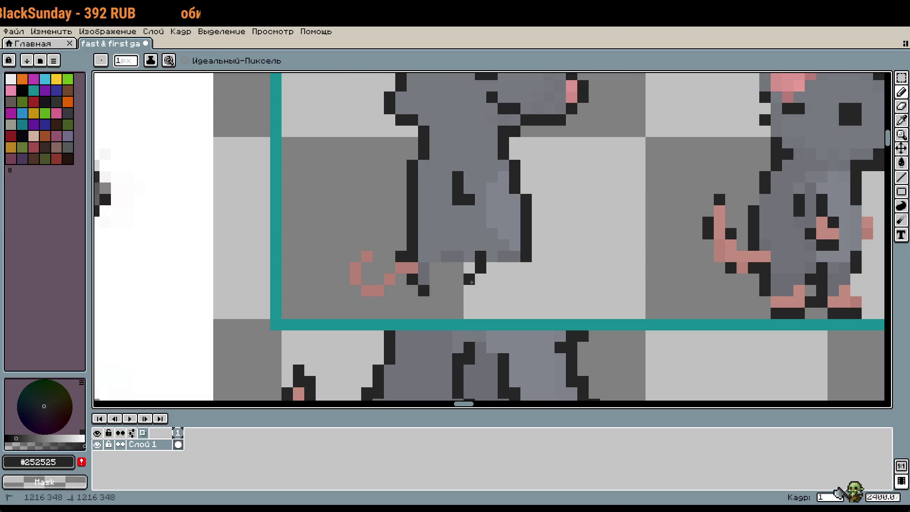
{"action": "mouse_move", "coordinate": [435, 301]}
{"action": "left_mouse_down"}
{"action": "mouse_move", "coordinate": [435, 313]}
{"action": "mouse_move", "coordinate": [424, 301]}
{"action": "mouse_move", "coordinate": [435, 313]}
{"action": "mouse_move", "coordinate": [473, 304]}
{"action": "left_mouse_up"}
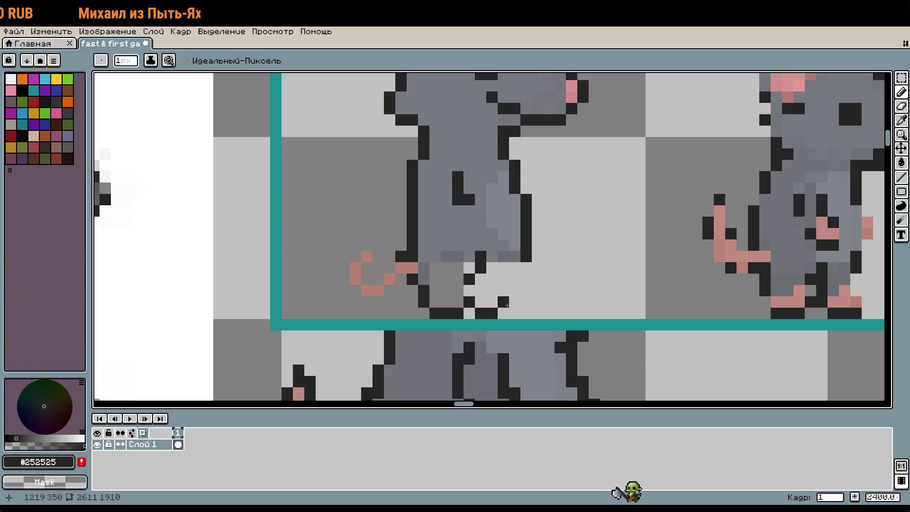
{"action": "left_click", "coordinate": [515, 301]}
{"action": "left_click", "coordinate": [503, 313]}
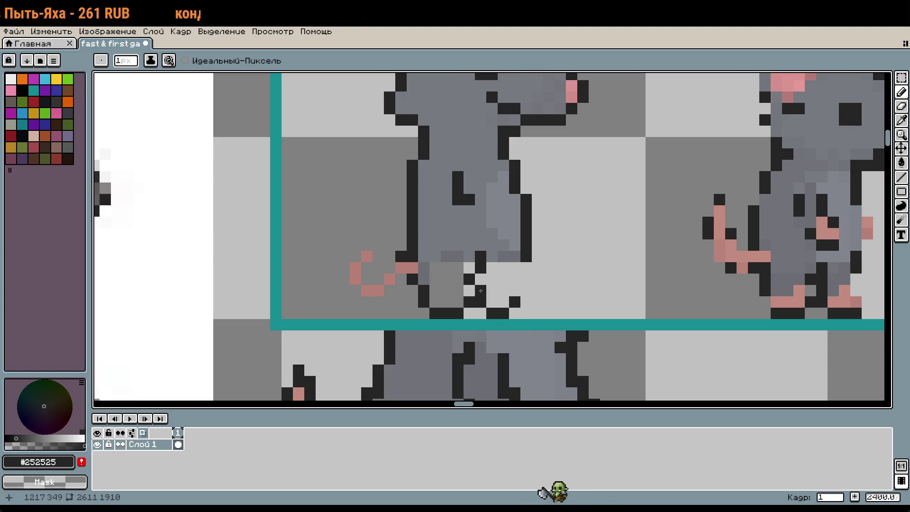
{"action": "left_click", "coordinate": [472, 291]}
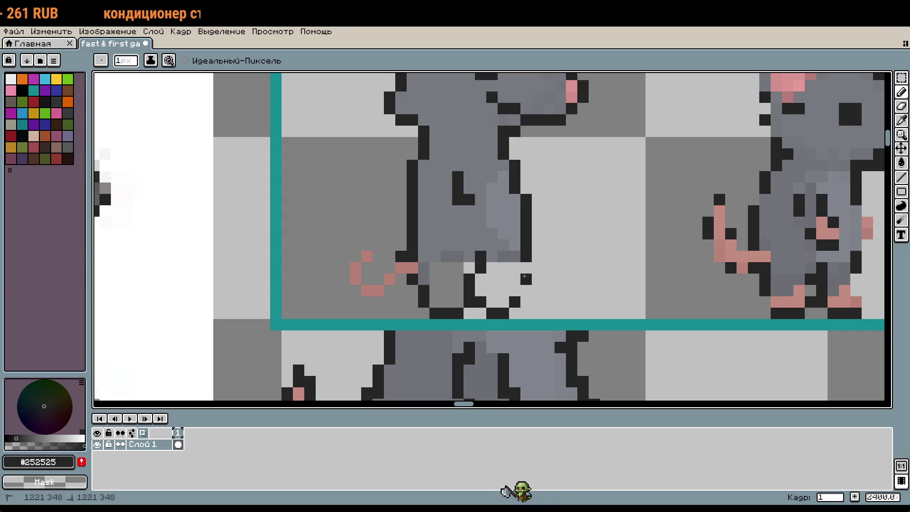
{"action": "left_click_drag", "start_coordinate": [526, 267], "coordinate": [519, 290]}
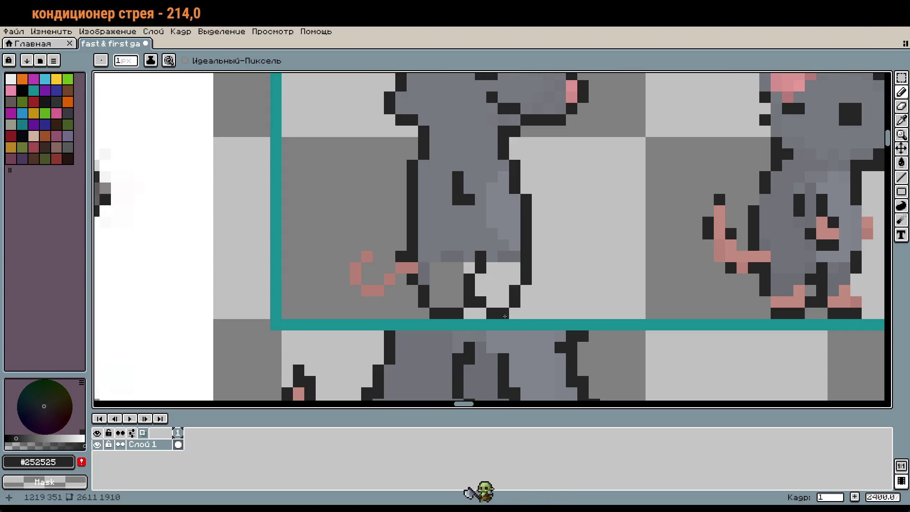
Eyedrop the tail pink and paint pink toes along both feet
{"action": "left_click", "coordinate": [407, 268], "text": "alt"}
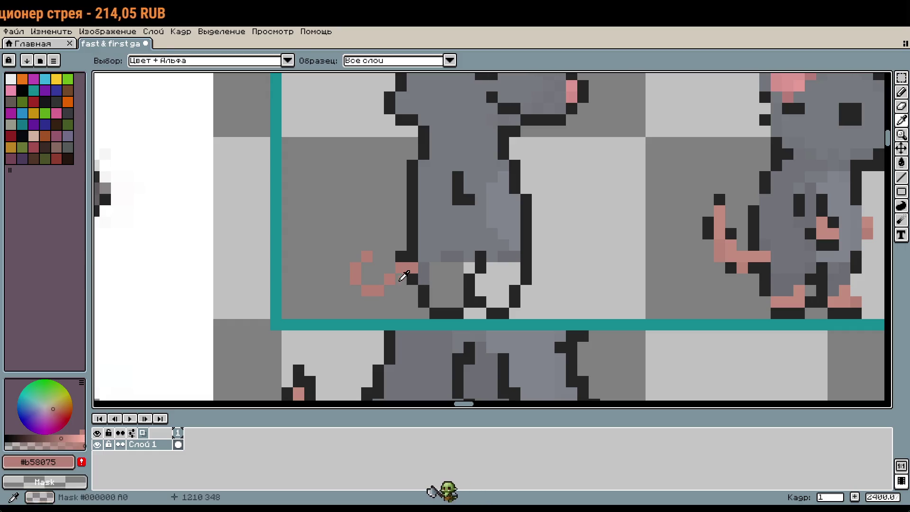
{"action": "left_click", "coordinate": [456, 301]}
{"action": "left_click_drag", "start_coordinate": [455, 300], "coordinate": [433, 301]}
{"action": "left_click_drag", "start_coordinate": [492, 302], "coordinate": [503, 301]}
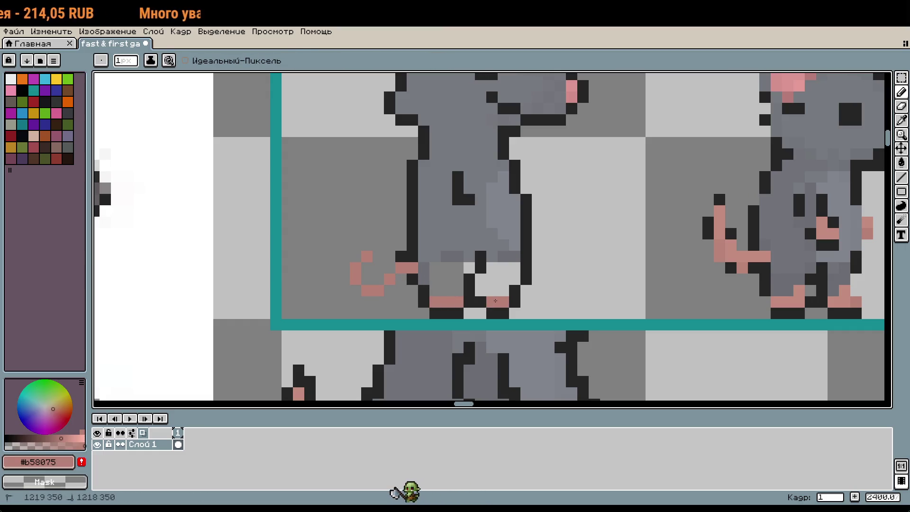
{"action": "left_click", "coordinate": [436, 289]}
{"action": "left_click", "coordinate": [442, 280]}
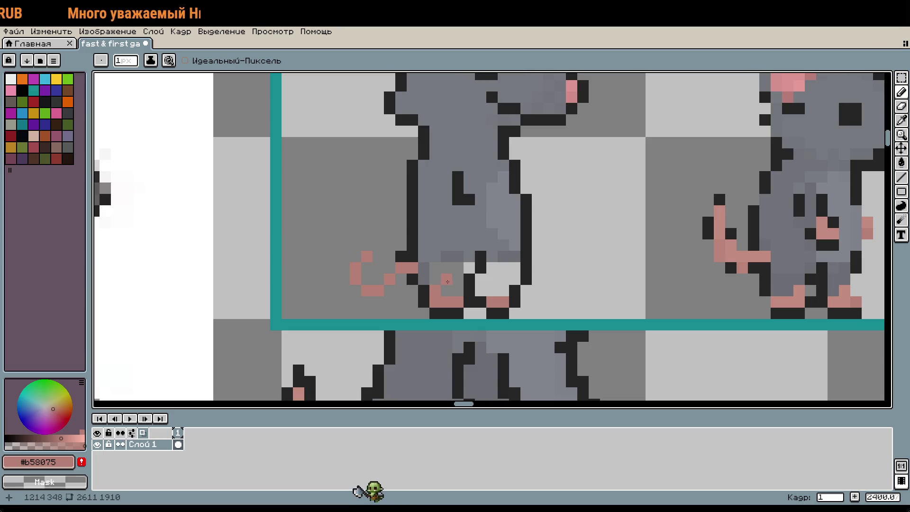
{"action": "key", "text": "ctrl+z"}
{"action": "scroll", "coordinate": [448, 282], "scroll_direction": "down", "scroll_amount": 3}
{"action": "scroll", "coordinate": [466, 242], "scroll_direction": "up", "scroll_amount": 4}
Shade the legs in body grey and darker #767980, filling the pale gap between them
{"action": "key", "text": "alt"}
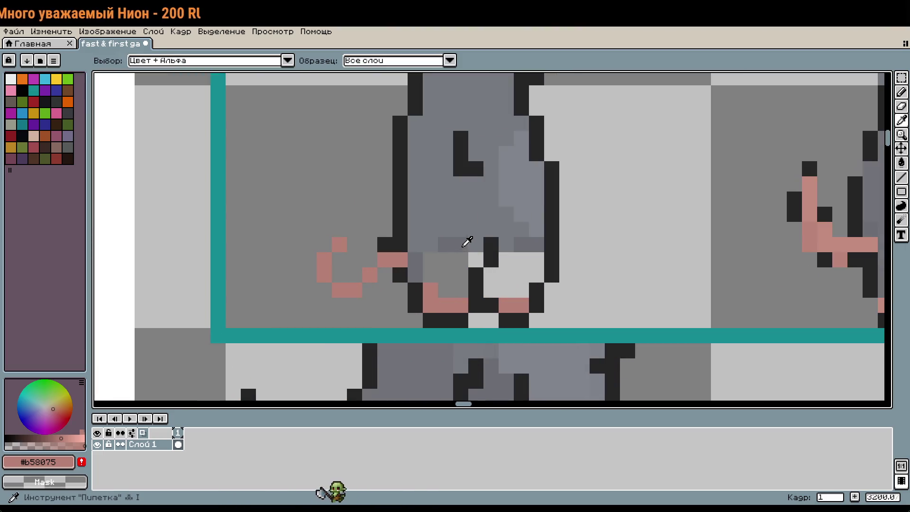
{"action": "left_click", "coordinate": [467, 241]}
{"action": "mouse_move", "coordinate": [474, 260]}
{"action": "left_mouse_down"}
{"action": "mouse_move", "coordinate": [445, 284]}
{"action": "mouse_move", "coordinate": [430, 275]}
{"action": "mouse_move", "coordinate": [461, 238]}
{"action": "left_mouse_up"}
{"action": "left_click", "coordinate": [439, 242]}
{"action": "left_click", "coordinate": [461, 259], "text": "alt"}
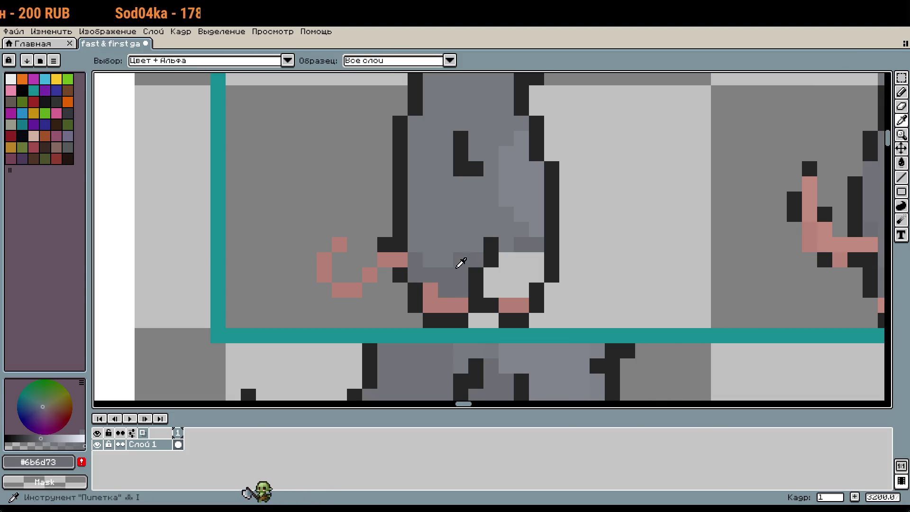
{"action": "left_click", "coordinate": [481, 242]}
{"action": "key", "text": "alt"}
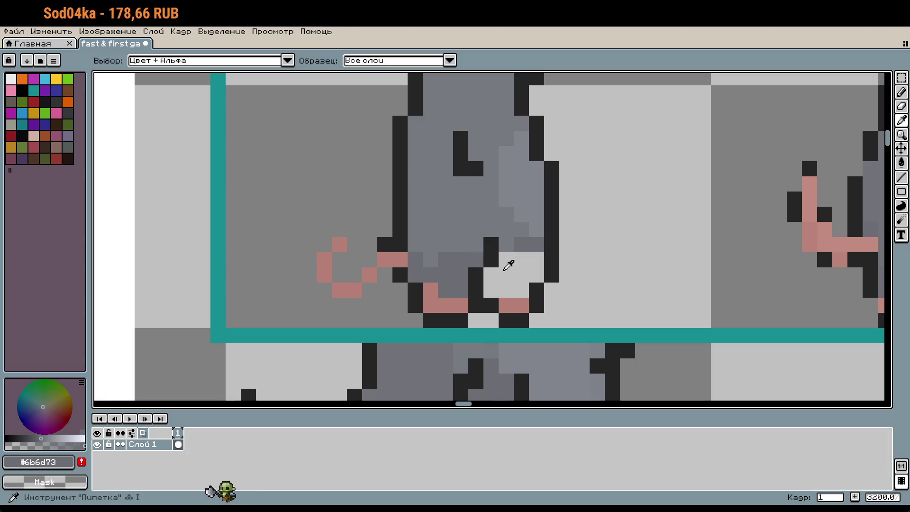
{"action": "mouse_move", "coordinate": [522, 290]}
{"action": "left_mouse_down"}
{"action": "mouse_move", "coordinate": [491, 282]}
{"action": "mouse_move", "coordinate": [521, 277]}
{"action": "mouse_move", "coordinate": [522, 259]}
{"action": "mouse_move", "coordinate": [537, 275]}
{"action": "mouse_move", "coordinate": [506, 259]}
{"action": "mouse_move", "coordinate": [525, 247]}
{"action": "left_mouse_up"}
{"action": "key", "text": "alt"}
{"action": "left_click", "coordinate": [511, 244], "text": "alt"}
{"action": "scroll", "coordinate": [560, 292], "scroll_direction": "down", "scroll_amount": 2}
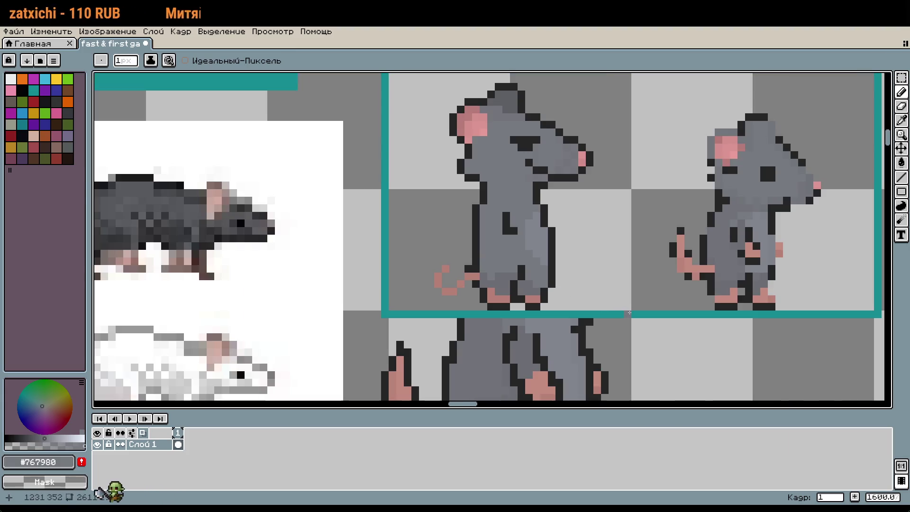
{"action": "scroll", "coordinate": [632, 314], "scroll_direction": "down", "scroll_amount": 1}
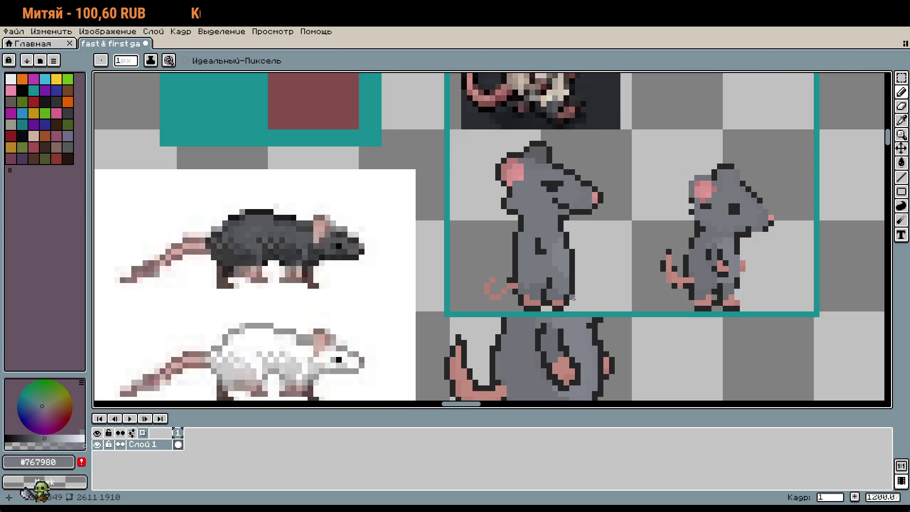
{"action": "key", "text": "w"}
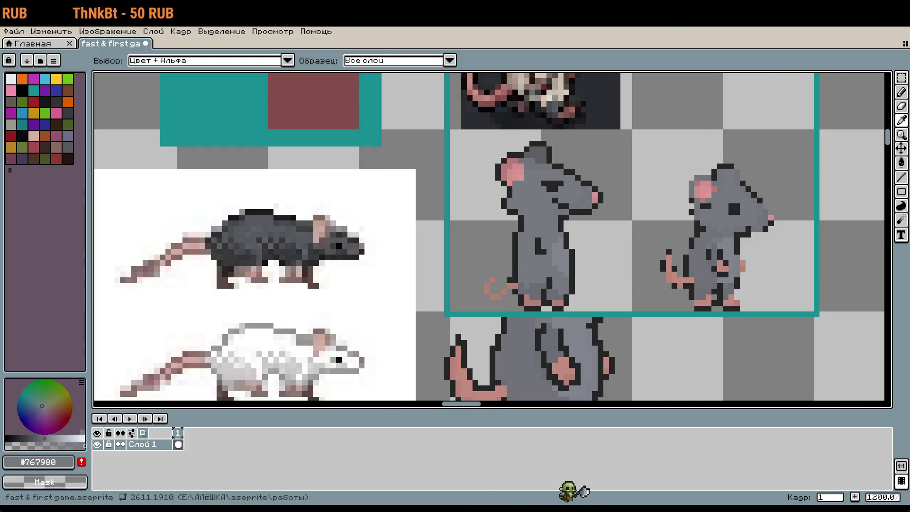
{"action": "key", "text": "b"}
{"action": "scroll", "coordinate": [464, 191], "scroll_direction": "down", "scroll_amount": 6}
{"action": "scroll", "coordinate": [464, 192], "scroll_direction": "up", "scroll_amount": 4}
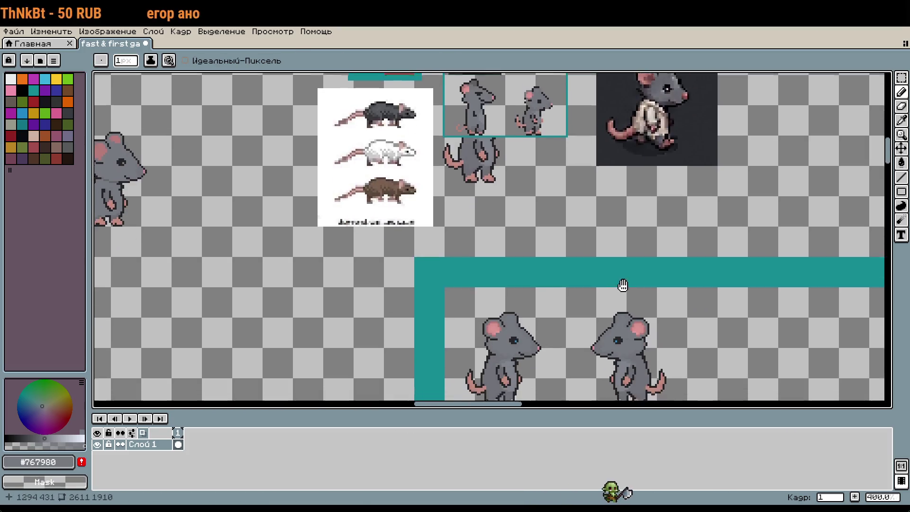
{"action": "scroll", "coordinate": [463, 192], "scroll_direction": "up", "scroll_amount": 4}
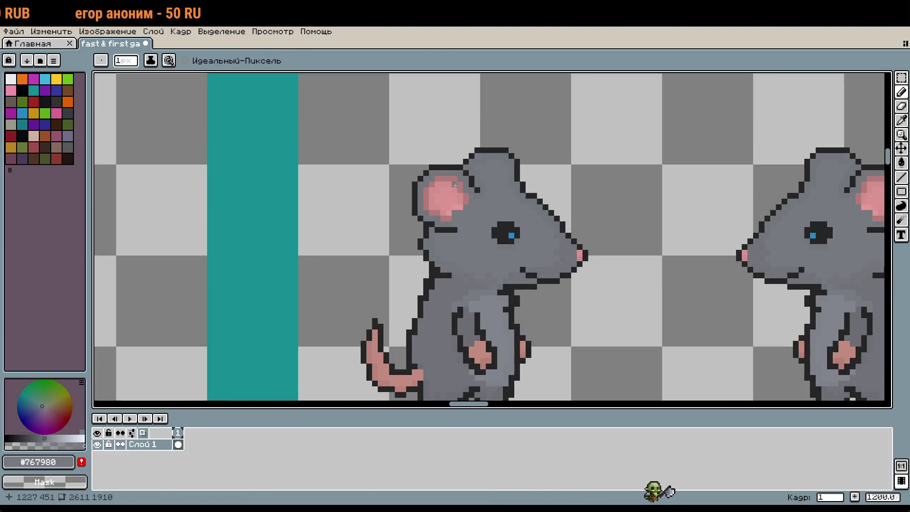
{"action": "left_click", "coordinate": [544, 248], "text": "alt"}
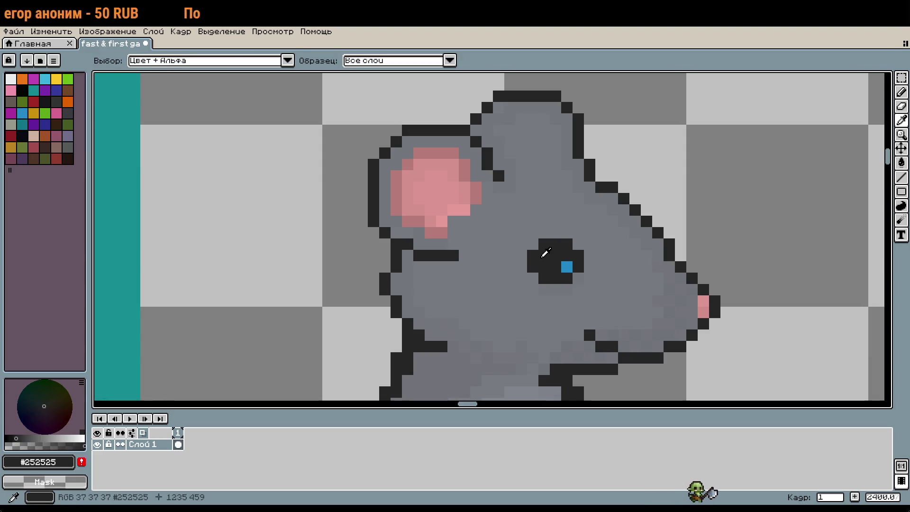
{"action": "left_click", "coordinate": [578, 244]}
{"action": "left_click", "coordinate": [590, 256]}
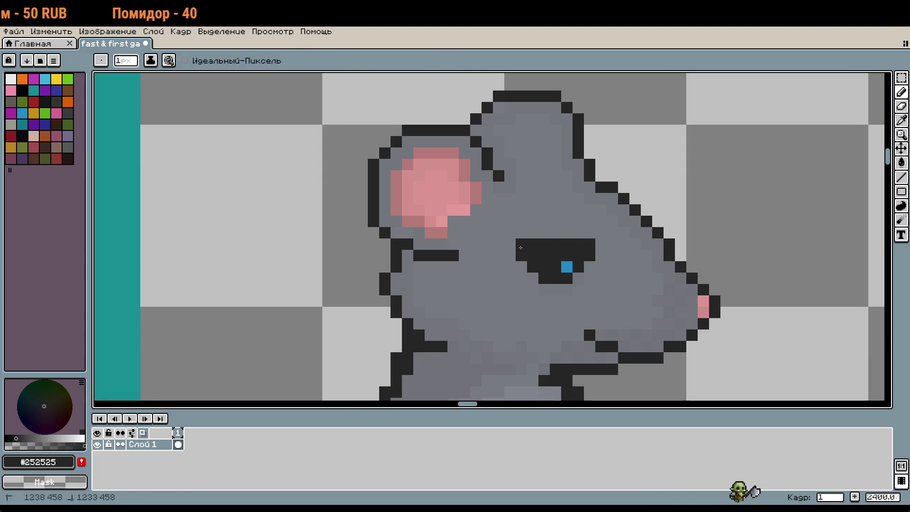
{"action": "scroll", "coordinate": [531, 246], "scroll_direction": "down", "scroll_amount": 5}
{"action": "scroll", "coordinate": [579, 209], "scroll_direction": "up", "scroll_amount": 3}
{"action": "scroll", "coordinate": [579, 209], "scroll_direction": "up", "scroll_amount": 2}
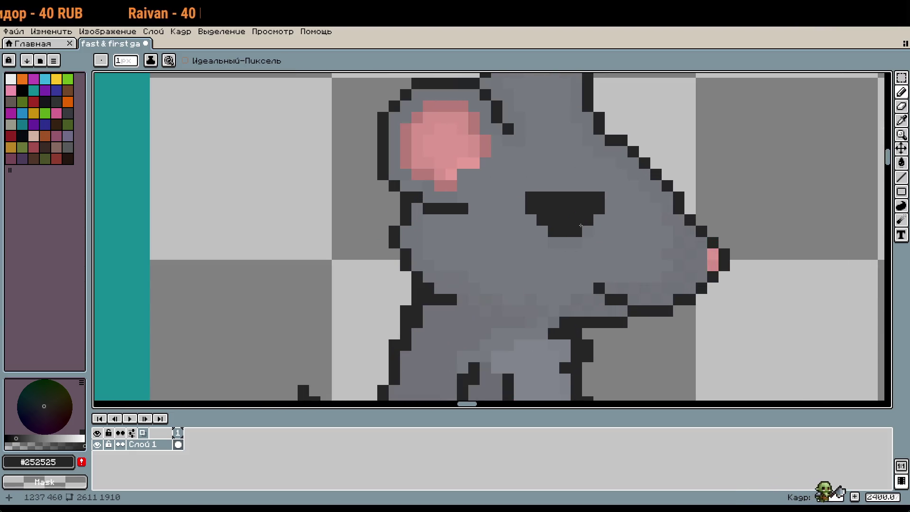
{"action": "scroll", "coordinate": [581, 226], "scroll_direction": "down", "scroll_amount": 3}
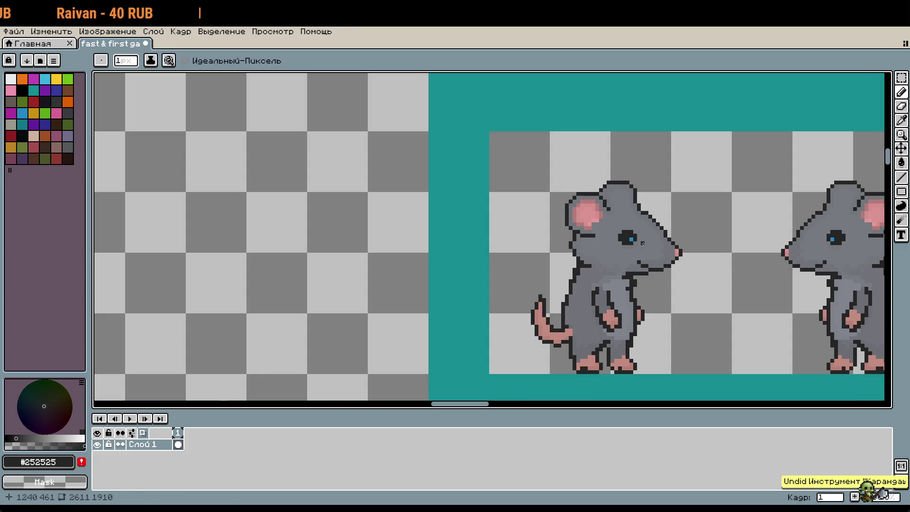
{"action": "scroll", "coordinate": [642, 243], "scroll_direction": "up", "scroll_amount": 2}
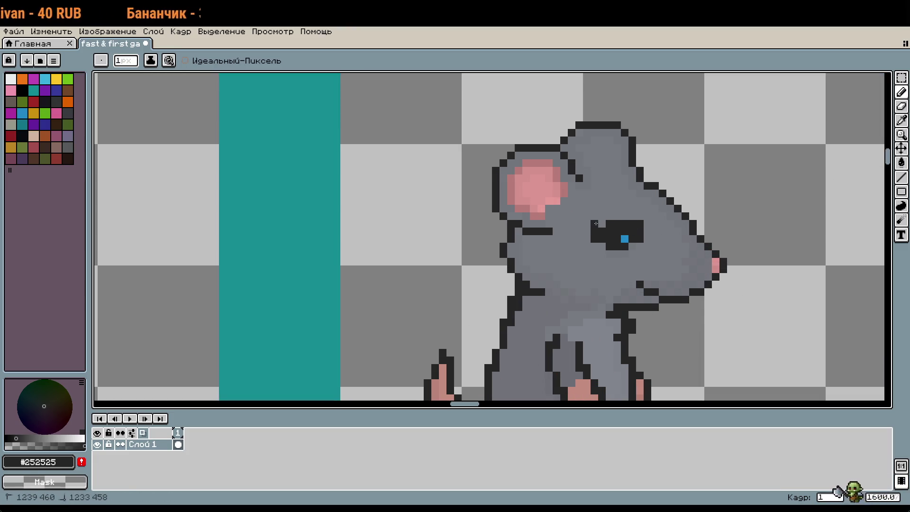
{"action": "key", "text": "ctrl+z"}
{"action": "left_click_drag", "start_coordinate": [632, 223], "coordinate": [599, 232]}
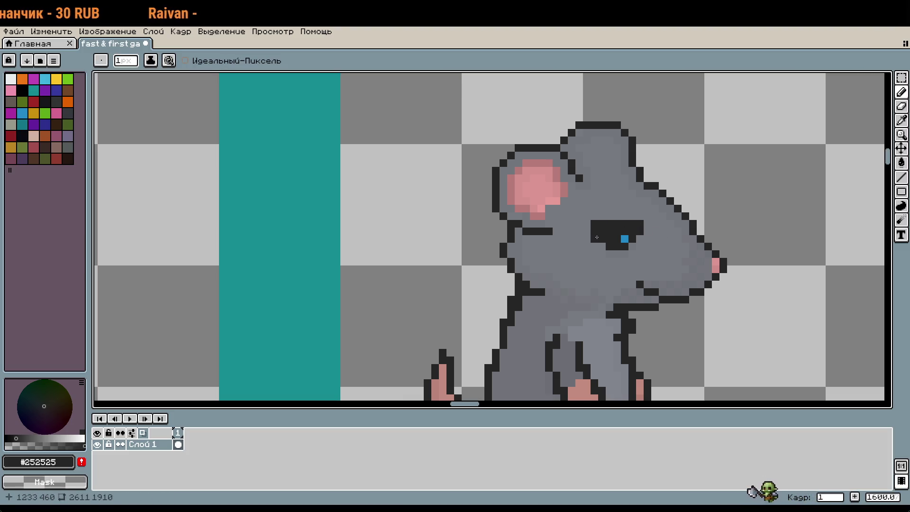
{"action": "scroll", "coordinate": [640, 238], "scroll_direction": "down", "scroll_amount": 3}
{"action": "key", "text": "ctrl+z"}
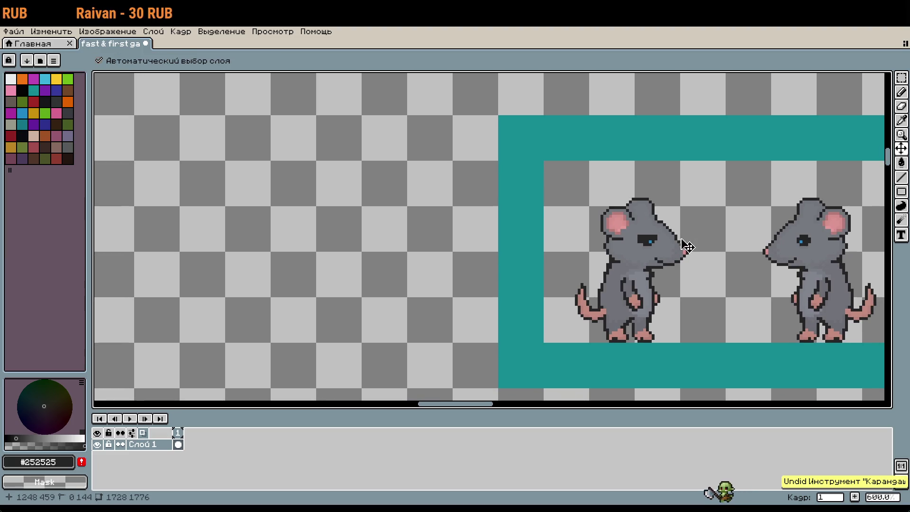
{"action": "scroll", "coordinate": [673, 249], "scroll_direction": "up", "scroll_amount": 5}
{"action": "left_click", "coordinate": [654, 236], "text": "alt"}
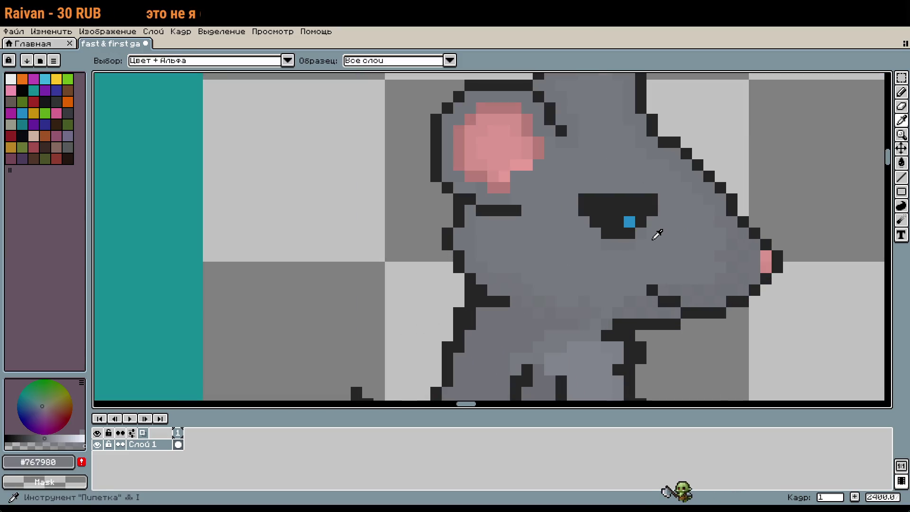
{"action": "scroll", "coordinate": [682, 289], "scroll_direction": "down", "scroll_amount": 3}
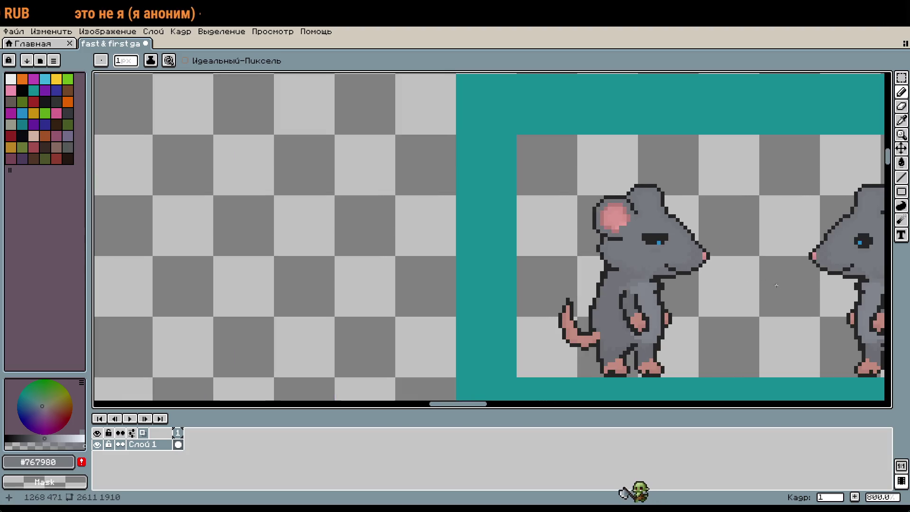
{"action": "key", "text": "ctrl+z"}
{"action": "key", "text": "ctrl+z"}
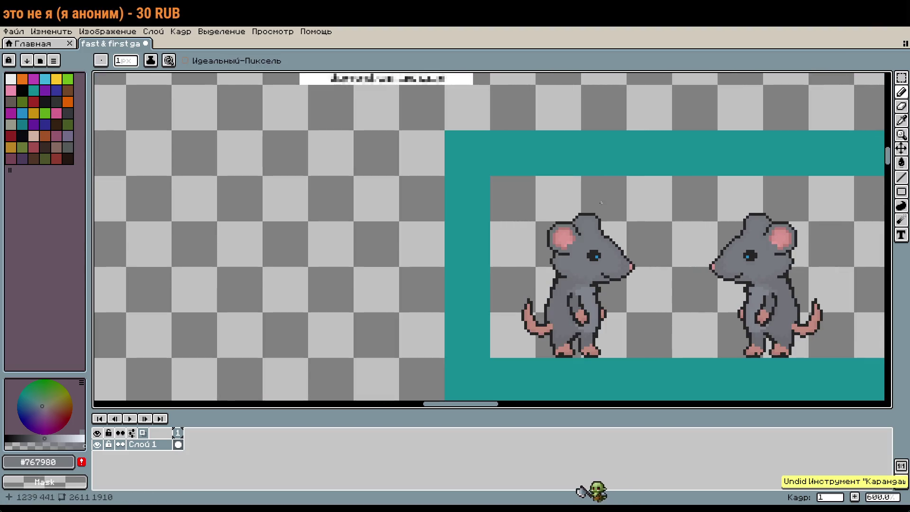
Sample the dark outline and body grey near the eye, then undo the last pencil stroke
{"action": "scroll", "coordinate": [597, 253], "scroll_direction": "up", "scroll_amount": 5}
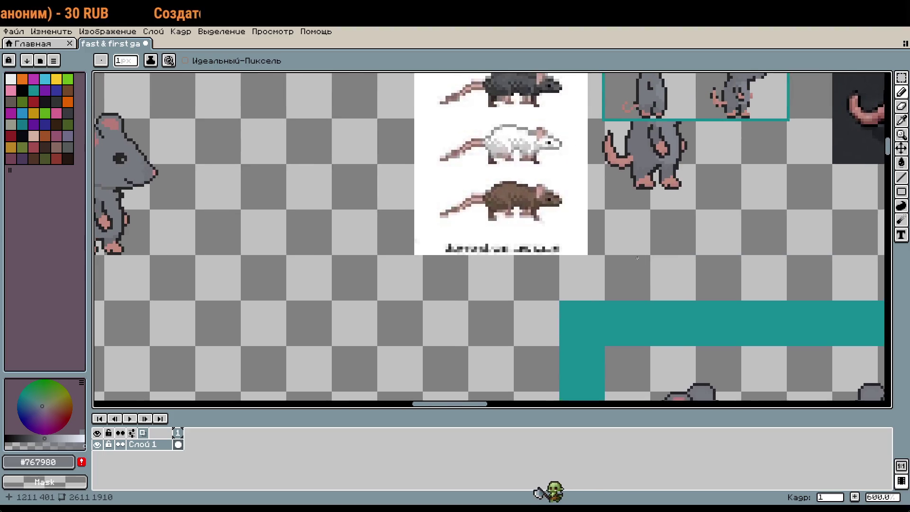
{"action": "scroll", "coordinate": [610, 241], "scroll_direction": "up", "scroll_amount": 4}
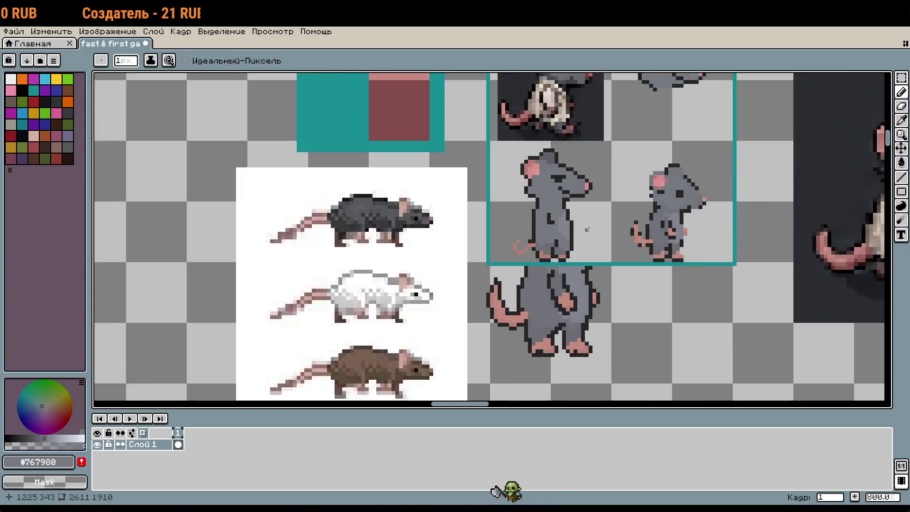
{"action": "scroll", "coordinate": [558, 217], "scroll_direction": "up", "scroll_amount": 2}
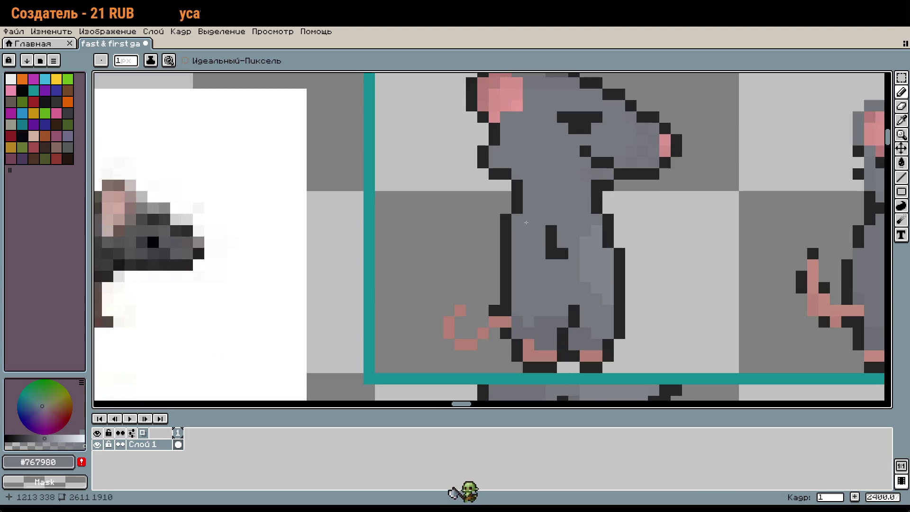
{"action": "left_click", "coordinate": [513, 171], "text": "alt"}
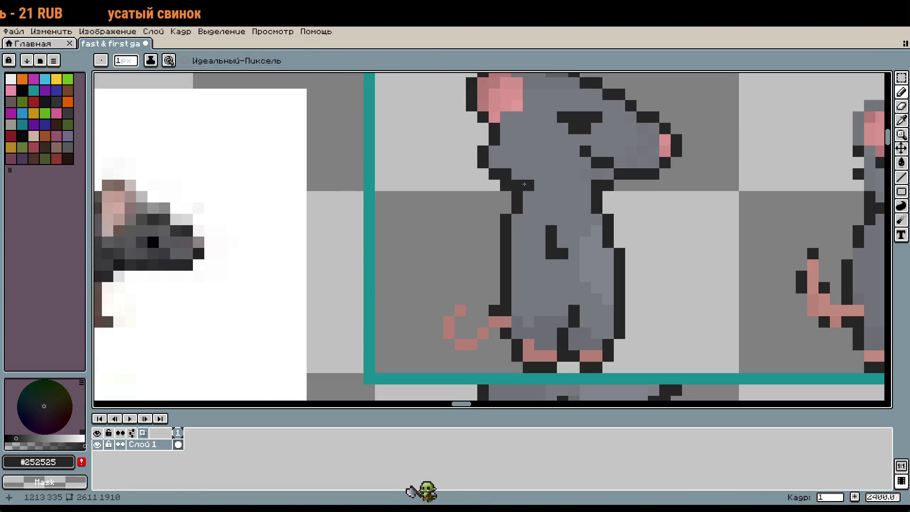
{"action": "left_click", "coordinate": [527, 186], "text": "alt"}
{"action": "scroll", "coordinate": [579, 202], "scroll_direction": "down", "scroll_amount": 5}
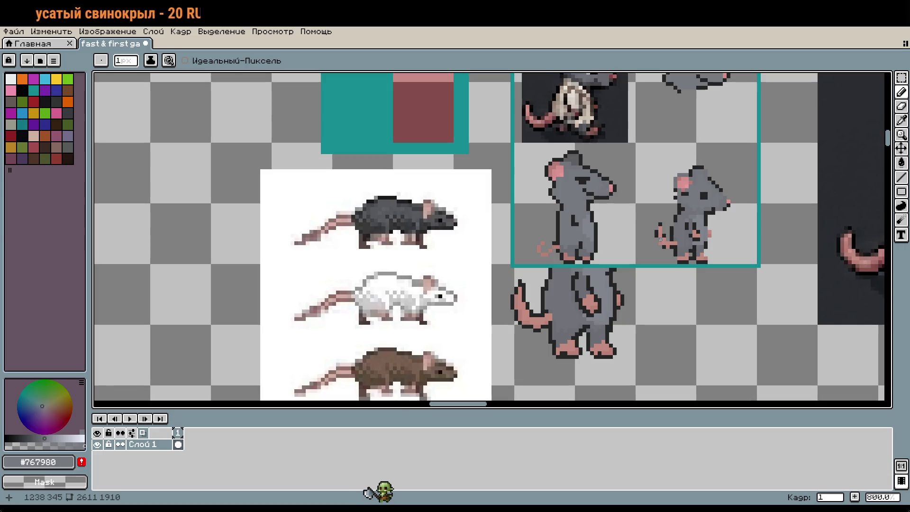
{"action": "key", "text": "ctrl+z"}
Undo one more pencil stroke, leaving the rat's eye narrowed and half-closed
{"action": "scroll", "coordinate": [577, 208], "scroll_direction": "up", "scroll_amount": 5}
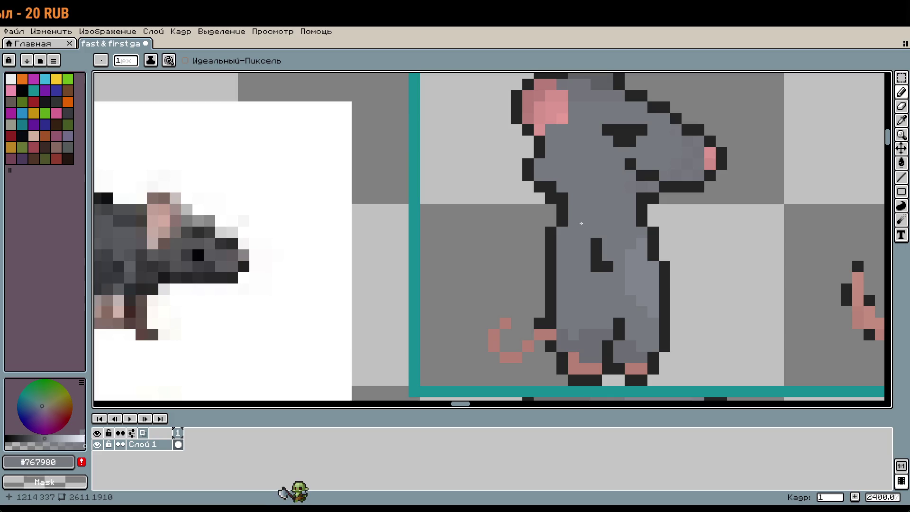
{"action": "key", "text": "i"}
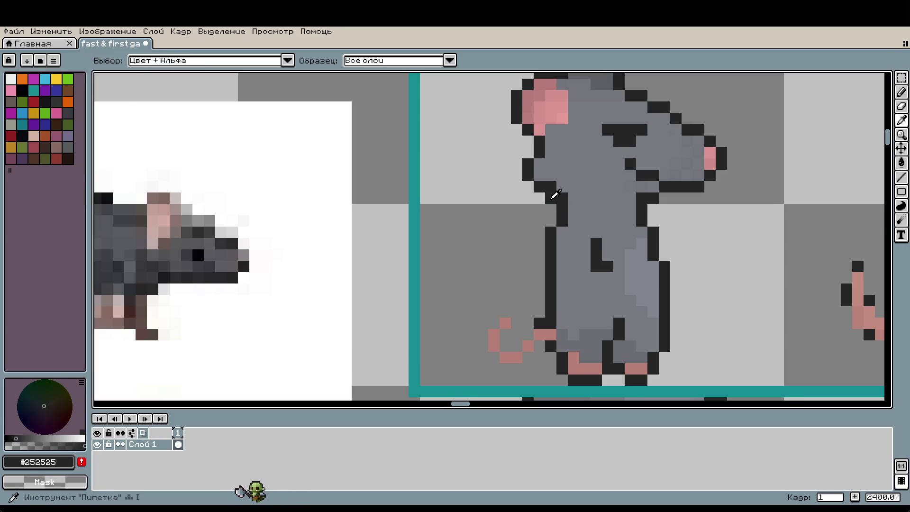
{"action": "key", "text": "b"}
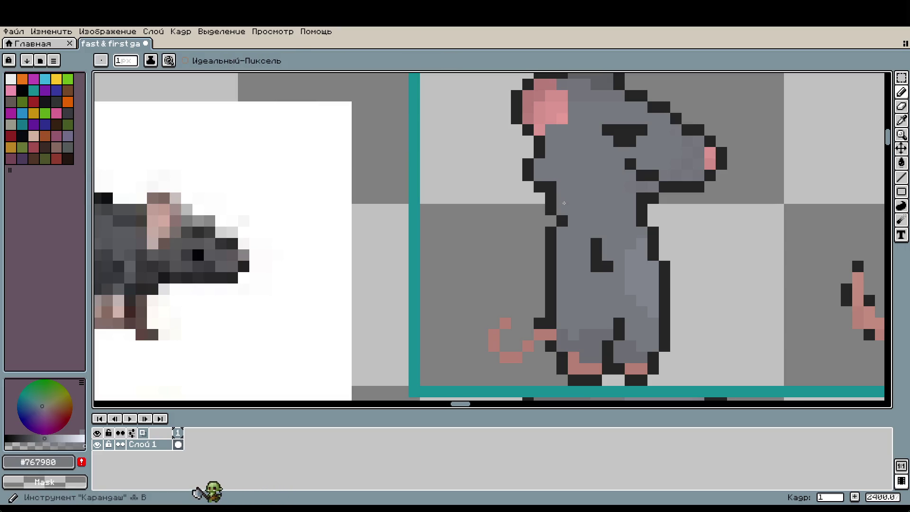
{"action": "scroll", "coordinate": [672, 264], "scroll_direction": "down", "scroll_amount": 3}
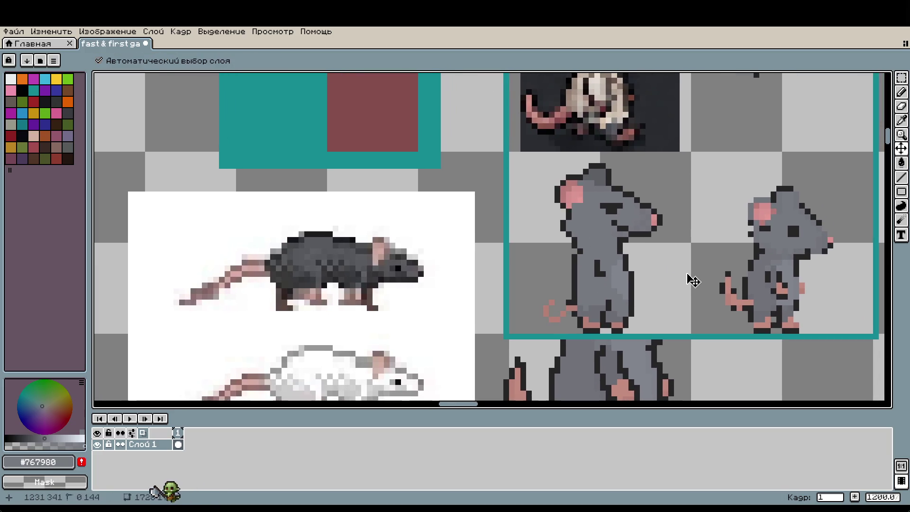
{"action": "key", "text": "ctrl+z"}
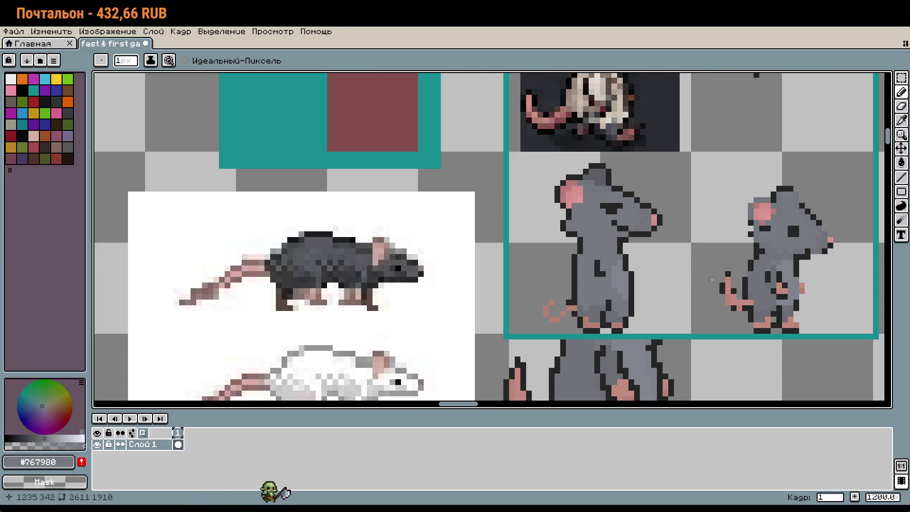
{"action": "scroll", "coordinate": [711, 279], "scroll_direction": "down", "scroll_amount": 3}
Shift the four rat sprites, then delete the right two and the top-left rat
{"action": "left_click_drag", "start_coordinate": [711, 279], "coordinate": [639, 263]}
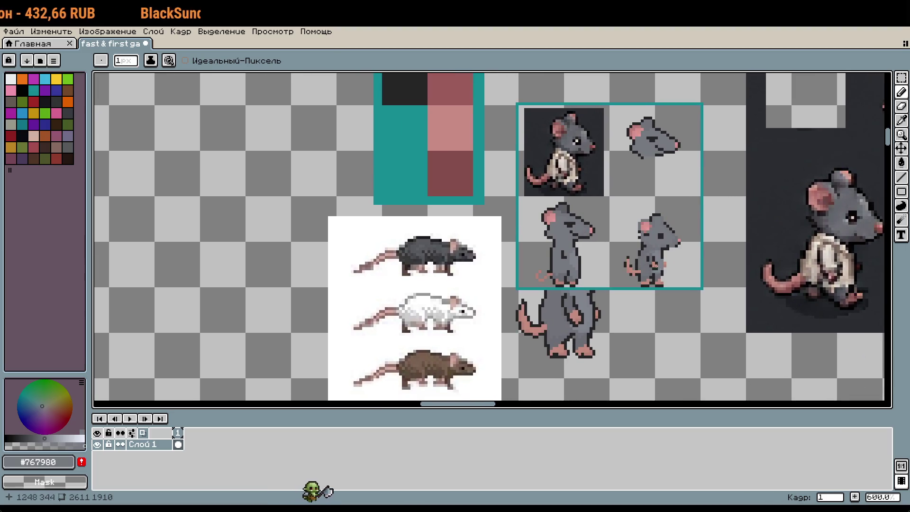
{"action": "key", "text": "m"}
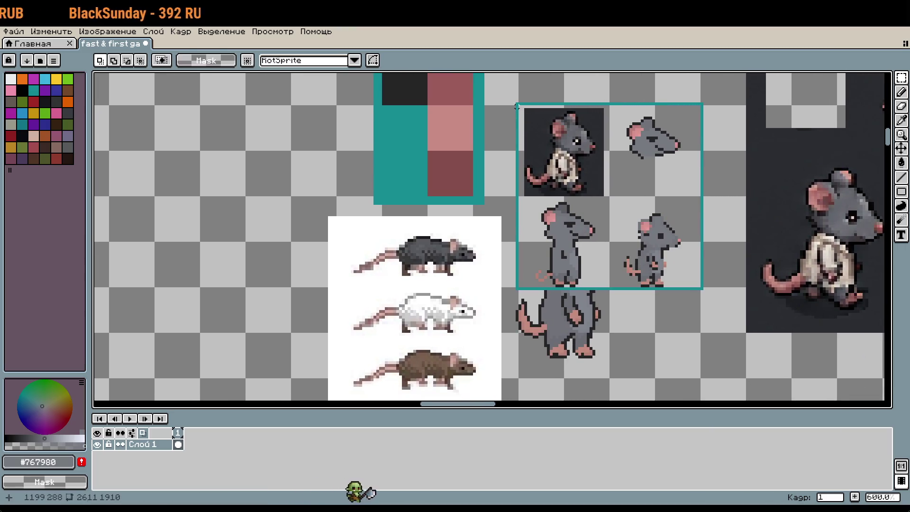
{"action": "mouse_move", "coordinate": [519, 106]}
{"action": "left_mouse_down"}
{"action": "mouse_move", "coordinate": [682, 239]}
{"action": "mouse_move", "coordinate": [699, 286]}
{"action": "mouse_move", "coordinate": [524, 230]}
{"action": "mouse_move", "coordinate": [479, 174]}
{"action": "left_mouse_up"}
{"action": "scroll", "coordinate": [690, 291], "scroll_direction": "down", "scroll_amount": 3}
{"action": "left_click", "coordinate": [666, 277]}
{"action": "scroll", "coordinate": [483, 182], "scroll_direction": "up", "scroll_amount": 4}
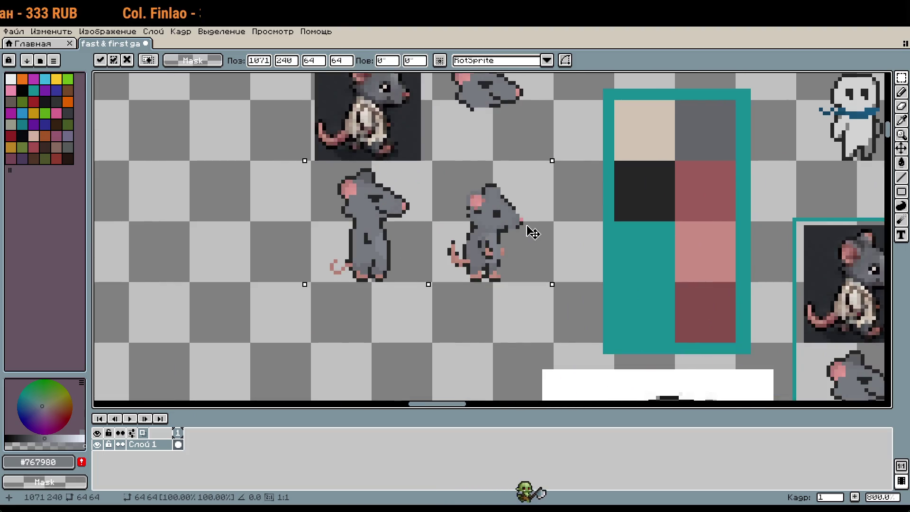
{"action": "left_click_drag", "start_coordinate": [535, 232], "coordinate": [131, 99]}
{"action": "left_click", "coordinate": [567, 194]}
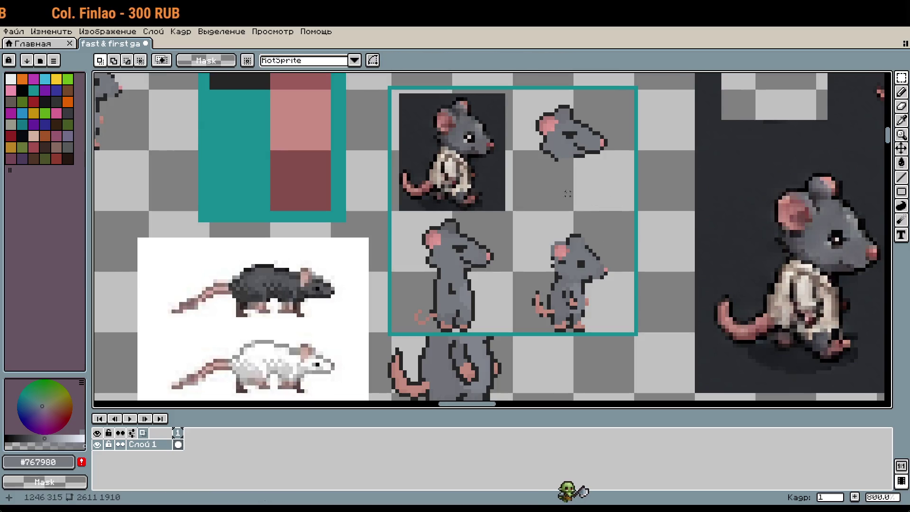
{"action": "mouse_move", "coordinate": [521, 110]}
{"action": "left_mouse_down"}
{"action": "mouse_move", "coordinate": [545, 123]}
{"action": "mouse_move", "coordinate": [526, 114]}
{"action": "mouse_move", "coordinate": [578, 293]}
{"action": "left_mouse_up"}
{"action": "key", "text": "Delete"}
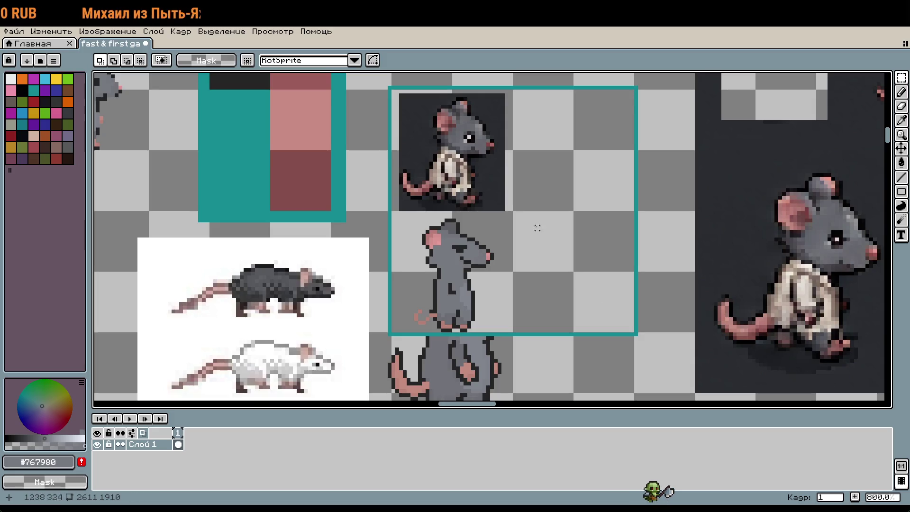
{"action": "left_click_drag", "start_coordinate": [405, 114], "coordinate": [484, 182]}
{"action": "key", "text": "Delete"}
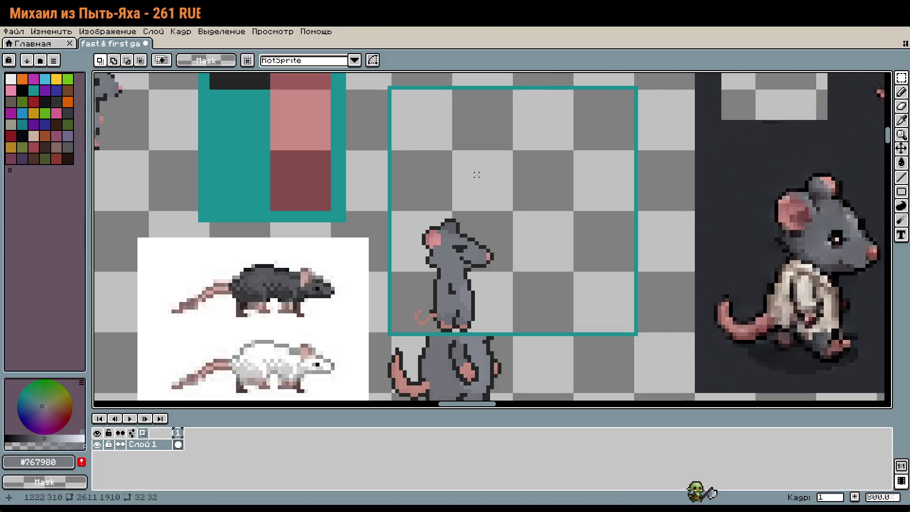
Scale the remaining standing rat to 200%, filling the 64×64 frame
{"action": "left_click_drag", "start_coordinate": [392, 212], "coordinate": [512, 331]}
{"action": "mouse_move", "coordinate": [513, 210]}
{"action": "left_mouse_down"}
{"action": "mouse_move", "coordinate": [654, 93]}
{"action": "mouse_move", "coordinate": [635, 85]}
{"action": "left_mouse_up"}
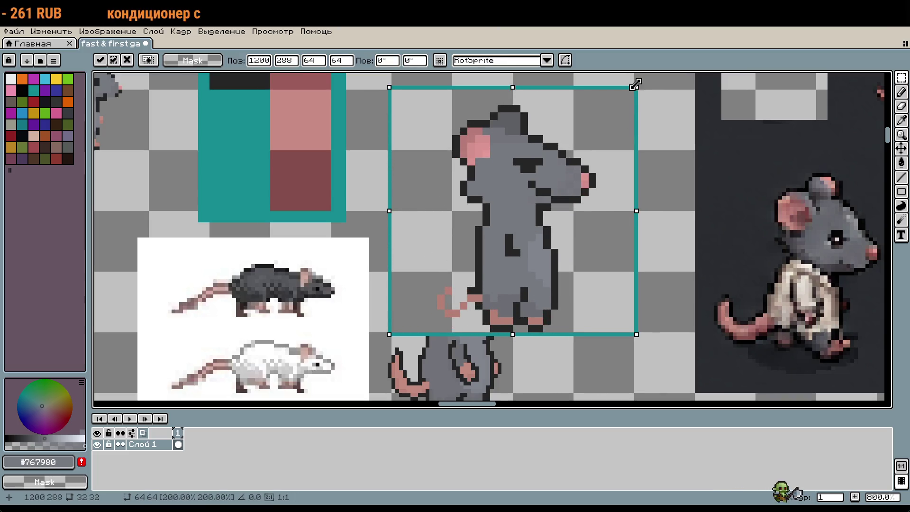
{"action": "key", "text": "Return"}
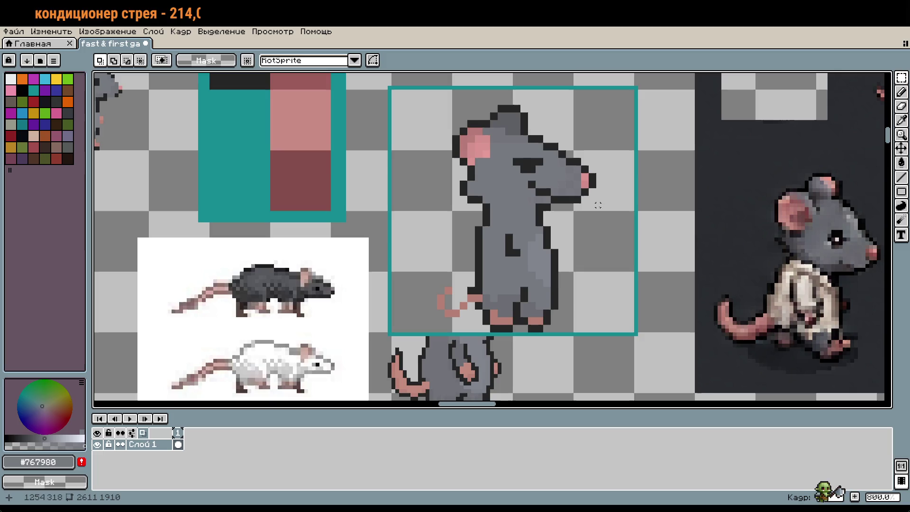
Delete the enlarged rat's feet and attempt to select the legs-and-tail sprite
{"action": "scroll", "coordinate": [534, 320], "scroll_direction": "up", "scroll_amount": 1}
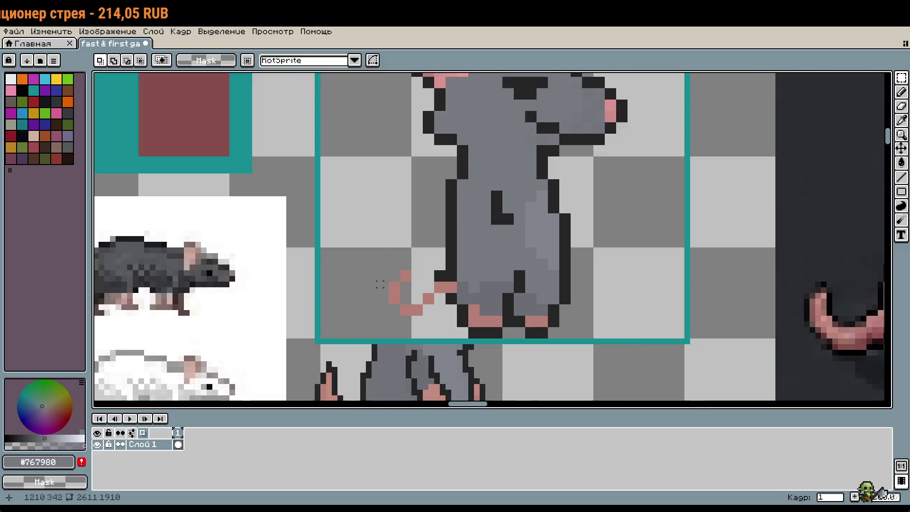
{"action": "left_click_drag", "start_coordinate": [401, 260], "coordinate": [586, 336]}
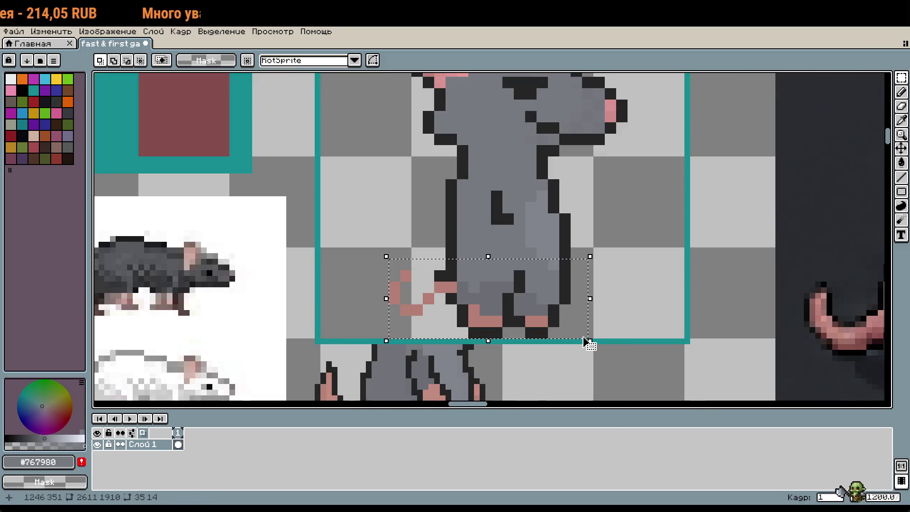
{"action": "key", "text": "Delete"}
{"action": "scroll", "coordinate": [585, 335], "scroll_direction": "down", "scroll_amount": 1}
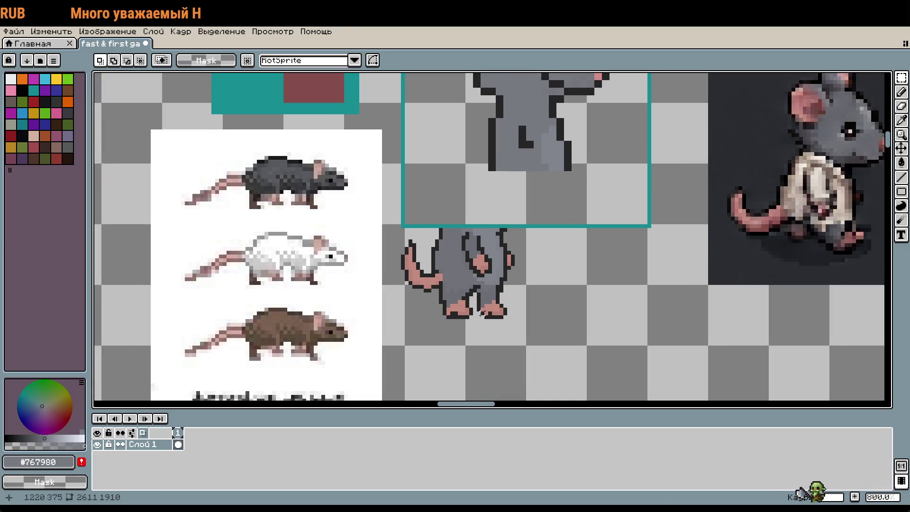
{"action": "mouse_move", "coordinate": [512, 317]}
{"action": "left_mouse_down"}
{"action": "mouse_move", "coordinate": [453, 306]}
{"action": "mouse_move", "coordinate": [406, 254]}
{"action": "mouse_move", "coordinate": [406, 230]}
{"action": "mouse_move", "coordinate": [345, 284]}
{"action": "left_mouse_up"}
{"action": "left_click", "coordinate": [411, 247]}
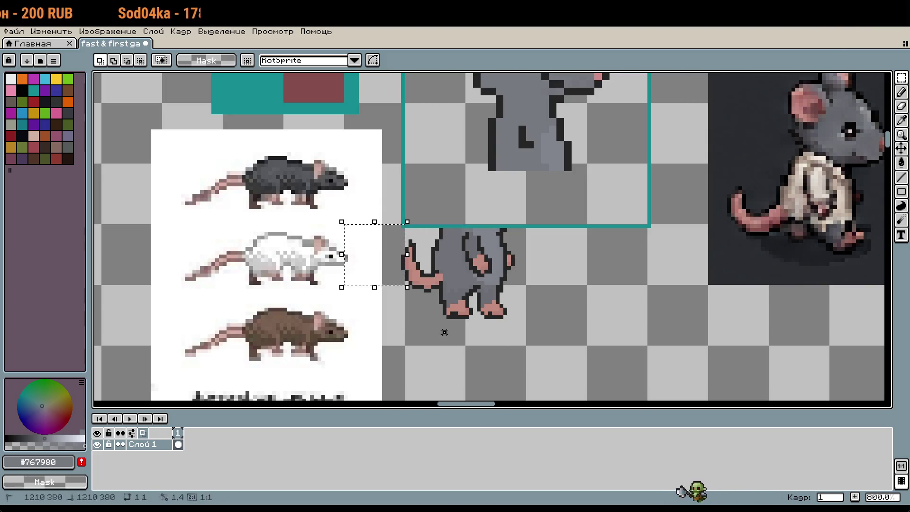
{"action": "left_click", "coordinate": [406, 234]}
{"action": "mouse_move", "coordinate": [402, 227]}
{"action": "left_mouse_down"}
{"action": "mouse_move", "coordinate": [507, 319]}
{"action": "mouse_move", "coordinate": [534, 326]}
{"action": "mouse_move", "coordinate": [428, 234]}
{"action": "mouse_move", "coordinate": [402, 226]}
{"action": "left_mouse_up"}
{"action": "left_click", "coordinate": [456, 347]}
{"action": "left_click_drag", "start_coordinate": [446, 264], "coordinate": [450, 264]}
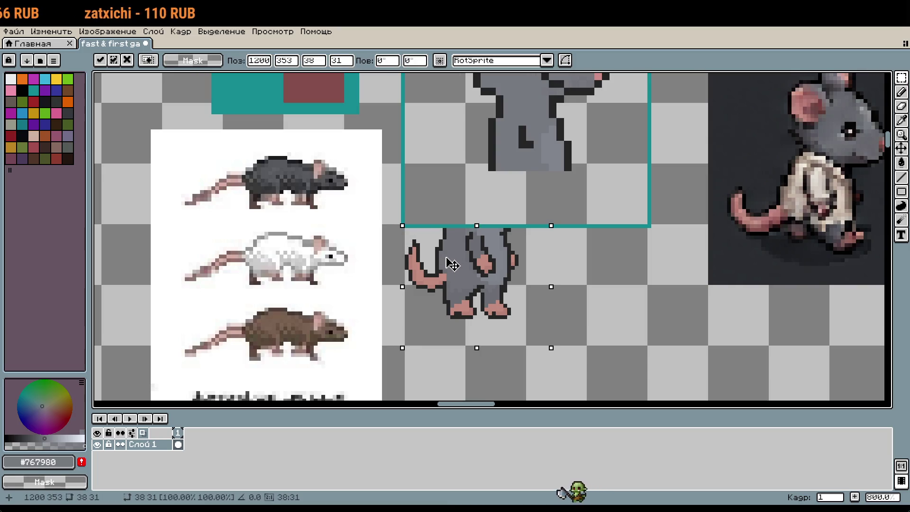
{"action": "key", "text": "Return"}
Try moving the lower body up to join the upper body, then undo that move
{"action": "left_click", "coordinate": [478, 297]}
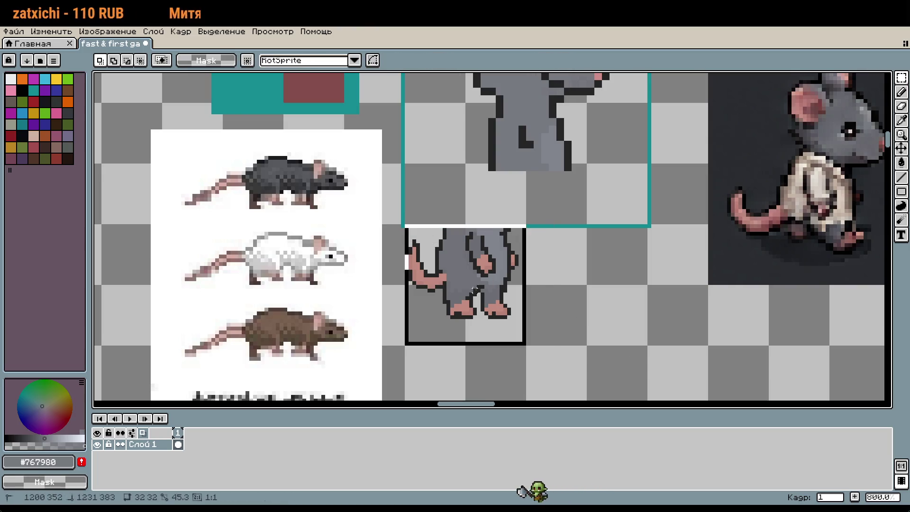
{"action": "mouse_move", "coordinate": [478, 297]}
{"action": "left_mouse_down"}
{"action": "mouse_move", "coordinate": [516, 212]}
{"action": "mouse_move", "coordinate": [529, 205]}
{"action": "left_mouse_up"}
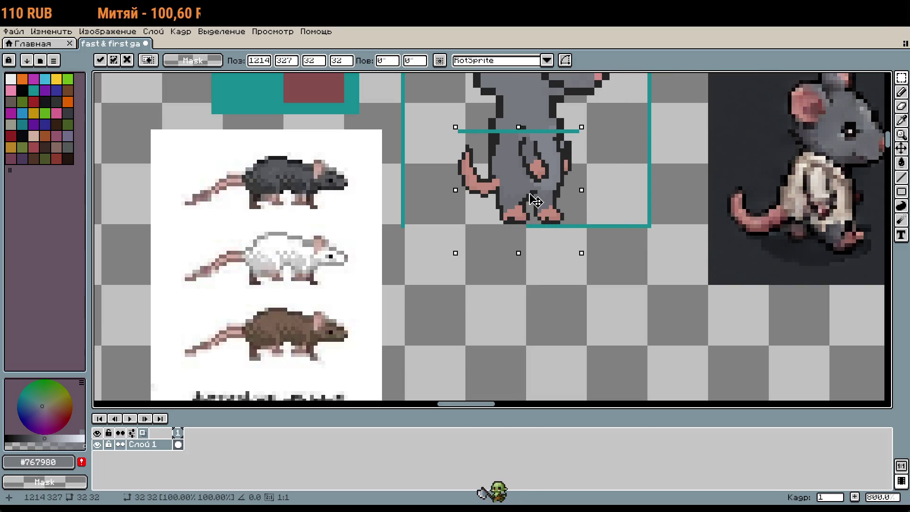
{"action": "key", "text": "ctrl+z"}
{"action": "left_click", "coordinate": [535, 241]}
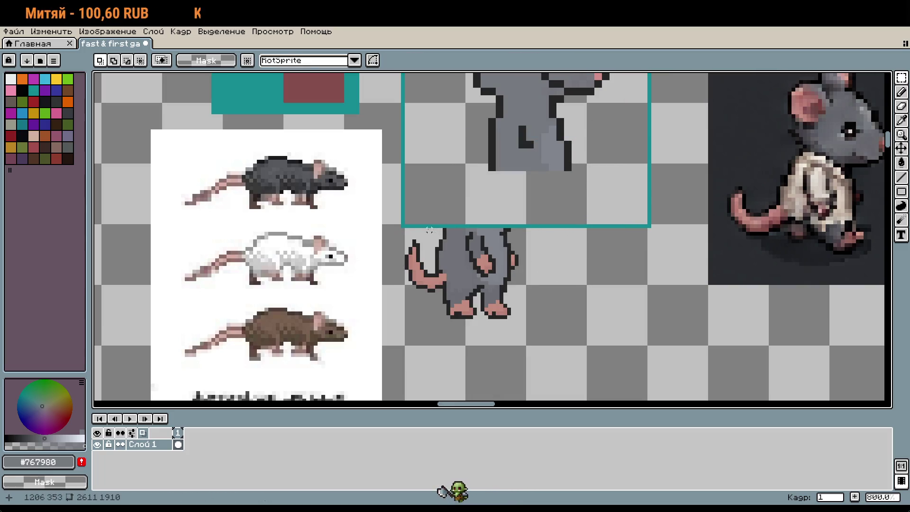
{"action": "mouse_move", "coordinate": [405, 228]}
{"action": "left_mouse_down"}
{"action": "mouse_move", "coordinate": [528, 351]}
{"action": "mouse_move", "coordinate": [528, 324]}
{"action": "left_mouse_up"}
{"action": "scroll", "coordinate": [528, 327], "scroll_direction": "up", "scroll_amount": 2}
{"action": "scroll", "coordinate": [507, 379], "scroll_direction": "down", "scroll_amount": 1}
{"action": "left_click_drag", "start_coordinate": [479, 355], "coordinate": [518, 285]}
{"action": "scroll", "coordinate": [522, 248], "scroll_direction": "up", "scroll_amount": 1}
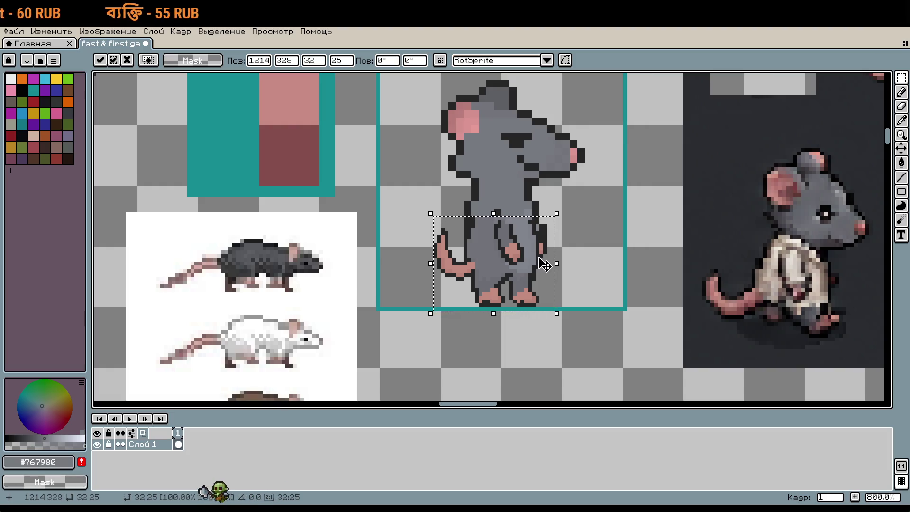
{"action": "left_click", "coordinate": [605, 275]}
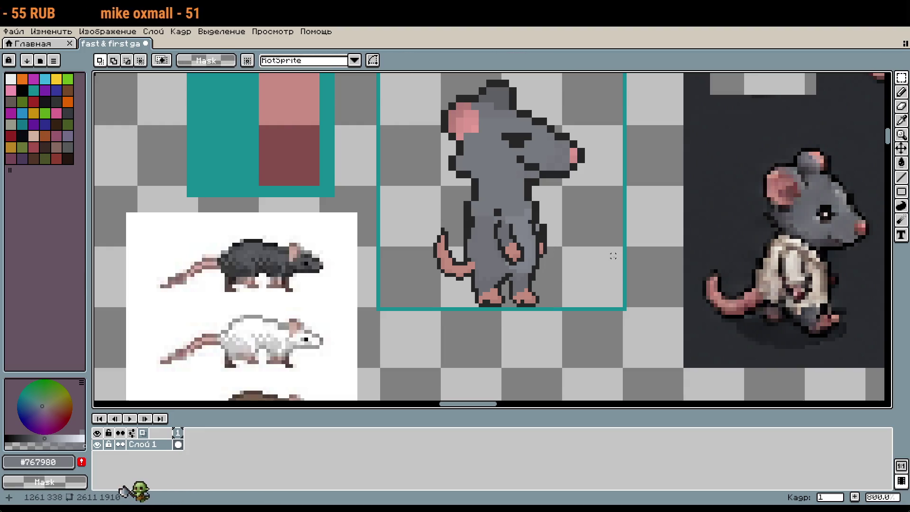
{"action": "left_click_drag", "start_coordinate": [628, 248], "coordinate": [610, 292]}
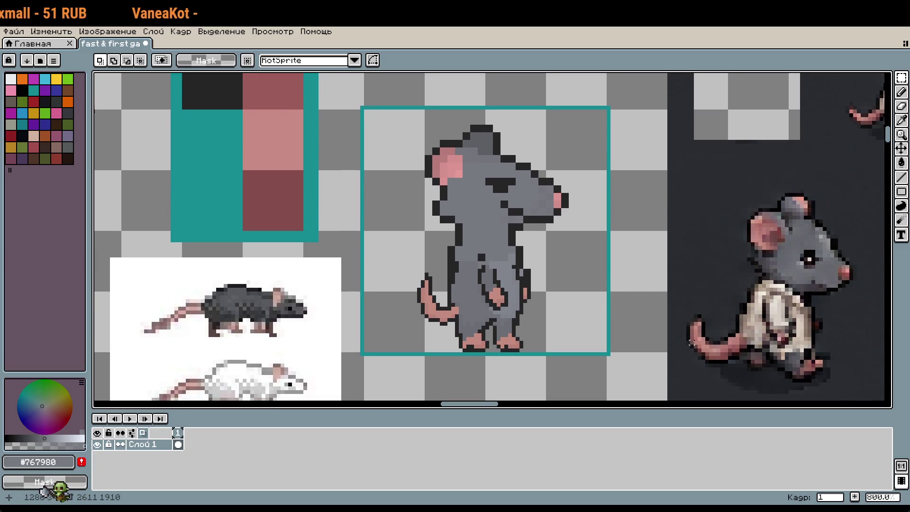
{"action": "key", "text": "ctrl+z"}
{"action": "key", "text": "ctrl+z"}
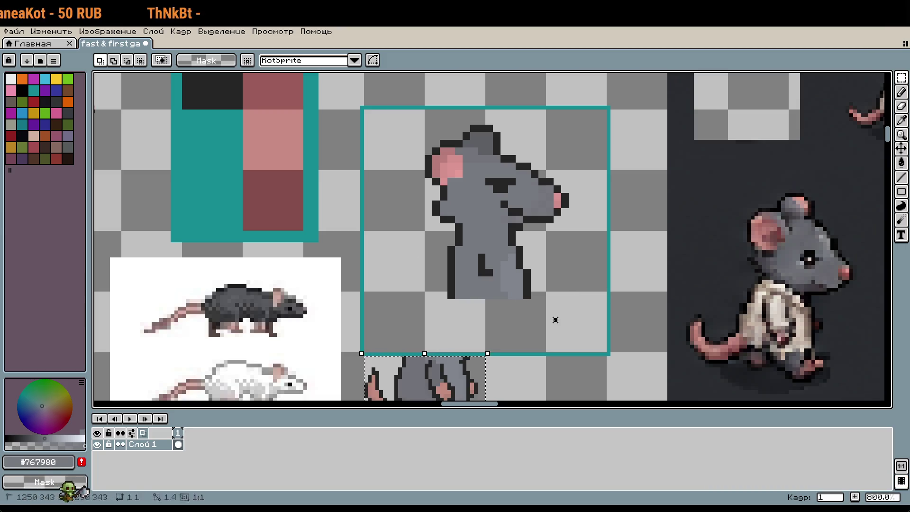
Delete the enlarged torso and move the legs-and-tail sprite up beneath the head
{"action": "mouse_move", "coordinate": [414, 298]}
{"action": "left_mouse_down"}
{"action": "mouse_move", "coordinate": [575, 247]}
{"action": "mouse_move", "coordinate": [557, 223]}
{"action": "left_mouse_up"}
{"action": "key", "text": "Delete"}
{"action": "scroll", "coordinate": [578, 258], "scroll_direction": "down", "scroll_amount": 1}
{"action": "scroll", "coordinate": [533, 281], "scroll_direction": "up", "scroll_amount": 1}
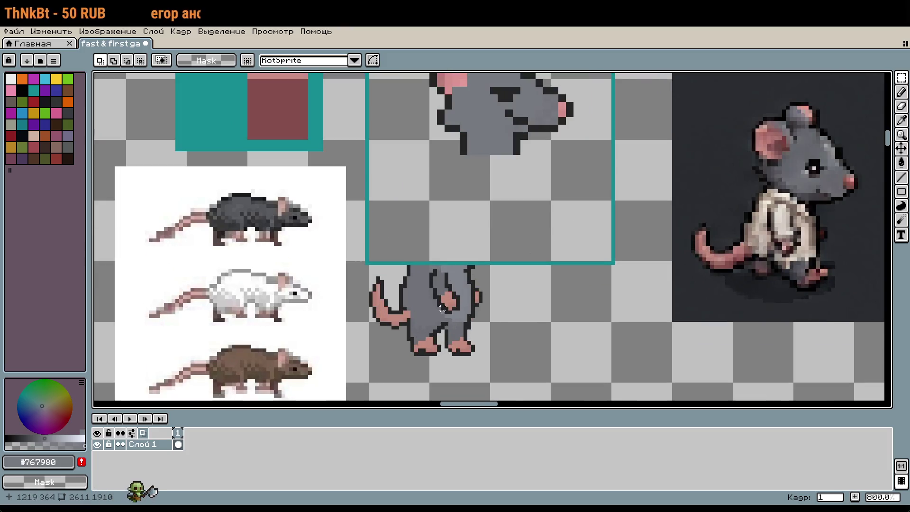
{"action": "mouse_move", "coordinate": [371, 267]}
{"action": "left_mouse_down"}
{"action": "mouse_move", "coordinate": [436, 346]}
{"action": "mouse_move", "coordinate": [496, 359]}
{"action": "left_mouse_up"}
{"action": "mouse_move", "coordinate": [444, 342]}
{"action": "left_mouse_down"}
{"action": "mouse_move", "coordinate": [503, 239]}
{"action": "mouse_move", "coordinate": [493, 247]}
{"action": "left_mouse_up"}
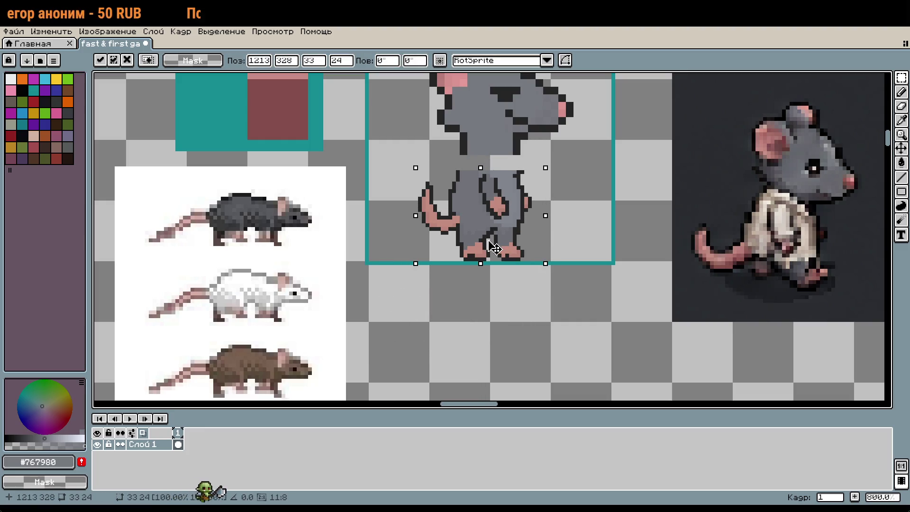
{"action": "key", "text": "Return"}
{"action": "scroll", "coordinate": [624, 228], "scroll_direction": "up", "scroll_amount": 4}
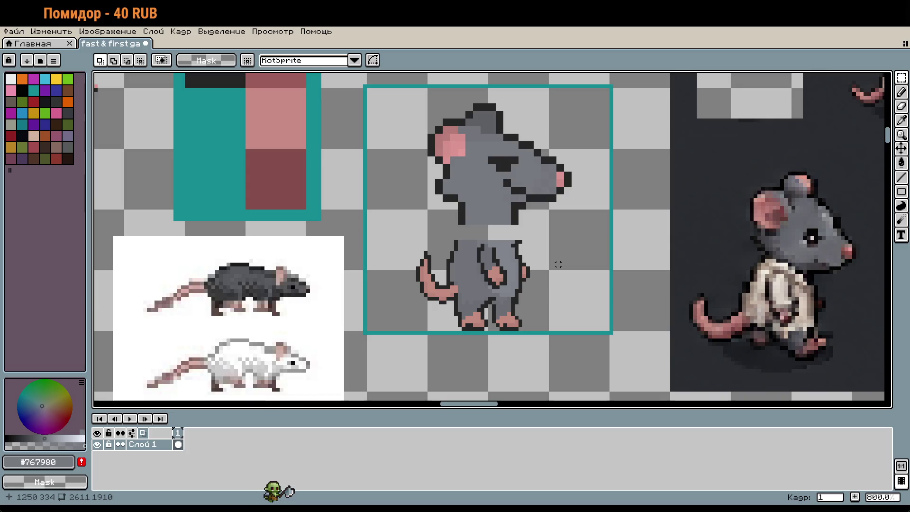
{"action": "scroll", "coordinate": [554, 258], "scroll_direction": "up", "scroll_amount": 1}
Paint over the black cheek and mouth outline pixels with the rat's grey fur colour
{"action": "scroll", "coordinate": [534, 256], "scroll_direction": "up", "scroll_amount": 3}
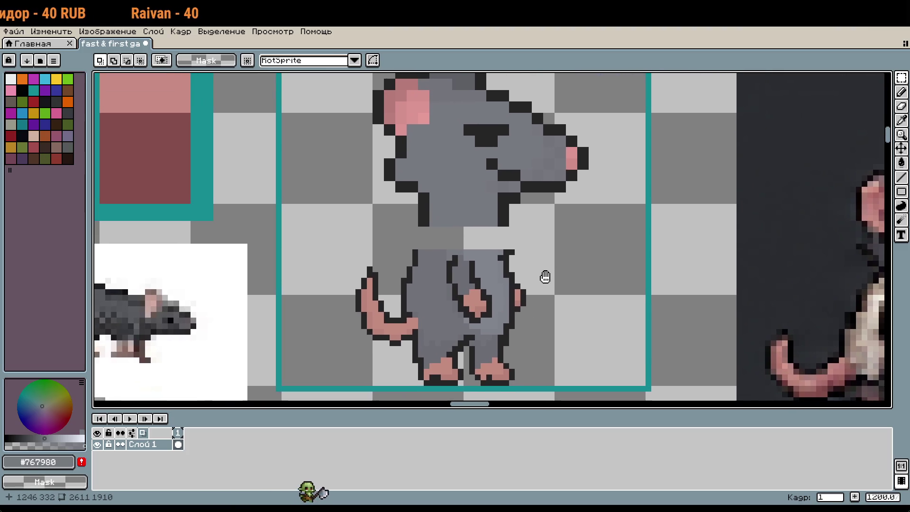
{"action": "key", "text": "i"}
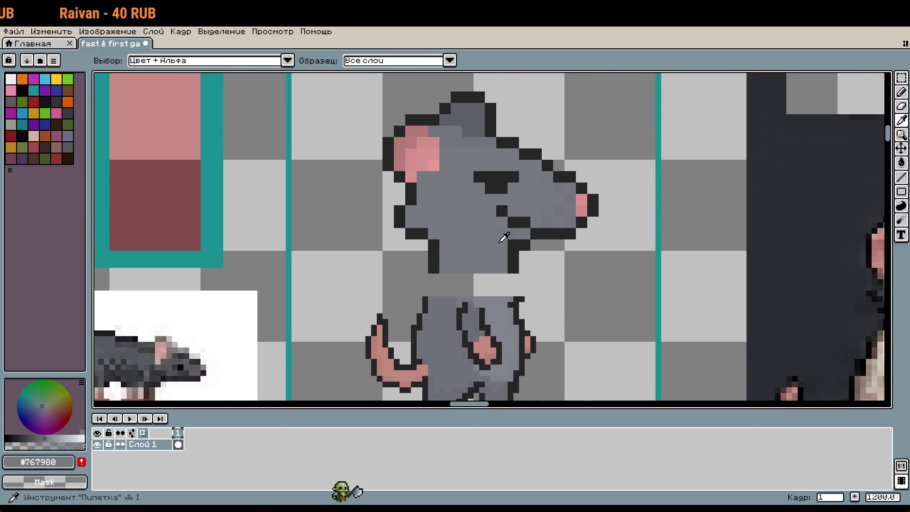
{"action": "scroll", "coordinate": [508, 239], "scroll_direction": "up", "scroll_amount": 2}
{"action": "key", "text": "b"}
{"action": "left_click", "coordinate": [521, 242]}
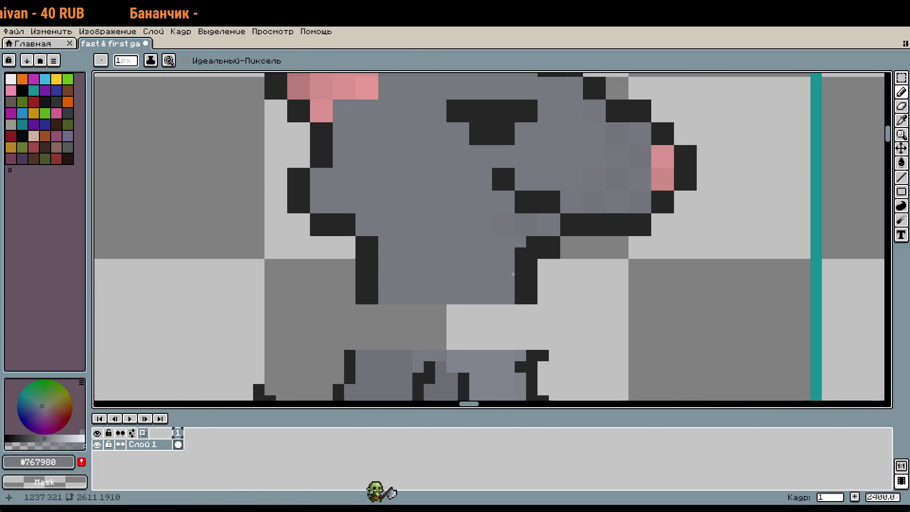
{"action": "mouse_move", "coordinate": [520, 292]}
{"action": "left_mouse_down"}
{"action": "mouse_move", "coordinate": [531, 241]}
{"action": "mouse_move", "coordinate": [624, 219]}
{"action": "left_mouse_up"}
{"action": "left_click", "coordinate": [569, 216]}
{"action": "scroll", "coordinate": [613, 294], "scroll_direction": "down", "scroll_amount": 2}
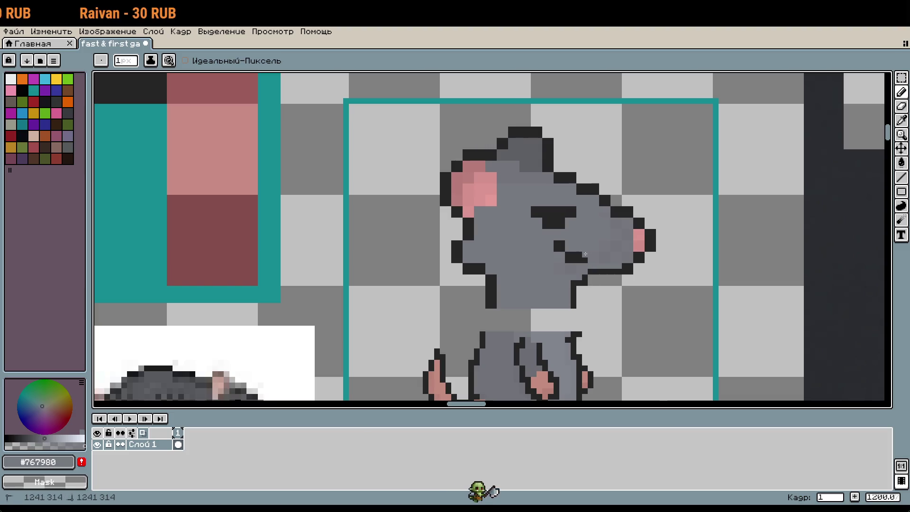
{"action": "left_click", "coordinate": [573, 255]}
Undo the stray neck stroke and recent edits, including the lower-body move
{"action": "key", "text": "v"}
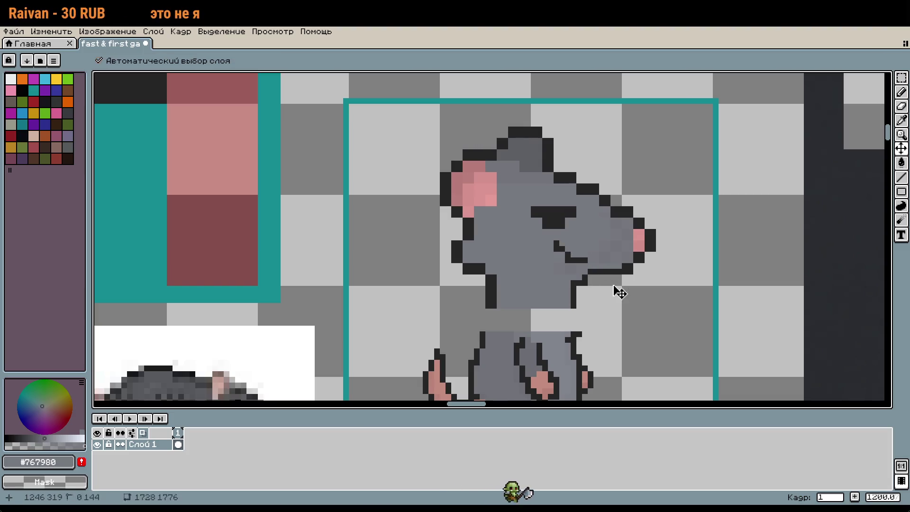
{"action": "key", "text": "ctrl+z"}
{"action": "key", "text": "ctrl+z"}
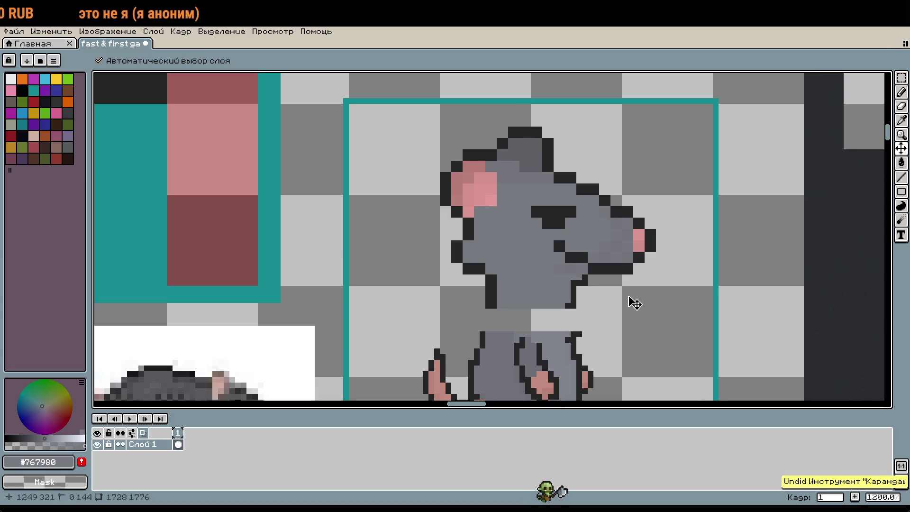
{"action": "key", "text": "b"}
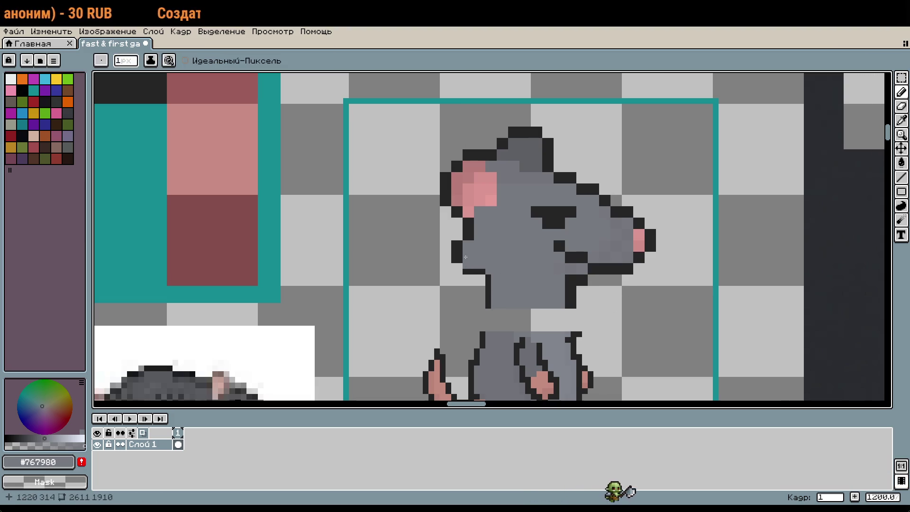
{"action": "key", "text": "ctrl+z"}
{"action": "key", "text": "ctrl+z"}
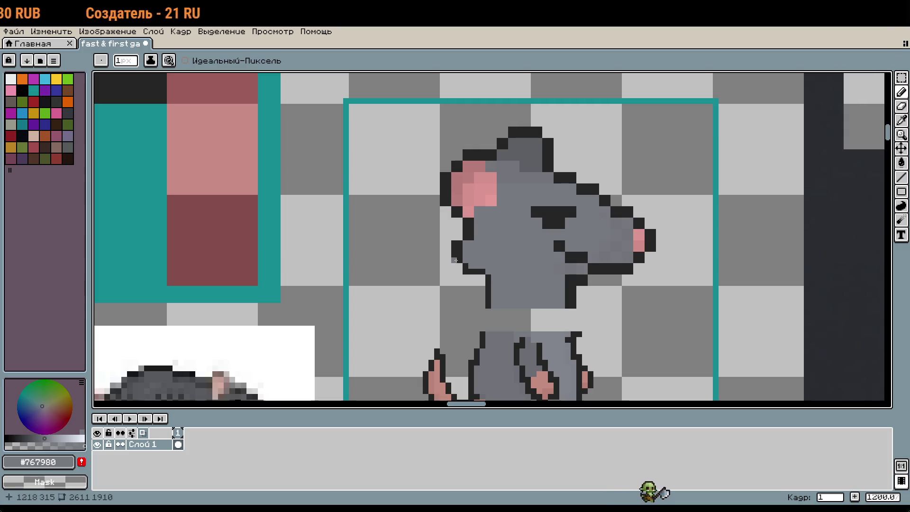
{"action": "key", "text": "ctrl+z"}
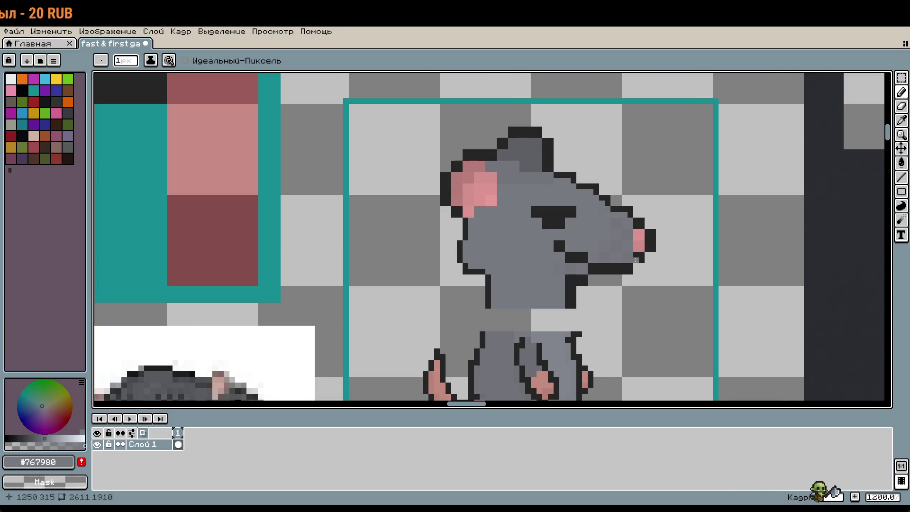
{"action": "scroll", "coordinate": [635, 261], "scroll_direction": "down", "scroll_amount": 2}
{"action": "key", "text": "ctrl+z"}
{"action": "key", "text": "ctrl+z"}
{"action": "key", "text": "ctrl+z"}
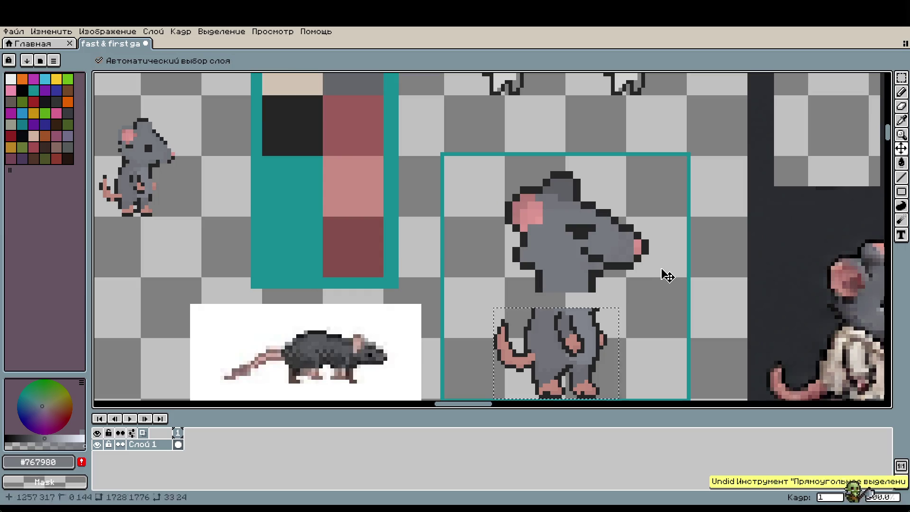
Redo the transformation that restores the rat's shifted lower body
{"action": "key", "text": "ctrl+y"}
{"action": "scroll", "coordinate": [644, 278], "scroll_direction": "down", "scroll_amount": 2}
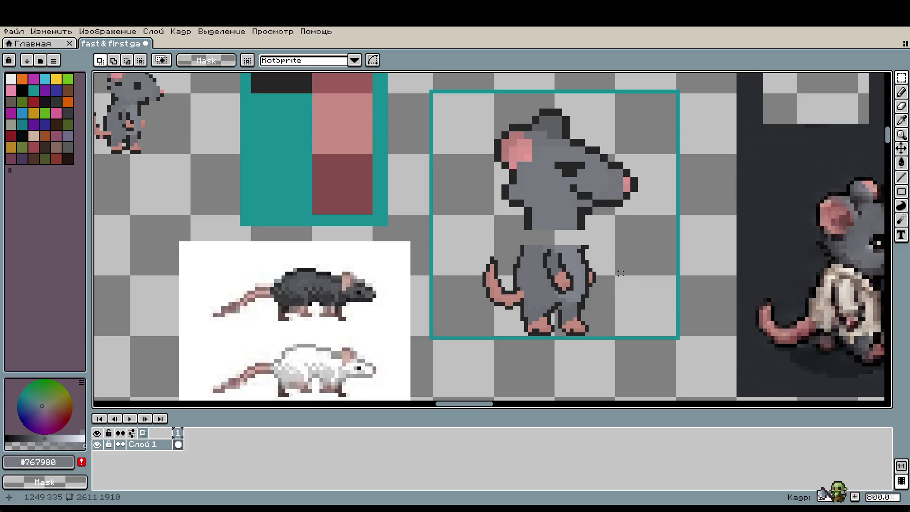
{"action": "key", "text": "b"}
Pick the dark #252525 outline colour from the sprite and bring the legs into view
{"action": "scroll", "coordinate": [635, 294], "scroll_direction": "up", "scroll_amount": 2}
{"action": "left_click", "coordinate": [559, 222], "text": "alt"}
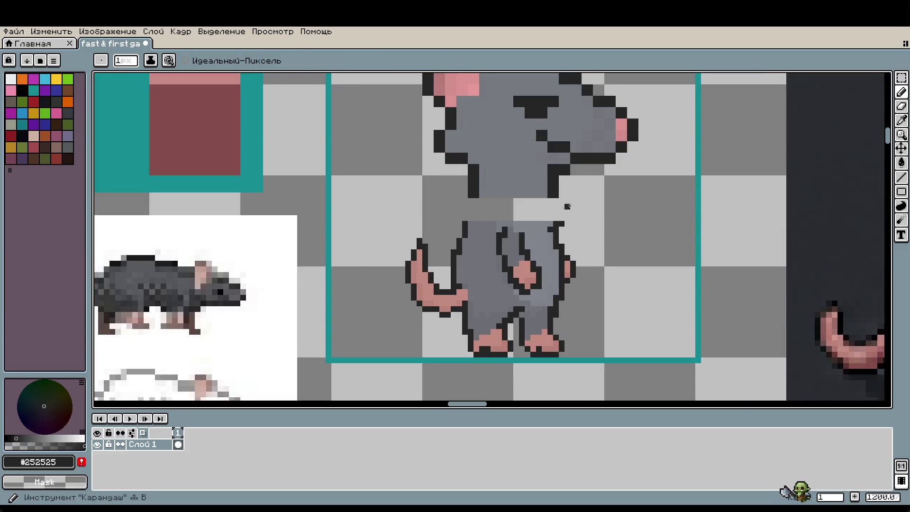
{"action": "scroll", "coordinate": [582, 232], "scroll_direction": "up", "scroll_amount": 1}
{"action": "mouse_move", "coordinate": [582, 232]}
{"action": "left_mouse_down"}
{"action": "mouse_move", "coordinate": [605, 234]}
{"action": "mouse_move", "coordinate": [611, 199]}
{"action": "mouse_move", "coordinate": [624, 248]}
{"action": "left_mouse_up"}
{"action": "scroll", "coordinate": [624, 248], "scroll_direction": "down", "scroll_amount": 2}
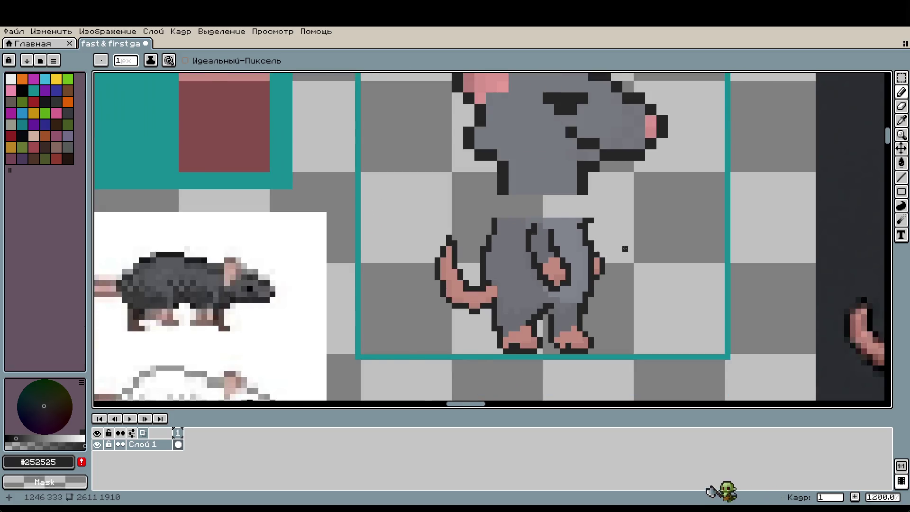
{"action": "scroll", "coordinate": [624, 248], "scroll_direction": "down", "scroll_amount": 7}
{"action": "scroll", "coordinate": [650, 249], "scroll_direction": "up", "scroll_amount": 6}
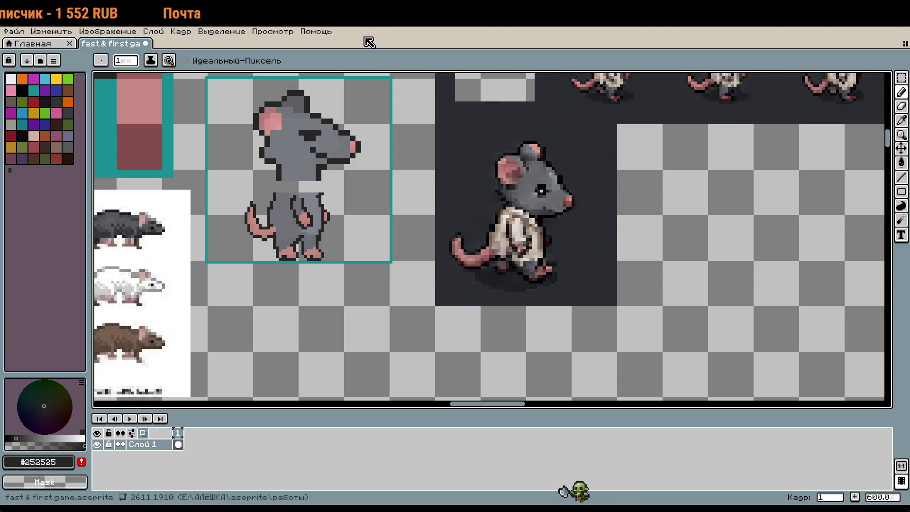
Paint cyan pupil pixels into the rat's eye, checking the reference rats
{"action": "key", "text": "minus"}
{"action": "scroll", "coordinate": [746, 399], "scroll_direction": "up", "scroll_amount": 5}
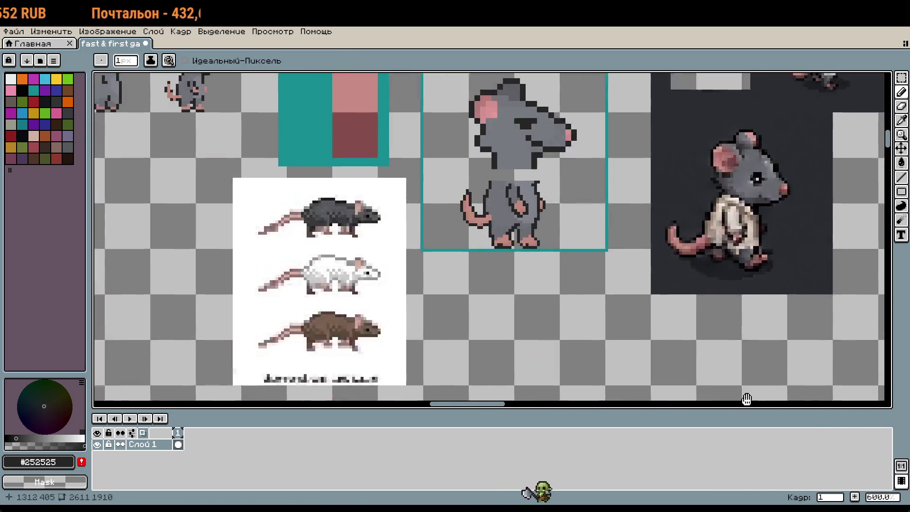
{"action": "left_click_drag", "start_coordinate": [746, 399], "coordinate": [792, 492]}
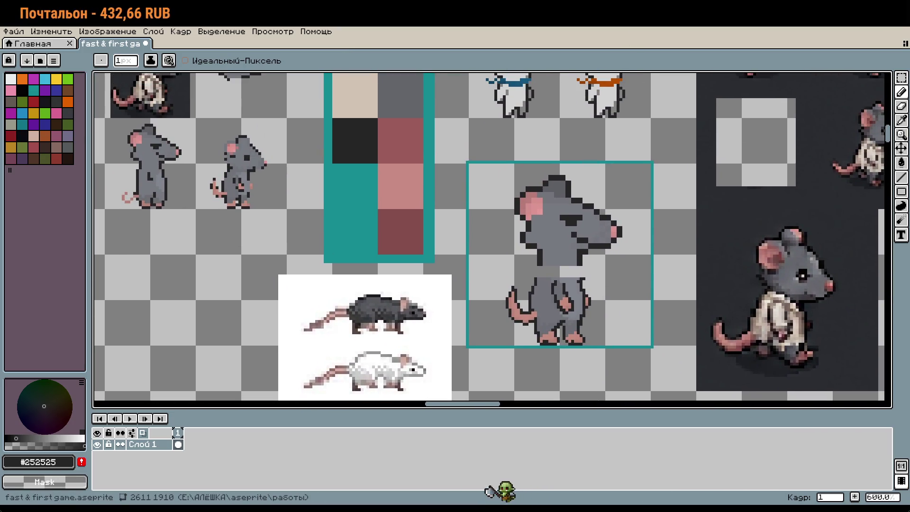
{"action": "scroll", "coordinate": [528, 254], "scroll_direction": "up", "scroll_amount": 5}
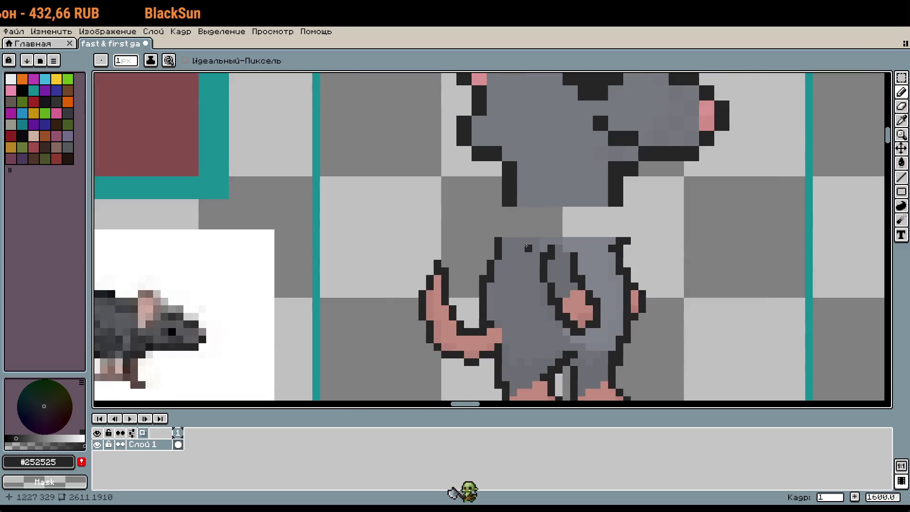
{"action": "scroll", "coordinate": [528, 253], "scroll_direction": "down", "scroll_amount": 4}
{"action": "scroll", "coordinate": [580, 210], "scroll_direction": "up", "scroll_amount": 5}
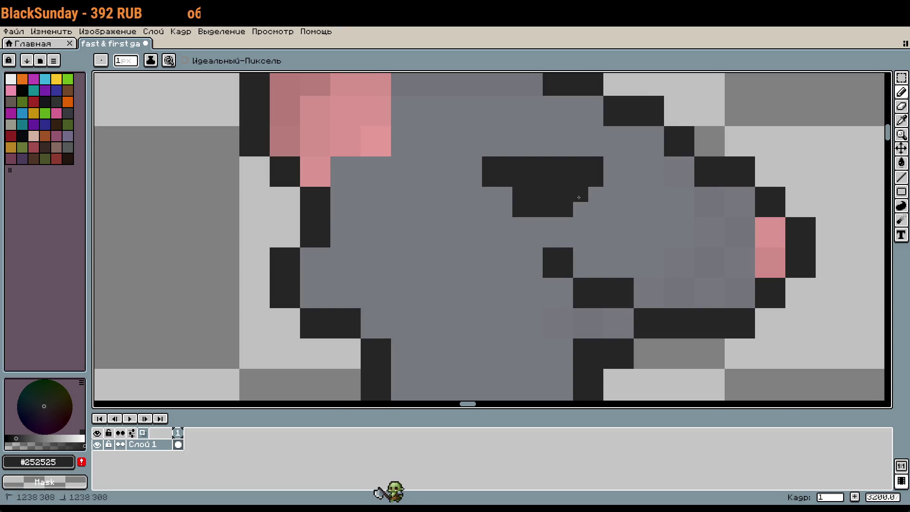
{"action": "scroll", "coordinate": [628, 237], "scroll_direction": "down", "scroll_amount": 5}
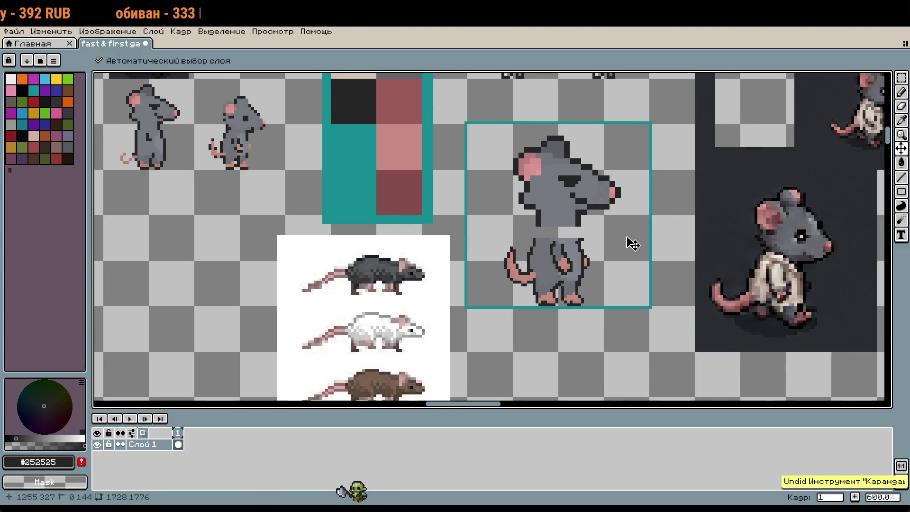
{"action": "scroll", "coordinate": [576, 180], "scroll_direction": "up", "scroll_amount": 4}
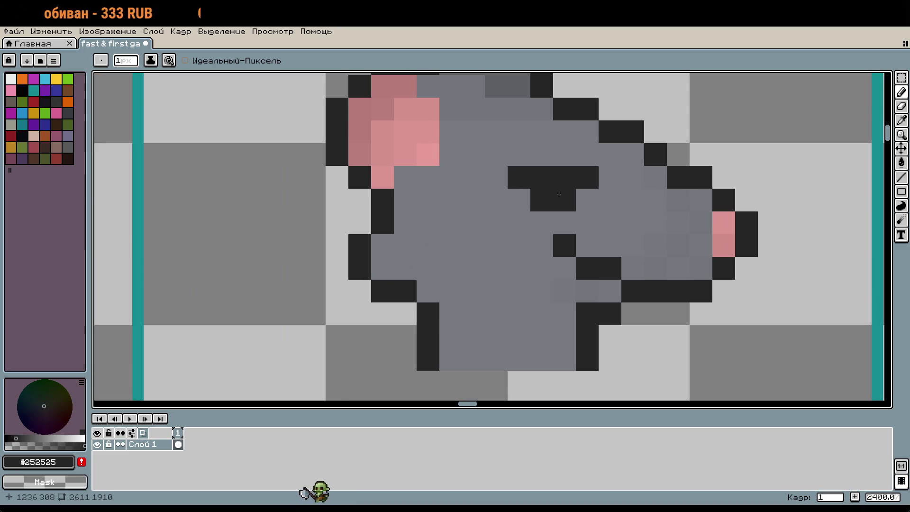
{"action": "left_click", "coordinate": [45, 79]}
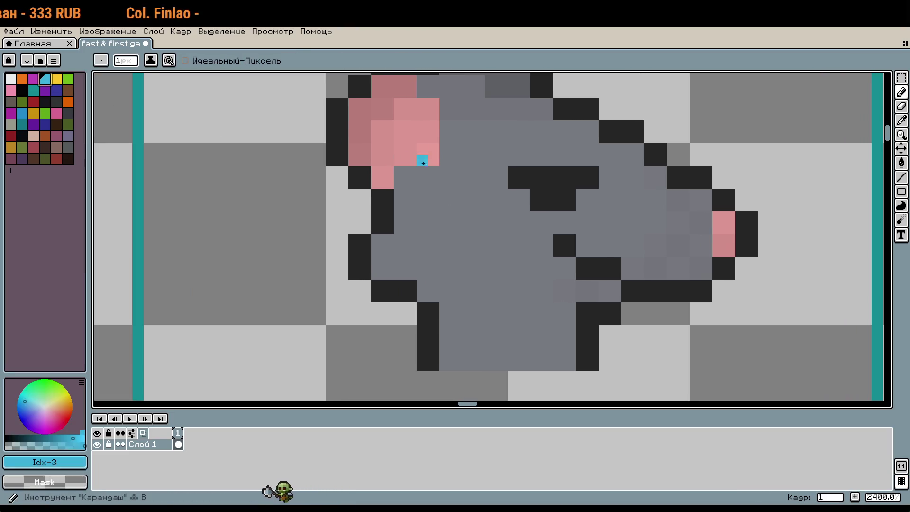
{"action": "left_click_drag", "start_coordinate": [547, 194], "coordinate": [559, 195]}
{"action": "scroll", "coordinate": [625, 233], "scroll_direction": "down", "scroll_amount": 3}
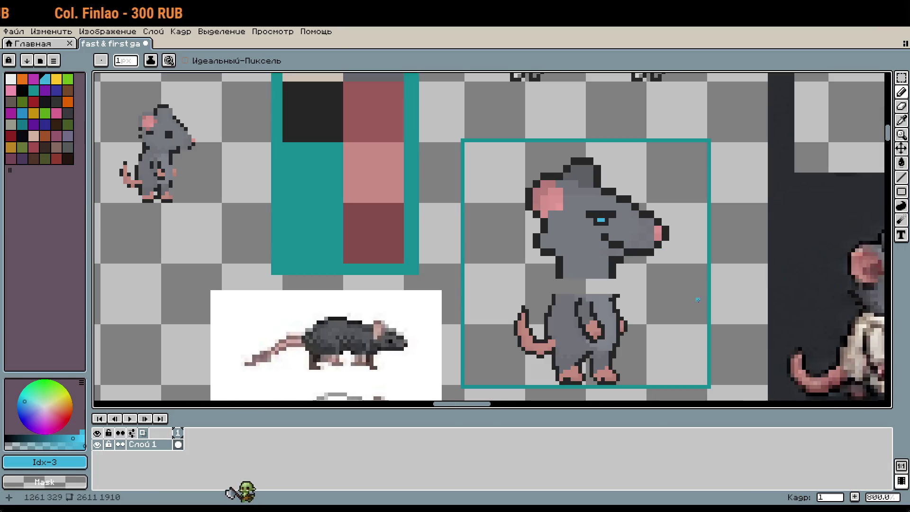
{"action": "scroll", "coordinate": [618, 237], "scroll_direction": "up", "scroll_amount": 1}
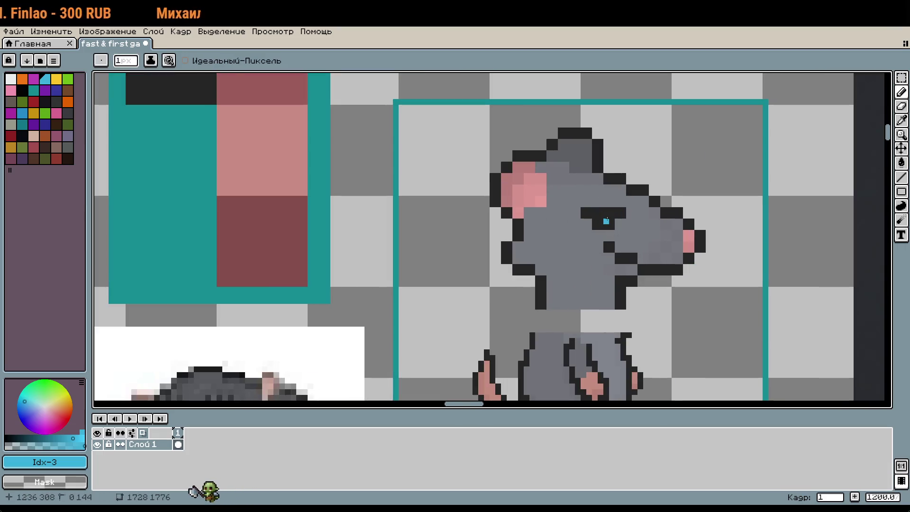
{"action": "scroll", "coordinate": [605, 220], "scroll_direction": "up", "scroll_amount": 4}
{"action": "left_click", "coordinate": [577, 204]}
{"action": "scroll", "coordinate": [634, 243], "scroll_direction": "down", "scroll_amount": 4}
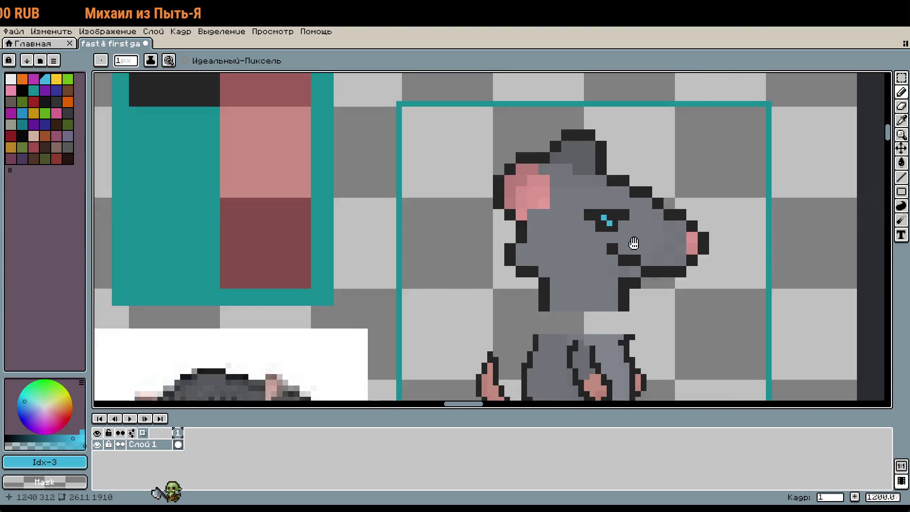
{"action": "scroll", "coordinate": [599, 197], "scroll_direction": "down", "scroll_amount": 1}
{"action": "scroll", "coordinate": [677, 297], "scroll_direction": "down", "scroll_amount": 2}
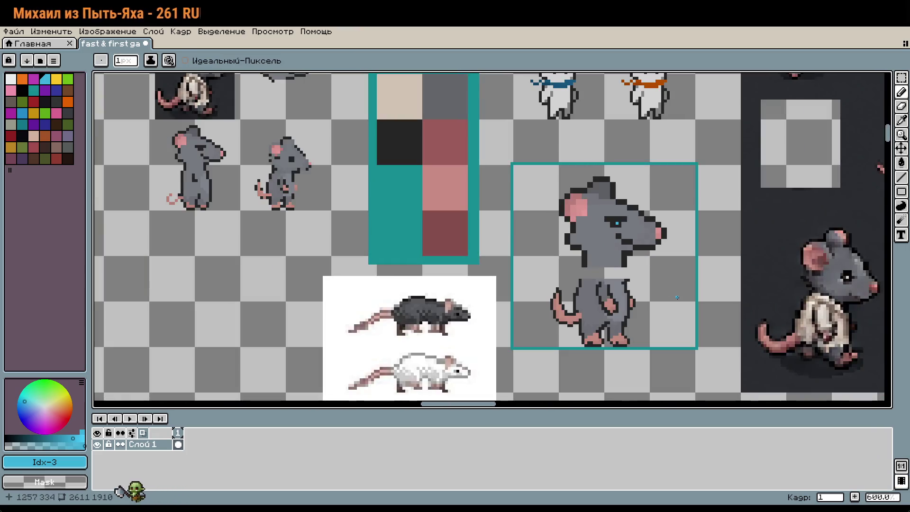
{"action": "scroll", "coordinate": [634, 256], "scroll_direction": "up", "scroll_amount": 9}
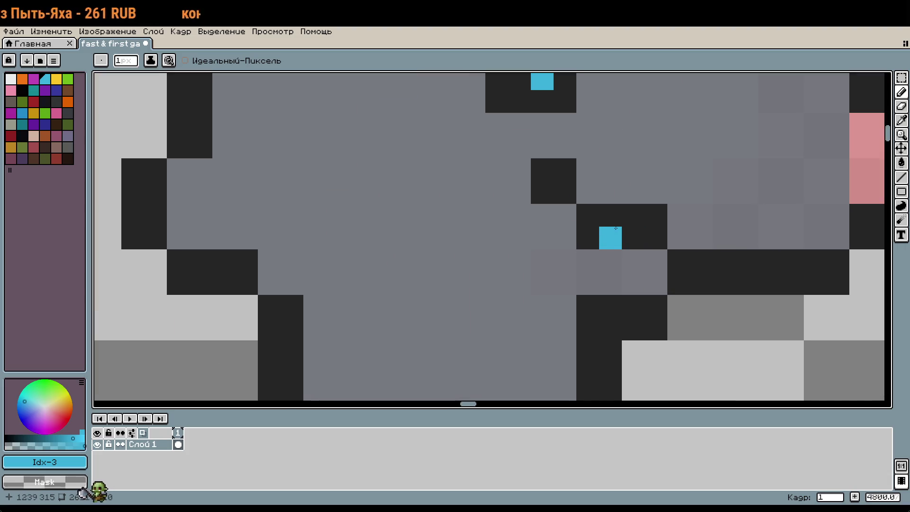
Add dark outline pixels around the eye using the sprite's outline colour
{"action": "key", "text": "i"}
{"action": "left_click", "coordinate": [602, 151]}
{"action": "key", "text": "b"}
{"action": "left_click", "coordinate": [490, 166]}
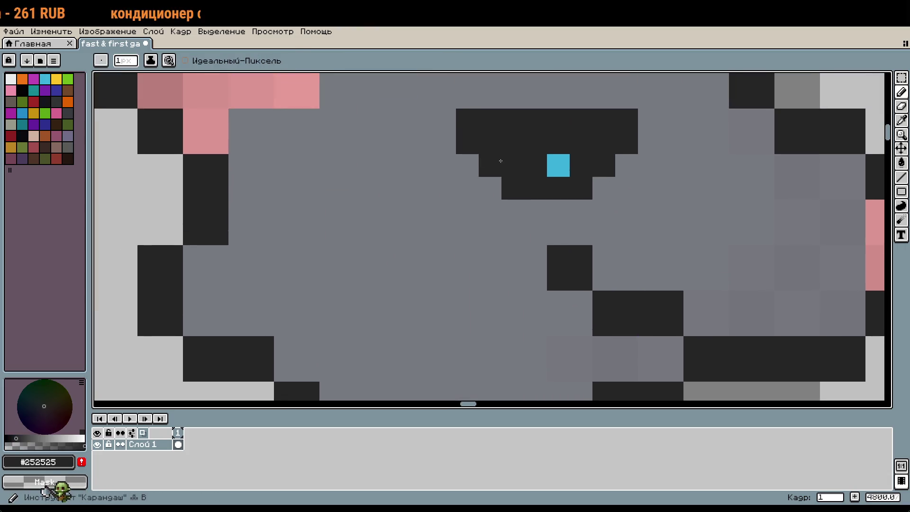
{"action": "scroll", "coordinate": [614, 198], "scroll_direction": "down", "scroll_amount": 2}
{"action": "left_click", "coordinate": [614, 198]}
{"action": "scroll", "coordinate": [614, 198], "scroll_direction": "up", "scroll_amount": 2}
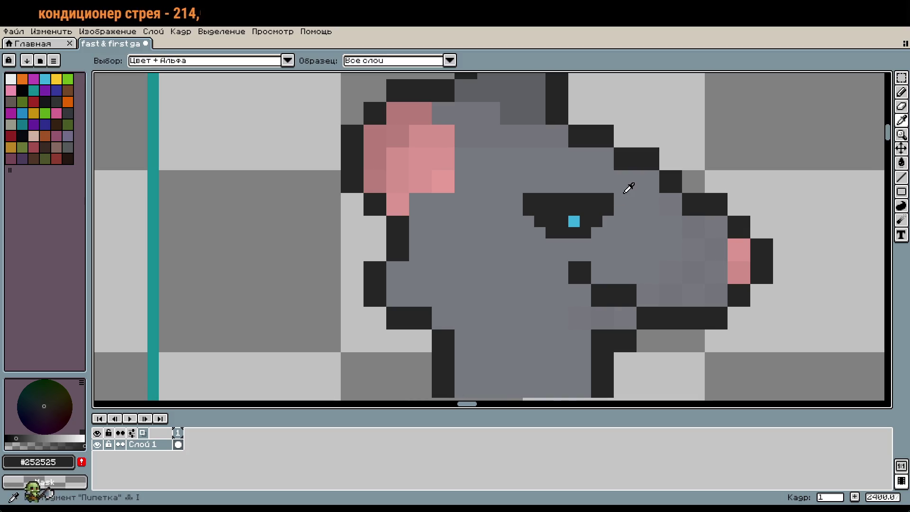
Repaint the eye's corner and top row grey, then undo those eye edits
{"action": "left_click", "coordinate": [610, 196], "text": "alt"}
{"action": "left_click", "coordinate": [528, 195]}
{"action": "scroll", "coordinate": [527, 195], "scroll_direction": "down", "scroll_amount": 6}
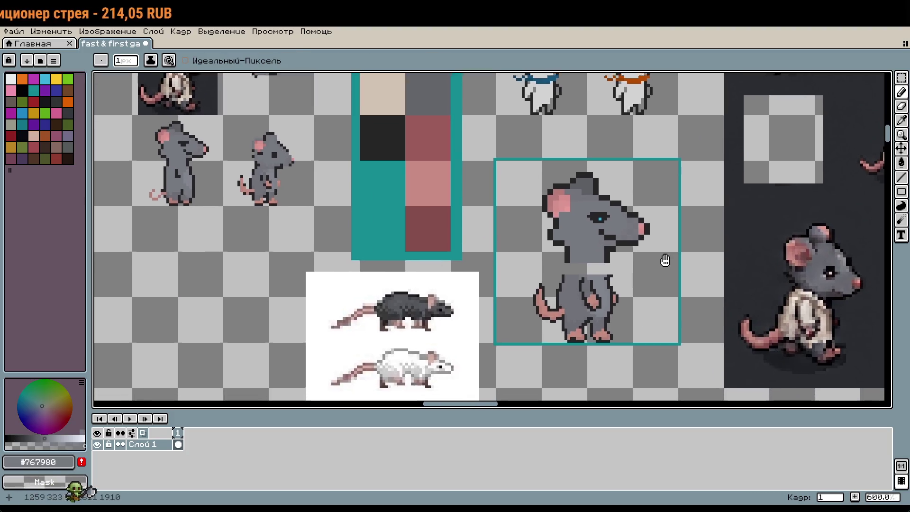
{"action": "scroll", "coordinate": [553, 216], "scroll_direction": "up", "scroll_amount": 6}
{"action": "left_click_drag", "start_coordinate": [553, 215], "coordinate": [479, 229]}
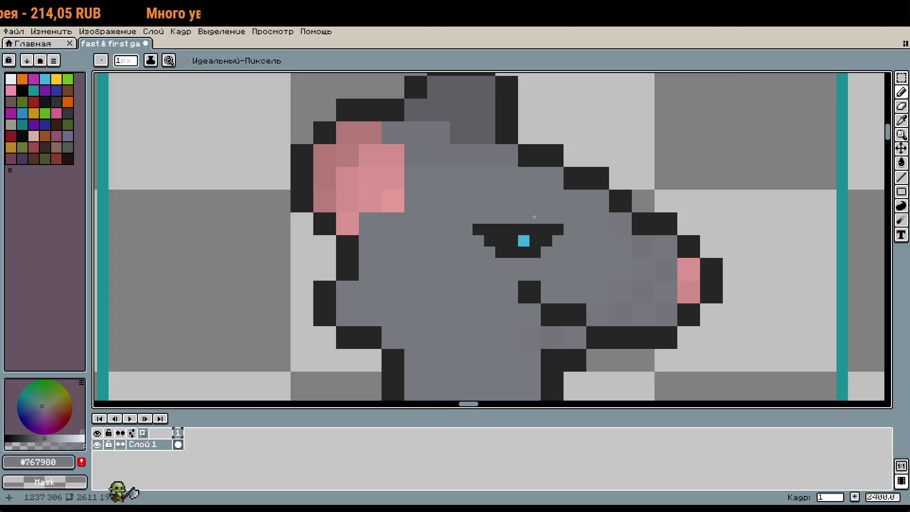
{"action": "scroll", "coordinate": [488, 223], "scroll_direction": "down", "scroll_amount": 2}
{"action": "scroll", "coordinate": [611, 225], "scroll_direction": "down", "scroll_amount": 3}
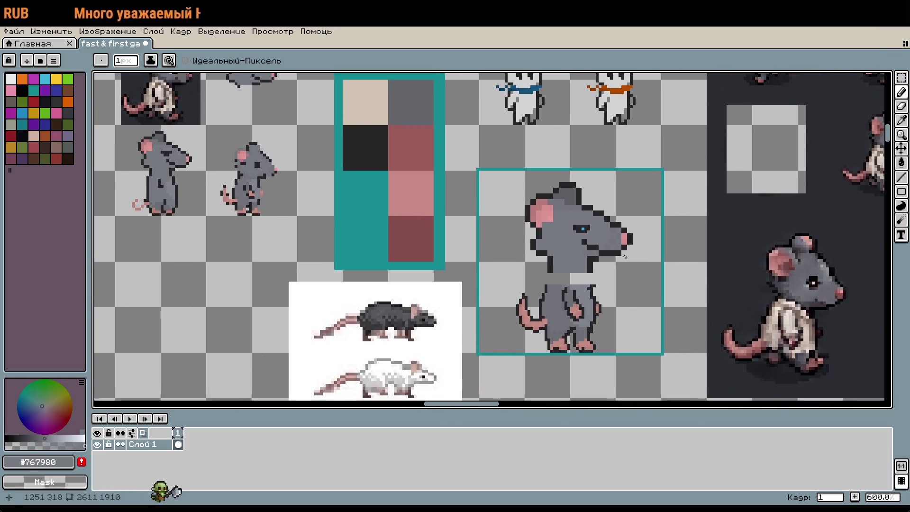
{"action": "key", "text": "ctrl+z"}
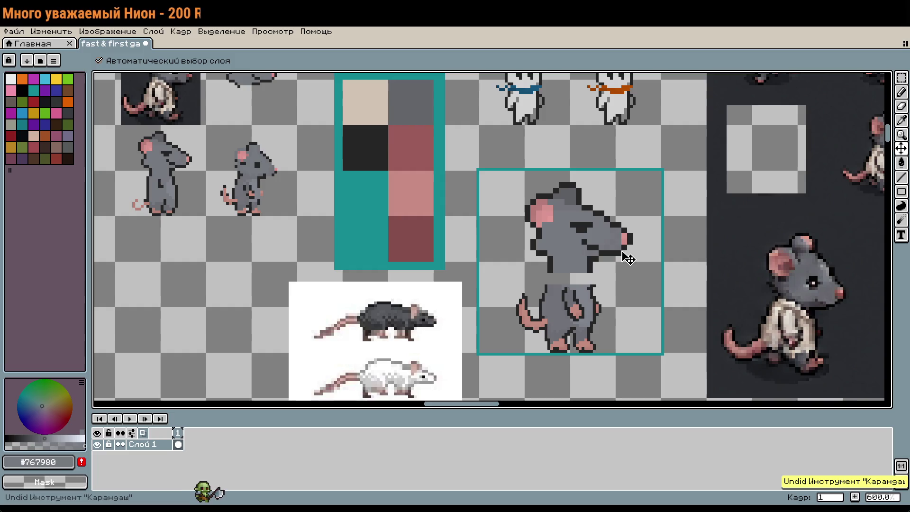
{"action": "key", "text": "ctrl+z"}
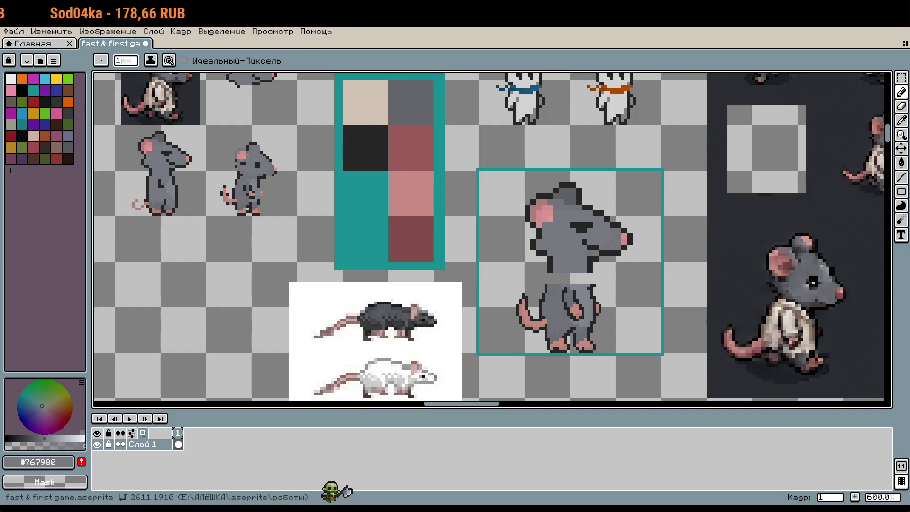
{"action": "scroll", "coordinate": [546, 259], "scroll_direction": "down", "scroll_amount": 1}
{"action": "scroll", "coordinate": [546, 259], "scroll_direction": "up", "scroll_amount": 2}
{"action": "scroll", "coordinate": [546, 259], "scroll_direction": "down", "scroll_amount": 4}
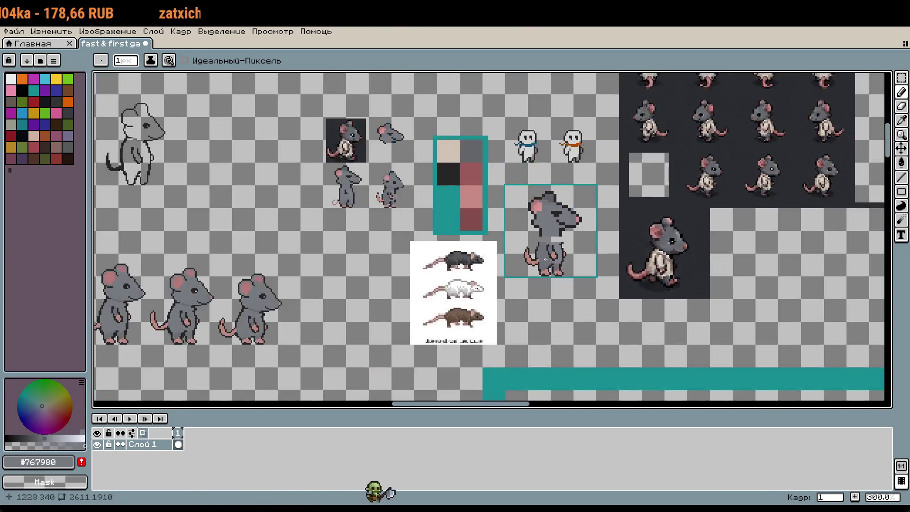
{"action": "scroll", "coordinate": [546, 259], "scroll_direction": "up", "scroll_amount": 1}
{"action": "scroll", "coordinate": [608, 319], "scroll_direction": "down", "scroll_amount": 1}
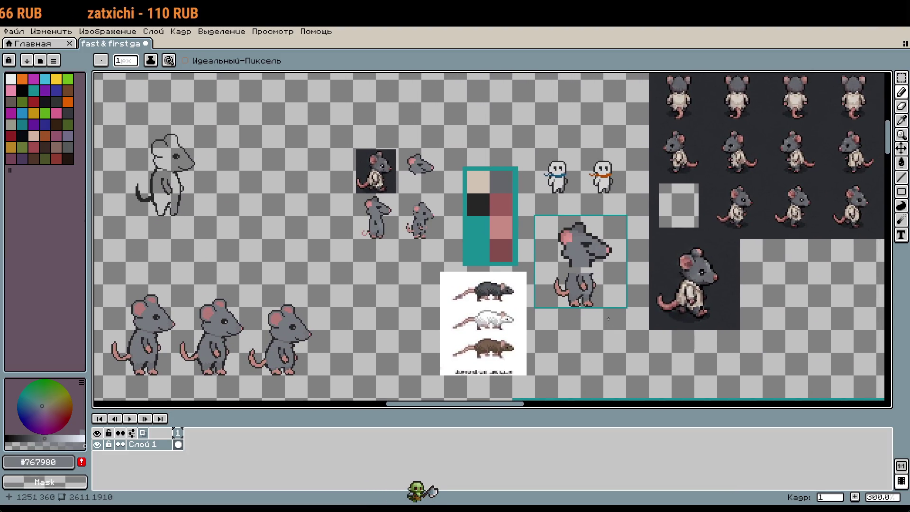
{"action": "scroll", "coordinate": [375, 221], "scroll_direction": "up", "scroll_amount": 4}
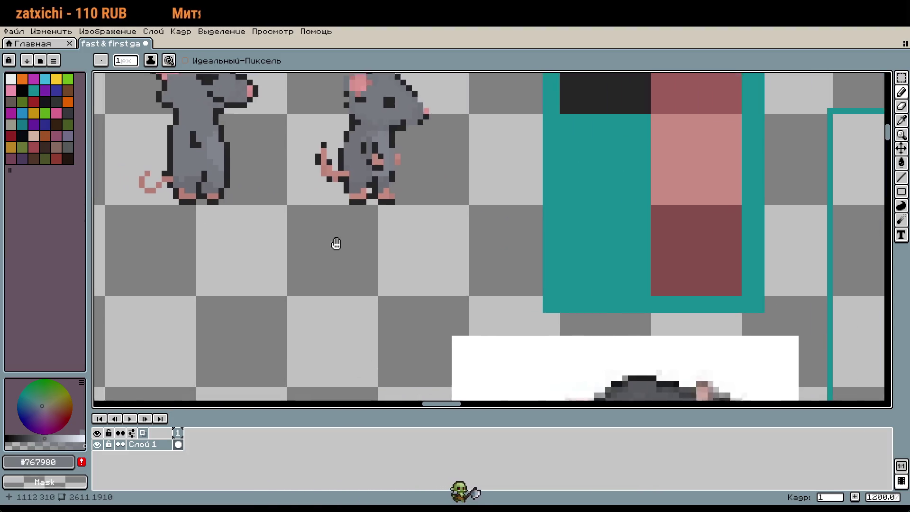
{"action": "scroll", "coordinate": [512, 256], "scroll_direction": "right", "scroll_amount": 5}
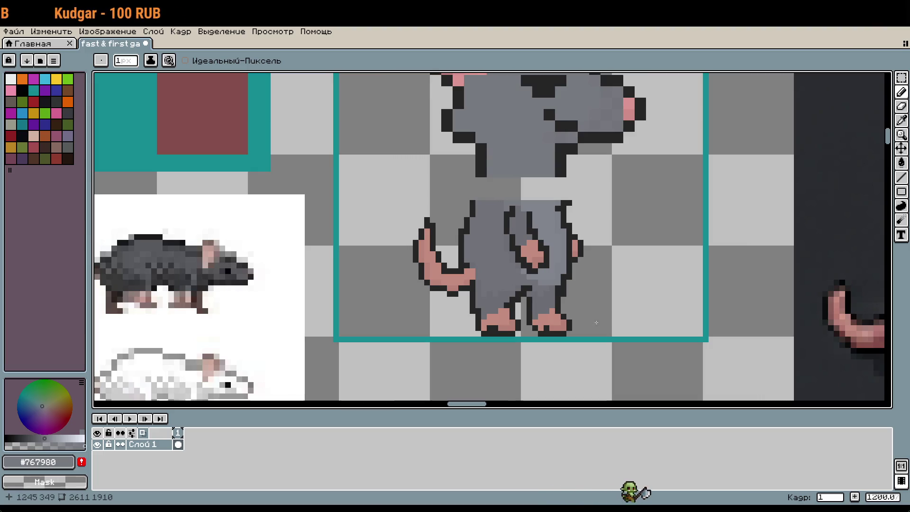
{"action": "scroll", "coordinate": [611, 294], "scroll_direction": "up", "scroll_amount": 2}
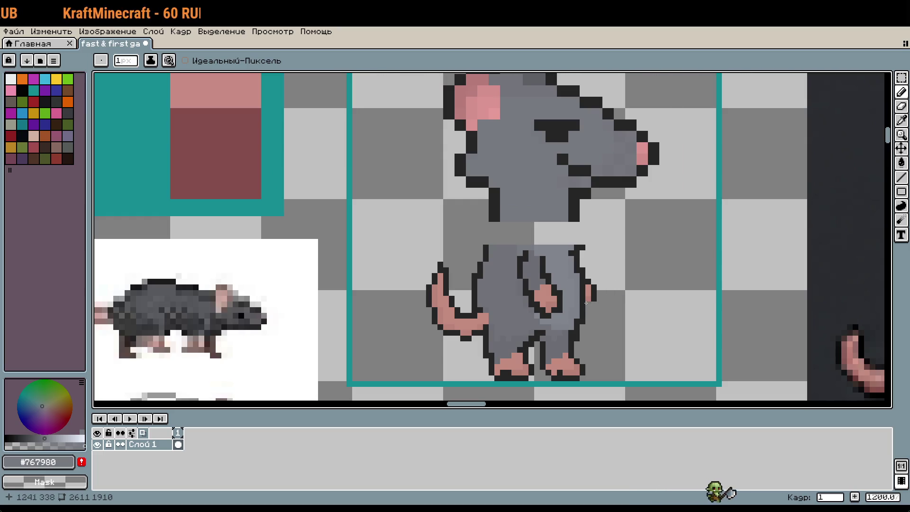
{"action": "key", "text": "m"}
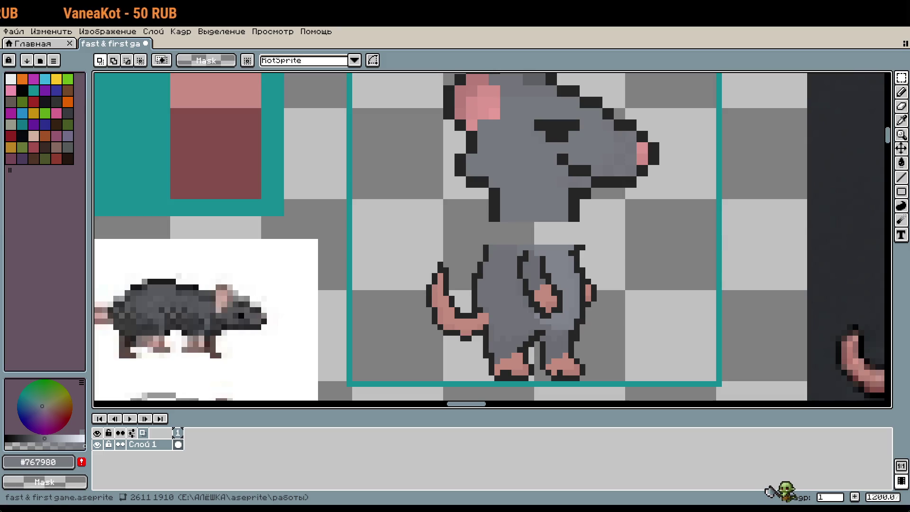
Delete the pink tail, the lower body and the leftover leg corner using rectangular selections
{"action": "left_click_drag", "start_coordinate": [536, 270], "coordinate": [520, 235]}
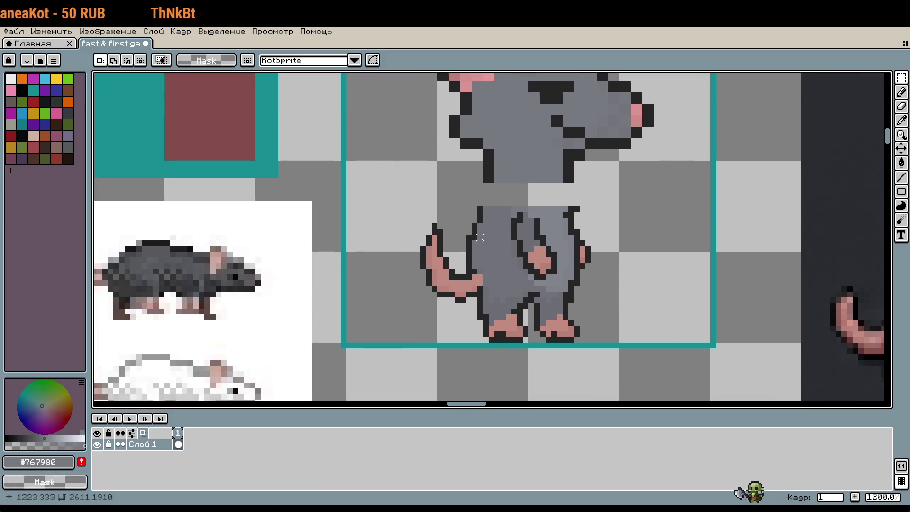
{"action": "left_click_drag", "start_coordinate": [408, 209], "coordinate": [475, 315]}
{"action": "key", "text": "Delete"}
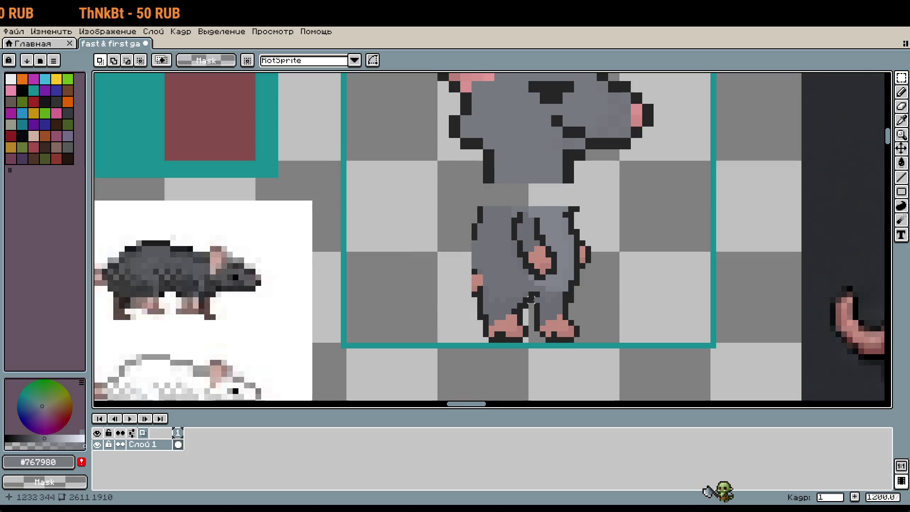
{"action": "left_click_drag", "start_coordinate": [457, 203], "coordinate": [622, 277]}
{"action": "key", "text": "Delete"}
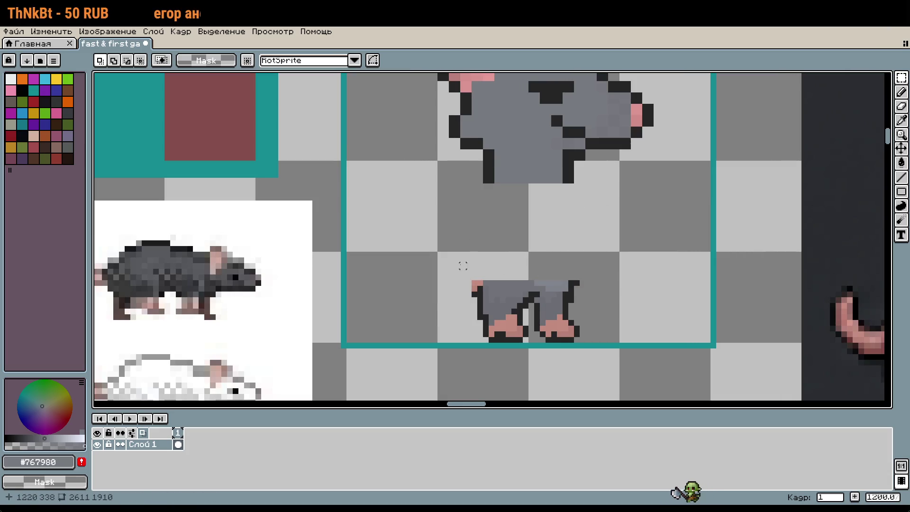
{"action": "left_click_drag", "start_coordinate": [462, 267], "coordinate": [484, 297]}
{"action": "key", "text": "Delete"}
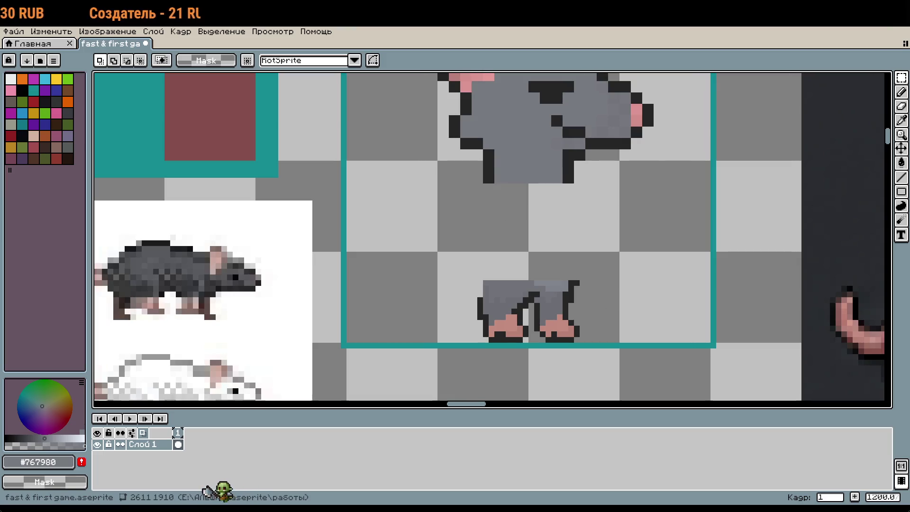
Draw a short dark outline line below the rat's head
{"action": "scroll", "coordinate": [648, 378], "scroll_direction": "up", "scroll_amount": 1}
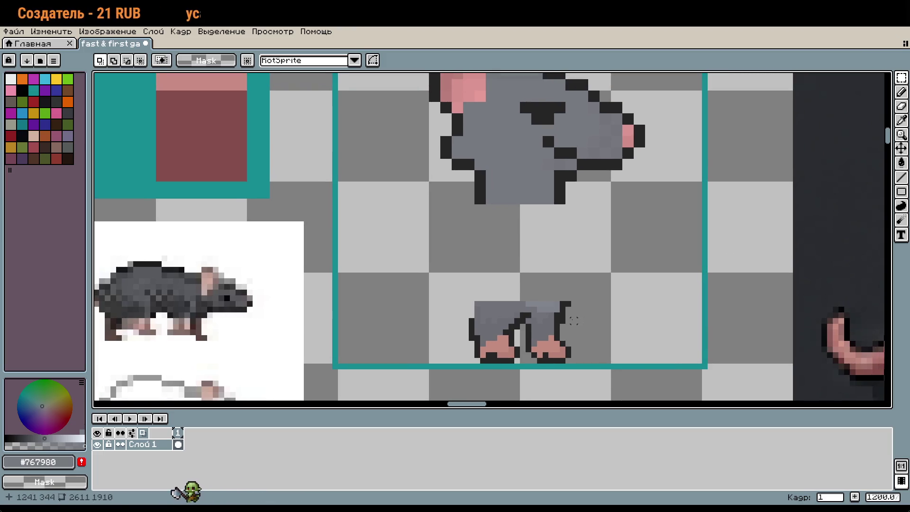
{"action": "scroll", "coordinate": [562, 319], "scroll_direction": "up", "scroll_amount": 1}
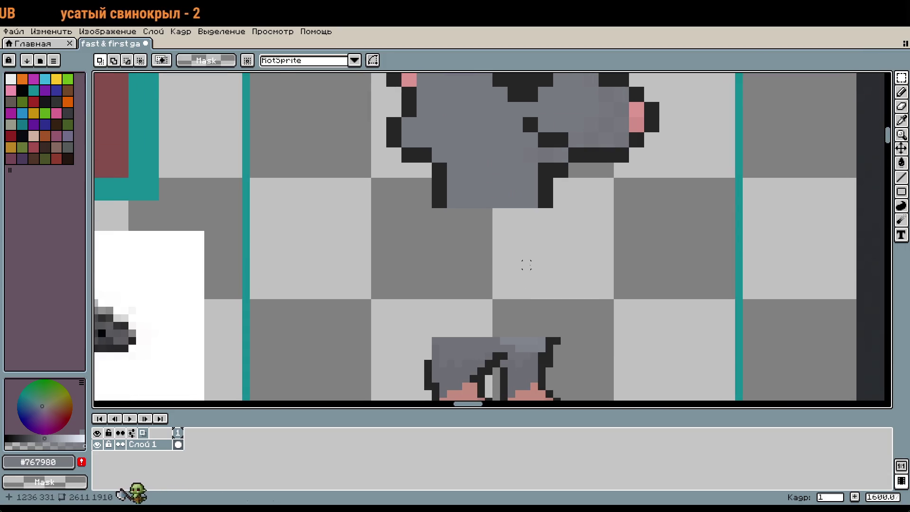
{"action": "key", "text": "i"}
{"action": "left_click", "coordinate": [544, 192]}
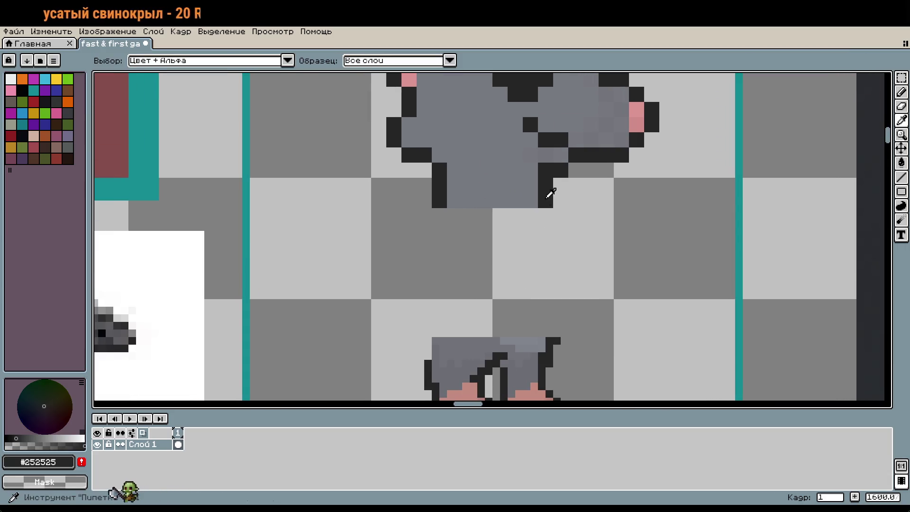
{"action": "key", "text": "b"}
{"action": "left_click_drag", "start_coordinate": [542, 209], "coordinate": [548, 243]}
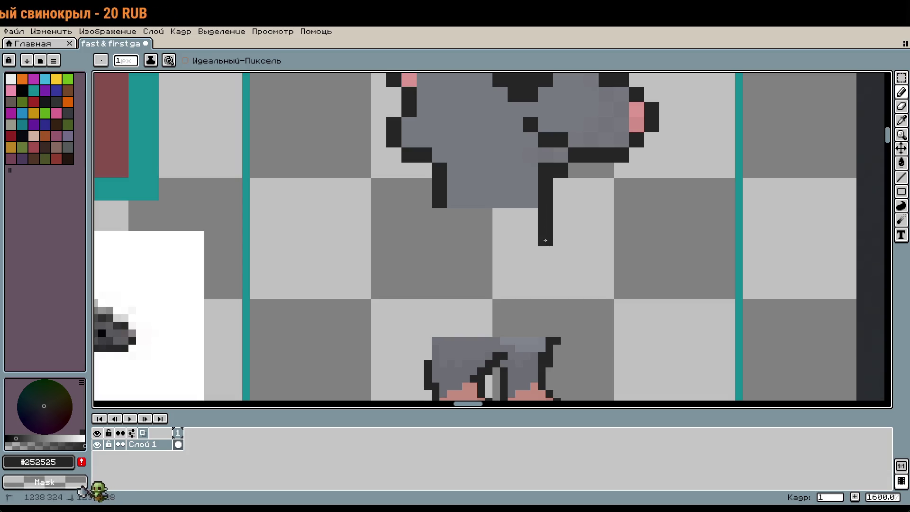
{"action": "scroll", "coordinate": [510, 256], "scroll_direction": "down", "scroll_amount": 4}
{"action": "scroll", "coordinate": [477, 208], "scroll_direction": "up", "scroll_amount": 4}
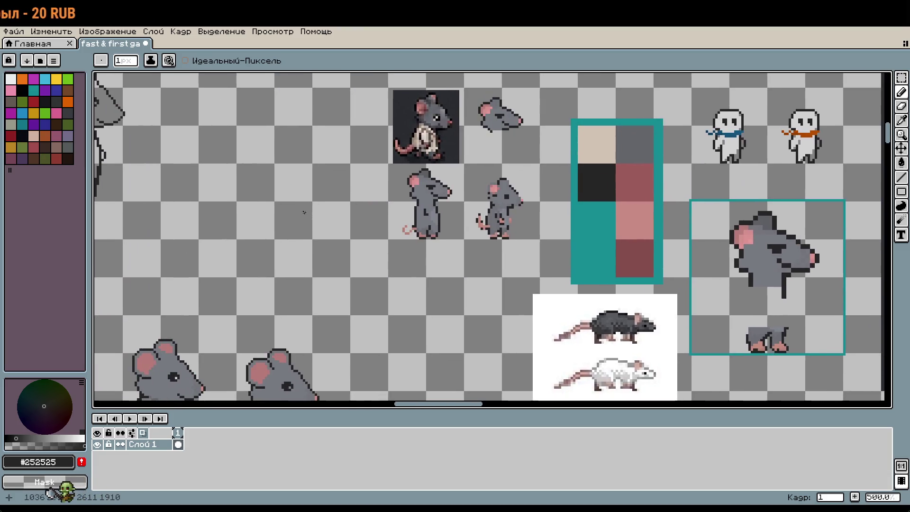
Copy the other standing rat's body and paste it beside the new rat's head
{"action": "key", "text": "m"}
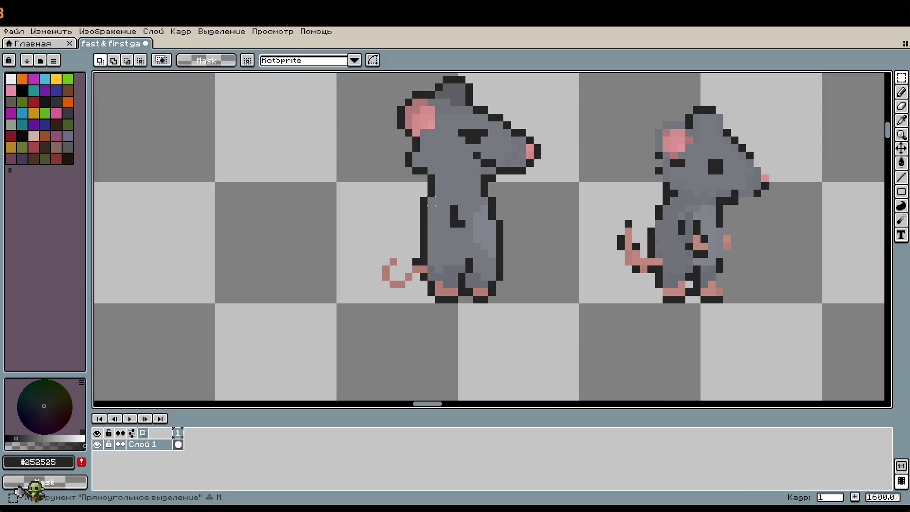
{"action": "mouse_move", "coordinate": [506, 260]}
{"action": "left_mouse_down"}
{"action": "mouse_move", "coordinate": [524, 264]}
{"action": "mouse_move", "coordinate": [328, 271]}
{"action": "mouse_move", "coordinate": [279, 246]}
{"action": "left_mouse_up"}
{"action": "scroll", "coordinate": [696, 315], "scroll_direction": "right", "scroll_amount": 10}
{"action": "key", "text": "ctrl+v"}
{"action": "key", "text": "Return"}
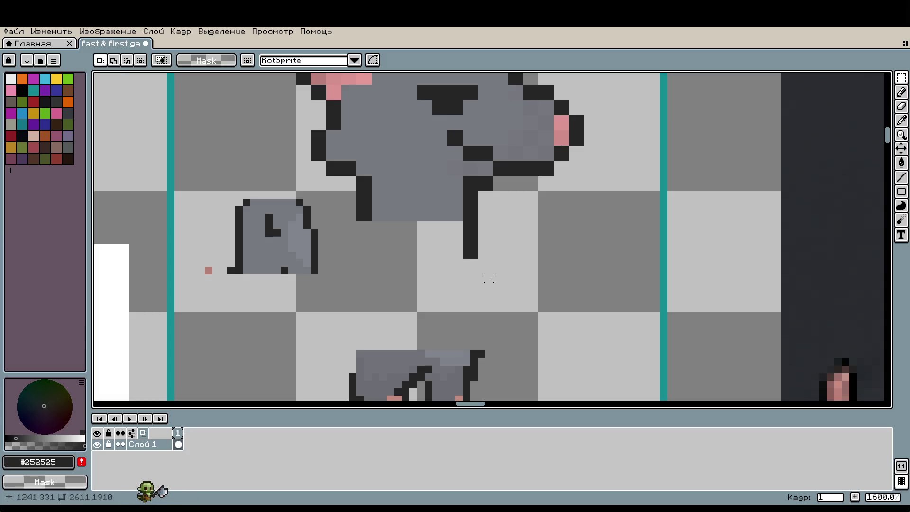
Erase the lower pixels of the dark line so it ends just beneath the body
{"action": "key", "text": "b"}
{"action": "right_click", "coordinate": [469, 251]}
{"action": "right_click", "coordinate": [470, 229]}
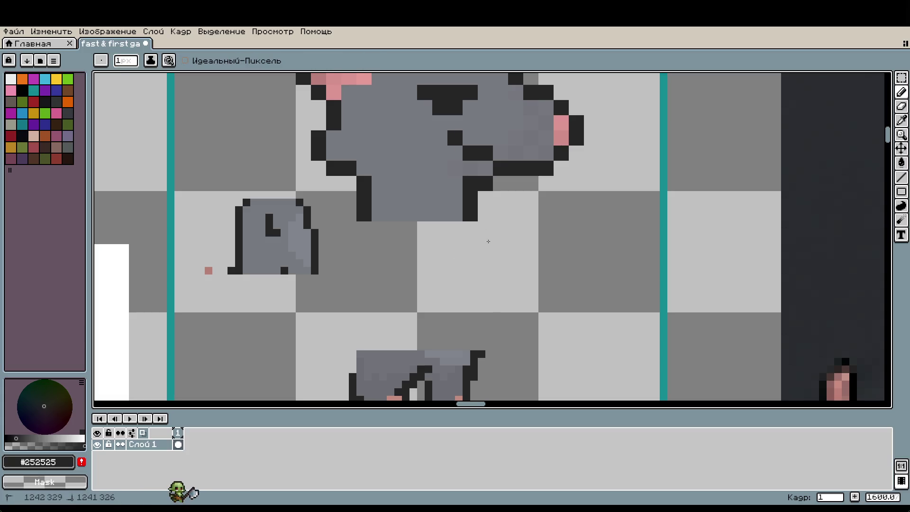
{"action": "scroll", "coordinate": [488, 241], "scroll_direction": "up", "scroll_amount": 3}
{"action": "scroll", "coordinate": [462, 256], "scroll_direction": "down", "scroll_amount": 3}
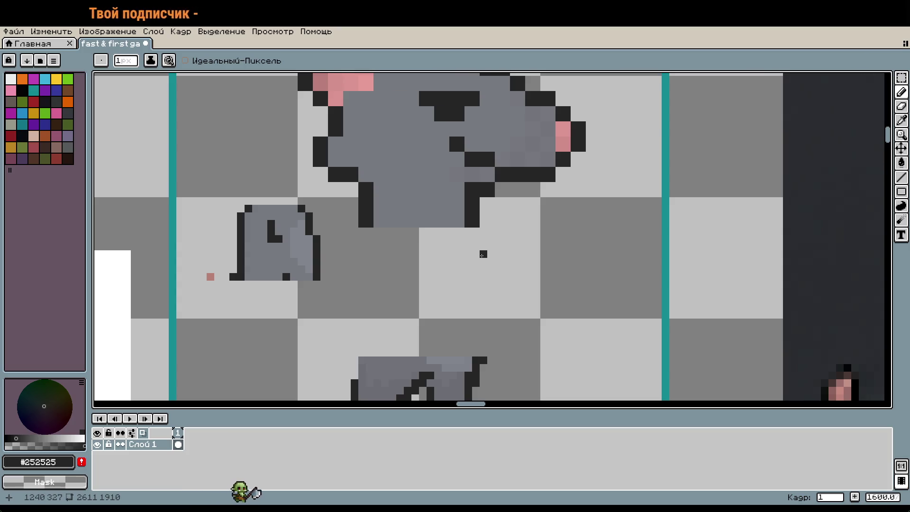
{"action": "scroll", "coordinate": [309, 209], "scroll_direction": "down", "scroll_amount": 5}
{"action": "scroll", "coordinate": [273, 228], "scroll_direction": "up", "scroll_amount": 4}
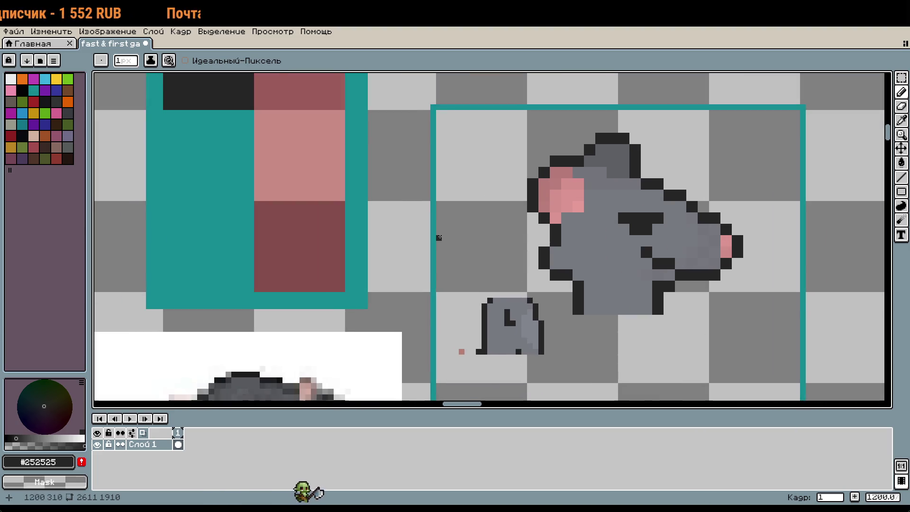
Draw and straighten a 2-pixel dark outline column for one leg
{"action": "scroll", "coordinate": [477, 230], "scroll_direction": "up", "scroll_amount": 3}
{"action": "left_click_drag", "start_coordinate": [473, 230], "coordinate": [473, 251]}
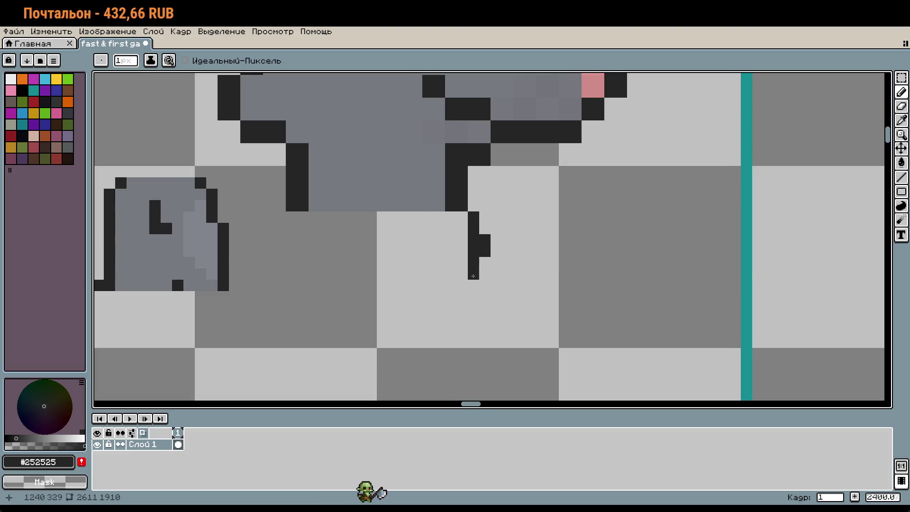
{"action": "mouse_move", "coordinate": [528, 299]}
{"action": "left_mouse_down"}
{"action": "mouse_move", "coordinate": [613, 250]}
{"action": "mouse_move", "coordinate": [570, 247]}
{"action": "mouse_move", "coordinate": [592, 236]}
{"action": "mouse_move", "coordinate": [581, 236]}
{"action": "left_mouse_up"}
{"action": "left_click", "coordinate": [586, 279]}
{"action": "right_click", "coordinate": [569, 241]}
{"action": "mouse_move", "coordinate": [601, 289]}
{"action": "left_mouse_down"}
{"action": "mouse_move", "coordinate": [577, 169]}
{"action": "mouse_move", "coordinate": [566, 185]}
{"action": "mouse_move", "coordinate": [577, 213]}
{"action": "left_mouse_up"}
{"action": "key", "text": "ctrl+z"}
{"action": "mouse_move", "coordinate": [621, 235]}
{"action": "left_mouse_down"}
{"action": "mouse_move", "coordinate": [663, 315]}
{"action": "mouse_move", "coordinate": [699, 352]}
{"action": "left_mouse_up"}
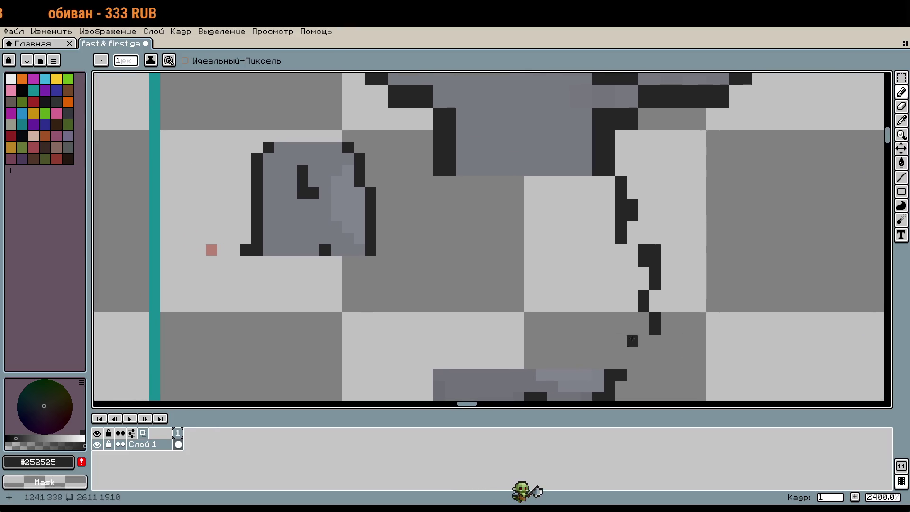
{"action": "left_click_drag", "start_coordinate": [649, 330], "coordinate": [629, 225]}
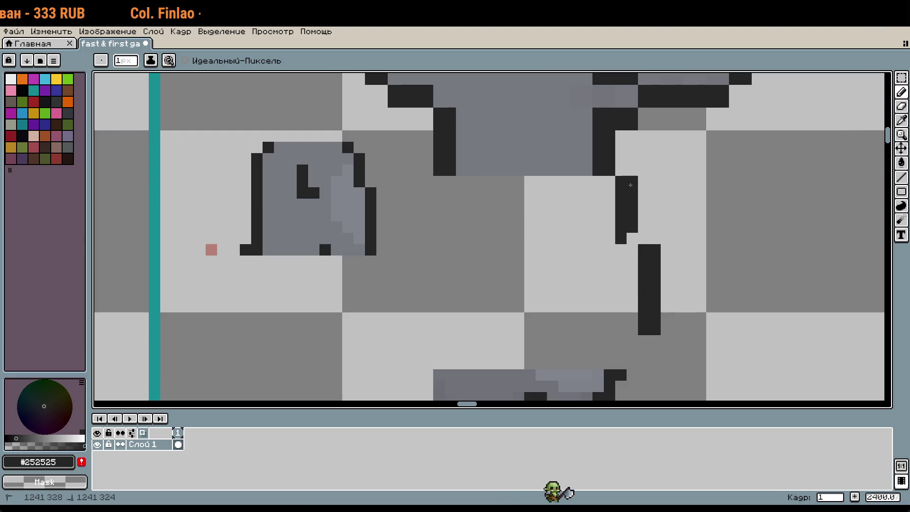
{"action": "left_click_drag", "start_coordinate": [612, 285], "coordinate": [667, 283]}
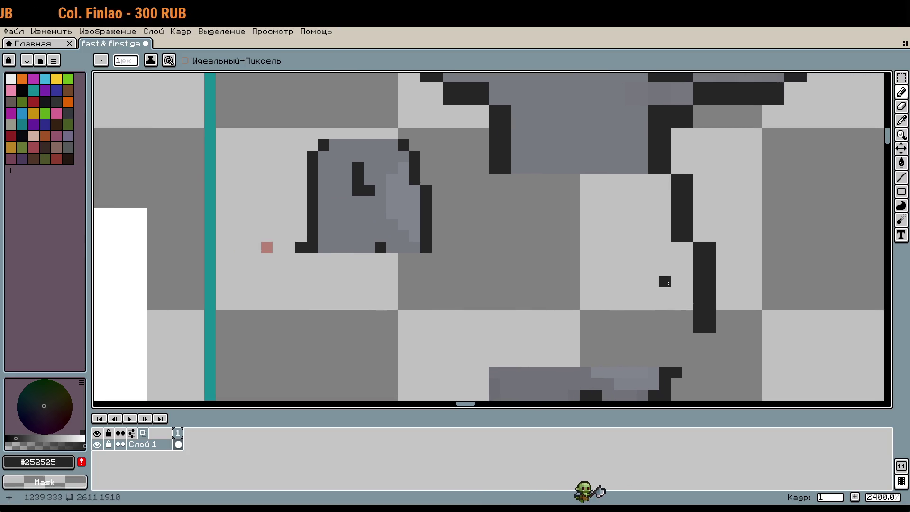
Draw the second long vertical leg outline down to the feet, removing a stray horizontal line
{"action": "left_click_drag", "start_coordinate": [483, 179], "coordinate": [483, 324]}
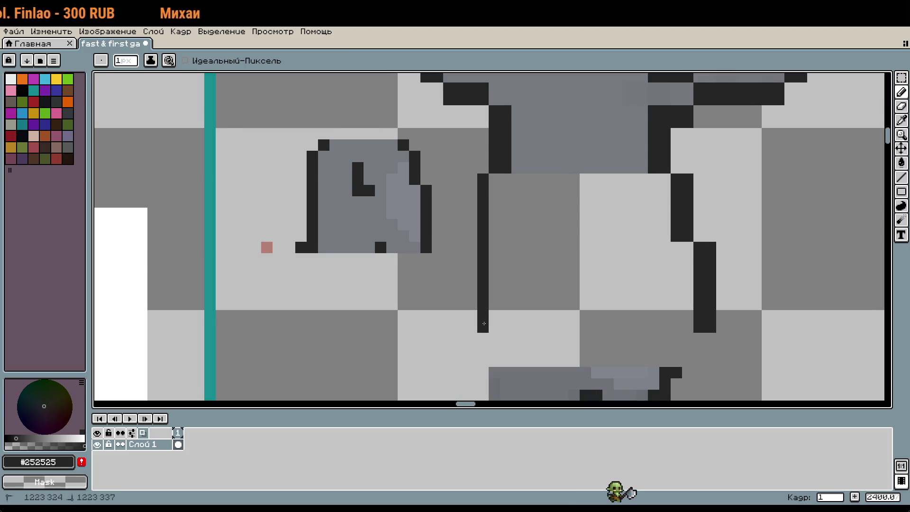
{"action": "left_click_drag", "start_coordinate": [474, 283], "coordinate": [475, 248]}
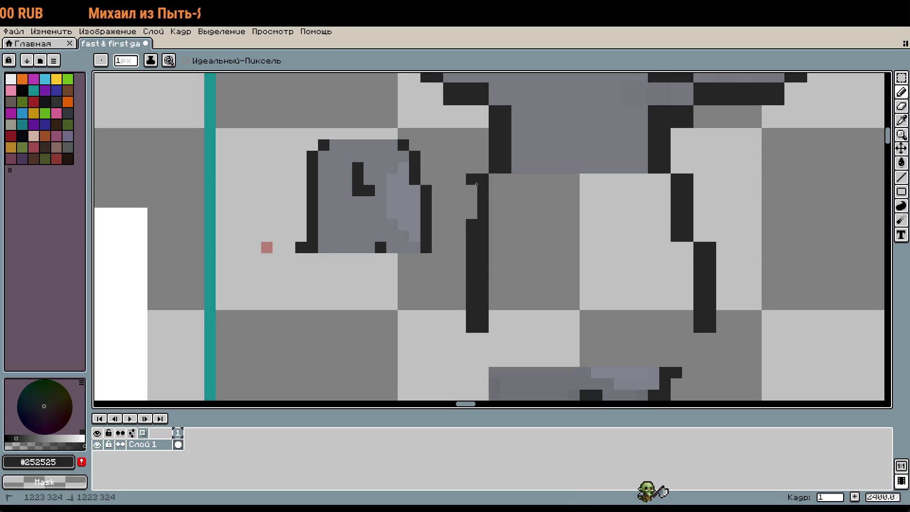
{"action": "left_click_drag", "start_coordinate": [476, 184], "coordinate": [472, 217]}
{"action": "left_click_drag", "start_coordinate": [502, 327], "coordinate": [669, 327]}
{"action": "key", "text": "v"}
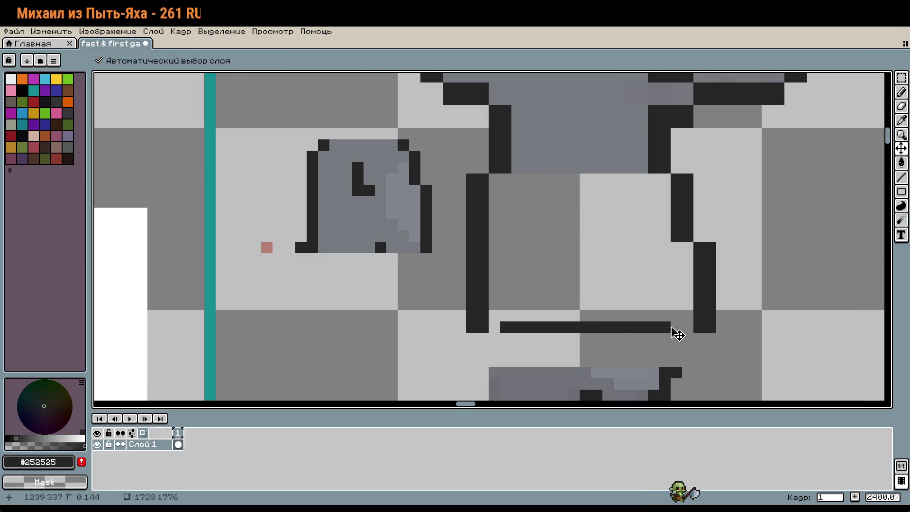
{"action": "key", "text": "ctrl+z"}
{"action": "scroll", "coordinate": [700, 276], "scroll_direction": "down", "scroll_amount": 4}
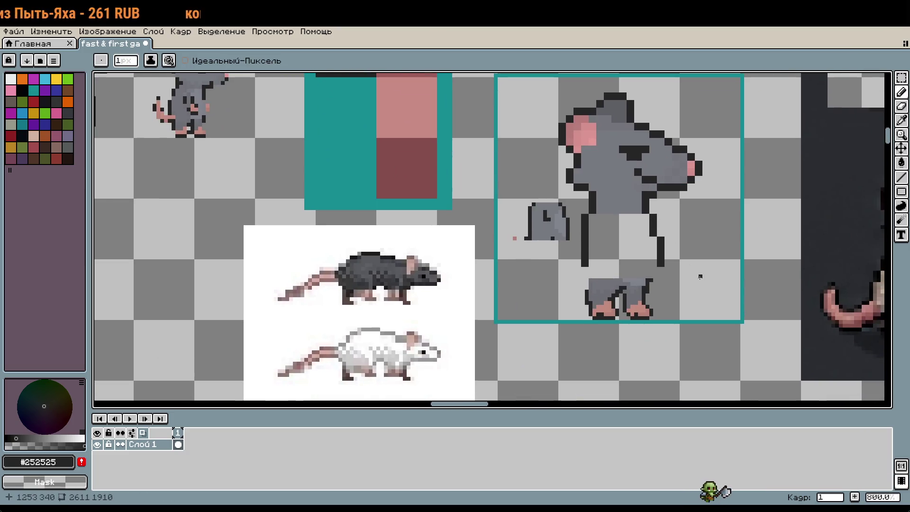
{"action": "scroll", "coordinate": [688, 276], "scroll_direction": "up", "scroll_amount": 2}
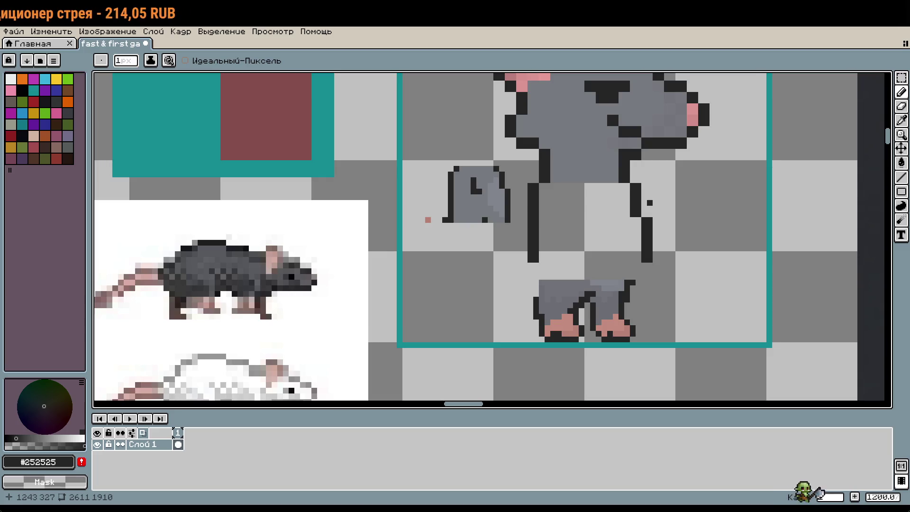
Select the rat's arm and shift it a few pixels down and right
{"action": "scroll", "coordinate": [488, 237], "scroll_direction": "down", "scroll_amount": 4}
{"action": "scroll", "coordinate": [579, 221], "scroll_direction": "up", "scroll_amount": 5}
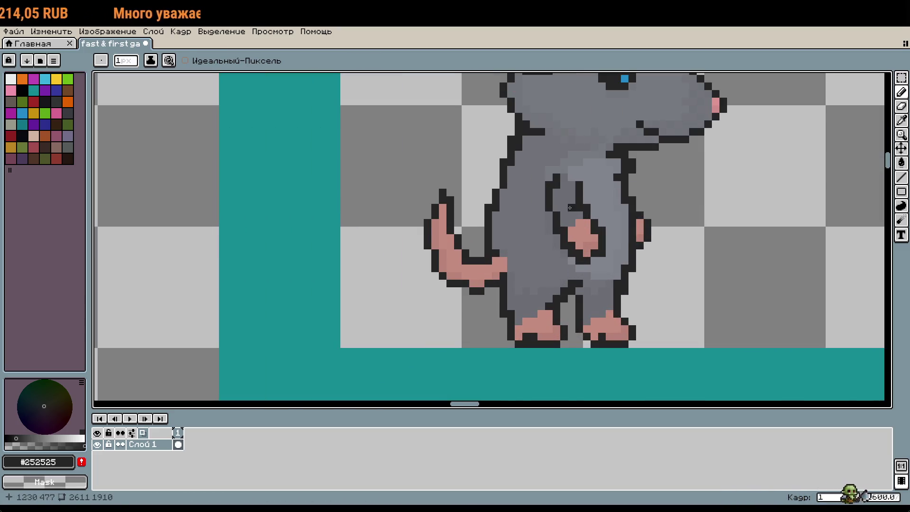
{"action": "key", "text": "m"}
{"action": "left_click_drag", "start_coordinate": [543, 173], "coordinate": [615, 266]}
{"action": "scroll", "coordinate": [711, 156], "scroll_direction": "up", "scroll_amount": 2}
{"action": "scroll", "coordinate": [687, 337], "scroll_direction": "down", "scroll_amount": 3}
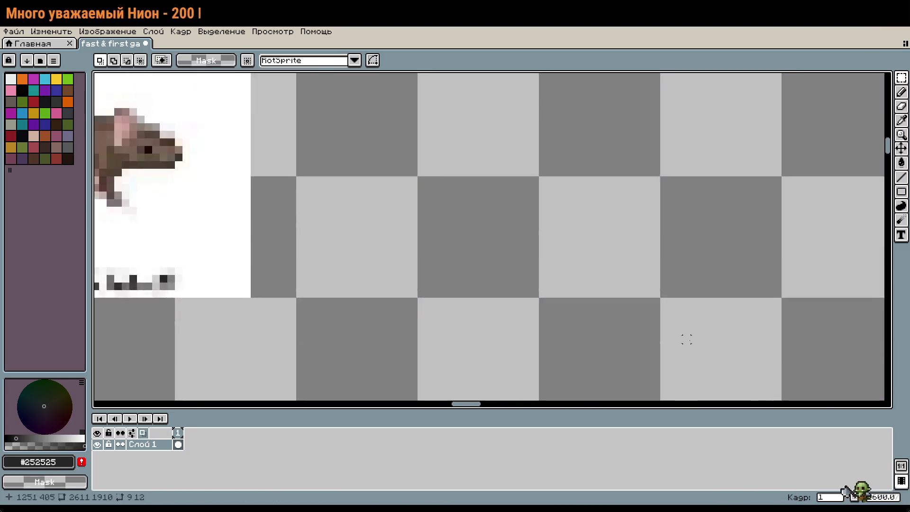
{"action": "scroll", "coordinate": [692, 390], "scroll_direction": "up", "scroll_amount": 3}
{"action": "key", "text": "ctrl+v"}
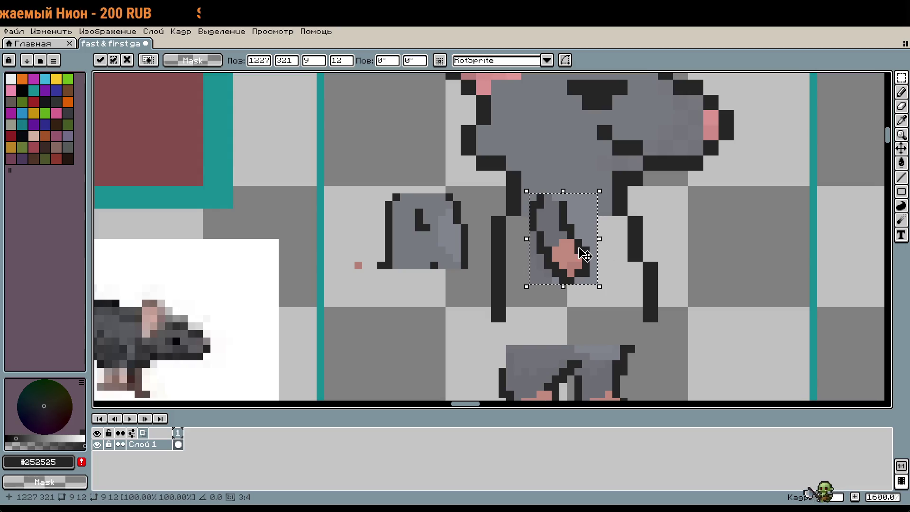
{"action": "scroll", "coordinate": [614, 248], "scroll_direction": "down", "scroll_amount": 2}
{"action": "scroll", "coordinate": [617, 258], "scroll_direction": "down", "scroll_amount": 2}
{"action": "scroll", "coordinate": [592, 253], "scroll_direction": "down", "scroll_amount": 3}
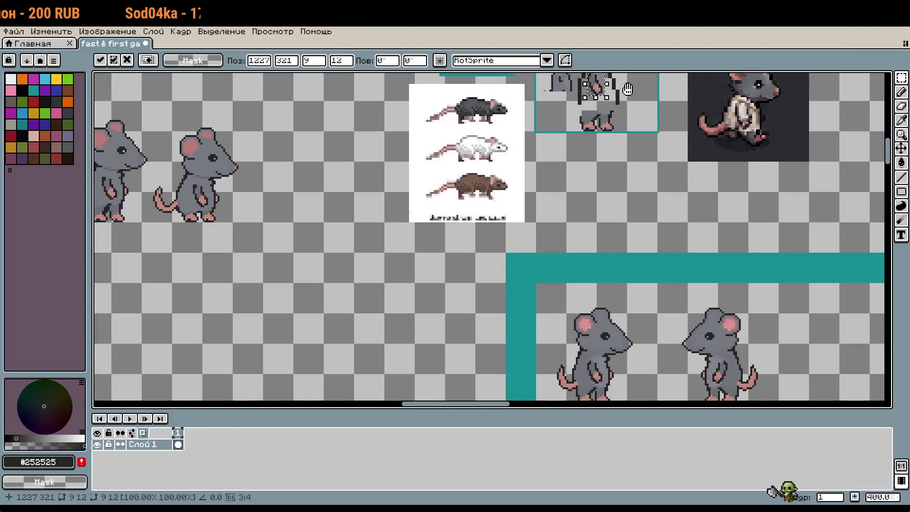
{"action": "scroll", "coordinate": [583, 251], "scroll_direction": "up", "scroll_amount": 3}
{"action": "scroll", "coordinate": [583, 251], "scroll_direction": "down", "scroll_amount": 5}
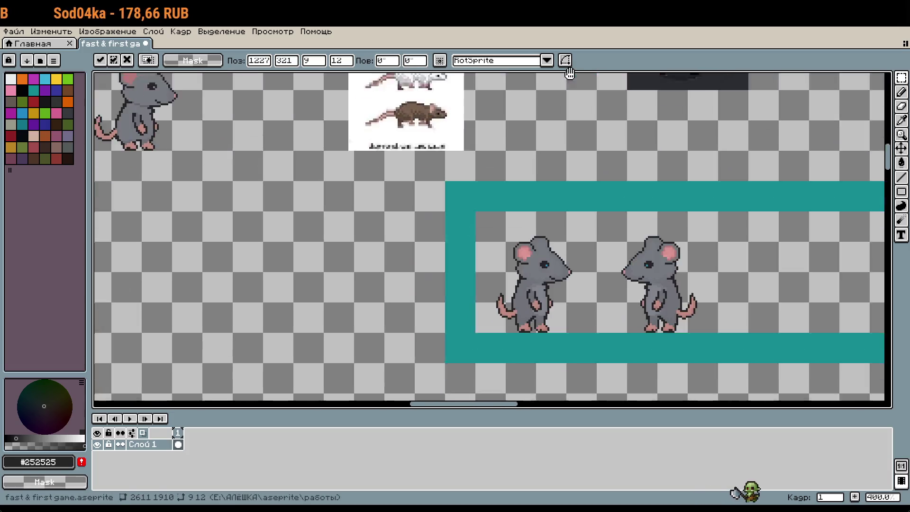
{"action": "scroll", "coordinate": [583, 90], "scroll_direction": "up", "scroll_amount": 4}
{"action": "scroll", "coordinate": [517, 255], "scroll_direction": "up", "scroll_amount": 1}
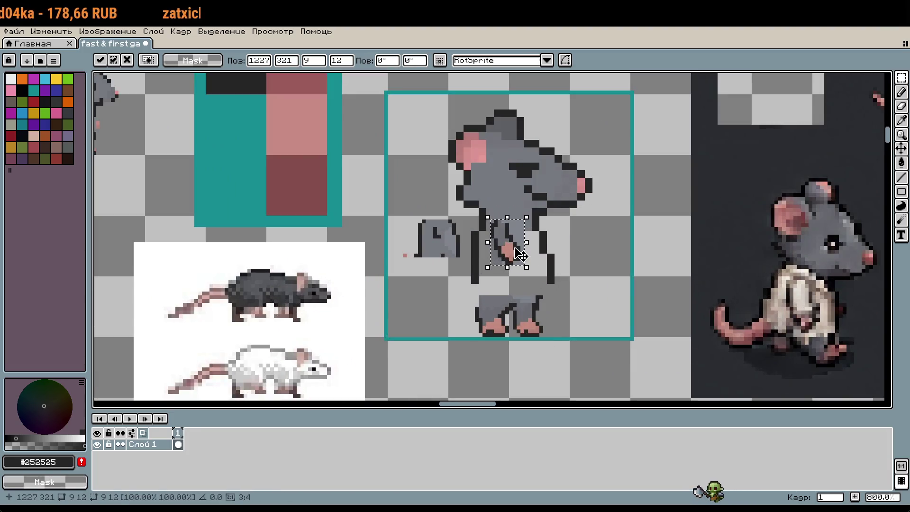
{"action": "left_click_drag", "start_coordinate": [514, 256], "coordinate": [525, 266]}
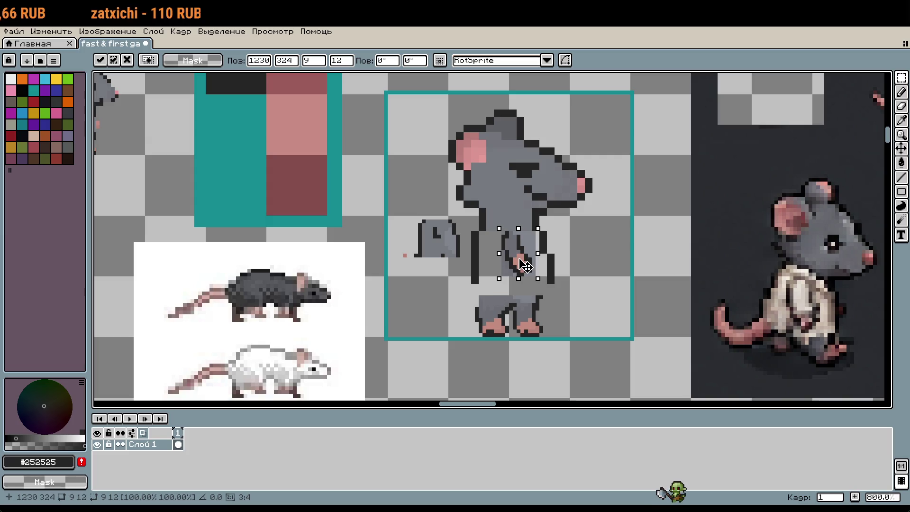
{"action": "left_click", "coordinate": [602, 256]}
Fill the leg regions and stray leg pixels with the body grey #767980
{"action": "scroll", "coordinate": [598, 259], "scroll_direction": "up", "scroll_amount": 5}
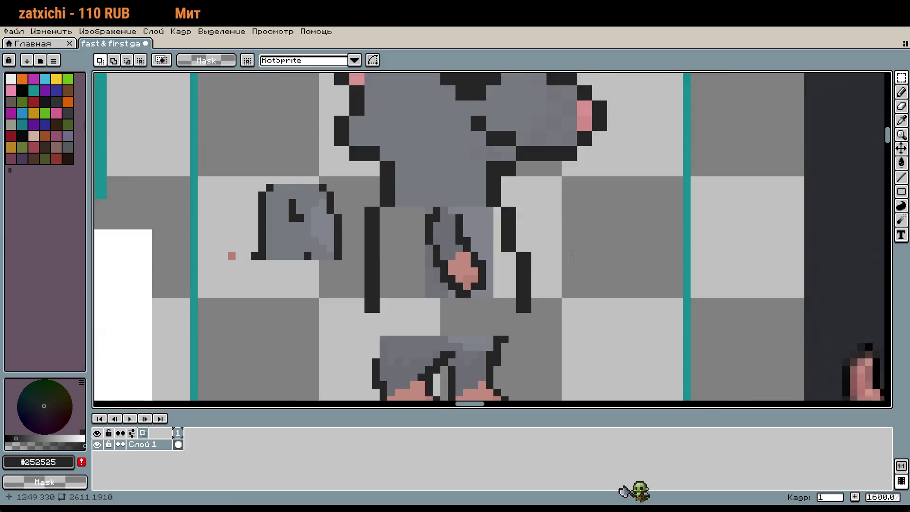
{"action": "key", "text": "i"}
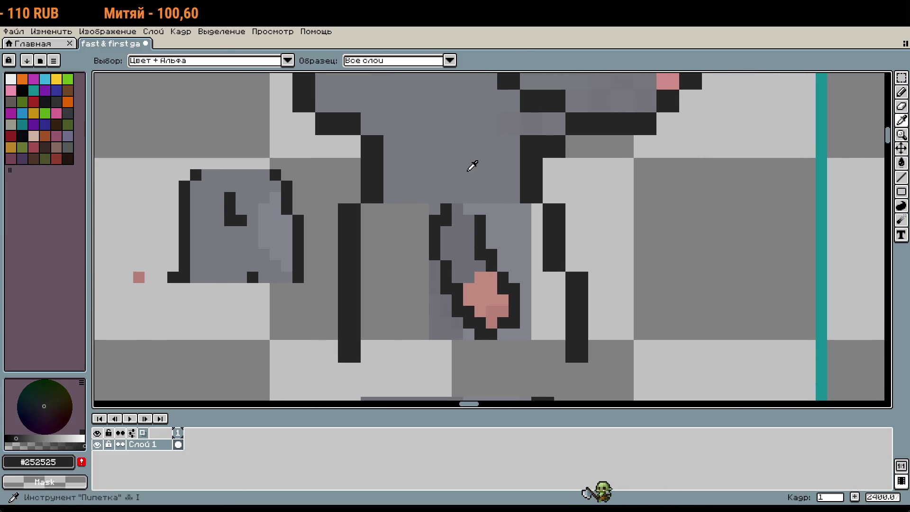
{"action": "left_click", "coordinate": [472, 166]}
{"action": "key", "text": "g"}
{"action": "left_click", "coordinate": [469, 208]}
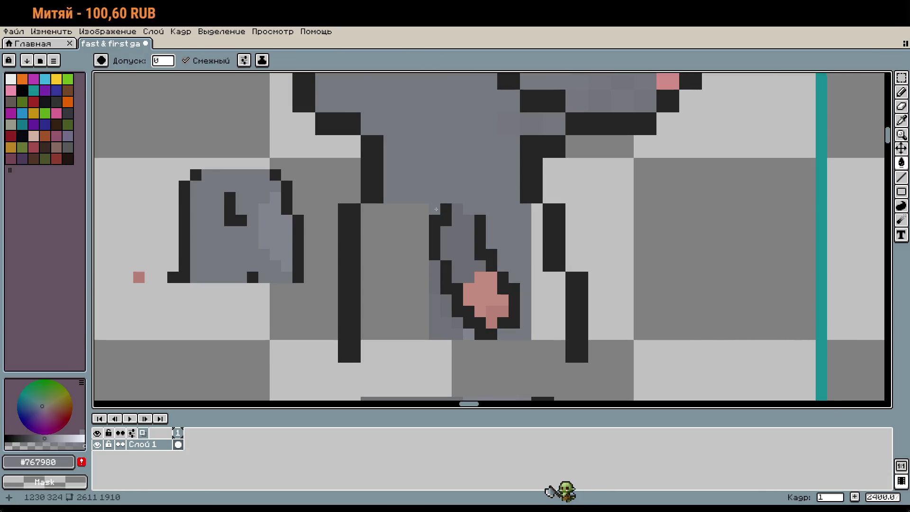
{"action": "left_click", "coordinate": [446, 232]}
{"action": "left_click", "coordinate": [457, 237]}
{"action": "left_click", "coordinate": [446, 300]}
{"action": "left_click", "coordinate": [446, 312]}
{"action": "left_click", "coordinate": [467, 334]}
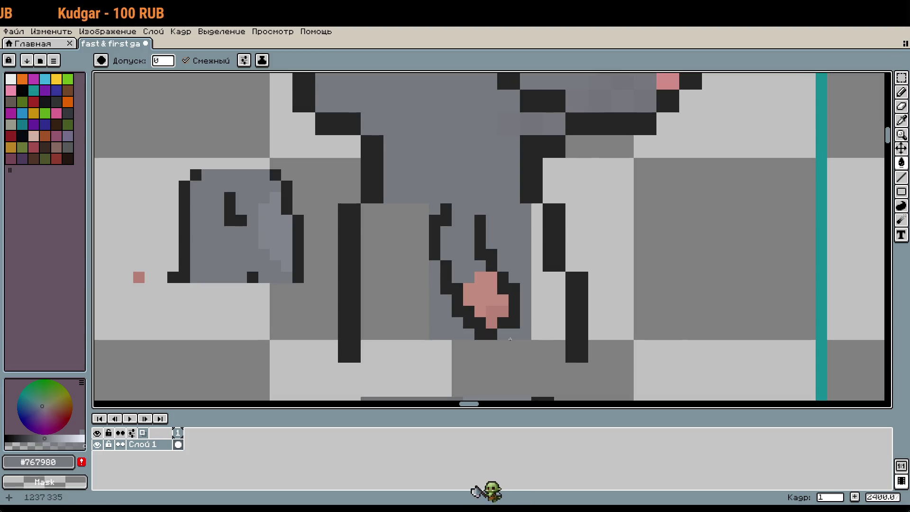
Pick the dark outline colour #252525 for the Pencil, with both sprites and references in view
{"action": "scroll", "coordinate": [588, 294], "scroll_direction": "down", "scroll_amount": 3}
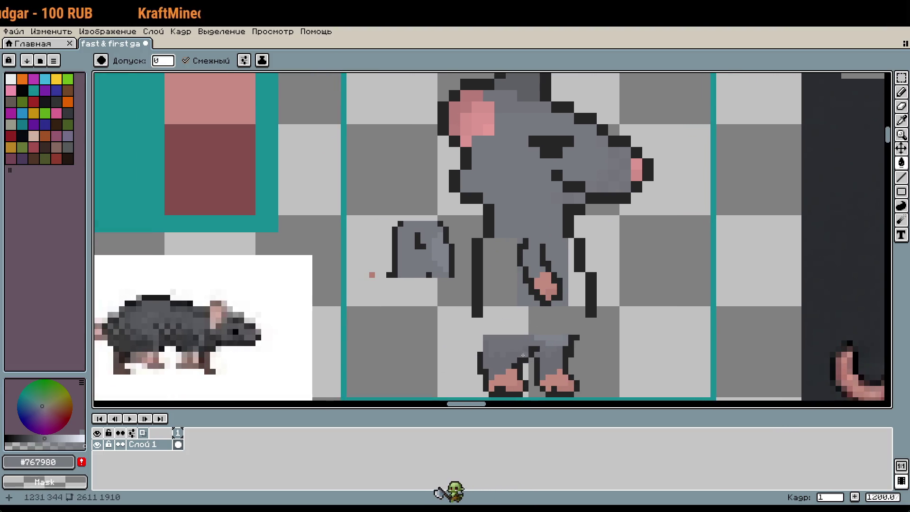
{"action": "key", "text": "i"}
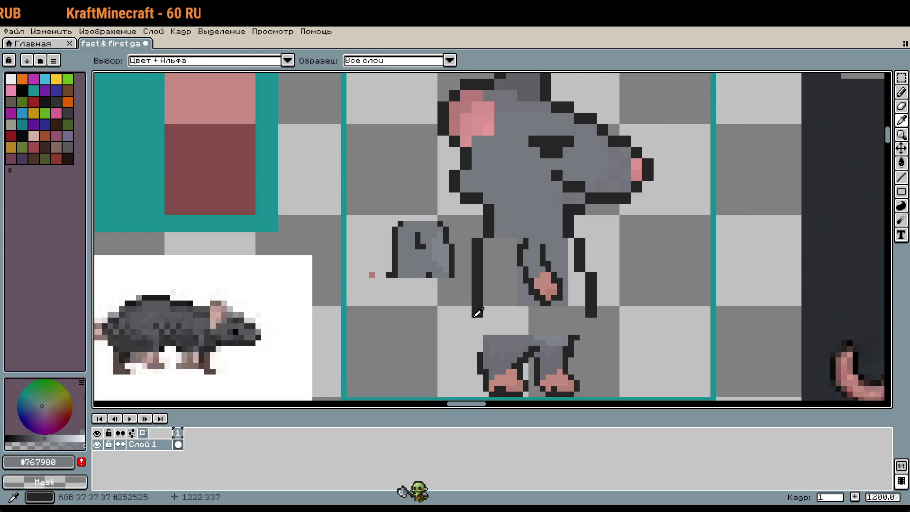
{"action": "left_click", "coordinate": [479, 314]}
{"action": "key", "text": "b"}
{"action": "scroll", "coordinate": [493, 322], "scroll_direction": "down", "scroll_amount": 2}
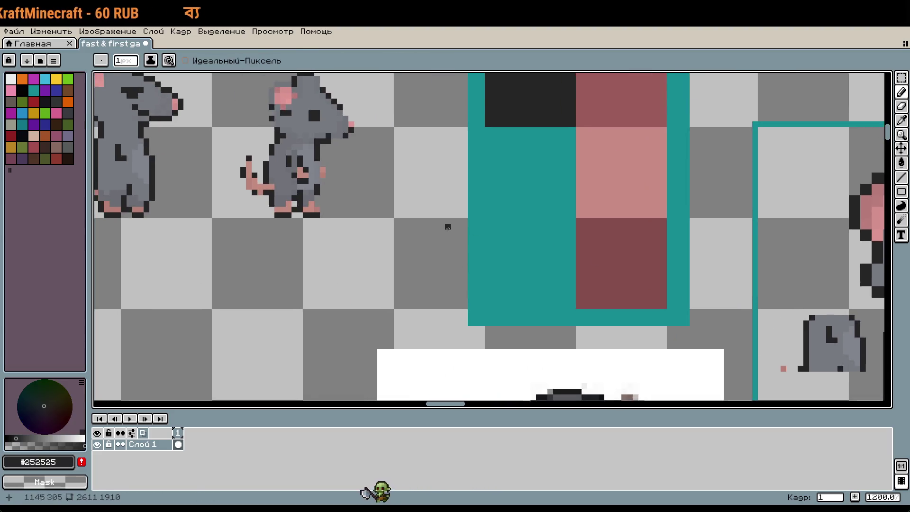
{"action": "left_click_drag", "start_coordinate": [530, 223], "coordinate": [715, 341]}
{"action": "scroll", "coordinate": [421, 163], "scroll_direction": "up", "scroll_amount": 3}
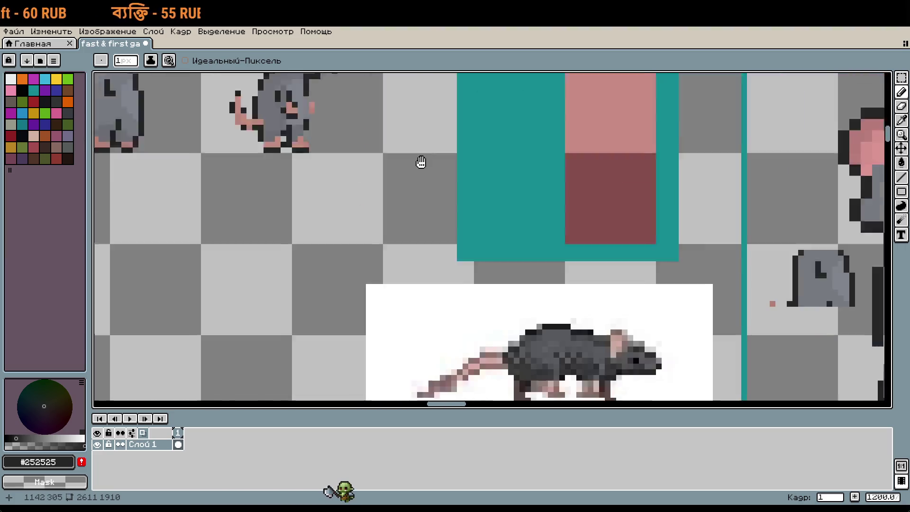
{"action": "scroll", "coordinate": [557, 167], "scroll_direction": "down", "scroll_amount": 2}
{"action": "scroll", "coordinate": [616, 213], "scroll_direction": "up", "scroll_amount": 3}
{"action": "scroll", "coordinate": [628, 248], "scroll_direction": "down", "scroll_amount": 2}
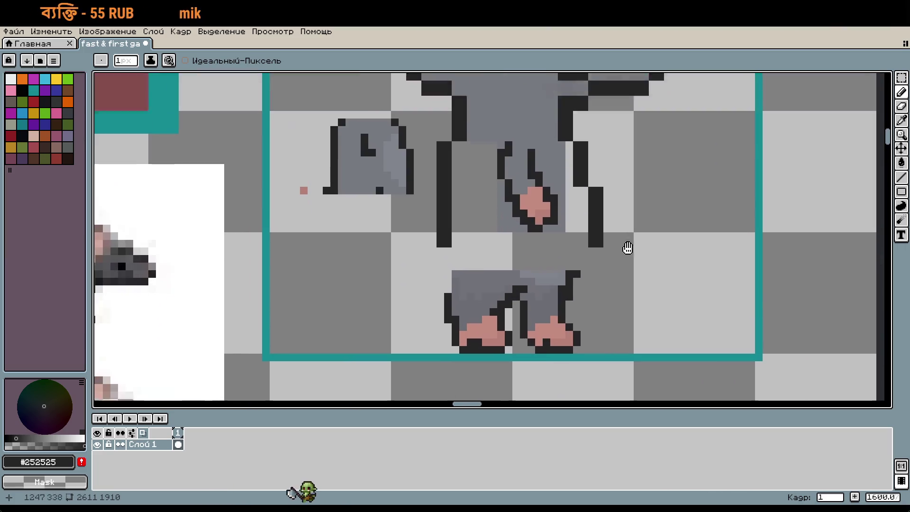
{"action": "left_click_drag", "start_coordinate": [602, 327], "coordinate": [567, 246]}
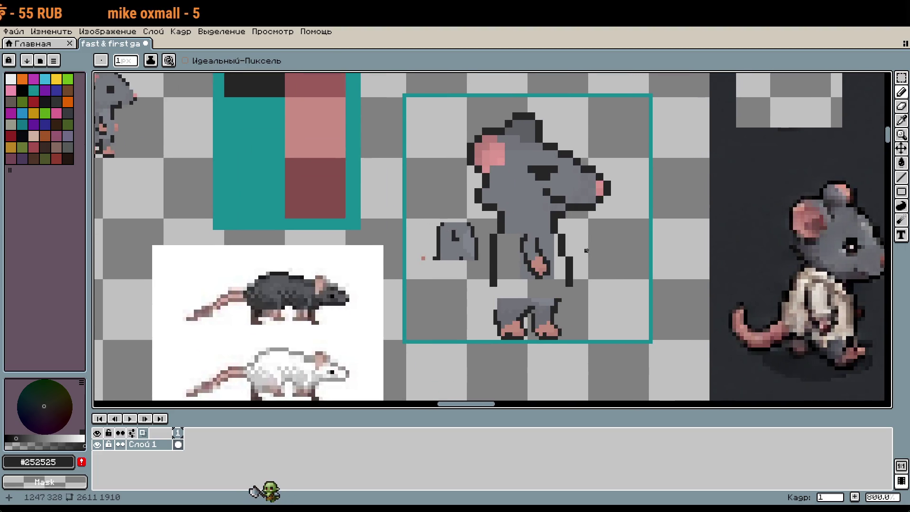
Move the rat's upper body down one pixel and drop it in place
{"action": "key", "text": "m"}
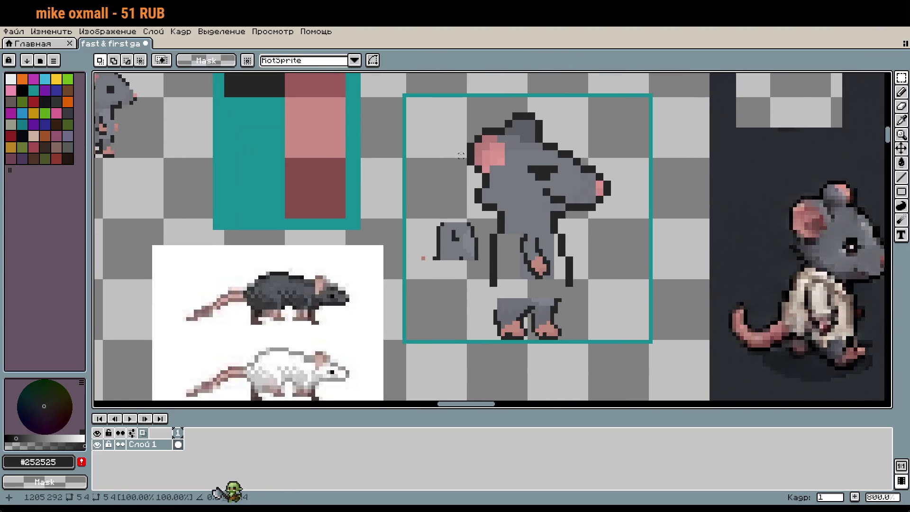
{"action": "mouse_move", "coordinate": [405, 96]}
{"action": "left_mouse_down"}
{"action": "mouse_move", "coordinate": [588, 280]}
{"action": "mouse_move", "coordinate": [650, 280]}
{"action": "left_mouse_up"}
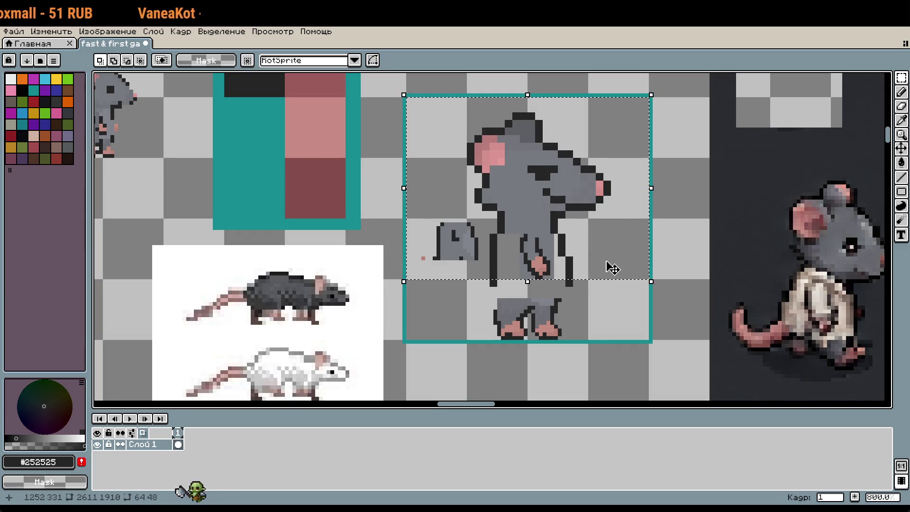
{"action": "key", "text": "Down"}
{"action": "key", "text": "Down"}
{"action": "key", "text": "Down"}
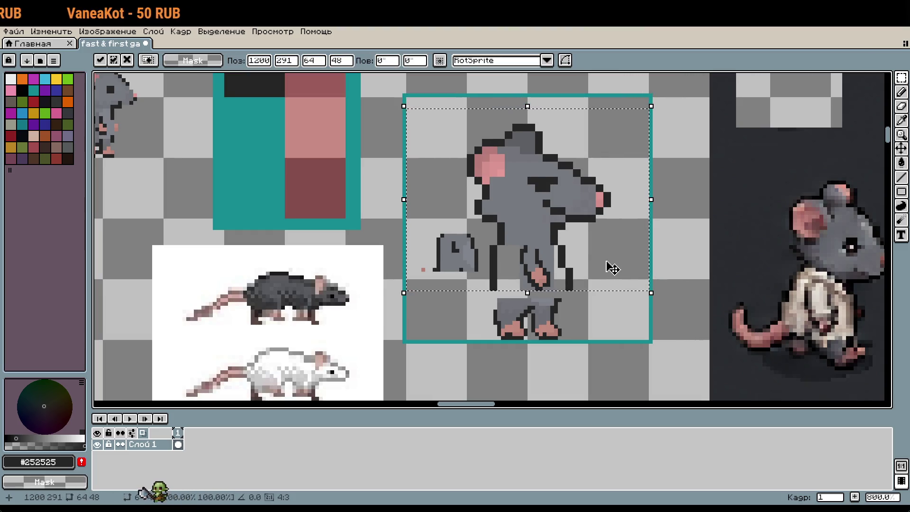
{"action": "key", "text": "Up"}
{"action": "key", "text": "ctrl+d"}
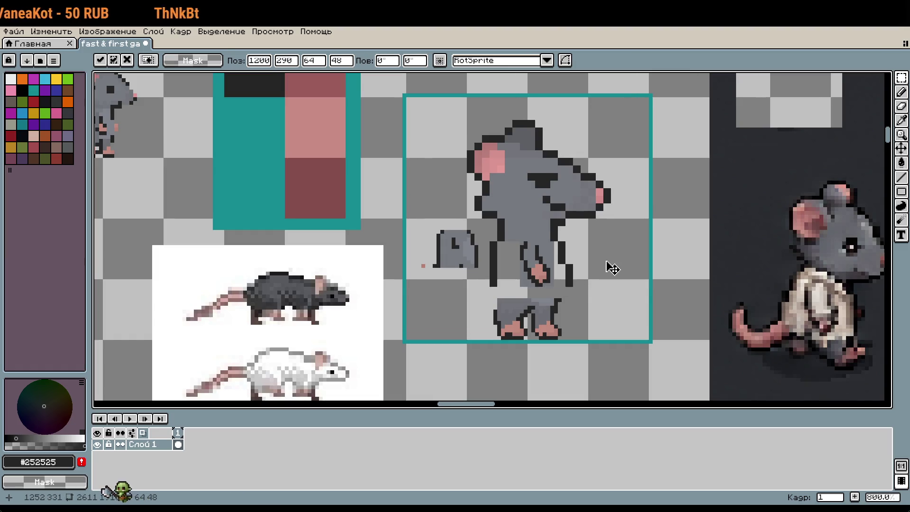
{"action": "scroll", "coordinate": [593, 280], "scroll_direction": "up", "scroll_amount": 4}
{"action": "scroll", "coordinate": [536, 256], "scroll_direction": "up", "scroll_amount": 1}
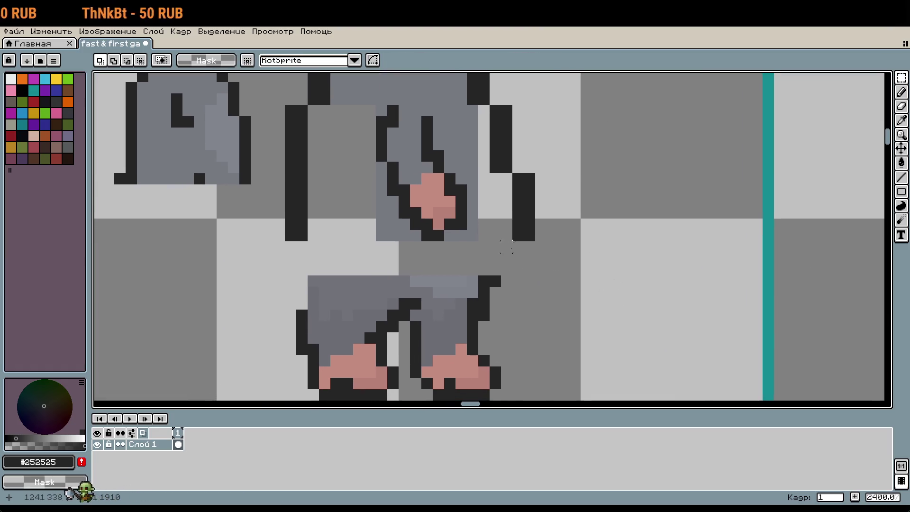
Add a dark #252525 outline pixel beside the leg
{"action": "key", "text": "i"}
{"action": "key", "text": "b"}
{"action": "left_click", "coordinate": [488, 272]}
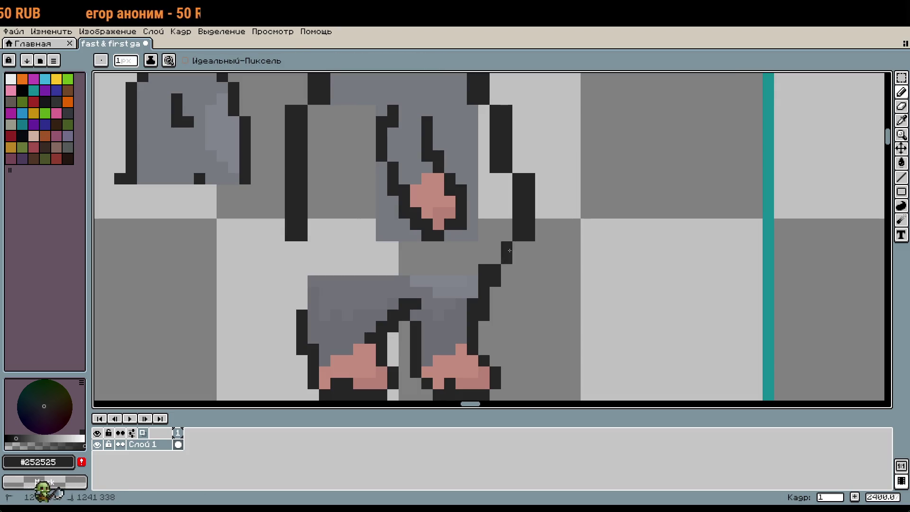
{"action": "scroll", "coordinate": [517, 244], "scroll_direction": "left", "scroll_amount": 3}
{"action": "scroll", "coordinate": [517, 244], "scroll_direction": "down", "scroll_amount": 1}
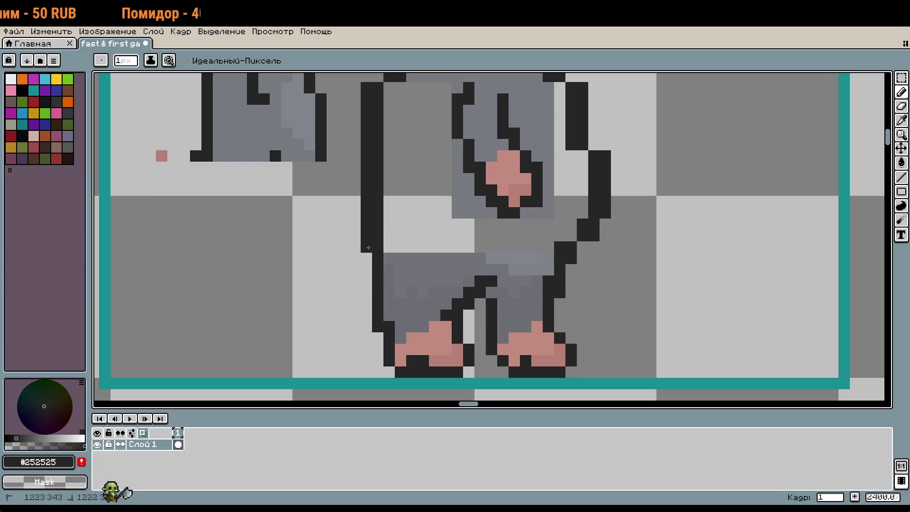
{"action": "scroll", "coordinate": [432, 300], "scroll_direction": "down", "scroll_amount": 3}
{"action": "scroll", "coordinate": [507, 301], "scroll_direction": "up", "scroll_amount": 1}
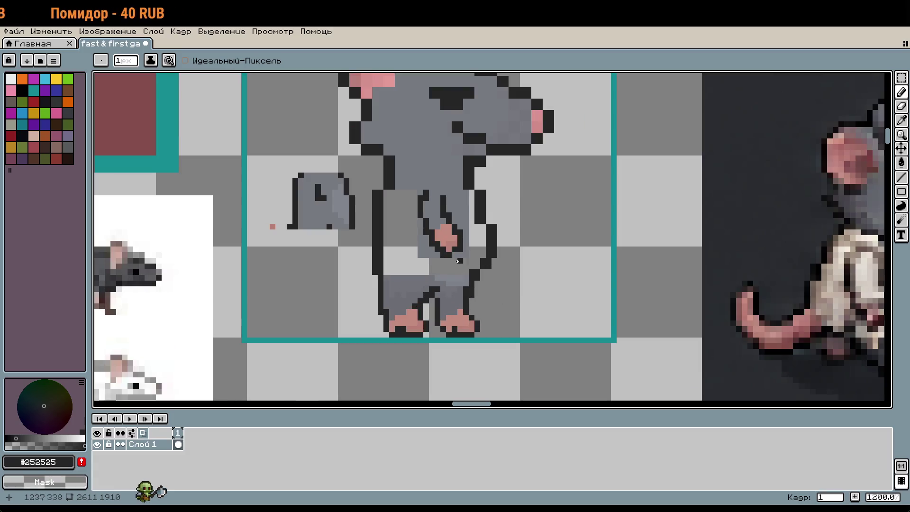
{"action": "scroll", "coordinate": [523, 267], "scroll_direction": "left", "scroll_amount": 2}
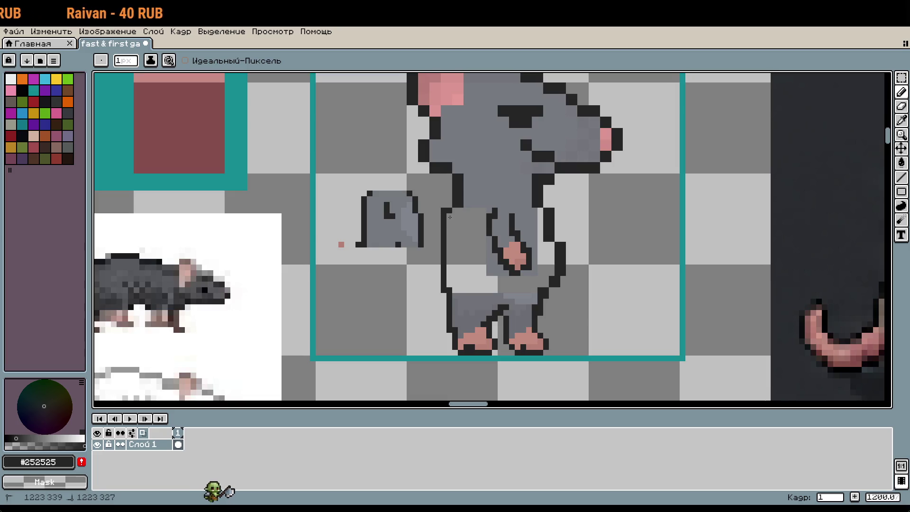
Add dark outline pixels at the shoulder and right side, erasing the old right outline
{"action": "left_click", "coordinate": [449, 217]}
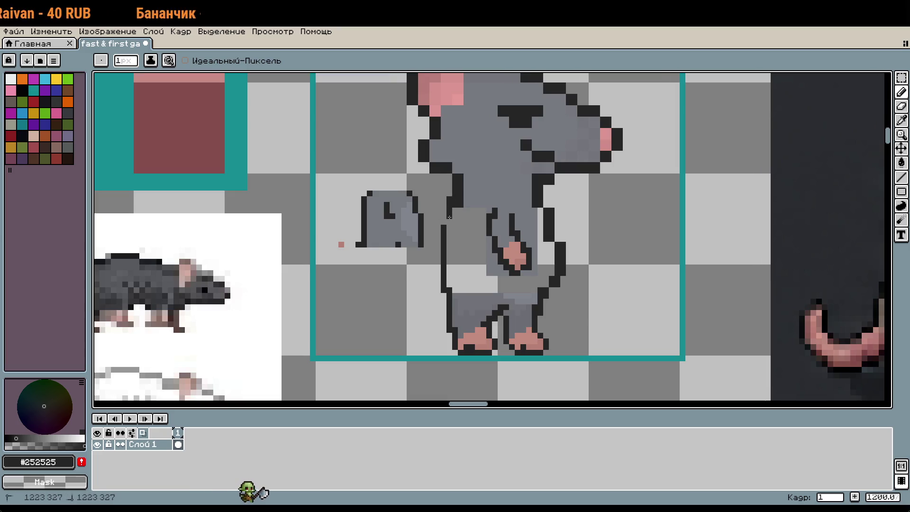
{"action": "left_click", "coordinate": [462, 201]}
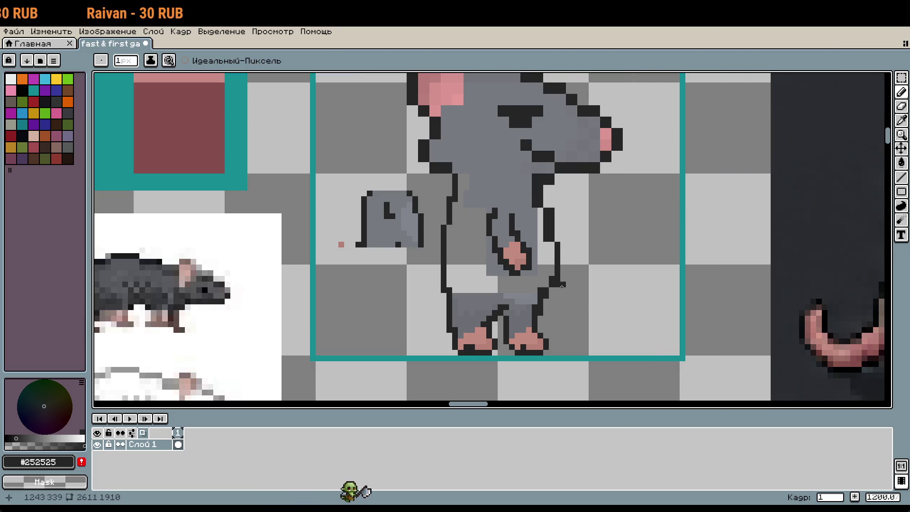
{"action": "scroll", "coordinate": [552, 277], "scroll_direction": "up", "scroll_amount": 1}
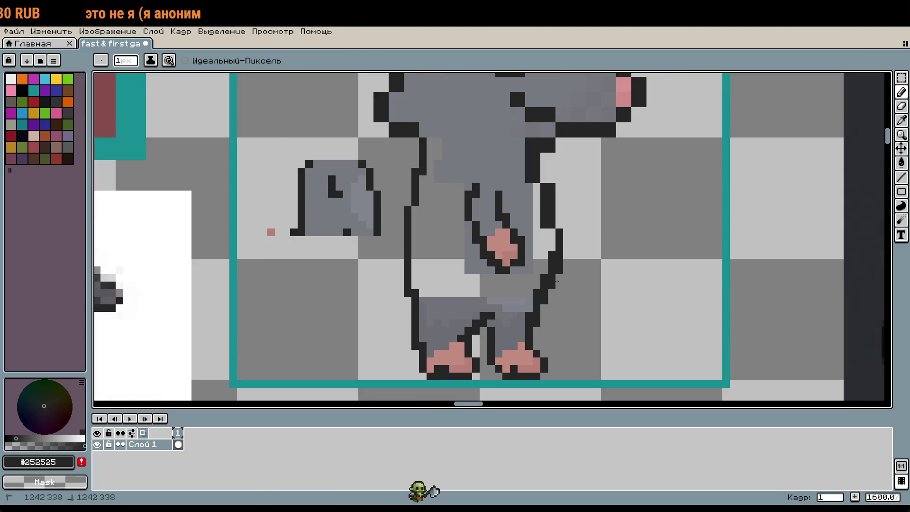
{"action": "scroll", "coordinate": [581, 256], "scroll_direction": "up", "scroll_amount": 1}
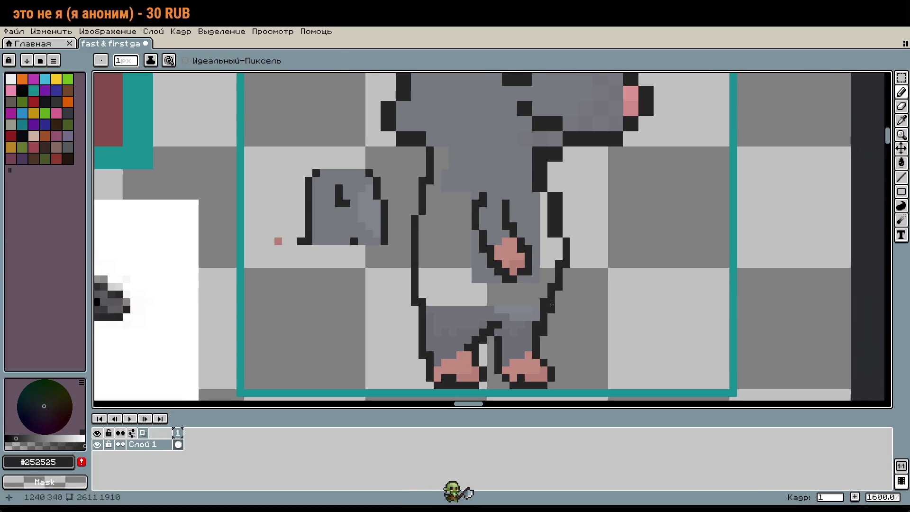
{"action": "scroll", "coordinate": [596, 256], "scroll_direction": "up", "scroll_amount": 2}
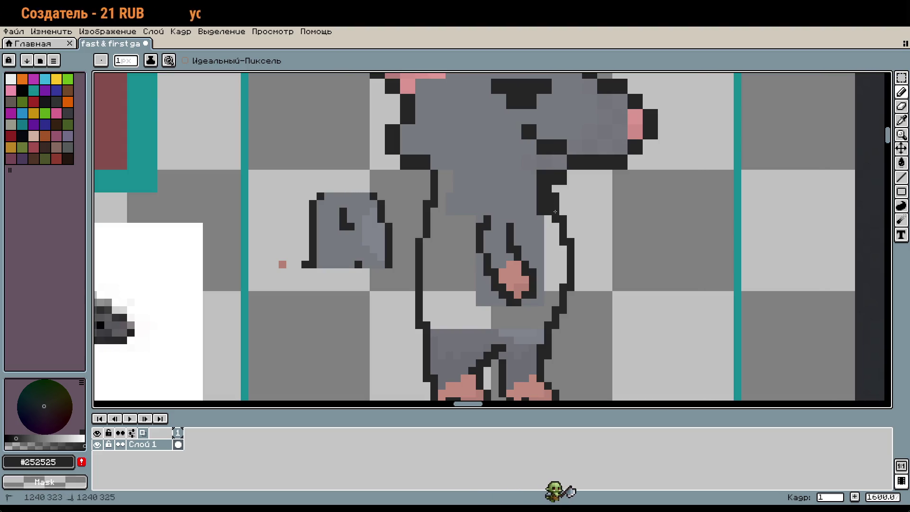
{"action": "left_click", "coordinate": [555, 207]}
{"action": "left_click_drag", "start_coordinate": [536, 208], "coordinate": [546, 173]}
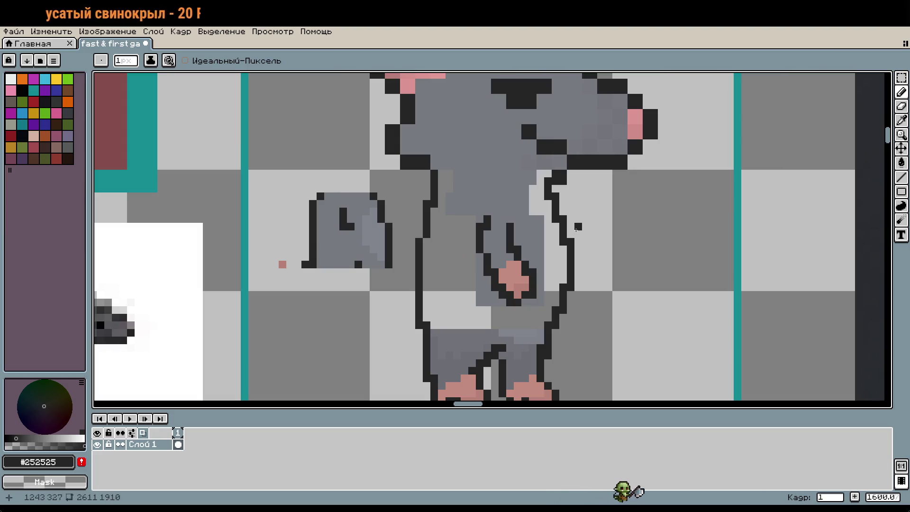
Flood-fill the gap inside the widened right outline with the body grey #767980
{"action": "key", "text": "i"}
{"action": "left_click", "coordinate": [522, 189]}
{"action": "key", "text": "g"}
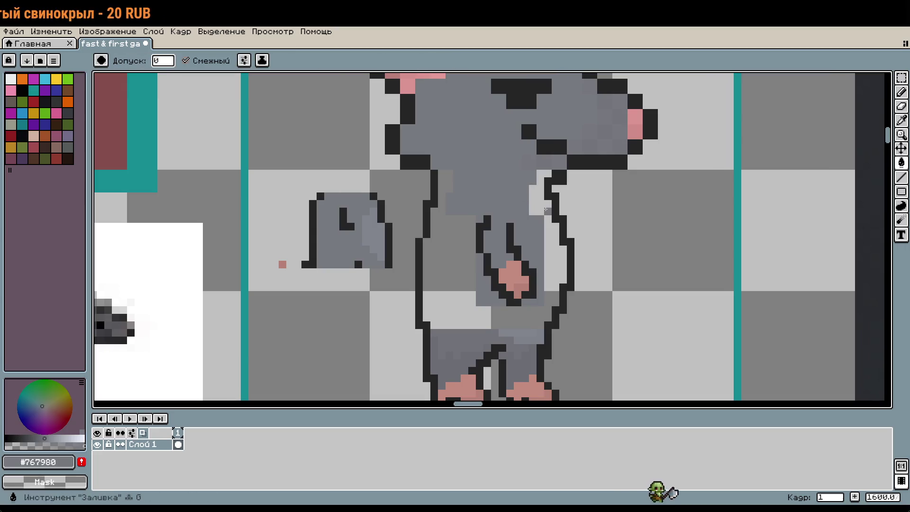
{"action": "left_click", "coordinate": [540, 210]}
{"action": "scroll", "coordinate": [534, 292], "scroll_direction": "down", "scroll_amount": 2}
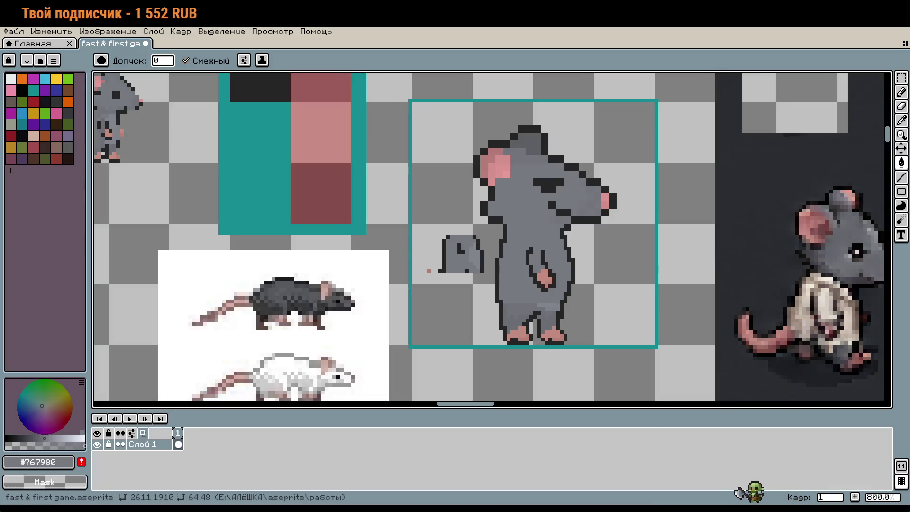
{"action": "scroll", "coordinate": [517, 270], "scroll_direction": "down", "scroll_amount": 2}
{"action": "scroll", "coordinate": [517, 270], "scroll_direction": "right", "scroll_amount": 2}
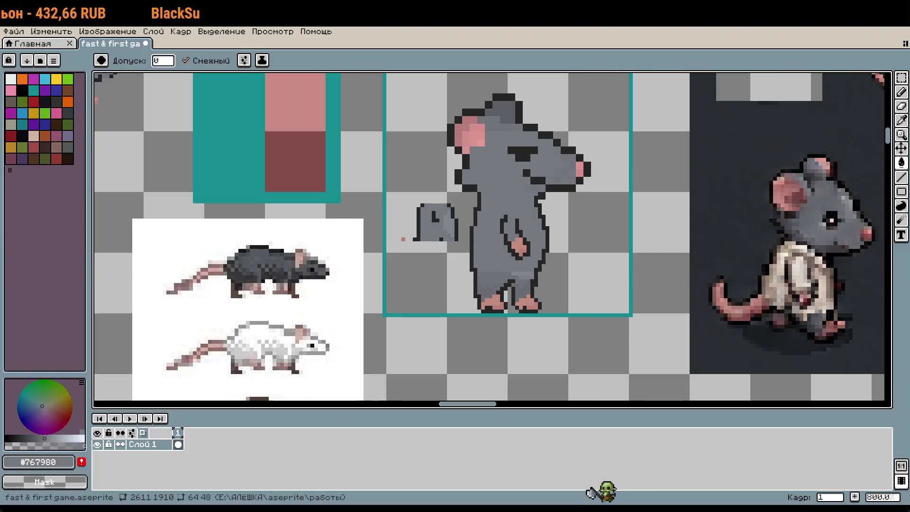
{"action": "scroll", "coordinate": [556, 224], "scroll_direction": "up", "scroll_amount": 3}
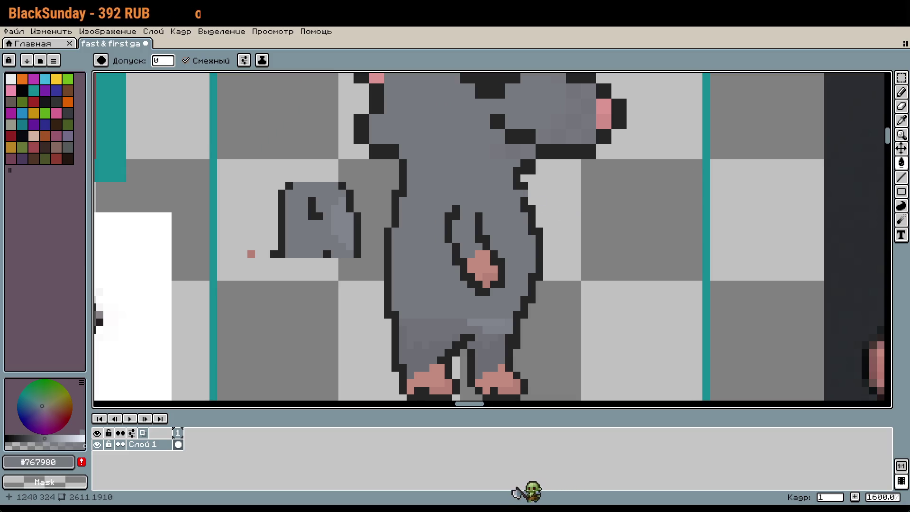
Try rectangular selections along the rat's right side and beside the arm, then drop them
{"action": "left_click_drag", "start_coordinate": [607, 254], "coordinate": [583, 223]}
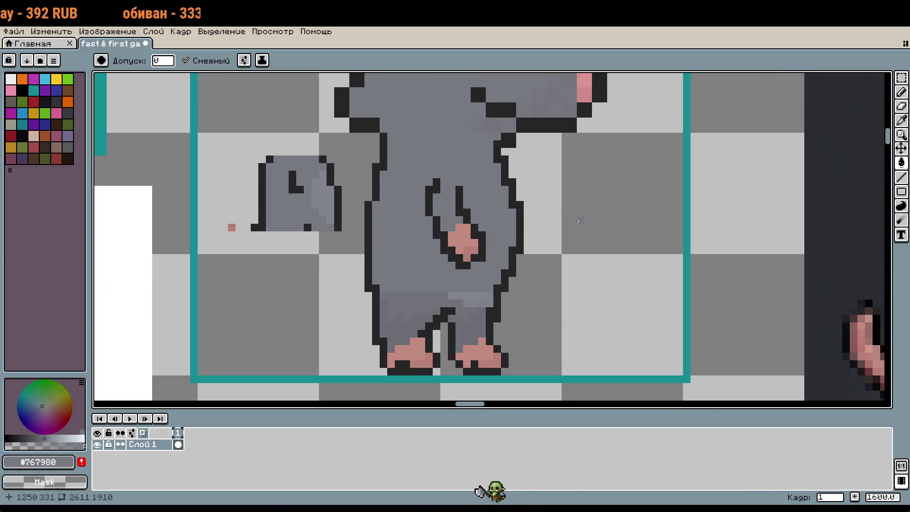
{"action": "key", "text": "m"}
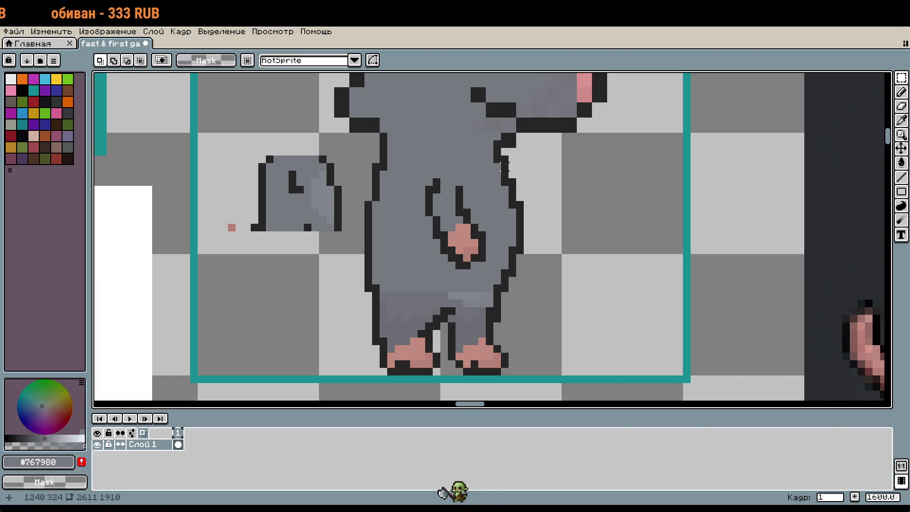
{"action": "mouse_move", "coordinate": [498, 153]}
{"action": "left_mouse_down"}
{"action": "mouse_move", "coordinate": [509, 248]}
{"action": "mouse_move", "coordinate": [541, 316]}
{"action": "mouse_move", "coordinate": [520, 291]}
{"action": "mouse_move", "coordinate": [528, 292]}
{"action": "left_mouse_up"}
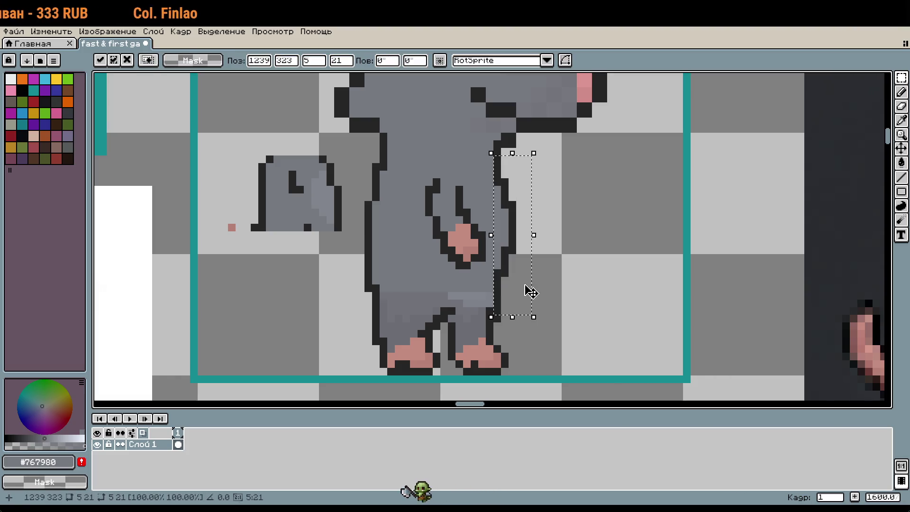
{"action": "scroll", "coordinate": [528, 293], "scroll_direction": "down", "scroll_amount": 2}
{"action": "scroll", "coordinate": [625, 367], "scroll_direction": "down", "scroll_amount": 1}
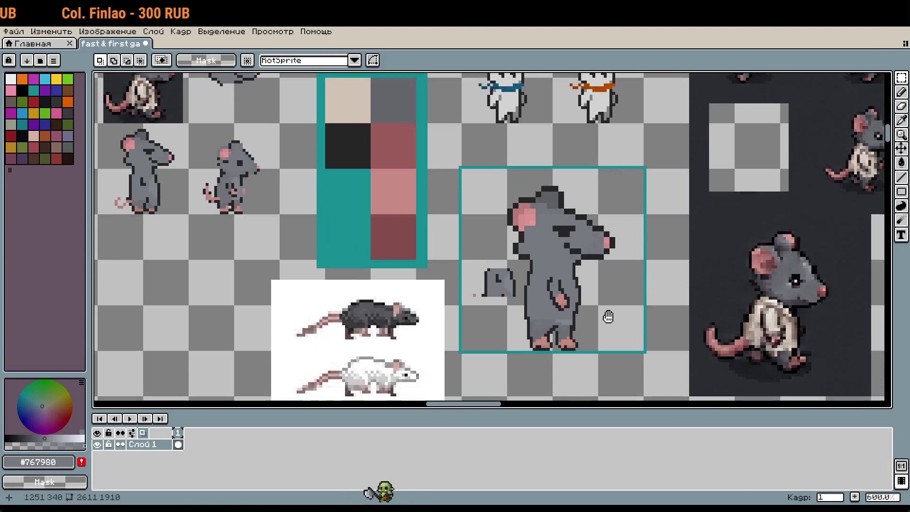
{"action": "scroll", "coordinate": [549, 254], "scroll_direction": "up", "scroll_amount": 2}
{"action": "left_click_drag", "start_coordinate": [548, 253], "coordinate": [569, 319]}
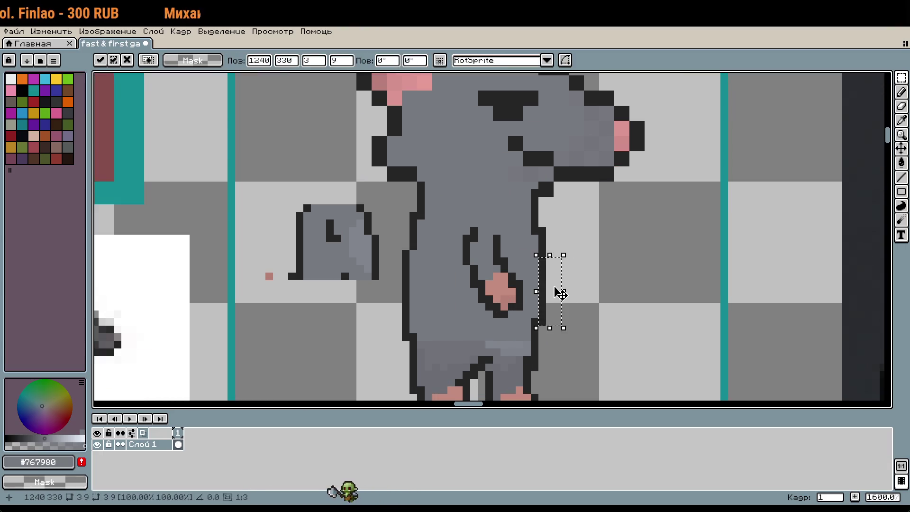
{"action": "left_click", "coordinate": [585, 285]}
Drag the selected arm a few pixels up the body and commit its new position
{"action": "scroll", "coordinate": [619, 339], "scroll_direction": "down", "scroll_amount": 1}
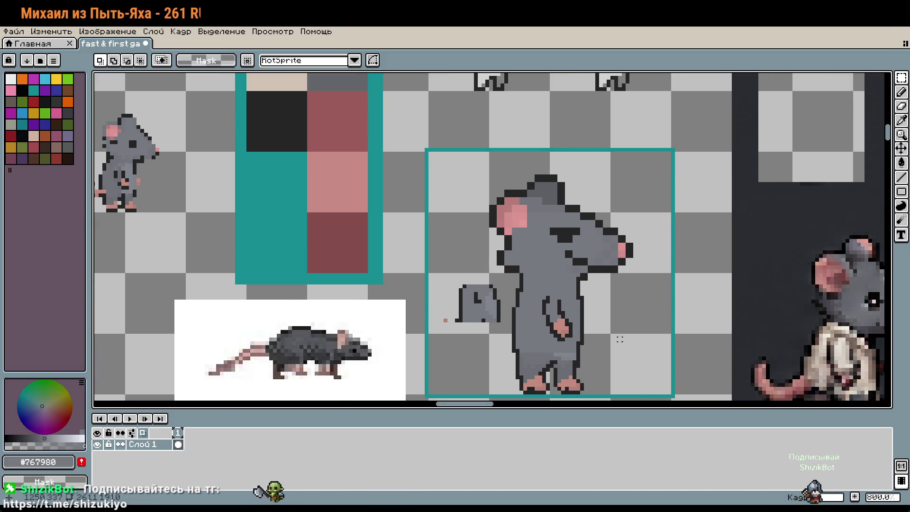
{"action": "key", "text": "w"}
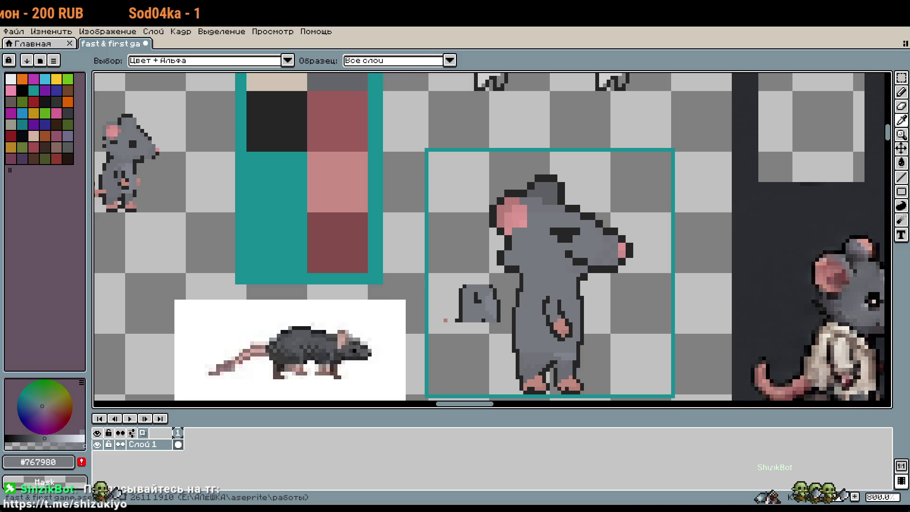
{"action": "key", "text": "m"}
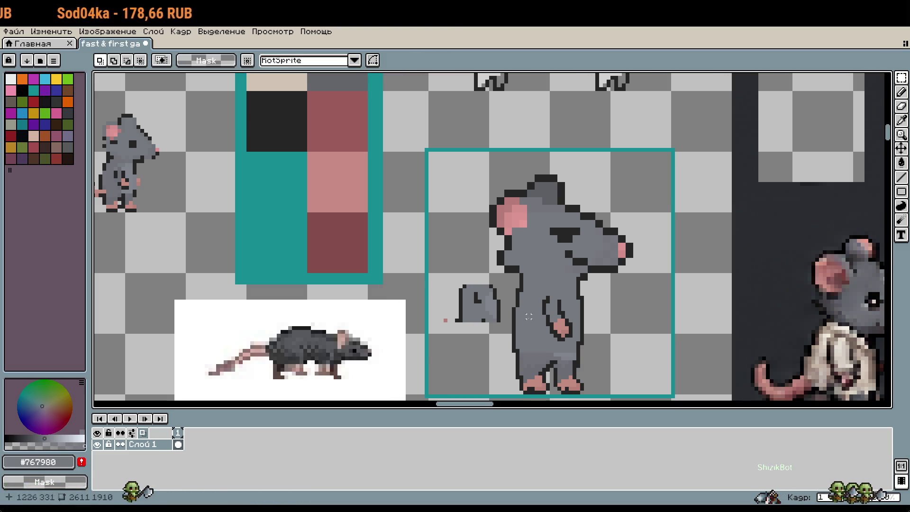
{"action": "scroll", "coordinate": [529, 316], "scroll_direction": "down", "scroll_amount": 1}
{"action": "scroll", "coordinate": [559, 315], "scroll_direction": "up", "scroll_amount": 3}
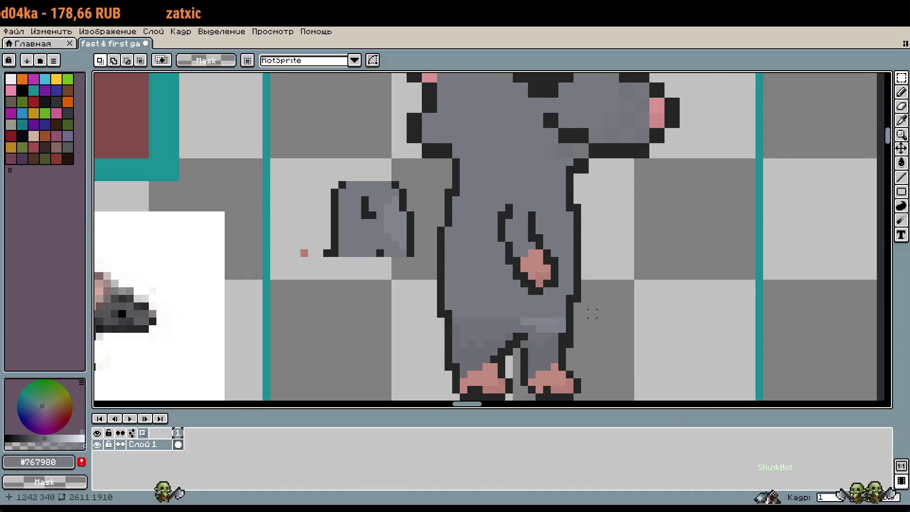
{"action": "scroll", "coordinate": [592, 313], "scroll_direction": "down", "scroll_amount": 2}
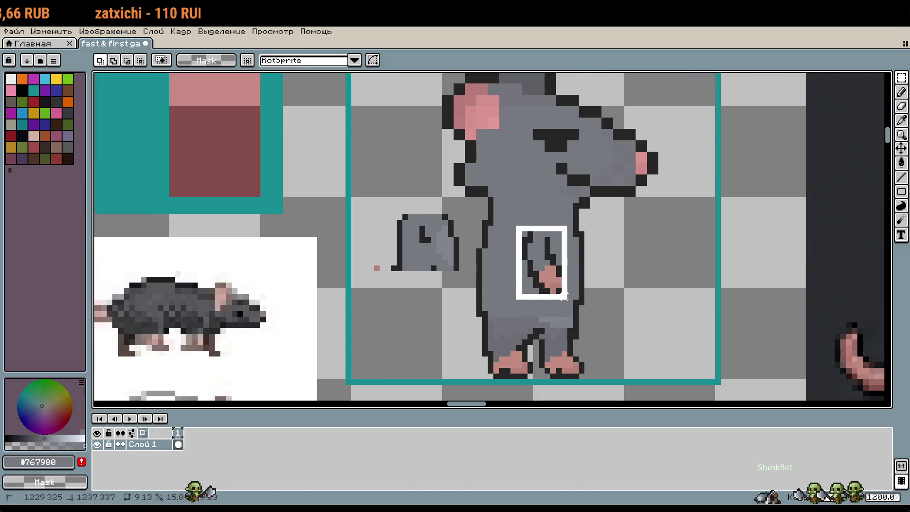
{"action": "mouse_move", "coordinate": [560, 284]}
{"action": "left_mouse_down"}
{"action": "mouse_move", "coordinate": [562, 296]}
{"action": "mouse_move", "coordinate": [559, 279]}
{"action": "left_mouse_up"}
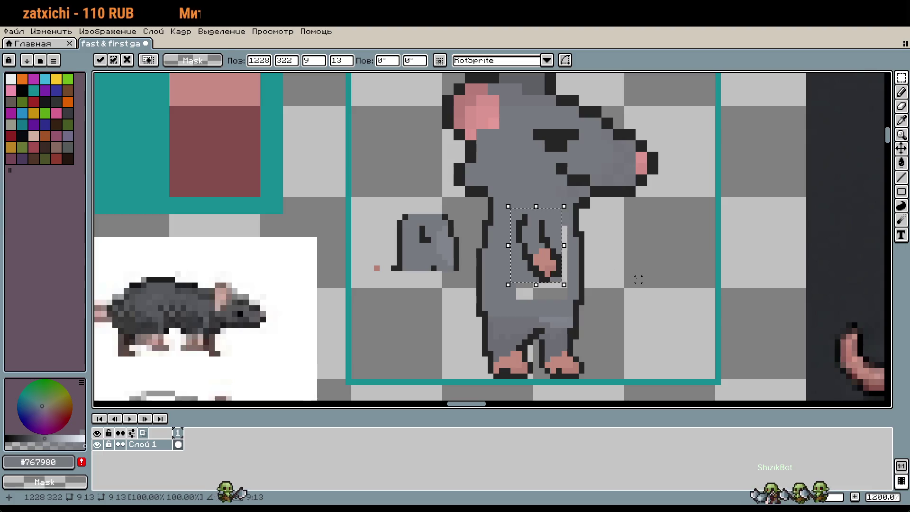
{"action": "left_click", "coordinate": [639, 280]}
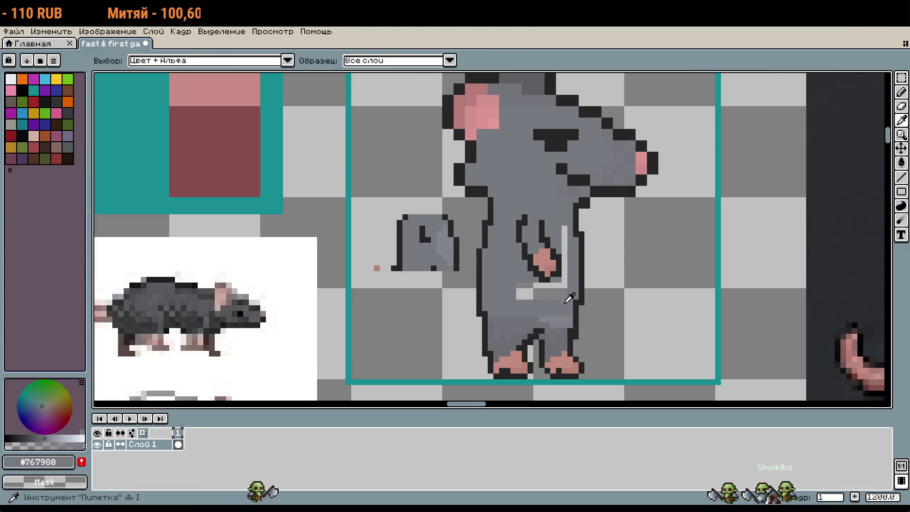
Pick the feet's pink #b68176 as the Pencil colour
{"action": "key", "text": "g"}
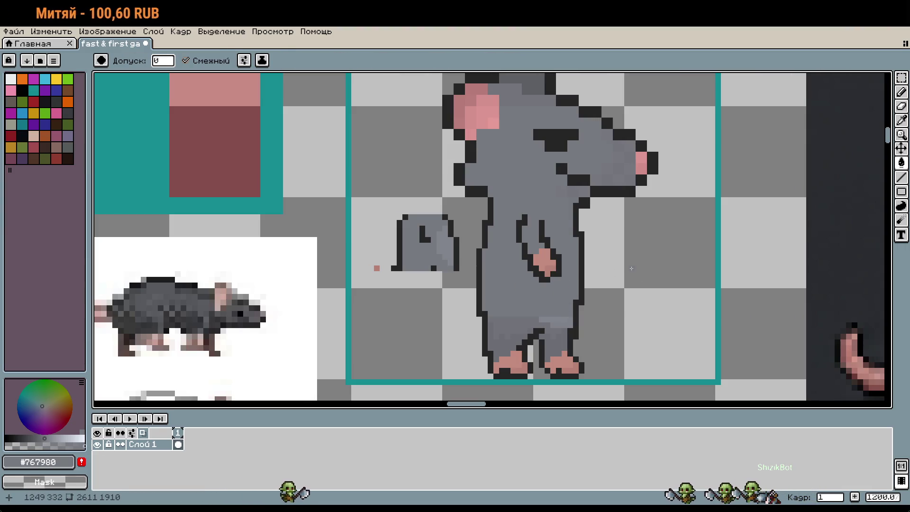
{"action": "left_click_drag", "start_coordinate": [632, 268], "coordinate": [623, 278]}
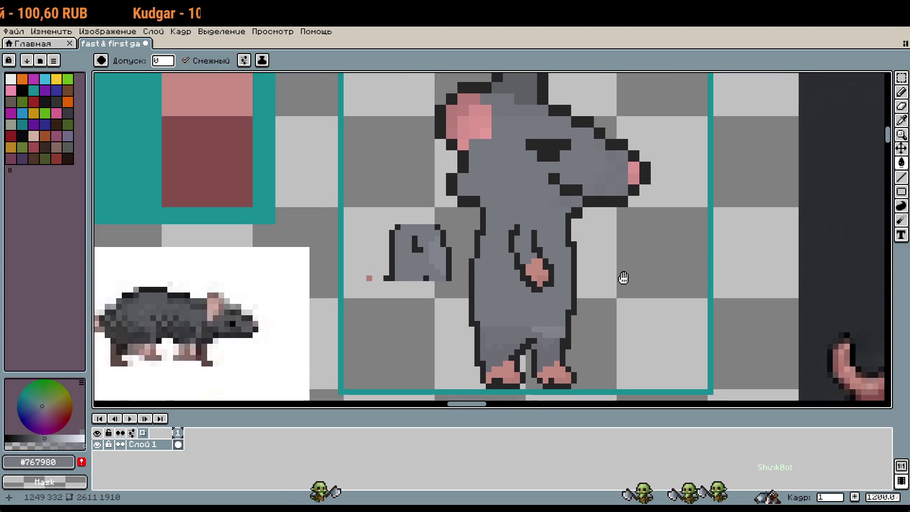
{"action": "scroll", "coordinate": [623, 278], "scroll_direction": "down", "scroll_amount": 2}
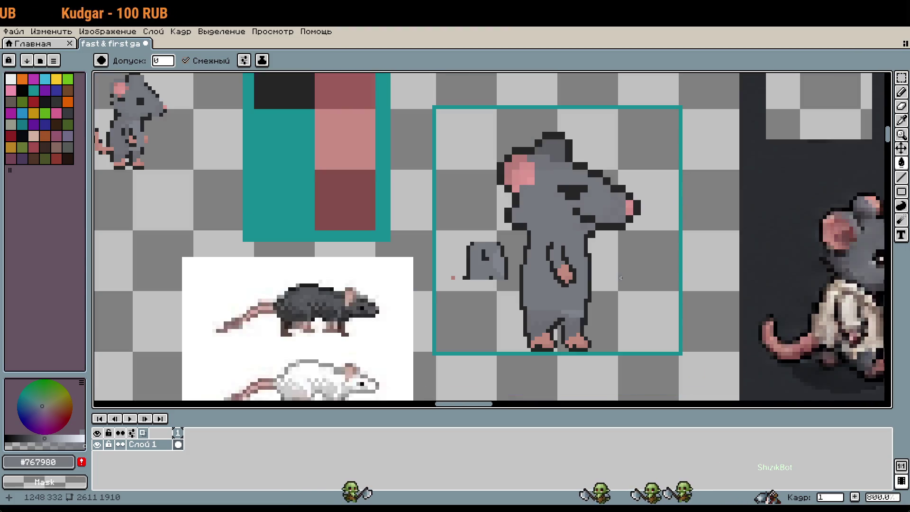
{"action": "scroll", "coordinate": [592, 295], "scroll_direction": "up", "scroll_amount": 2}
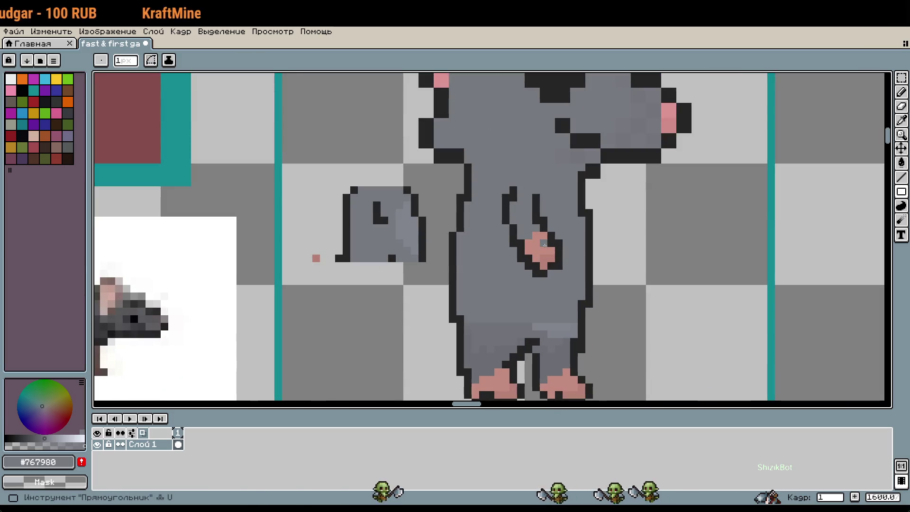
{"action": "key", "text": "i"}
{"action": "left_click", "coordinate": [550, 255]}
{"action": "key", "text": "b"}
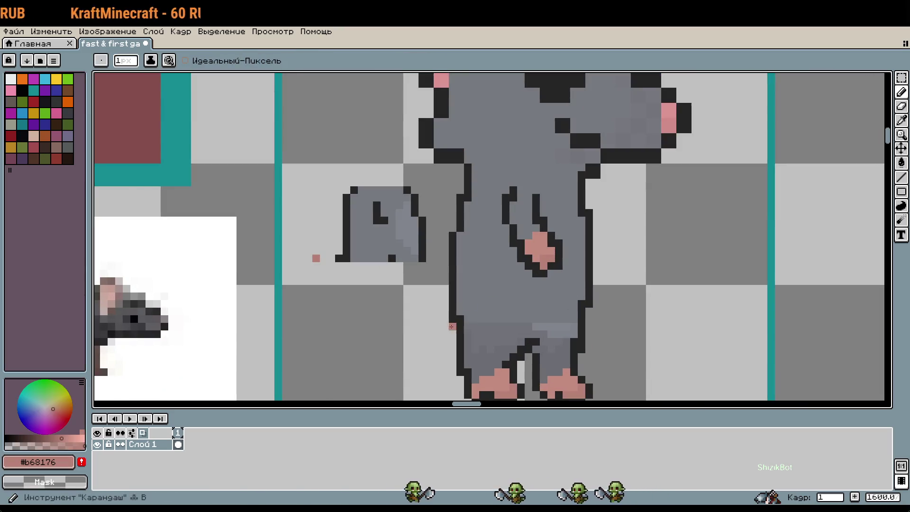
Draw a thin pink tail from the rump curving up-left, undoing a stray stroke
{"action": "left_click_drag", "start_coordinate": [467, 352], "coordinate": [484, 313]}
{"action": "left_click", "coordinate": [475, 280]}
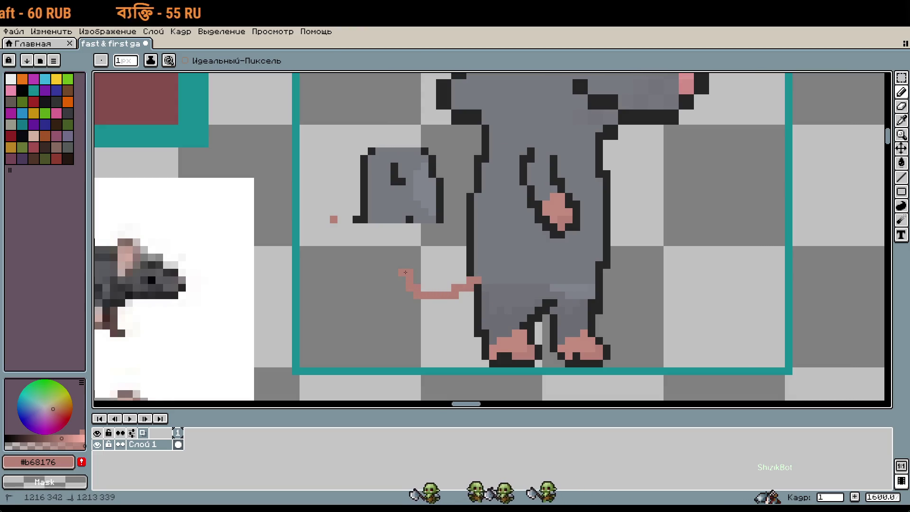
{"action": "left_click", "coordinate": [498, 296]}
{"action": "key", "text": "ctrl+z"}
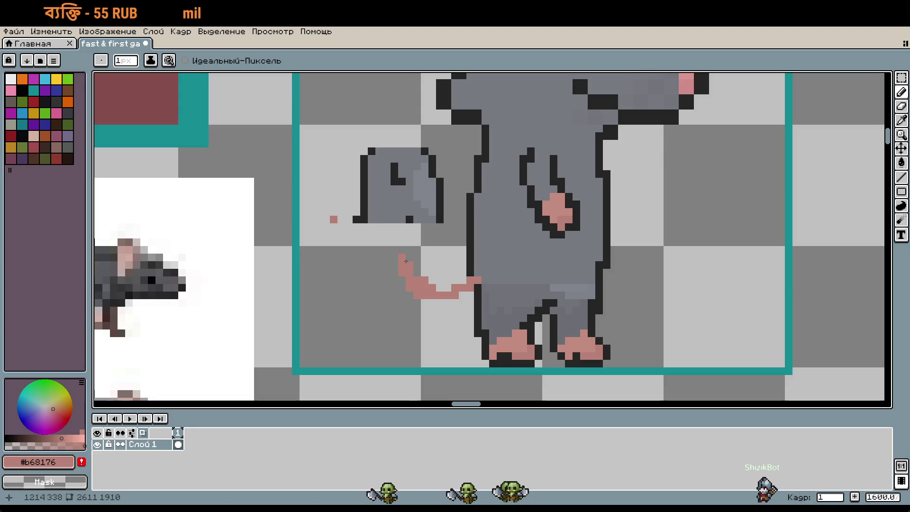
{"action": "left_click_drag", "start_coordinate": [474, 282], "coordinate": [401, 264]}
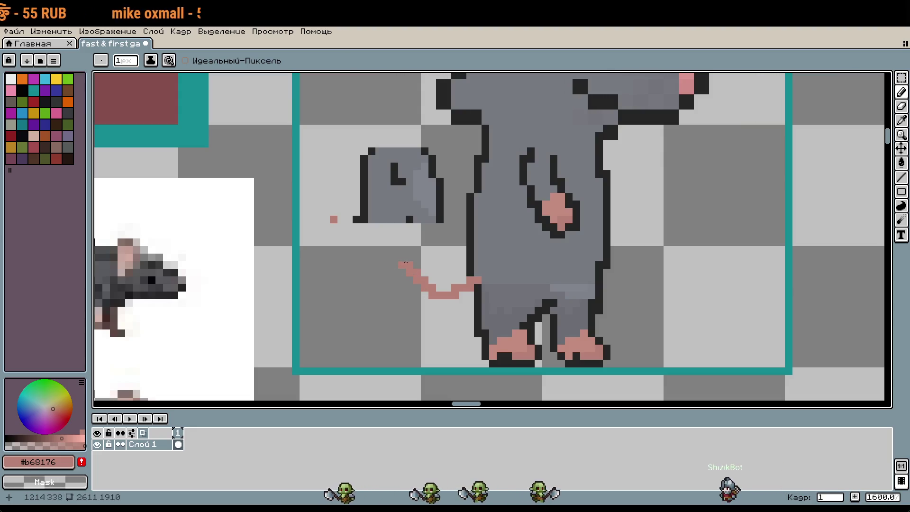
{"action": "mouse_move", "coordinate": [545, 234]}
{"action": "left_mouse_down"}
{"action": "mouse_move", "coordinate": [541, 274]}
{"action": "mouse_move", "coordinate": [463, 263]}
{"action": "left_mouse_up"}
{"action": "scroll", "coordinate": [561, 263], "scroll_direction": "down", "scroll_amount": 1}
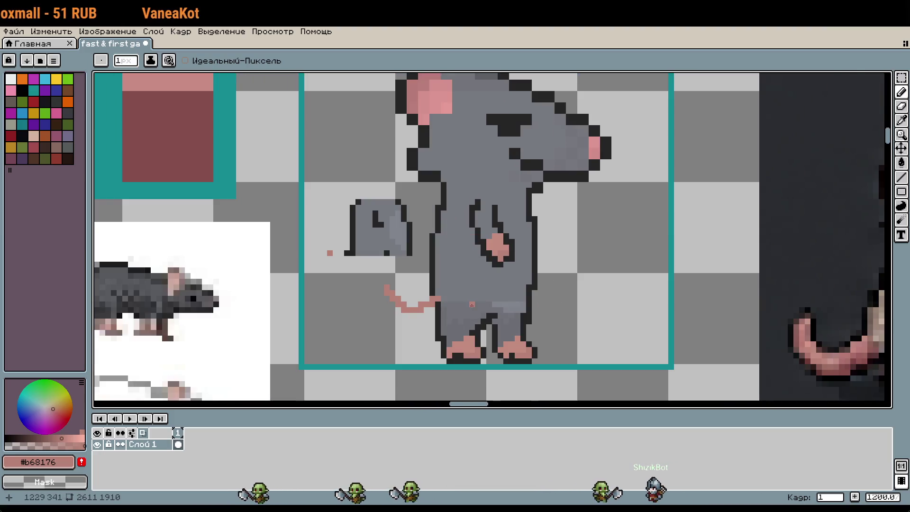
{"action": "scroll", "coordinate": [471, 304], "scroll_direction": "up", "scroll_amount": 2}
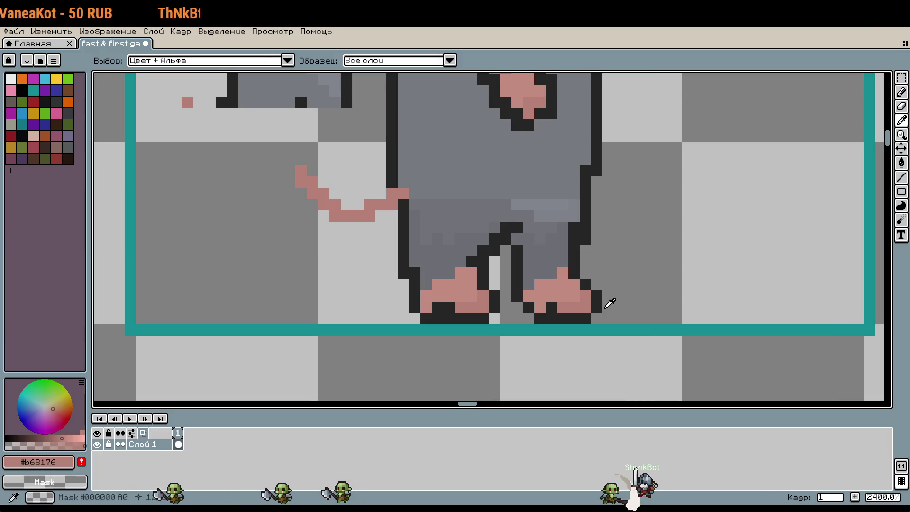
Add a dark #252525 pixel to the inner leg outline
{"action": "key", "text": "m"}
{"action": "key", "text": "i"}
{"action": "left_click", "coordinate": [516, 248]}
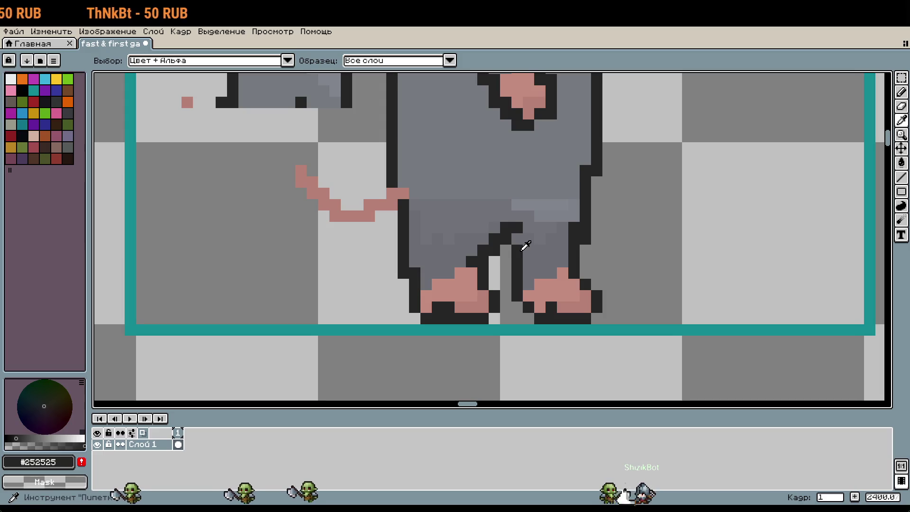
{"action": "key", "text": "b"}
{"action": "left_click", "coordinate": [503, 254]}
Add another dark outline pixel between the rat's legs
{"action": "key", "text": "i"}
{"action": "left_click", "coordinate": [538, 247]}
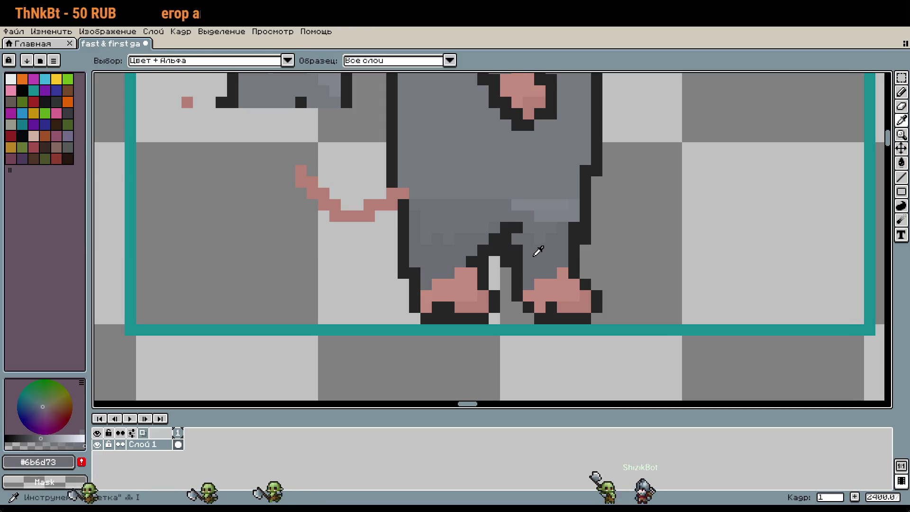
{"action": "key", "text": "b"}
{"action": "scroll", "coordinate": [552, 256], "scroll_direction": "down", "scroll_amount": 1}
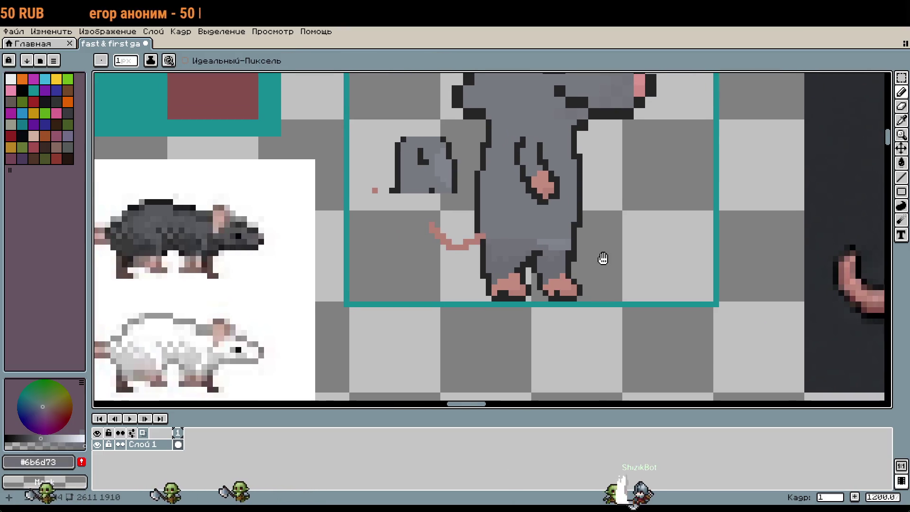
{"action": "scroll", "coordinate": [592, 265], "scroll_direction": "up", "scroll_amount": 1}
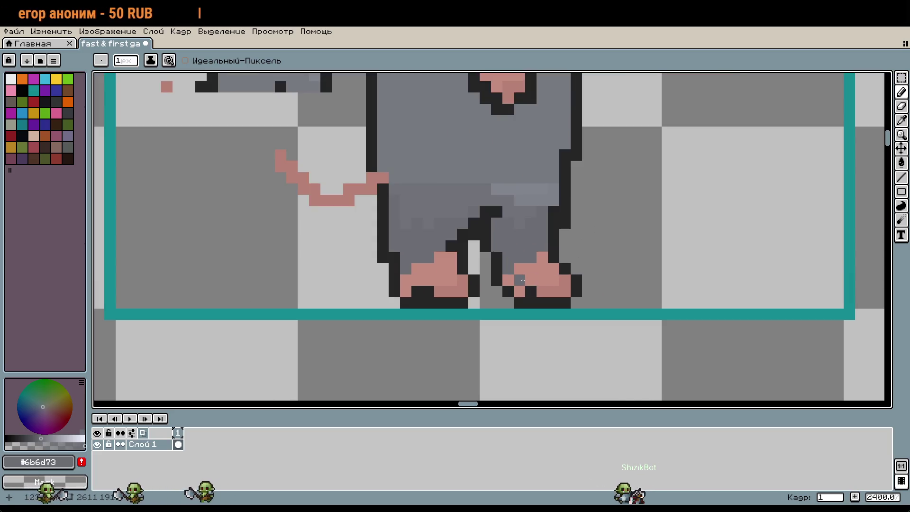
{"action": "scroll", "coordinate": [531, 264], "scroll_direction": "down", "scroll_amount": 3}
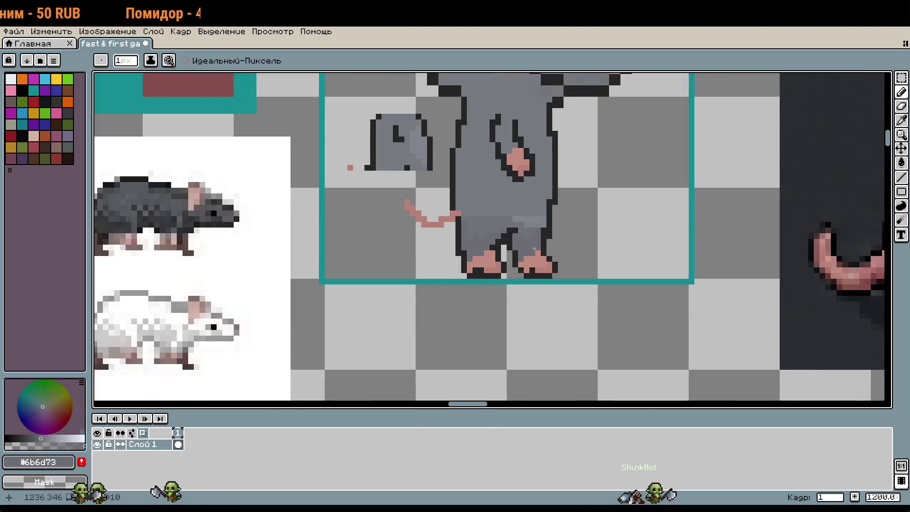
{"action": "scroll", "coordinate": [521, 257], "scroll_direction": "up", "scroll_amount": 4}
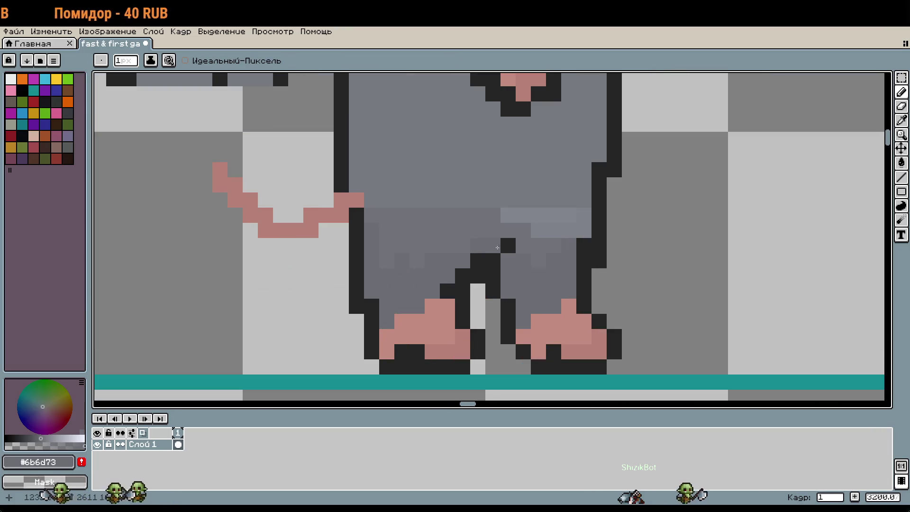
{"action": "left_click", "coordinate": [512, 242], "text": "alt"}
{"action": "left_click", "coordinate": [516, 234]}
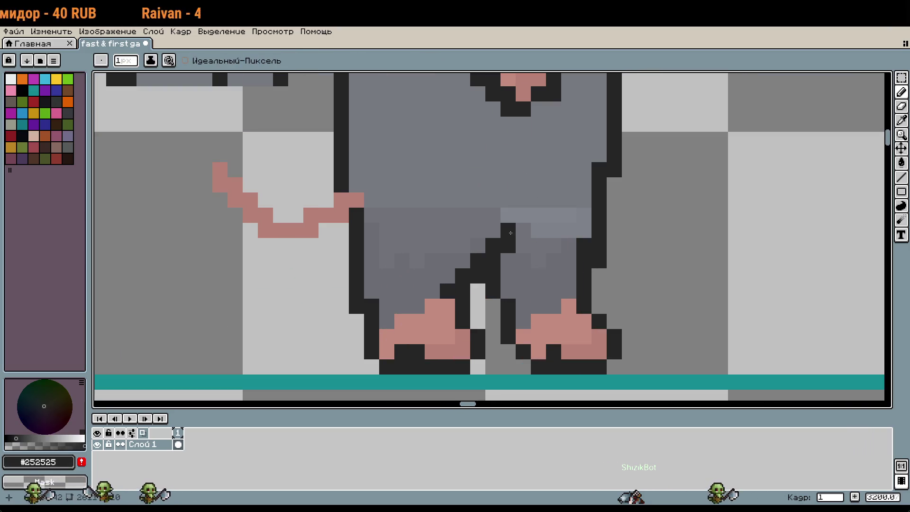
{"action": "scroll", "coordinate": [510, 236], "scroll_direction": "down", "scroll_amount": 3}
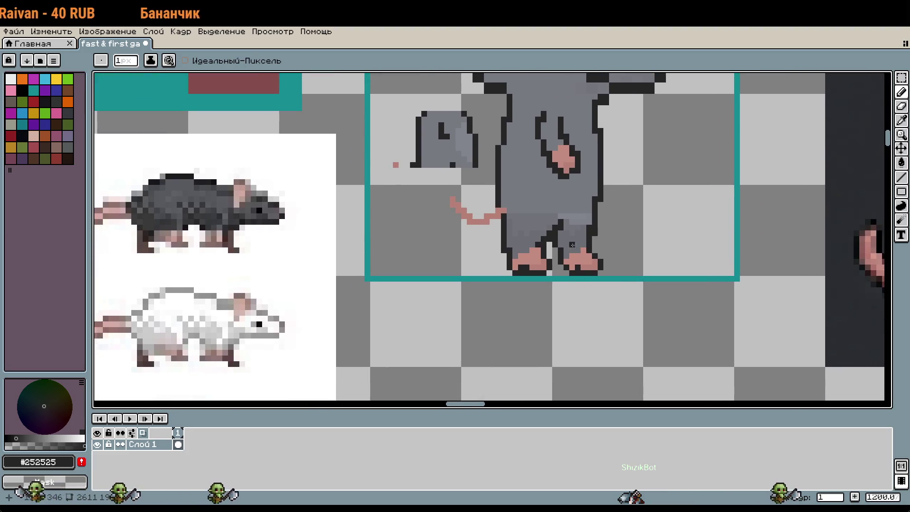
{"action": "scroll", "coordinate": [572, 244], "scroll_direction": "up", "scroll_amount": 2}
Shade the pants by pencilling four darker grey pixels beside the leg outline
{"action": "left_click", "coordinate": [585, 230], "text": "alt"}
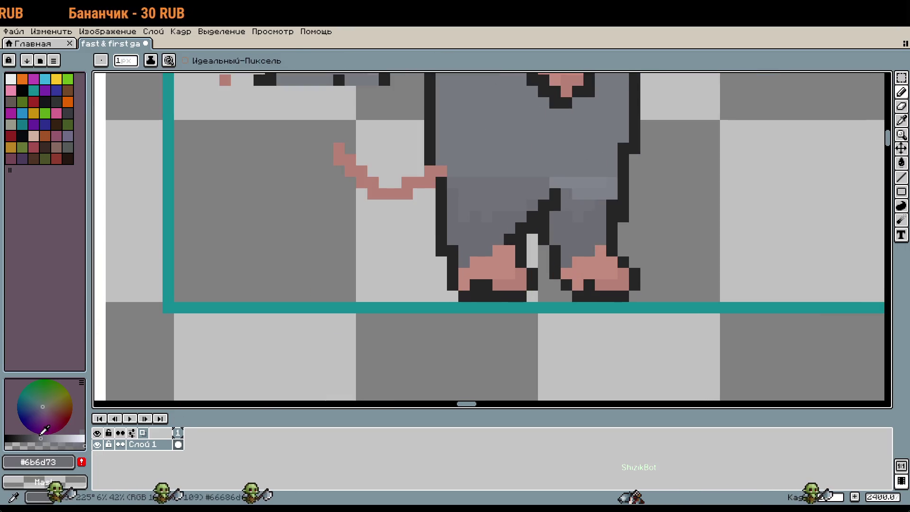
{"action": "scroll", "coordinate": [567, 312], "scroll_direction": "up", "scroll_amount": 3}
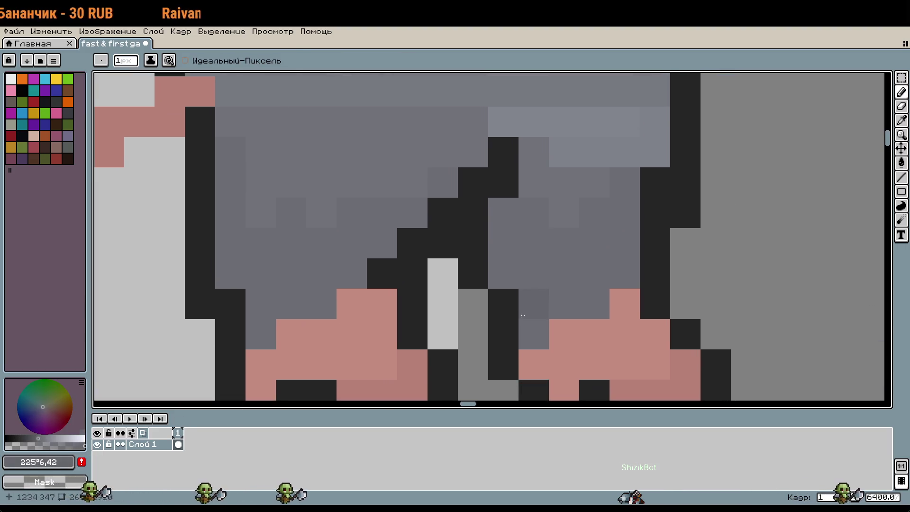
{"action": "key", "text": "g"}
{"action": "scroll", "coordinate": [591, 274], "scroll_direction": "down", "scroll_amount": 3}
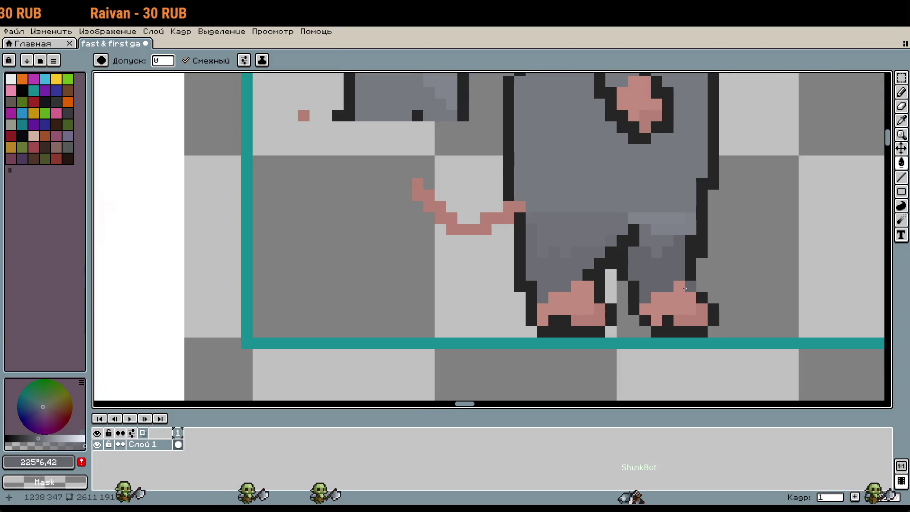
{"action": "scroll", "coordinate": [658, 275], "scroll_direction": "up", "scroll_amount": 1}
{"action": "scroll", "coordinate": [600, 214], "scroll_direction": "up", "scroll_amount": 1}
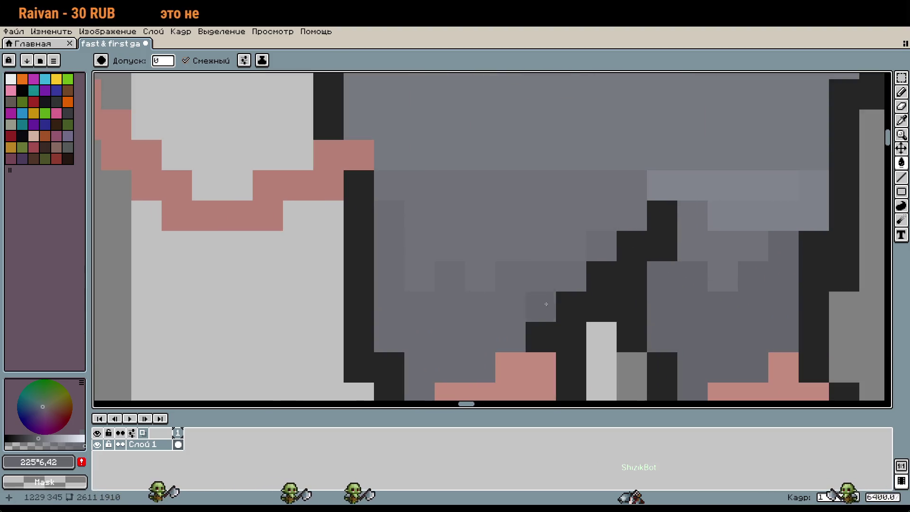
{"action": "left_click", "coordinate": [706, 266], "text": "alt"}
{"action": "key", "text": "b"}
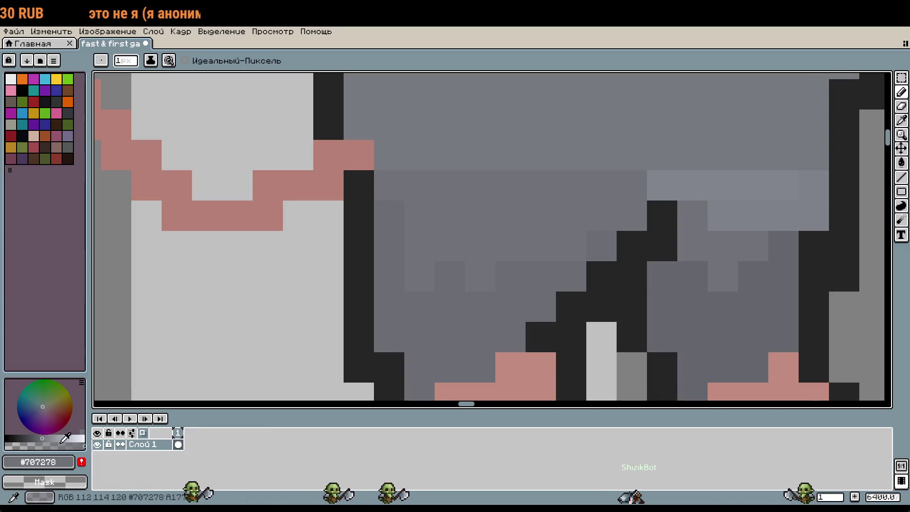
{"action": "left_click", "coordinate": [692, 246]}
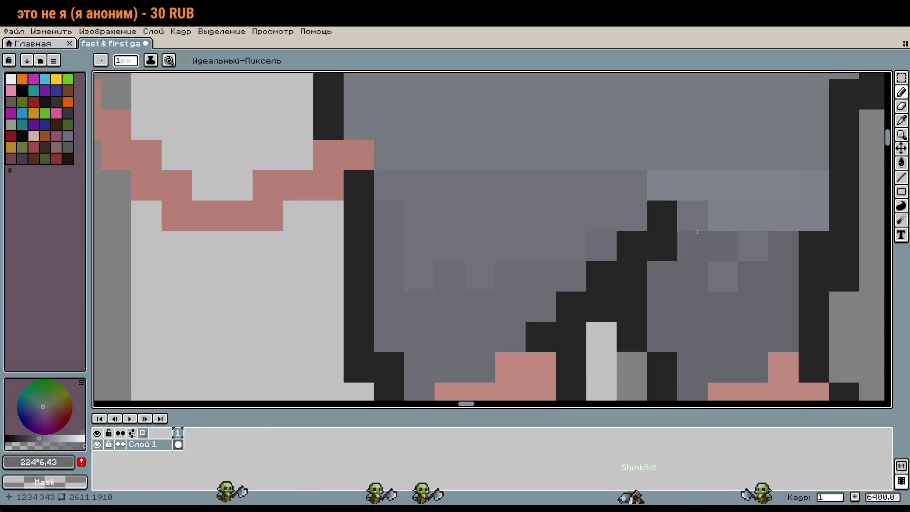
{"action": "left_click", "coordinate": [693, 215]}
{"action": "left_click", "coordinate": [722, 276]}
{"action": "left_click", "coordinate": [764, 237]}
Paint a row of lighter grey leg pixels and darken the pixels right of the dark step
{"action": "scroll", "coordinate": [766, 236], "scroll_direction": "up", "scroll_amount": 2}
{"action": "scroll", "coordinate": [766, 235], "scroll_direction": "right", "scroll_amount": 2}
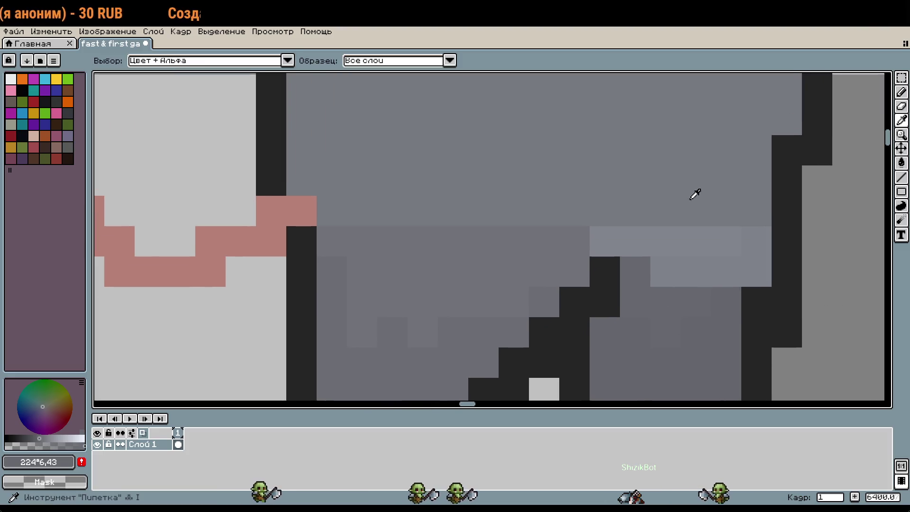
{"action": "left_click", "coordinate": [695, 193], "text": "alt"}
{"action": "left_click_drag", "start_coordinate": [605, 241], "coordinate": [725, 241]}
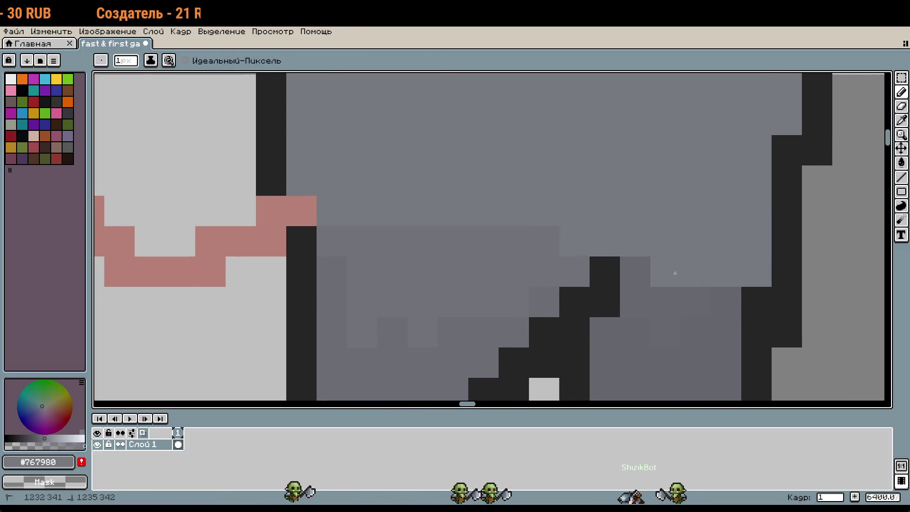
{"action": "left_click", "coordinate": [676, 291], "text": "alt"}
{"action": "mouse_move", "coordinate": [666, 271]}
{"action": "left_mouse_down"}
{"action": "mouse_move", "coordinate": [721, 266]}
{"action": "mouse_move", "coordinate": [752, 244]}
{"action": "left_mouse_up"}
Sample the lighter leg grey from the sprite, then return to the mid leg grey
{"action": "scroll", "coordinate": [752, 243], "scroll_direction": "down", "scroll_amount": 2}
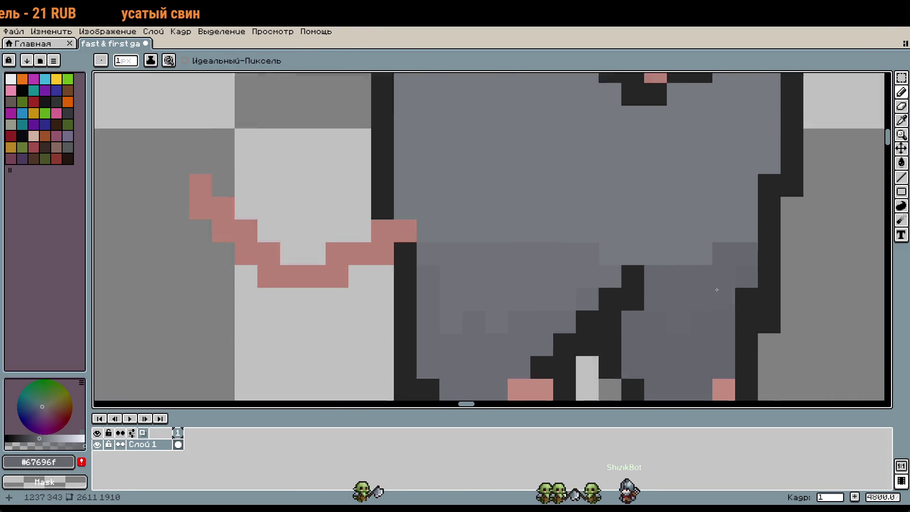
{"action": "scroll", "coordinate": [735, 254], "scroll_direction": "left", "scroll_amount": 3}
{"action": "scroll", "coordinate": [735, 254], "scroll_direction": "up", "scroll_amount": 1}
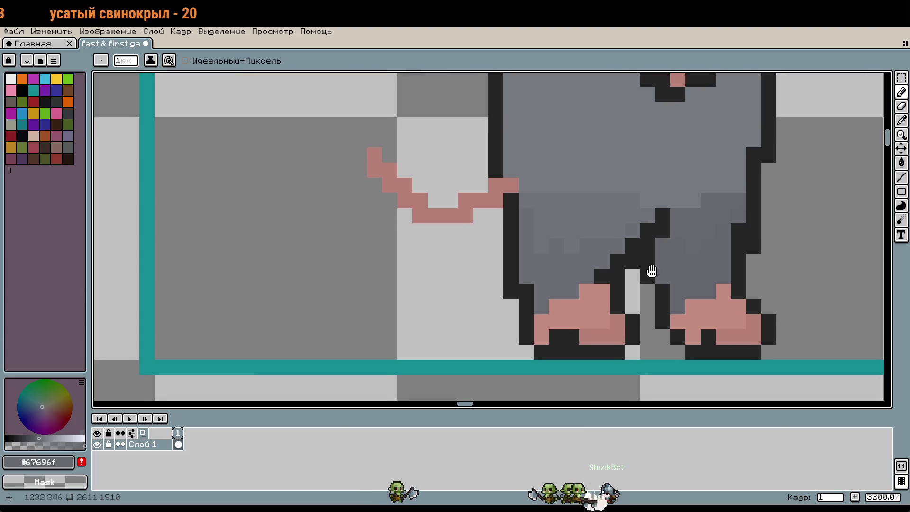
{"action": "scroll", "coordinate": [649, 270], "scroll_direction": "down", "scroll_amount": 1}
{"action": "scroll", "coordinate": [676, 290], "scroll_direction": "up", "scroll_amount": 2}
{"action": "key", "text": "alt"}
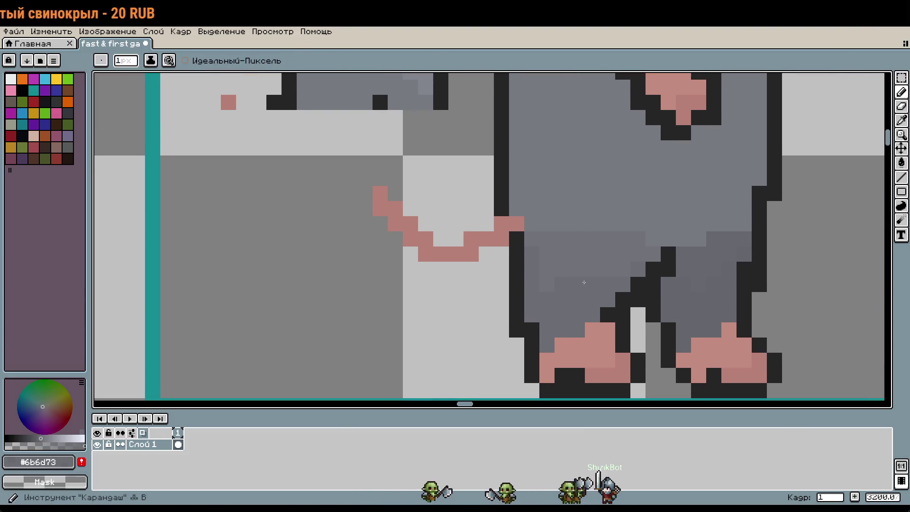
{"action": "left_click", "coordinate": [560, 266]}
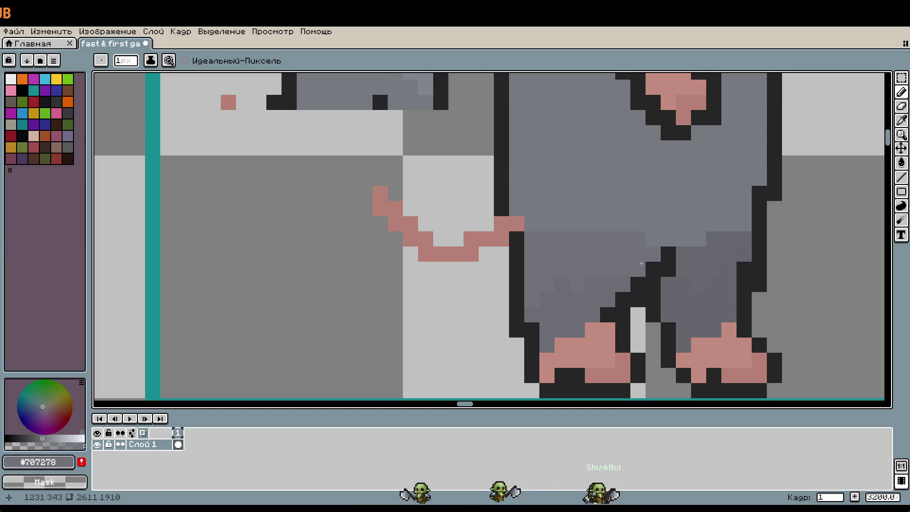
{"action": "scroll", "coordinate": [655, 270], "scroll_direction": "up", "scroll_amount": 1}
{"action": "scroll", "coordinate": [655, 270], "scroll_direction": "right", "scroll_amount": 2}
{"action": "left_click", "coordinate": [600, 259], "text": "alt"}
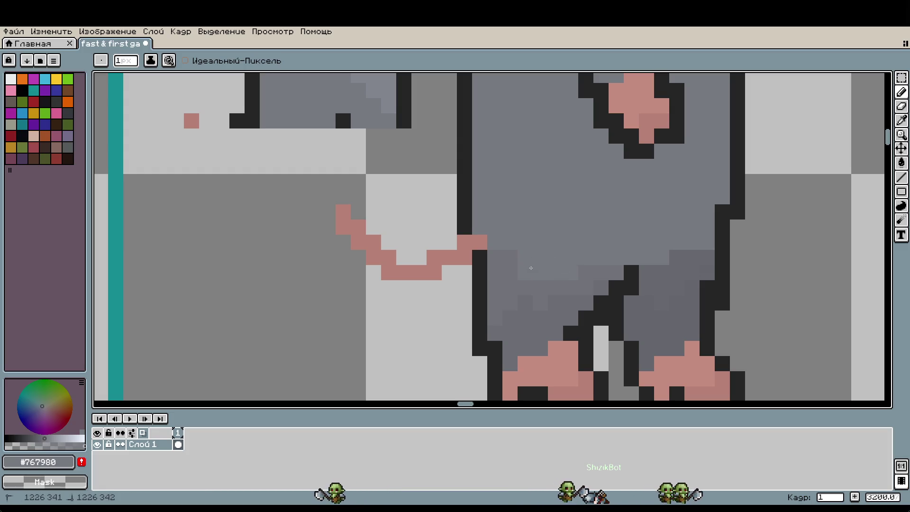
{"action": "left_click", "coordinate": [545, 274], "text": "alt"}
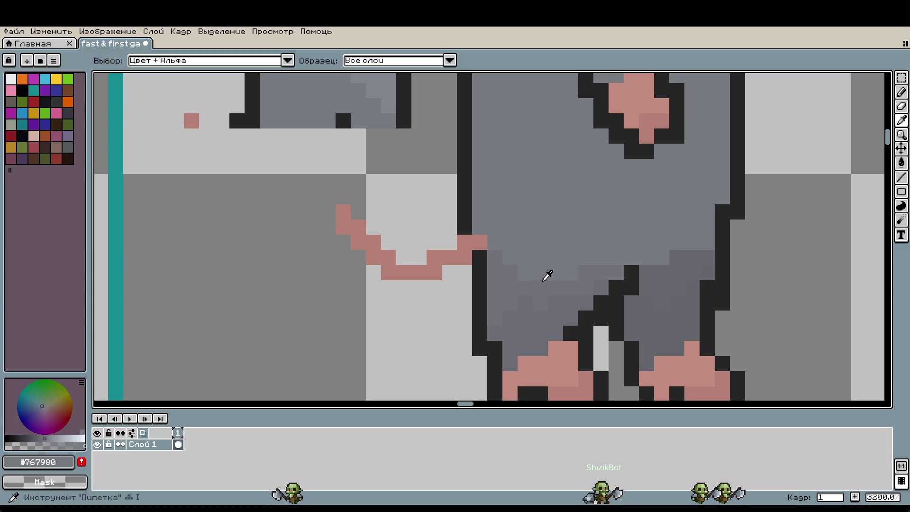
Pick the foot's pink and lower its HSV value to a slightly darker pink
{"action": "scroll", "coordinate": [585, 303], "scroll_direction": "up", "scroll_amount": 3}
{"action": "scroll", "coordinate": [585, 303], "scroll_direction": "right", "scroll_amount": 4}
{"action": "scroll", "coordinate": [585, 304], "scroll_direction": "down", "scroll_amount": 2}
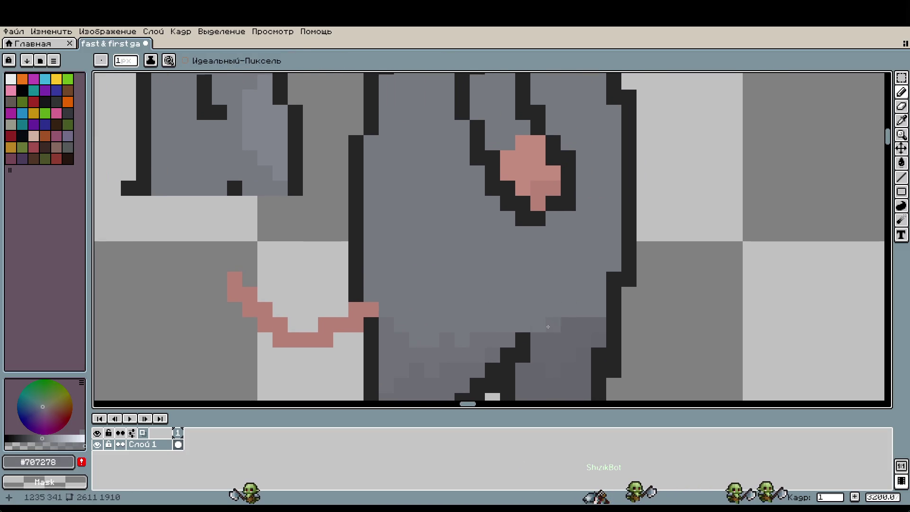
{"action": "scroll", "coordinate": [616, 274], "scroll_direction": "down", "scroll_amount": 1}
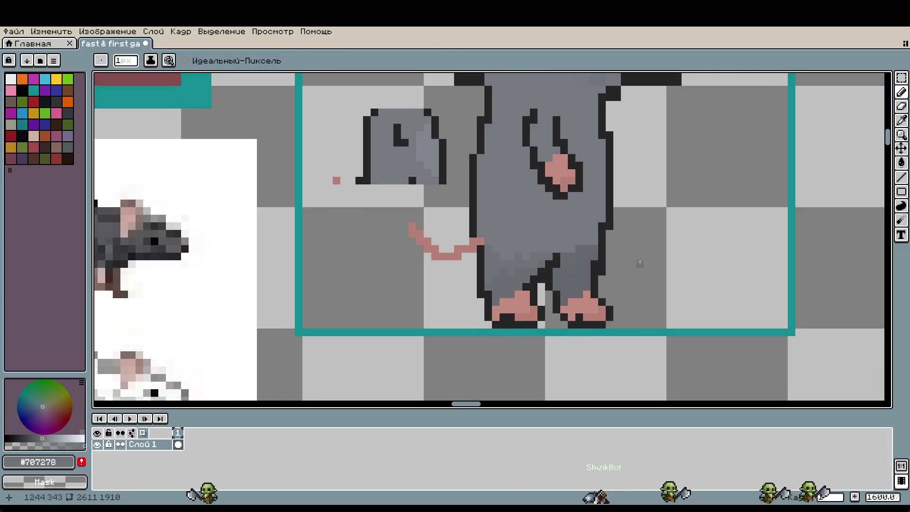
{"action": "scroll", "coordinate": [611, 260], "scroll_direction": "down", "scroll_amount": 1}
{"action": "scroll", "coordinate": [609, 292], "scroll_direction": "up", "scroll_amount": 1}
{"action": "left_click", "coordinate": [609, 291], "text": "alt"}
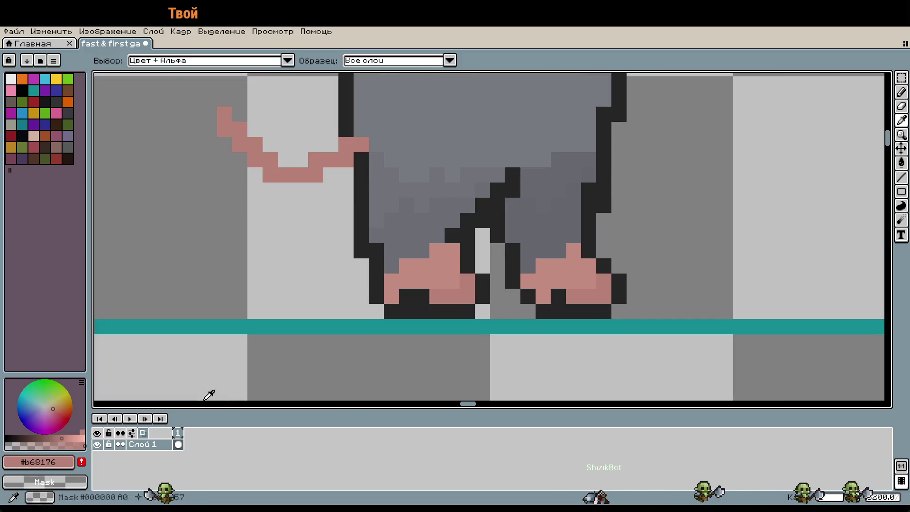
{"action": "left_click", "coordinate": [66, 437]}
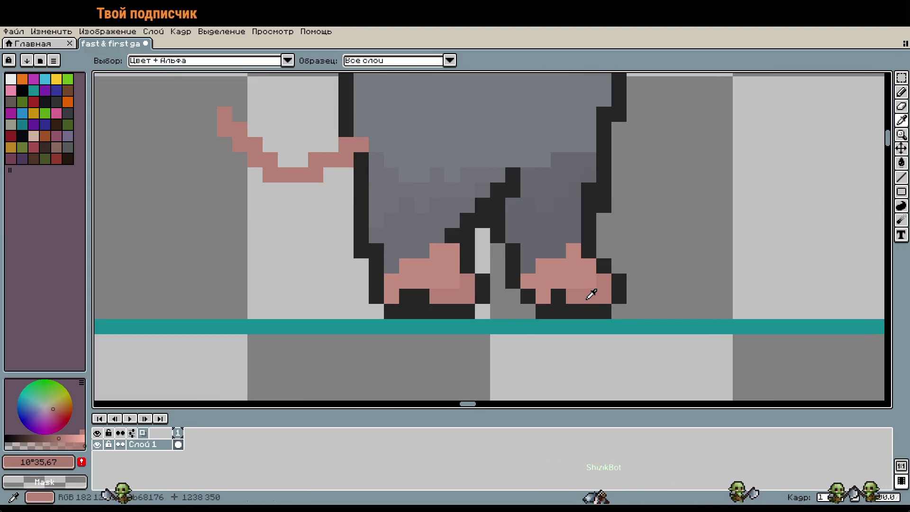
{"action": "left_click", "coordinate": [72, 435]}
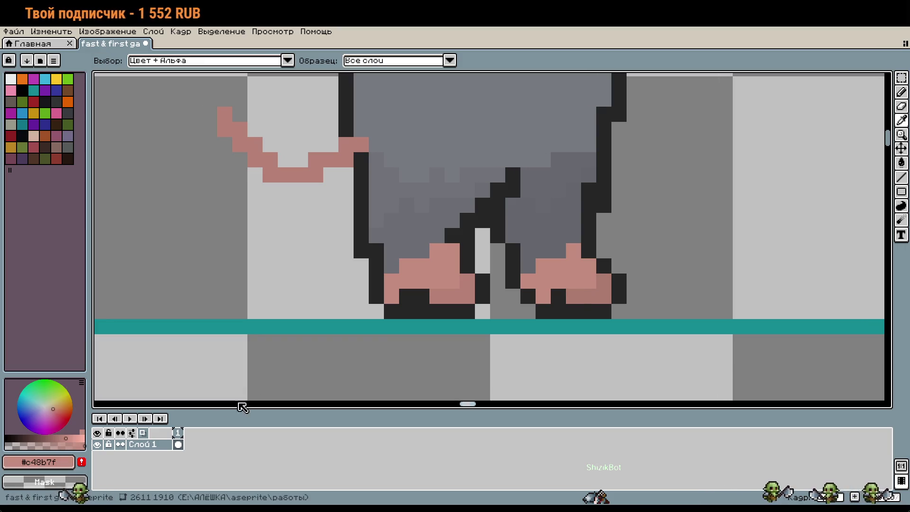
{"action": "left_click", "coordinate": [62, 438]}
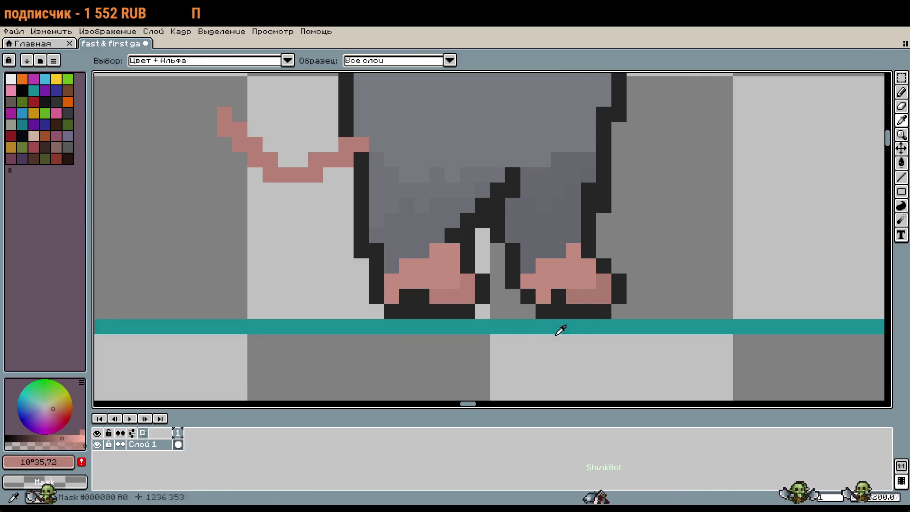
Fill the right foot's light pink area with the darker pink
{"action": "key", "text": "g"}
{"action": "left_click", "coordinate": [581, 270]}
{"action": "scroll", "coordinate": [688, 345], "scroll_direction": "down", "scroll_amount": 3}
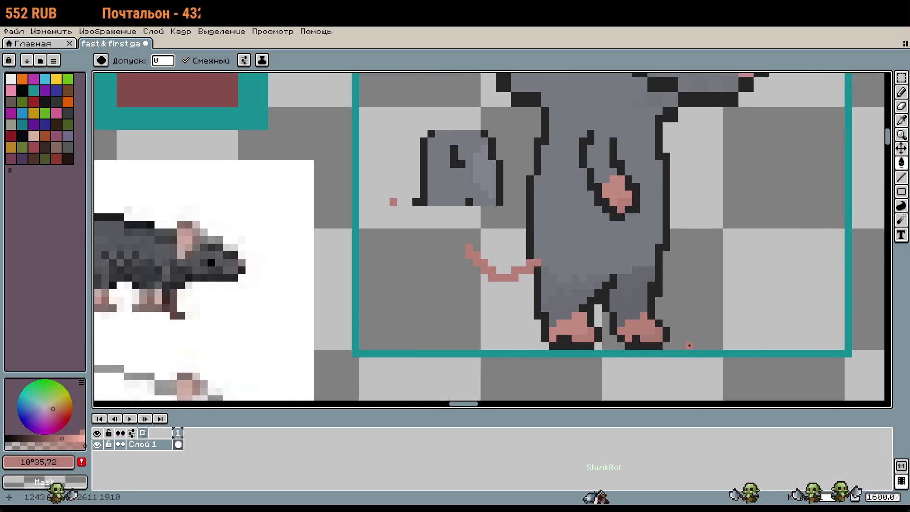
{"action": "scroll", "coordinate": [688, 345], "scroll_direction": "down", "scroll_amount": 2}
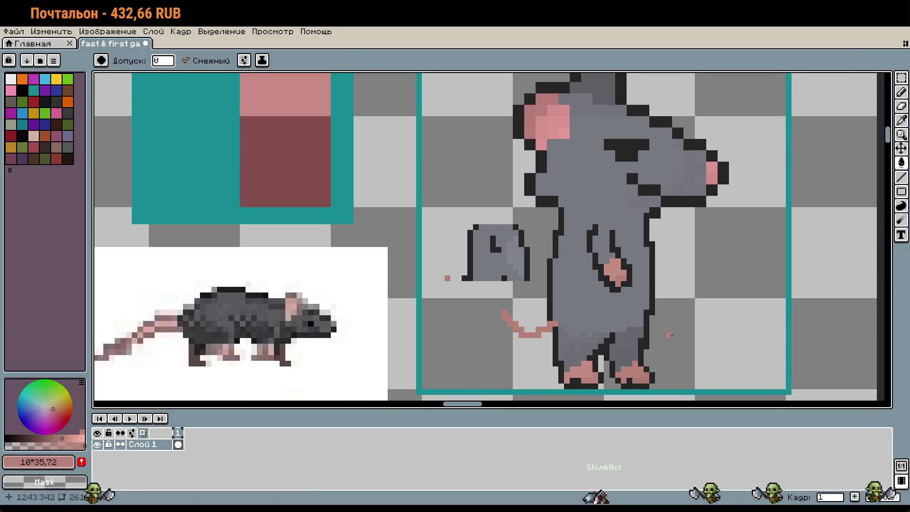
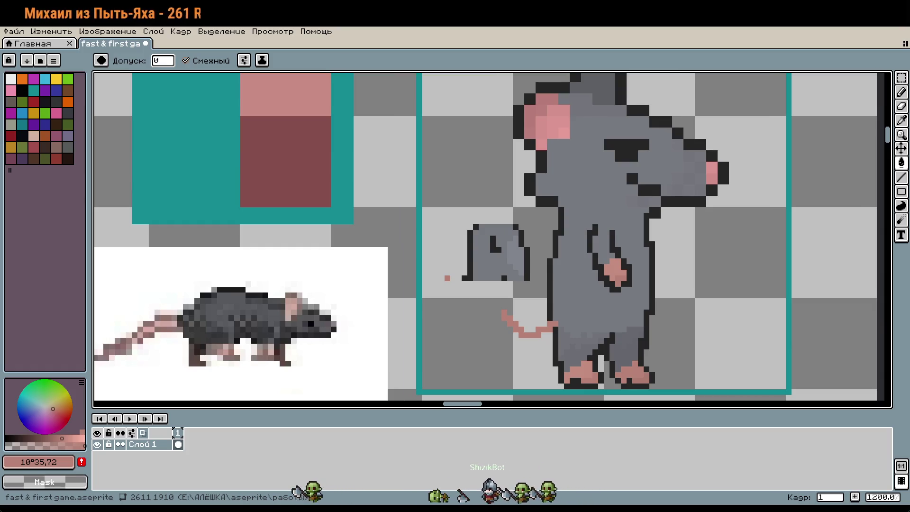
Undo the last pencil stroke on the large standing rat
{"action": "left_click_drag", "start_coordinate": [668, 204], "coordinate": [635, 191]}
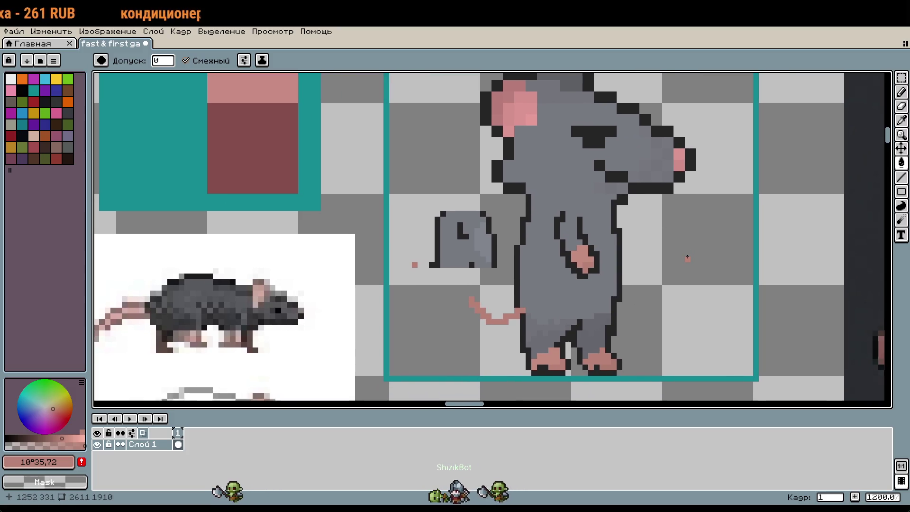
{"action": "scroll", "coordinate": [638, 213], "scroll_direction": "up", "scroll_amount": 1}
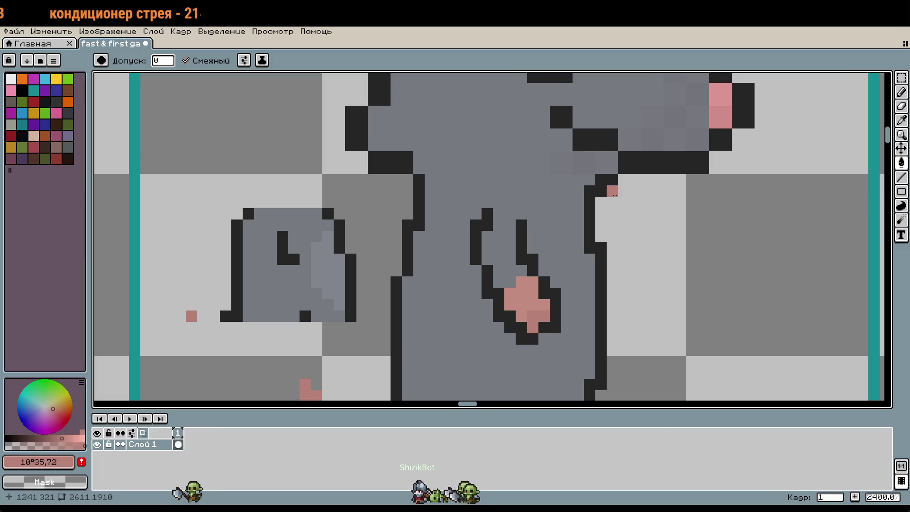
{"action": "key", "text": "b"}
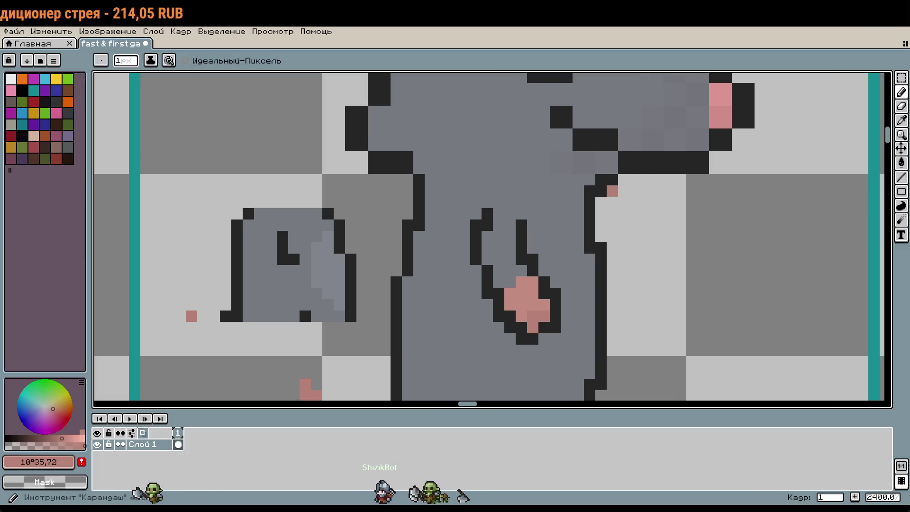
{"action": "scroll", "coordinate": [613, 201], "scroll_direction": "down", "scroll_amount": 3}
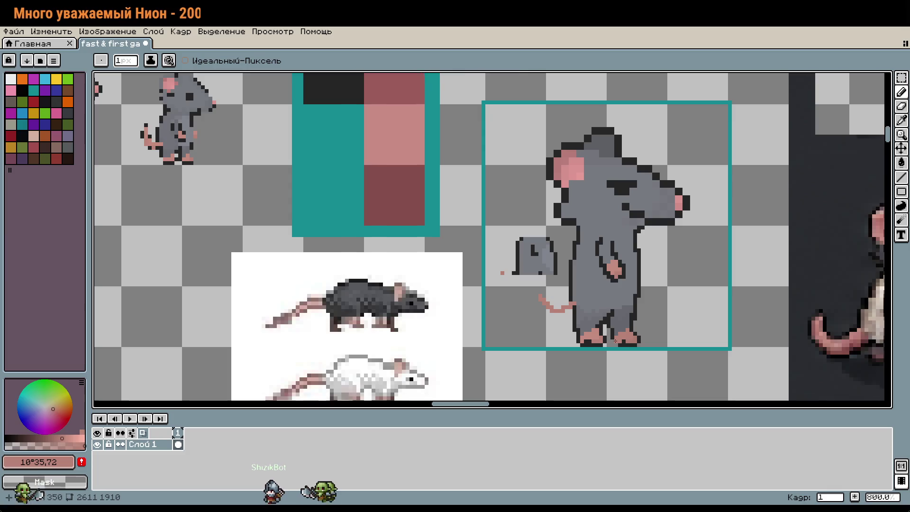
{"action": "scroll", "coordinate": [615, 340], "scroll_direction": "up", "scroll_amount": 2}
{"action": "scroll", "coordinate": [710, 340], "scroll_direction": "down", "scroll_amount": 2}
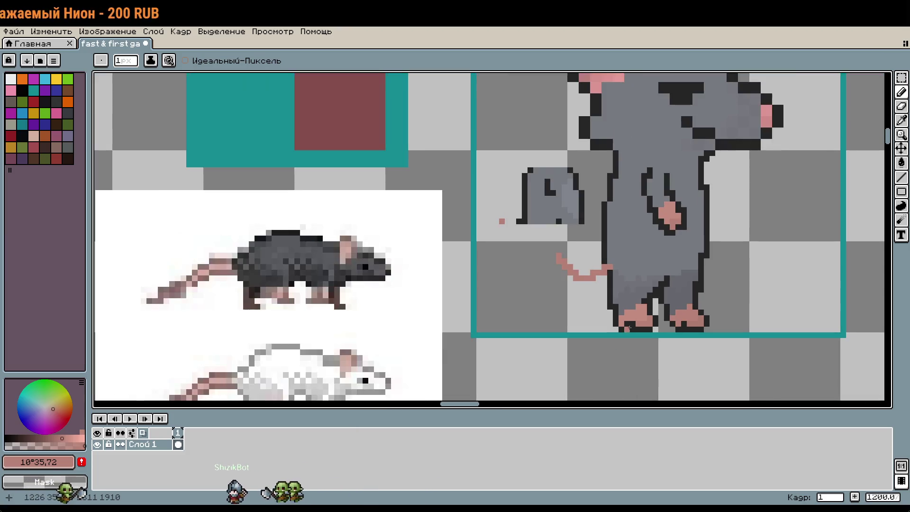
{"action": "scroll", "coordinate": [708, 257], "scroll_direction": "down", "scroll_amount": 1}
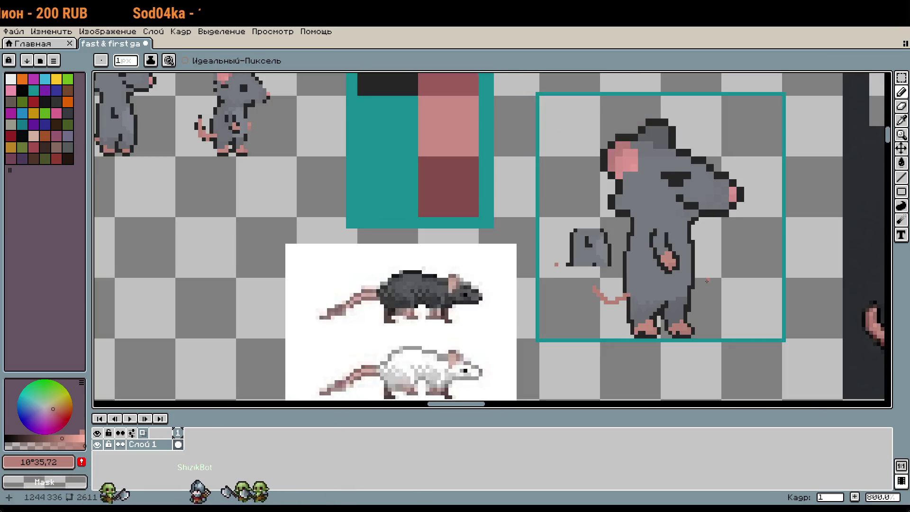
{"action": "key", "text": "m"}
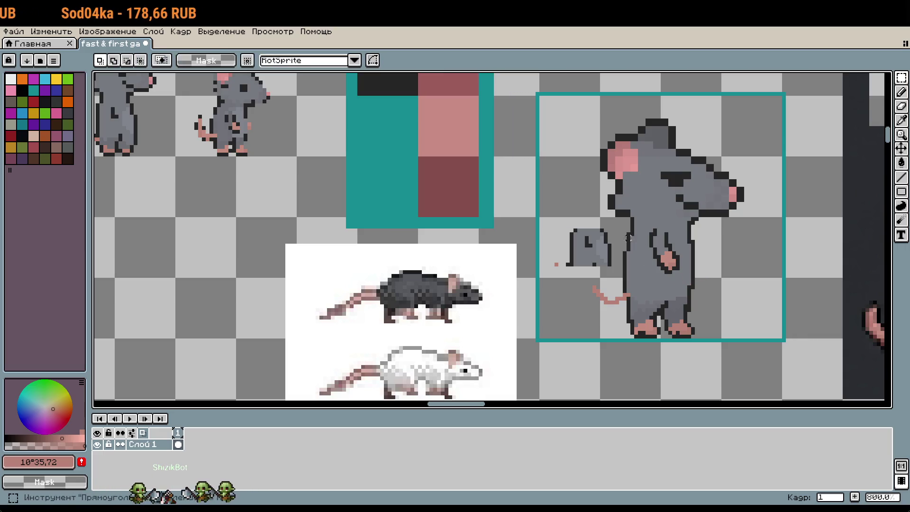
{"action": "scroll", "coordinate": [624, 322], "scroll_direction": "up", "scroll_amount": 3}
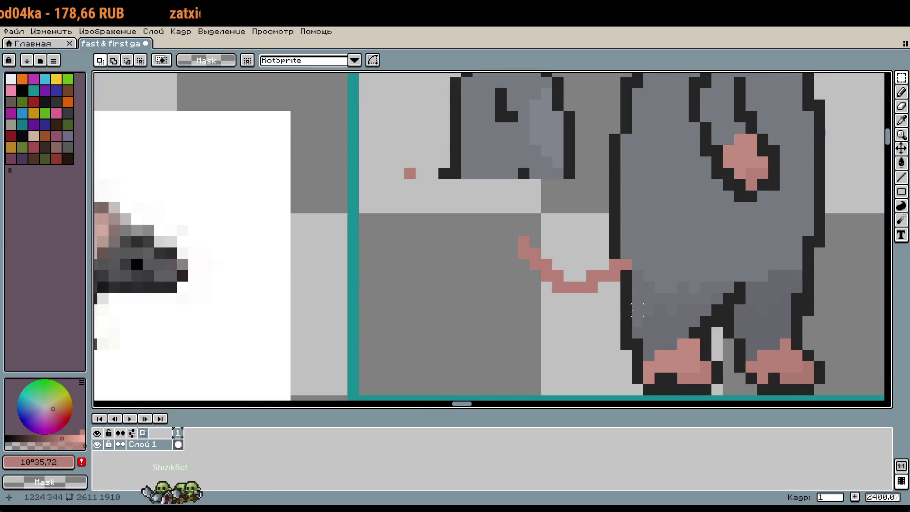
{"action": "key", "text": "b"}
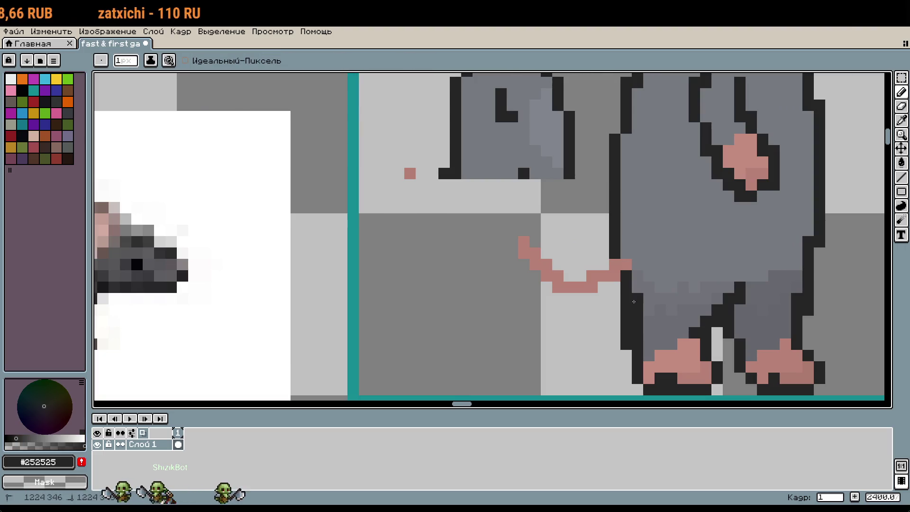
{"action": "scroll", "coordinate": [676, 303], "scroll_direction": "down", "scroll_amount": 1}
{"action": "scroll", "coordinate": [643, 308], "scroll_direction": "down", "scroll_amount": 3}
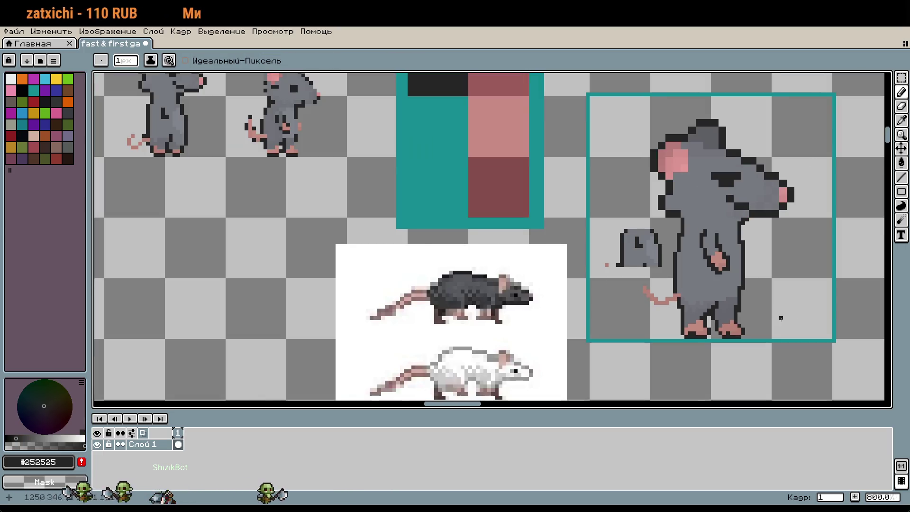
{"action": "scroll", "coordinate": [670, 308], "scroll_direction": "up", "scroll_amount": 3}
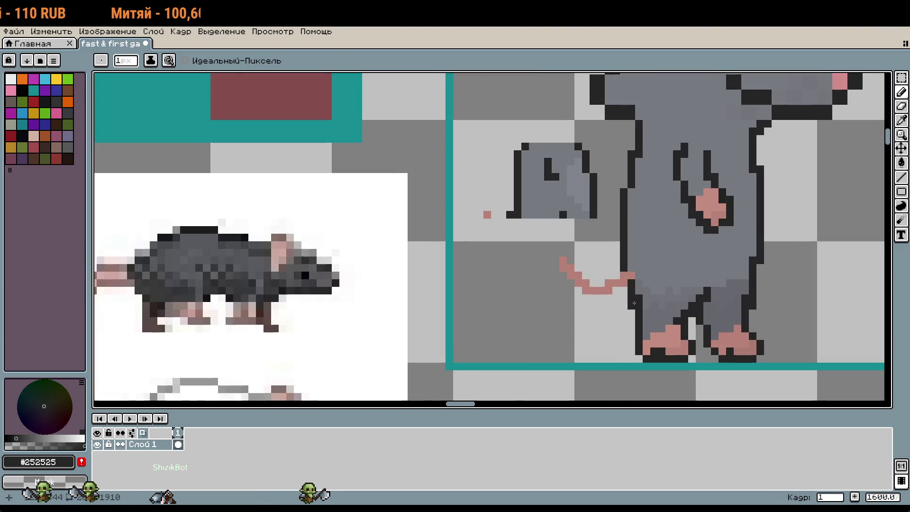
{"action": "key", "text": "ctrl+z"}
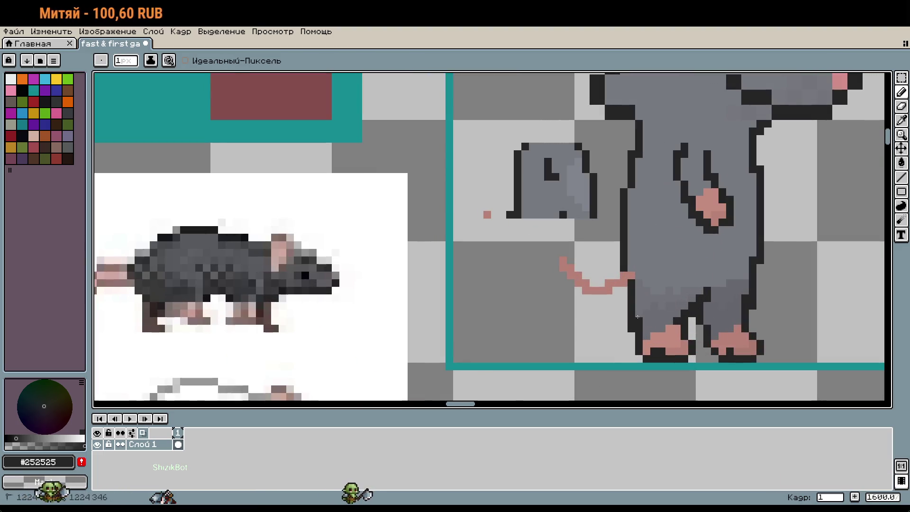
Box-select the loose ear fragment and stray pink dot left of the rat, then delete them
{"action": "scroll", "coordinate": [695, 312], "scroll_direction": "down", "scroll_amount": 1}
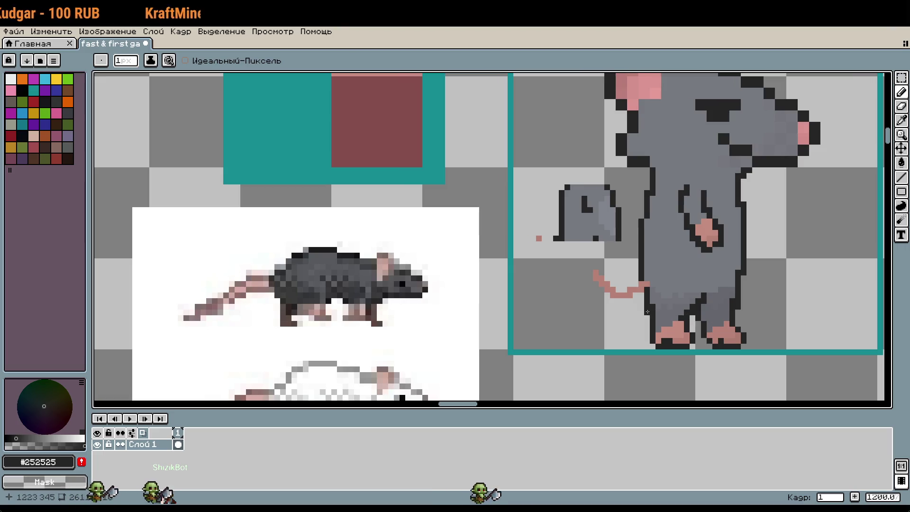
{"action": "scroll", "coordinate": [744, 311], "scroll_direction": "down", "scroll_amount": 2}
{"action": "scroll", "coordinate": [725, 308], "scroll_direction": "up", "scroll_amount": 1}
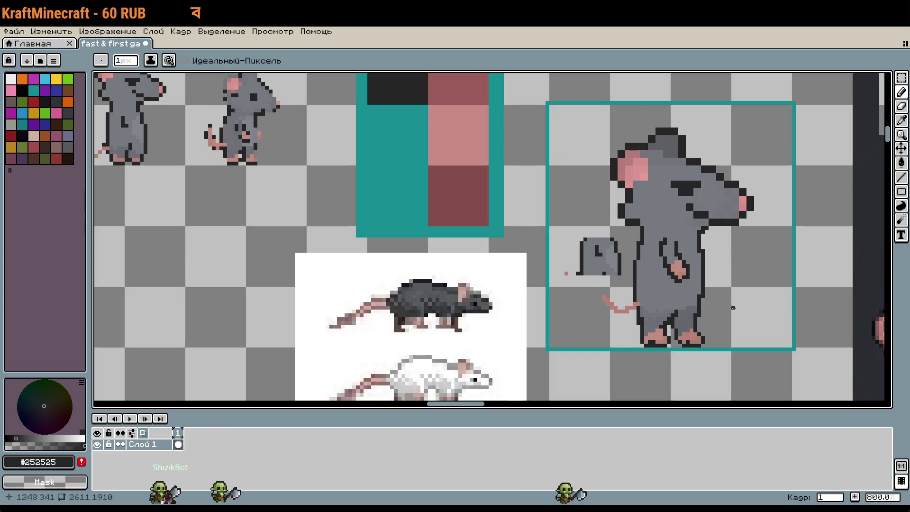
{"action": "scroll", "coordinate": [730, 307], "scroll_direction": "up", "scroll_amount": 1}
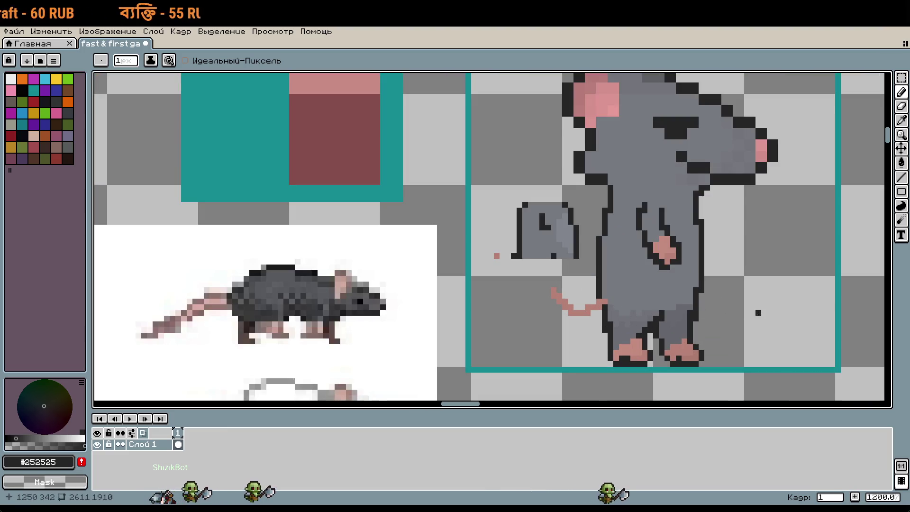
{"action": "scroll", "coordinate": [746, 301], "scroll_direction": "down", "scroll_amount": 2}
{"action": "scroll", "coordinate": [727, 321], "scroll_direction": "up", "scroll_amount": 1}
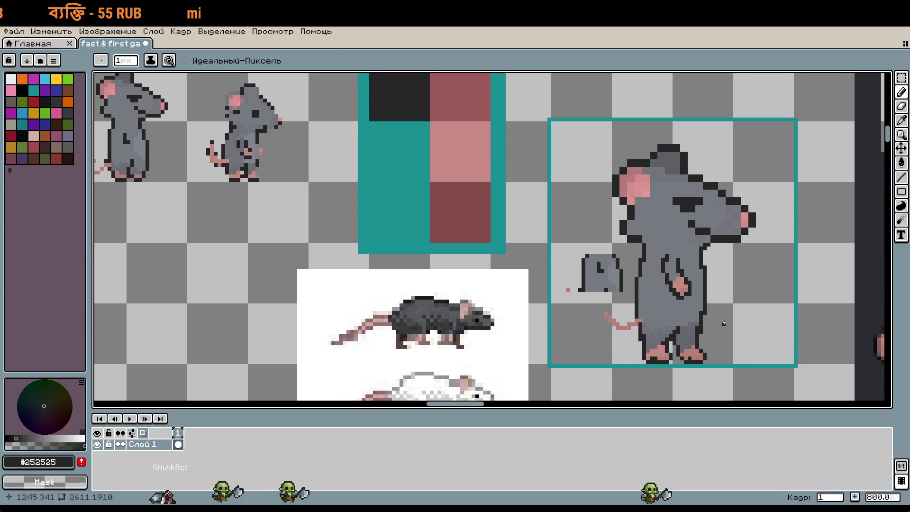
{"action": "scroll", "coordinate": [701, 310], "scroll_direction": "up", "scroll_amount": 2}
{"action": "scroll", "coordinate": [727, 303], "scroll_direction": "down", "scroll_amount": 1}
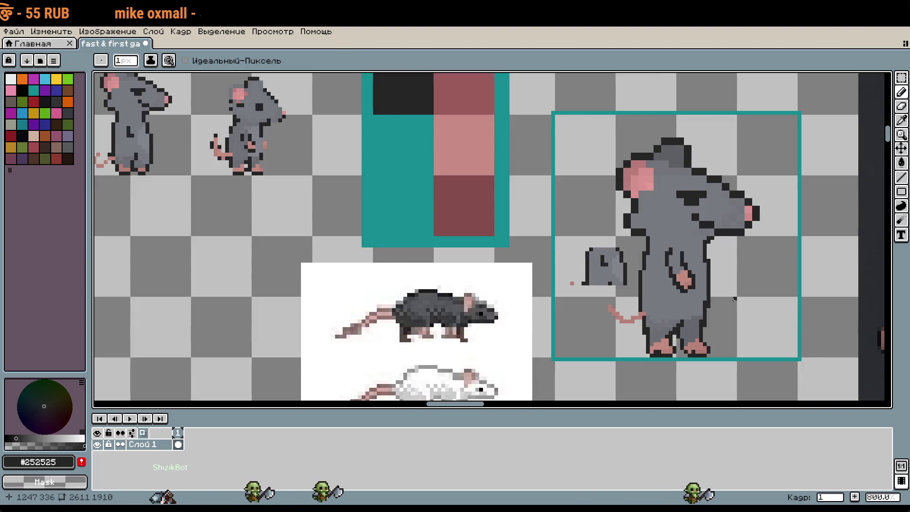
{"action": "left_click_drag", "start_coordinate": [737, 281], "coordinate": [755, 297]}
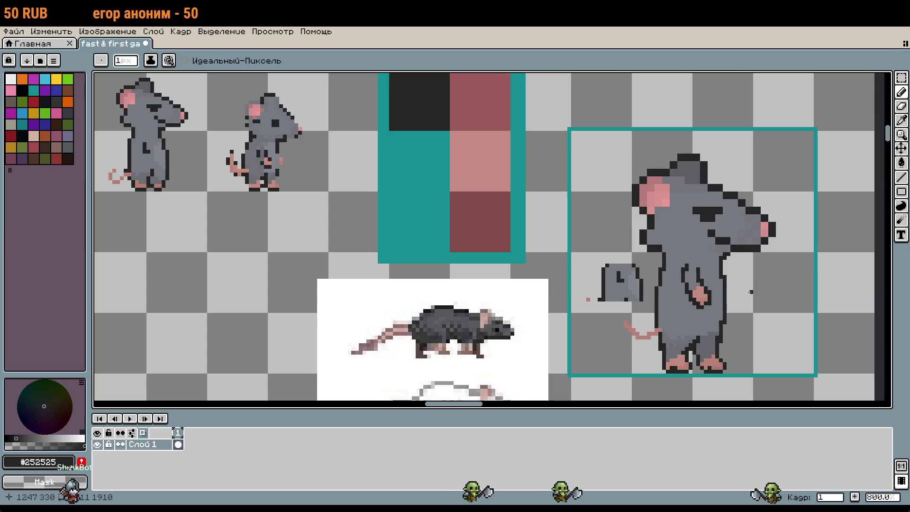
{"action": "key", "text": "m"}
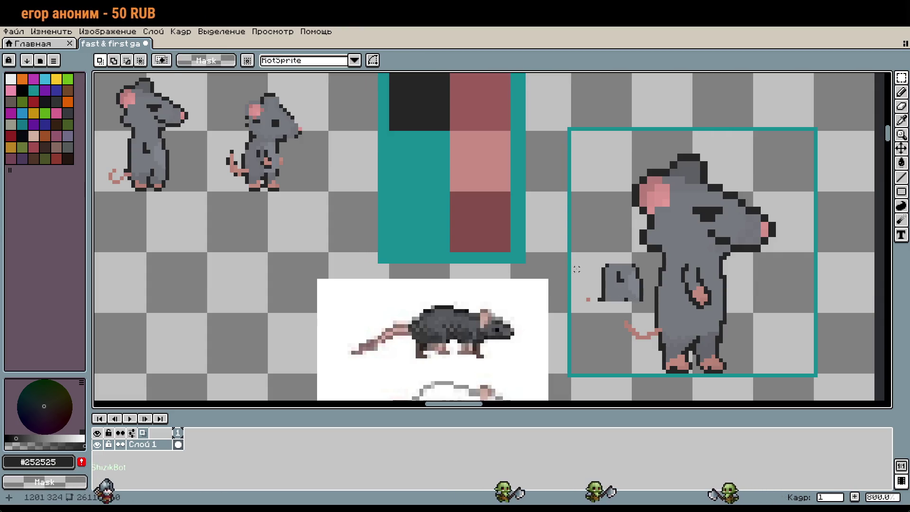
{"action": "left_click_drag", "start_coordinate": [578, 261], "coordinate": [656, 308]}
{"action": "key", "text": "Delete"}
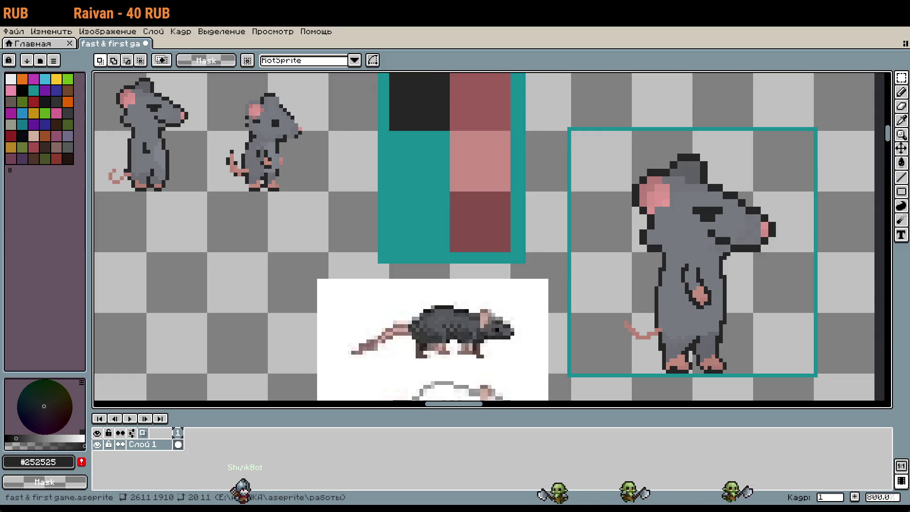
Sample the mid-grey fur and paint it over the dark outline beside the big rat's ear
{"action": "scroll", "coordinate": [647, 209], "scroll_direction": "up", "scroll_amount": 3}
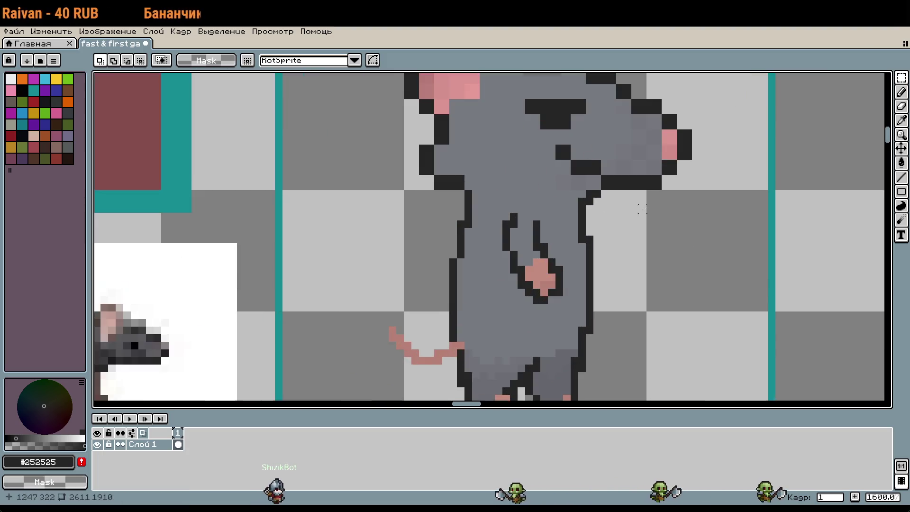
{"action": "scroll", "coordinate": [640, 268], "scroll_direction": "down", "scroll_amount": 3}
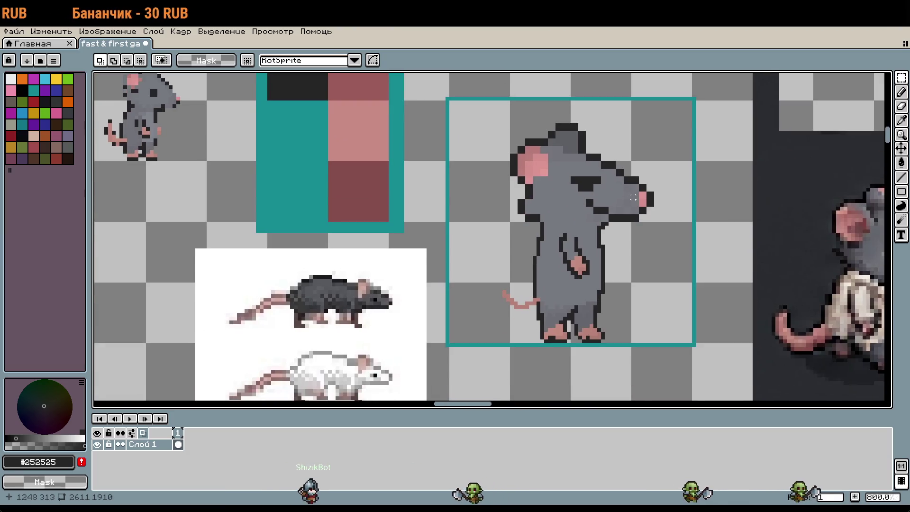
{"action": "scroll", "coordinate": [564, 164], "scroll_direction": "up", "scroll_amount": 4}
{"action": "key", "text": "i"}
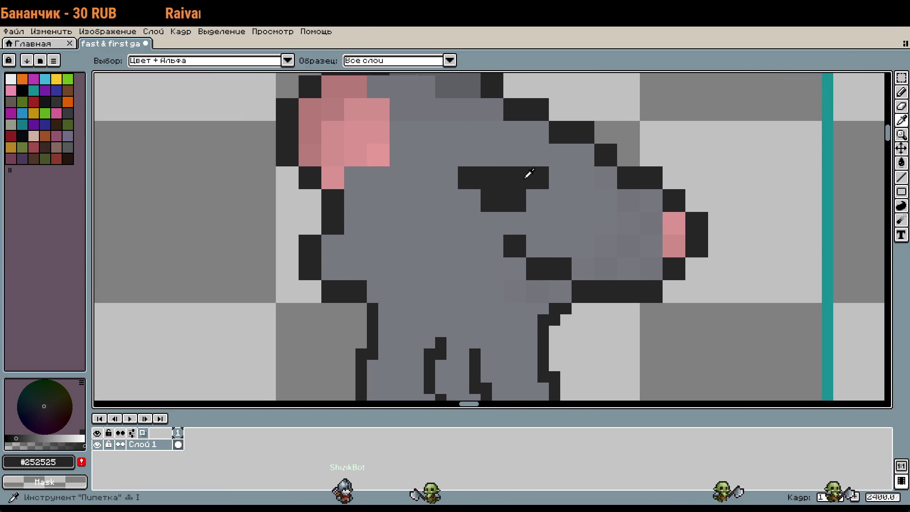
{"action": "left_click_drag", "start_coordinate": [528, 216], "coordinate": [533, 190]}
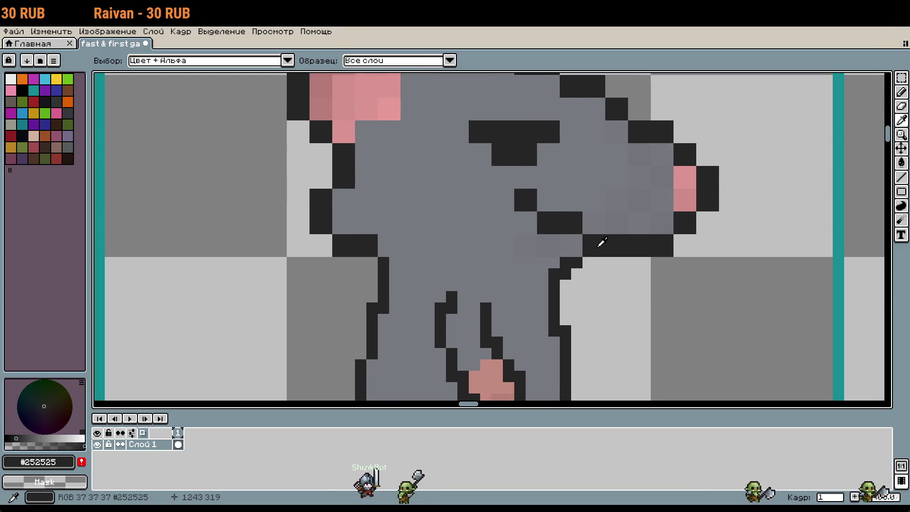
{"action": "key", "text": "b"}
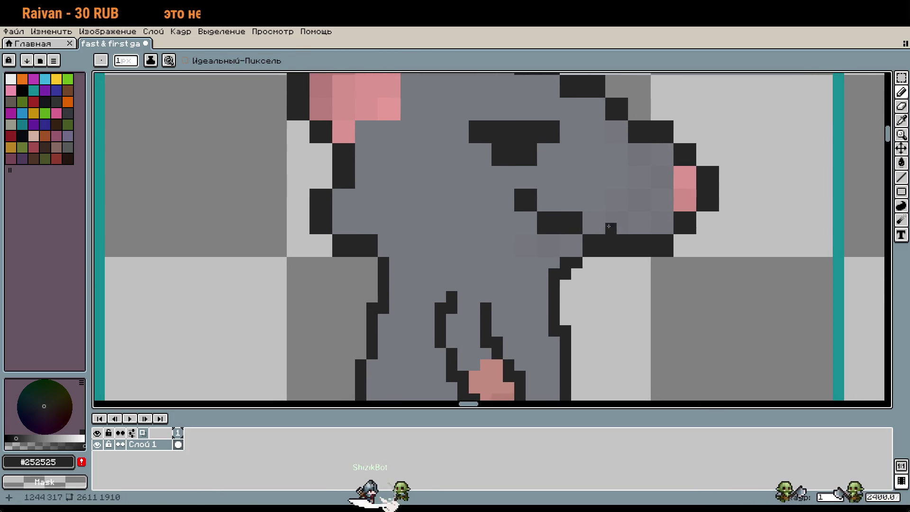
{"action": "left_click_drag", "start_coordinate": [611, 226], "coordinate": [679, 295]}
{"action": "left_click_drag", "start_coordinate": [633, 249], "coordinate": [677, 268]}
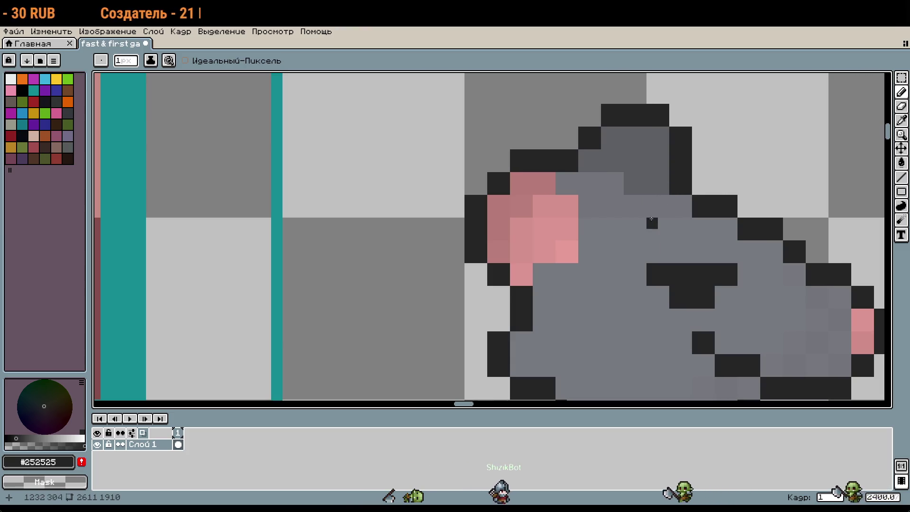
{"action": "left_click", "coordinate": [666, 184], "text": "alt"}
{"action": "mouse_move", "coordinate": [675, 190]}
{"action": "left_mouse_down"}
{"action": "mouse_move", "coordinate": [675, 150]}
{"action": "mouse_move", "coordinate": [653, 138]}
{"action": "left_mouse_up"}
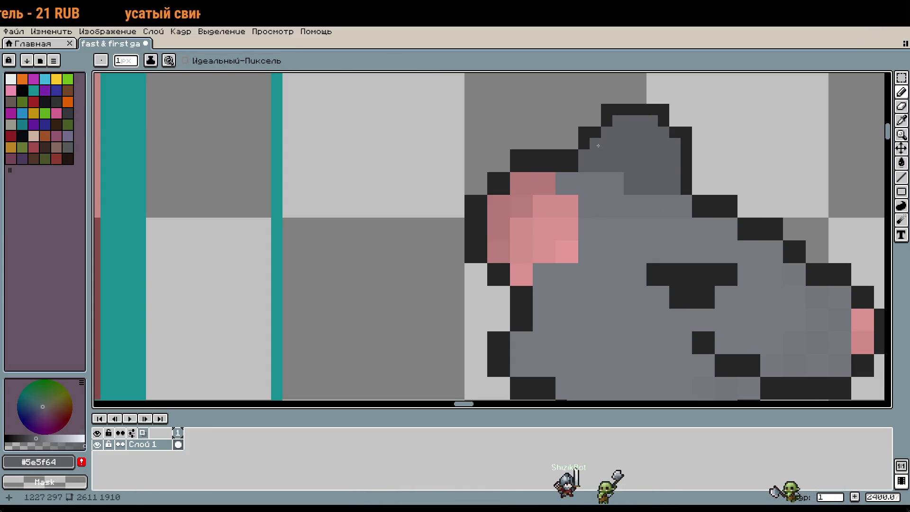
{"action": "scroll", "coordinate": [598, 145], "scroll_direction": "down", "scroll_amount": 4}
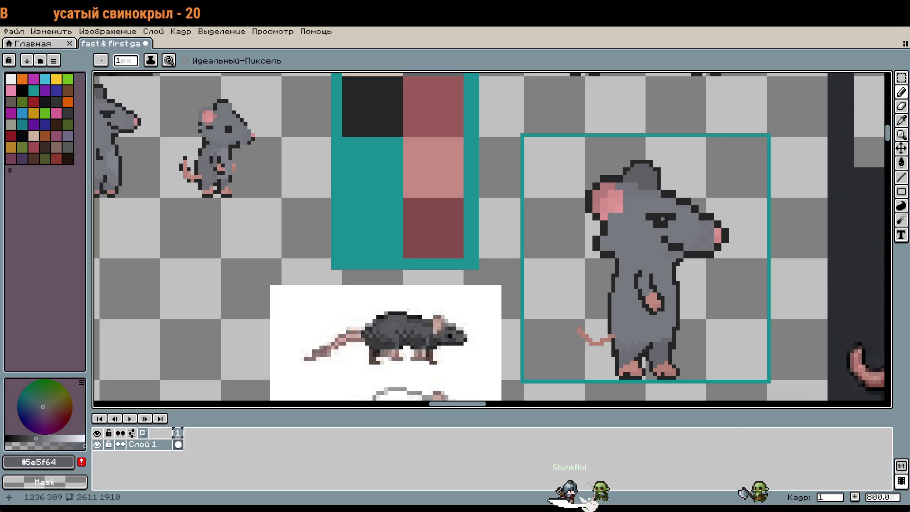
Add a #252525 dark outline pixel at the top-left of the rat's head
{"action": "scroll", "coordinate": [663, 219], "scroll_direction": "up", "scroll_amount": 2}
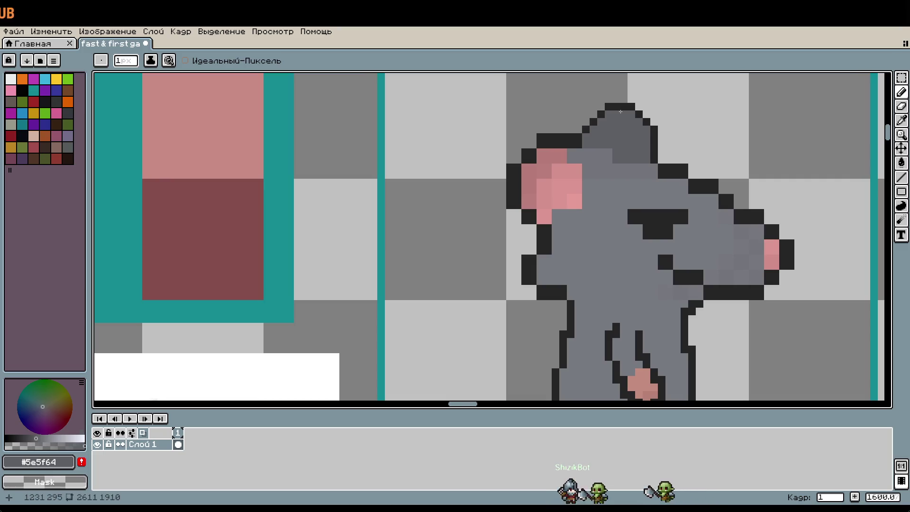
{"action": "key", "text": "i"}
{"action": "left_click", "coordinate": [616, 104]}
{"action": "key", "text": "b"}
{"action": "left_click", "coordinate": [604, 110]}
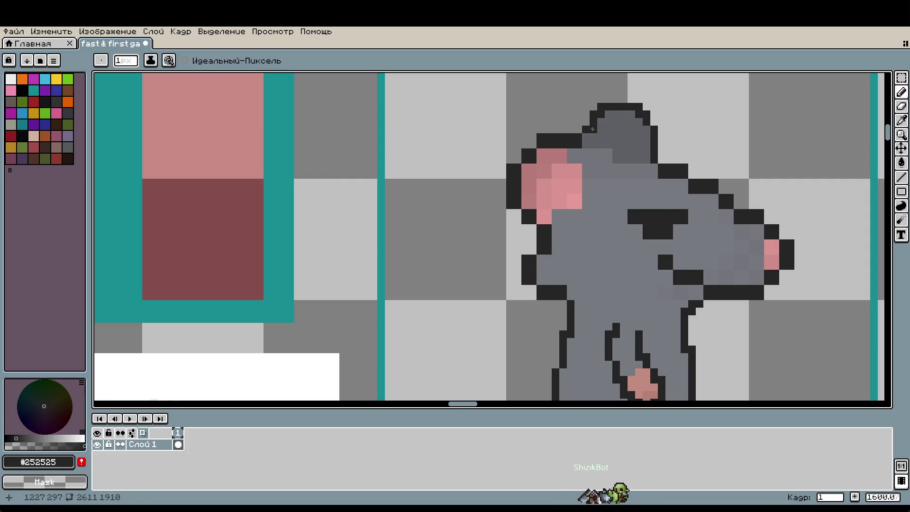
{"action": "key", "text": "i"}
{"action": "left_click", "coordinate": [601, 119]}
{"action": "key", "text": "b"}
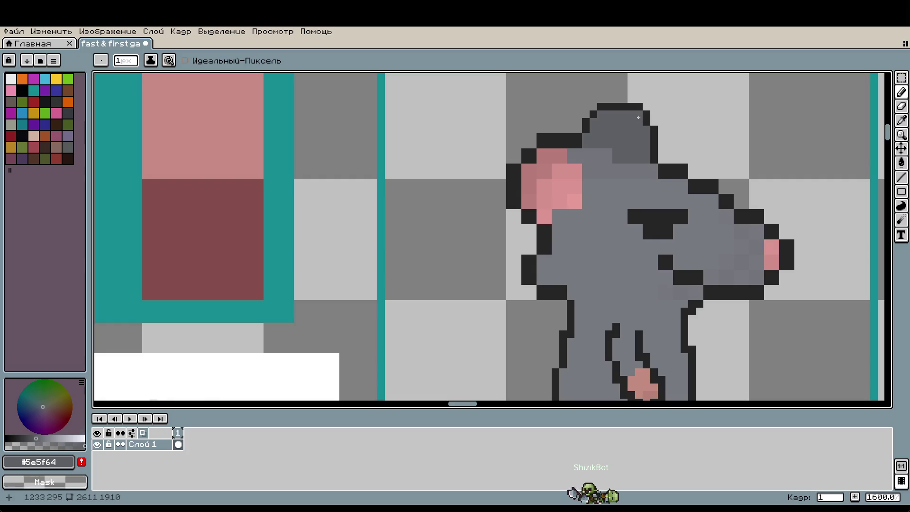
{"action": "key", "text": "i"}
{"action": "left_click", "coordinate": [656, 127]}
{"action": "key", "text": "b"}
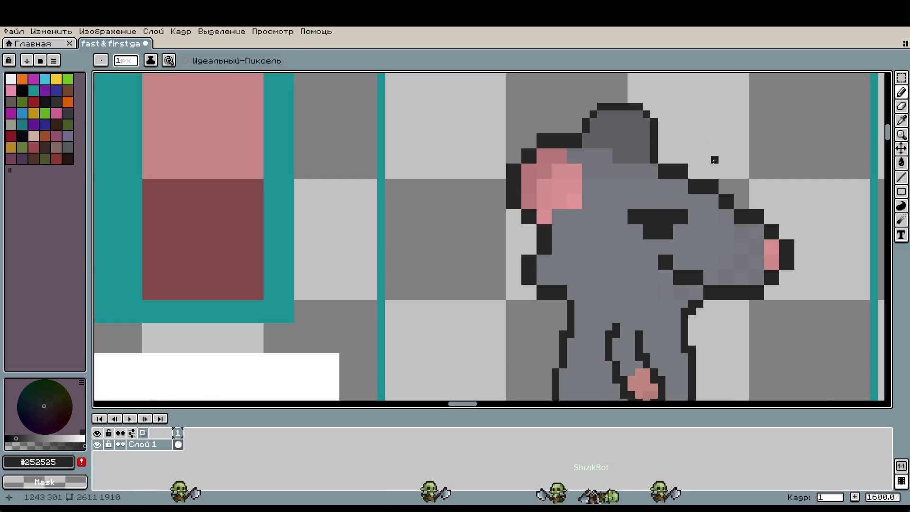
Paint the lighter head grey over the outline beside and left of the pink ear
{"action": "scroll", "coordinate": [683, 169], "scroll_direction": "down", "scroll_amount": 1}
{"action": "scroll", "coordinate": [616, 157], "scroll_direction": "up", "scroll_amount": 3}
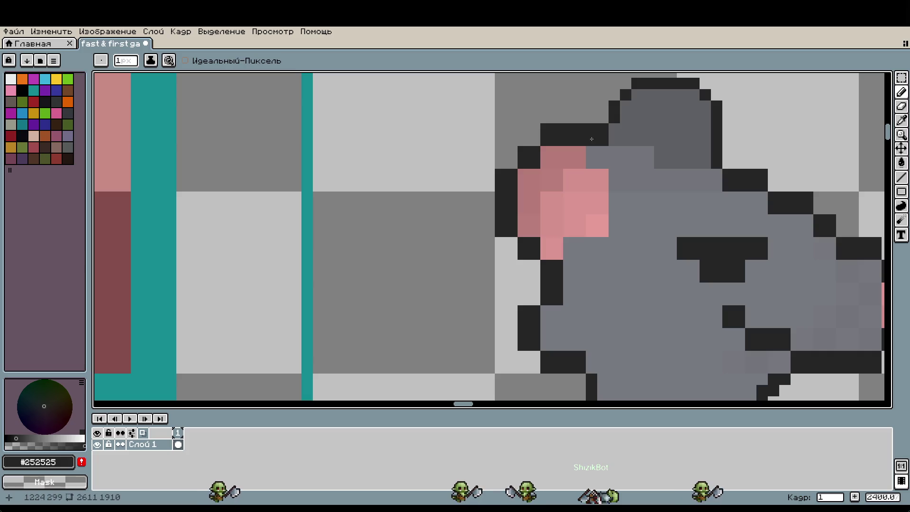
{"action": "key", "text": "i"}
{"action": "left_click", "coordinate": [609, 147]}
{"action": "key", "text": "b"}
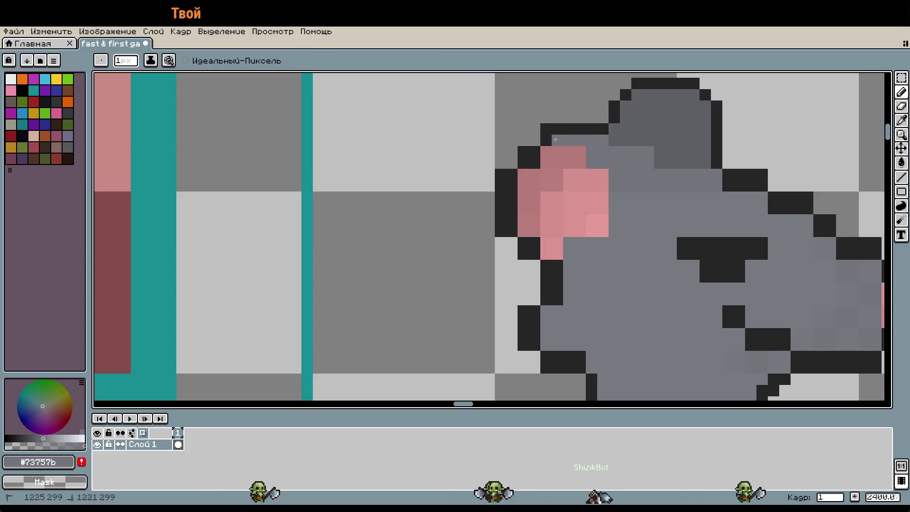
{"action": "left_click_drag", "start_coordinate": [602, 140], "coordinate": [555, 140]}
{"action": "left_click", "coordinate": [535, 163]}
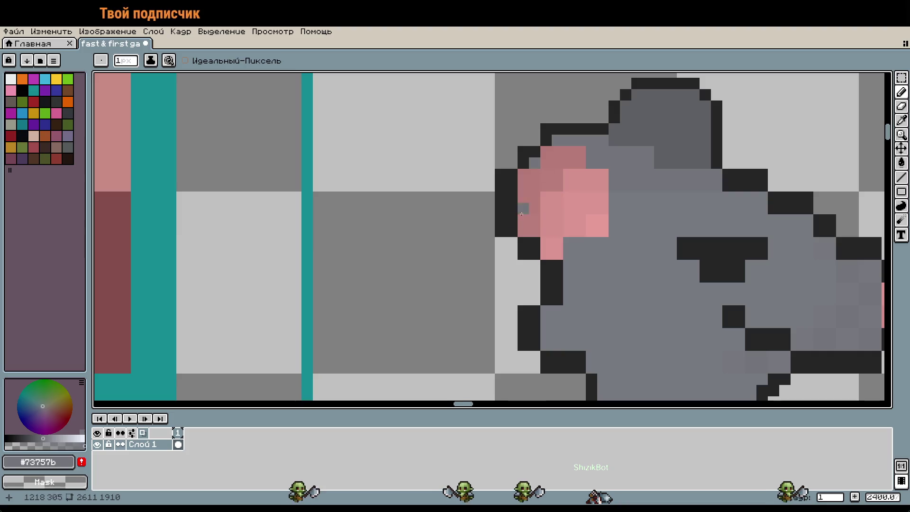
{"action": "left_click_drag", "start_coordinate": [512, 185], "coordinate": [512, 221]}
Redraw dark outline pixels beside and below the pink ear
{"action": "key", "text": "i"}
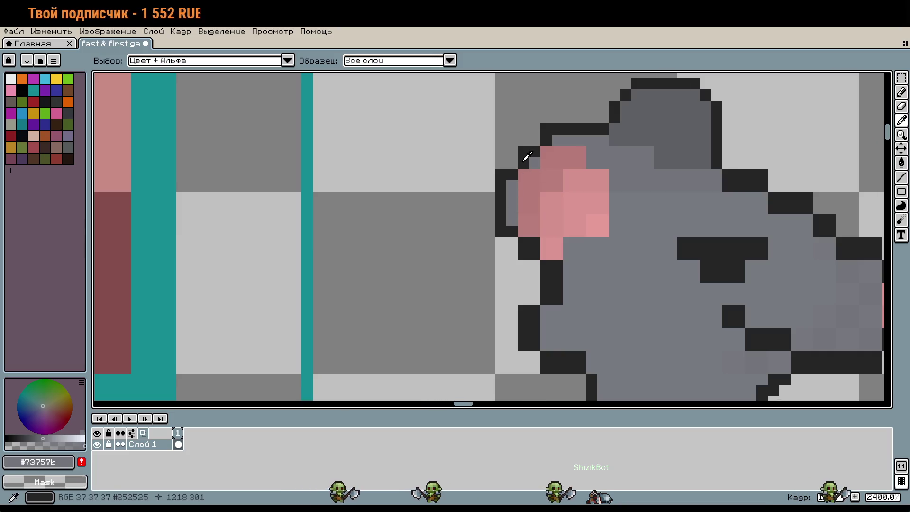
{"action": "left_click", "coordinate": [524, 156]}
{"action": "key", "text": "b"}
{"action": "left_click", "coordinate": [514, 166]}
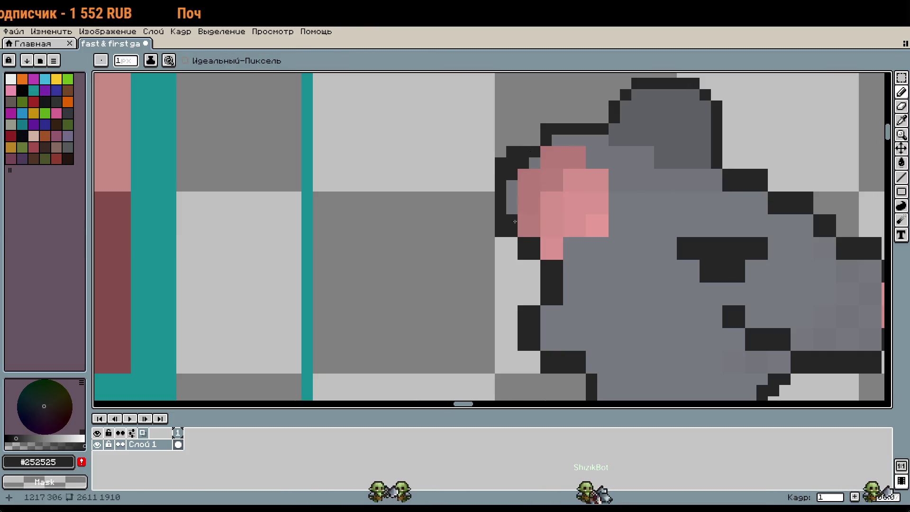
{"action": "left_click", "coordinate": [512, 251]}
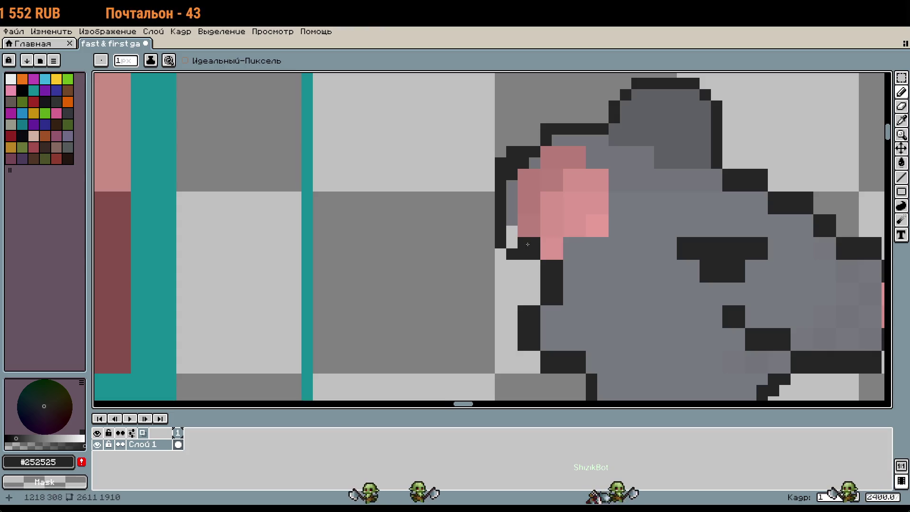
{"action": "left_click", "coordinate": [534, 264]}
Erase parts of the outline column below the ear, adding one dark pixel and clearing strays
{"action": "key", "text": "e"}
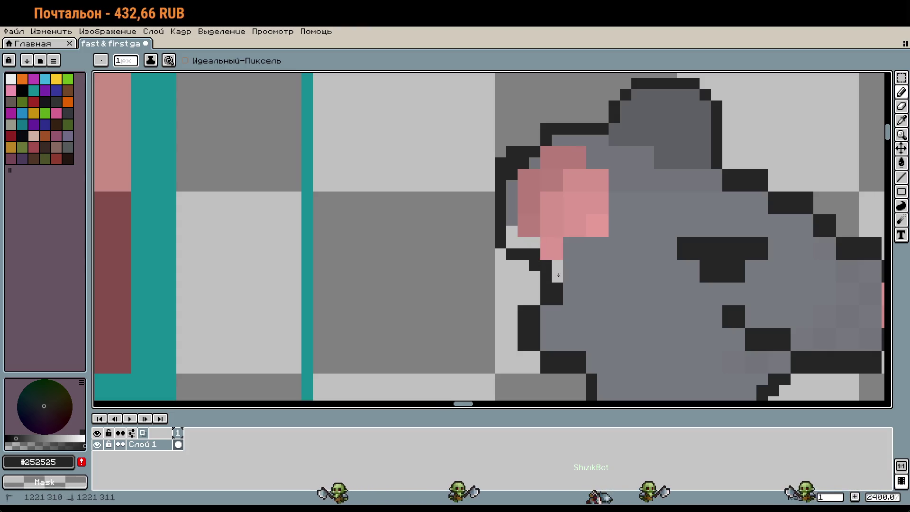
{"action": "left_click_drag", "start_coordinate": [557, 265], "coordinate": [558, 288]}
{"action": "scroll", "coordinate": [561, 305], "scroll_direction": "down", "scroll_amount": 1}
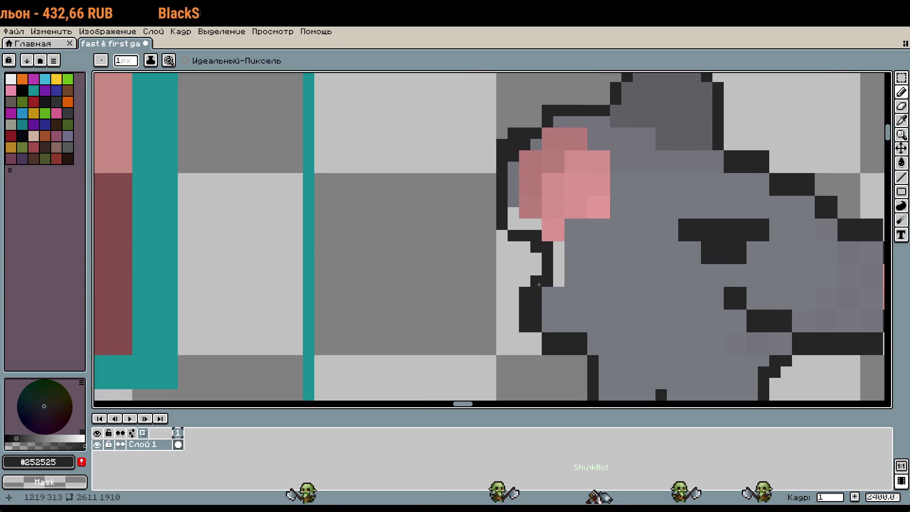
{"action": "left_click_drag", "start_coordinate": [536, 292], "coordinate": [536, 315]}
{"action": "key", "text": "b"}
{"action": "left_click", "coordinate": [548, 326]}
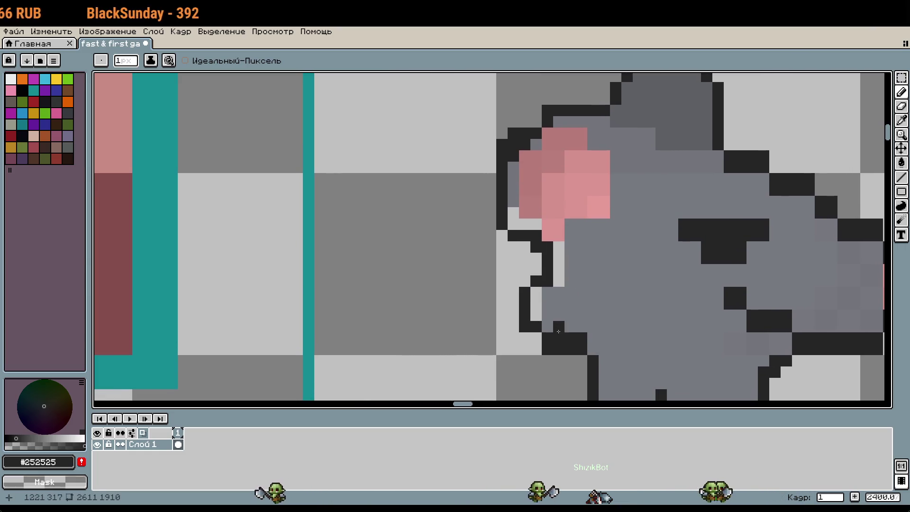
{"action": "key", "text": "e"}
{"action": "left_click_drag", "start_coordinate": [547, 348], "coordinate": [559, 353]}
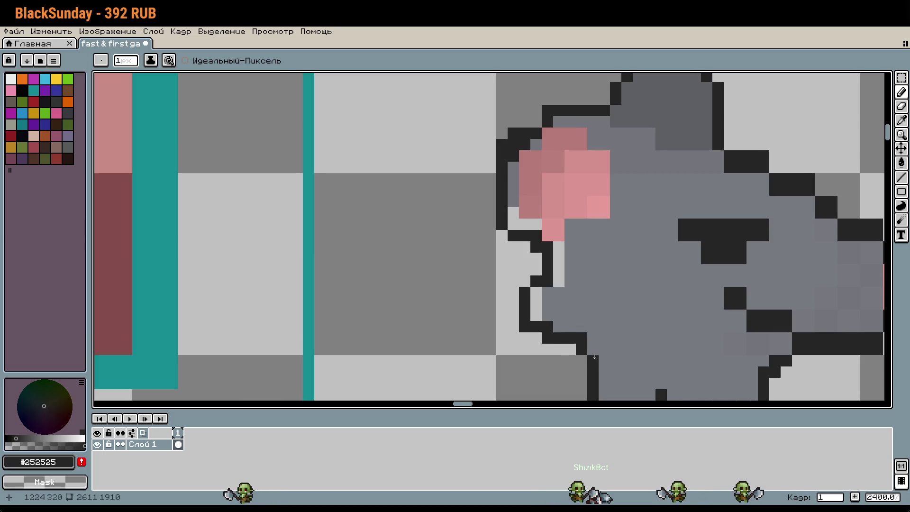
{"action": "scroll", "coordinate": [619, 327], "scroll_direction": "down", "scroll_amount": 1}
Add dark outline pixels on the ear and body, undoing a stray one at the ear corner
{"action": "left_click_drag", "start_coordinate": [633, 289], "coordinate": [636, 245]}
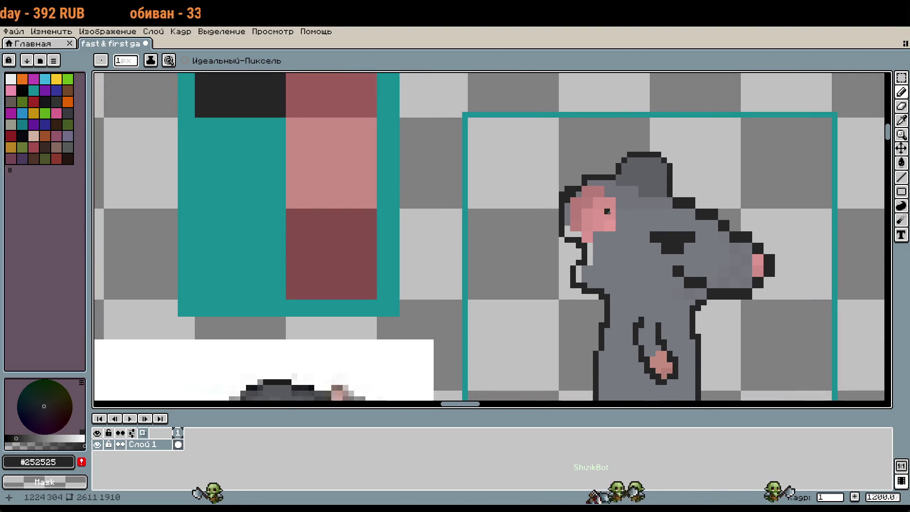
{"action": "scroll", "coordinate": [607, 212], "scroll_direction": "up", "scroll_amount": 1}
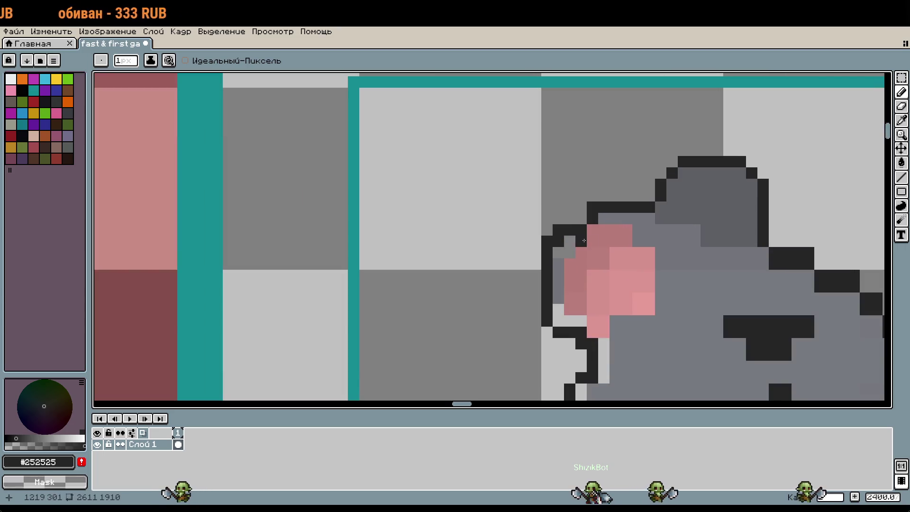
{"action": "left_click", "coordinate": [581, 218]}
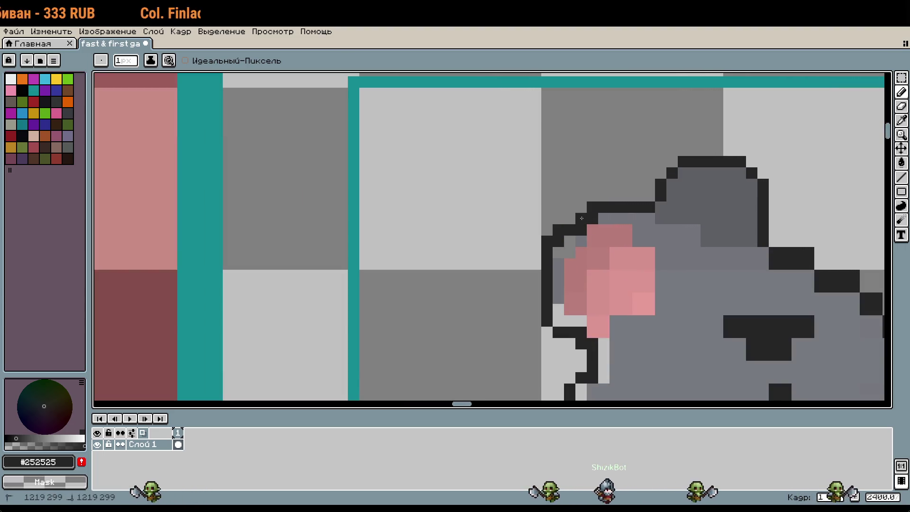
{"action": "scroll", "coordinate": [644, 171], "scroll_direction": "down", "scroll_amount": 1}
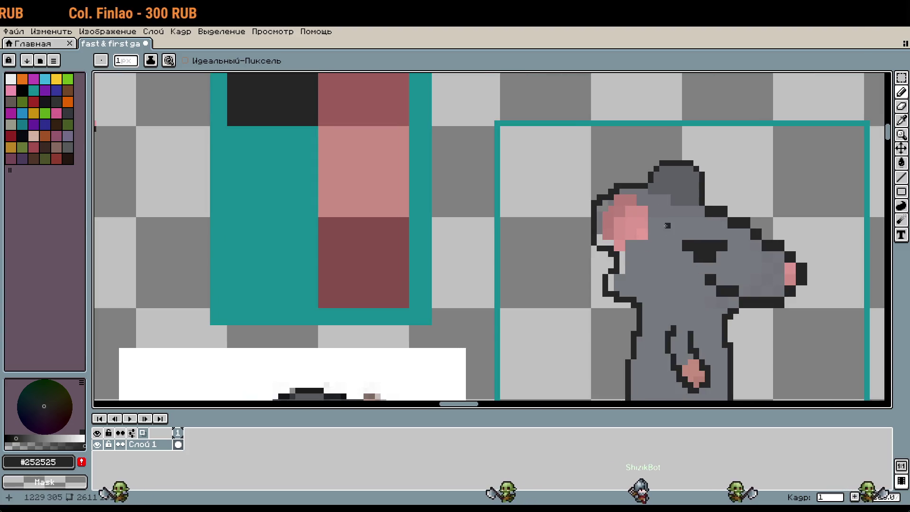
{"action": "scroll", "coordinate": [666, 226], "scroll_direction": "up", "scroll_amount": 1}
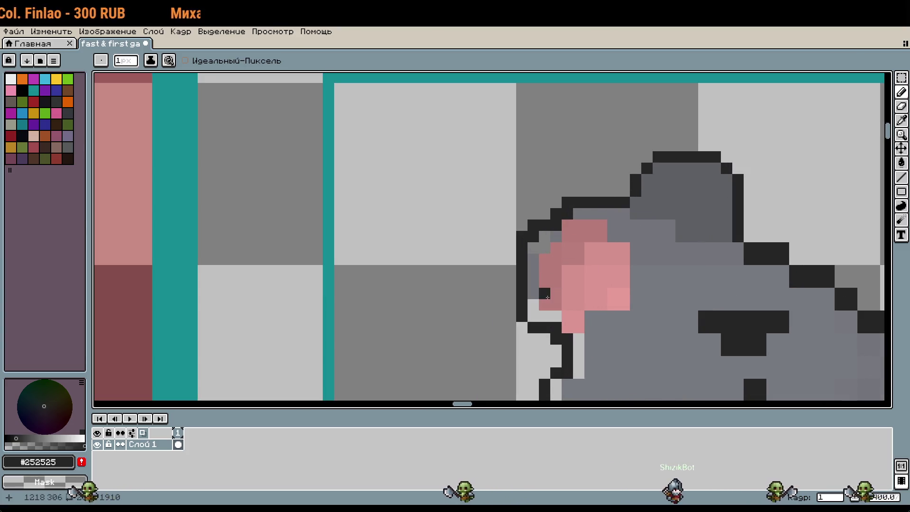
{"action": "key", "text": "ctrl+z"}
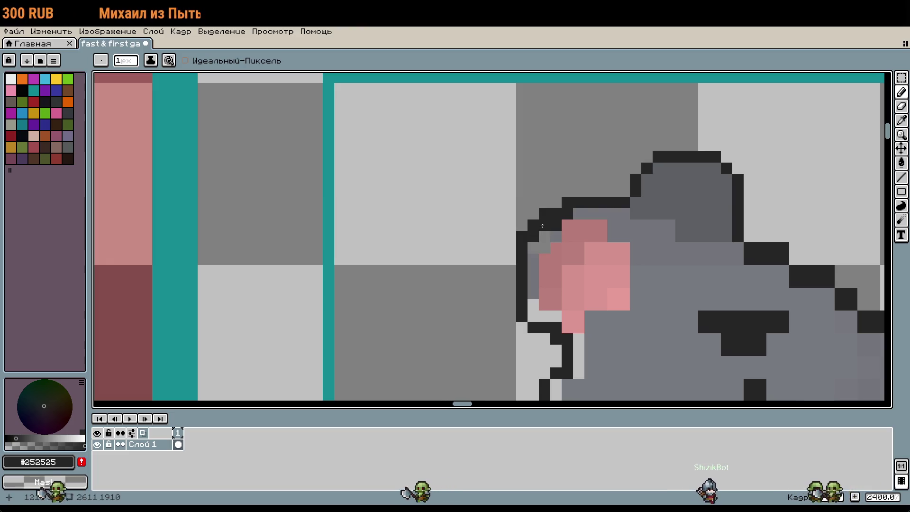
{"action": "scroll", "coordinate": [581, 281], "scroll_direction": "down", "scroll_amount": 2}
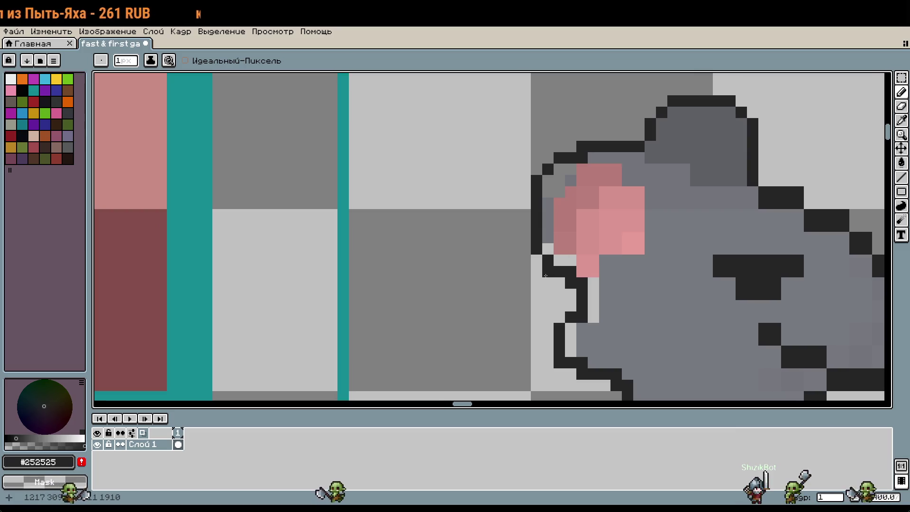
{"action": "left_click", "coordinate": [602, 296]}
{"action": "scroll", "coordinate": [606, 277], "scroll_direction": "down", "scroll_amount": 5}
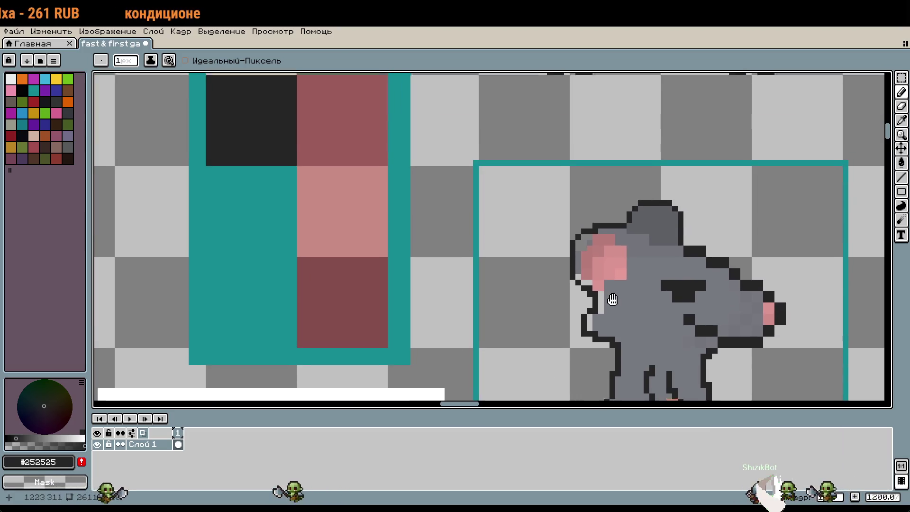
{"action": "scroll", "coordinate": [596, 248], "scroll_direction": "up", "scroll_amount": 4}
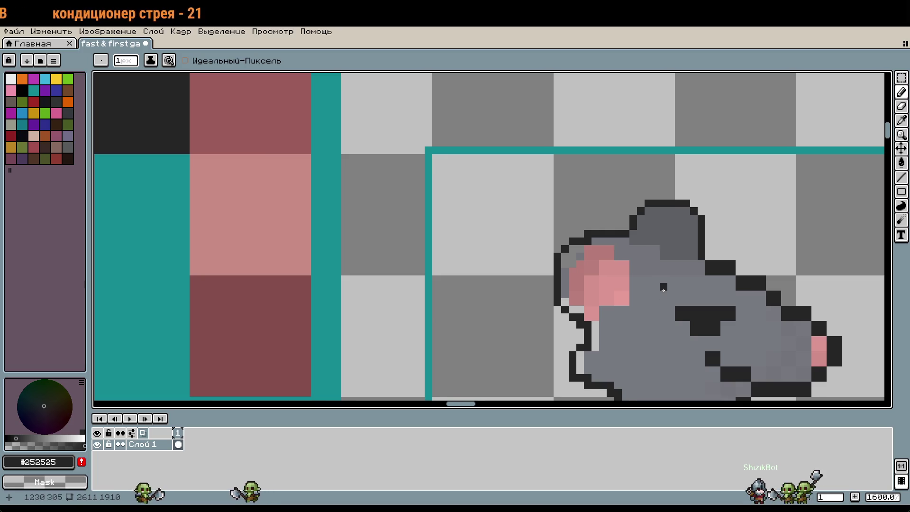
{"action": "scroll", "coordinate": [580, 243], "scroll_direction": "up", "scroll_amount": 1}
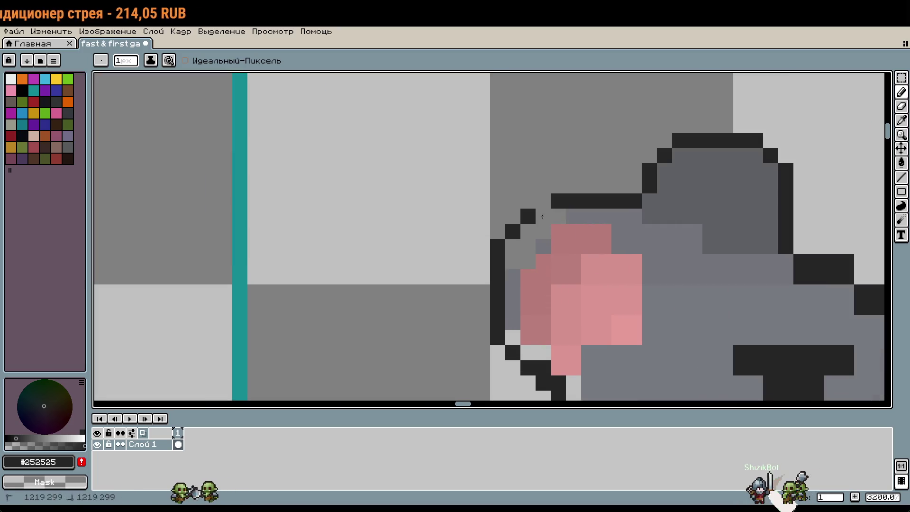
{"action": "left_click_drag", "start_coordinate": [498, 231], "coordinate": [519, 217]}
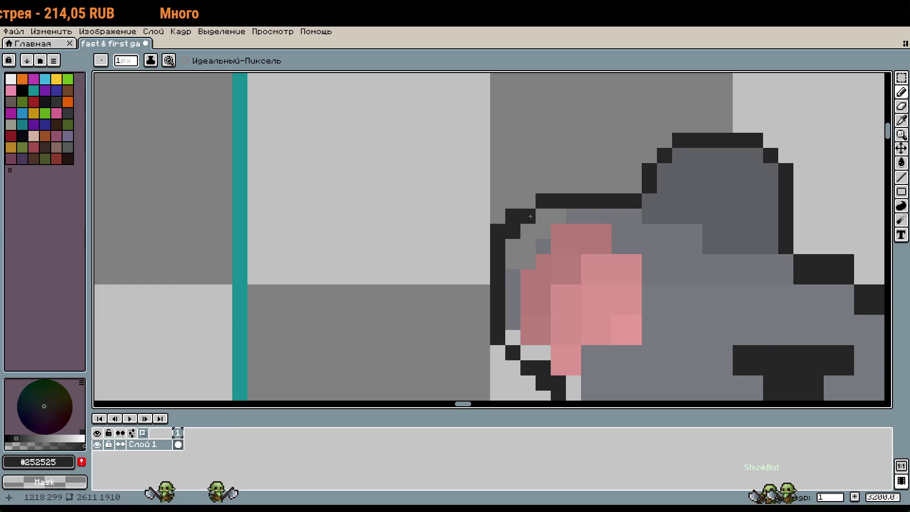
{"action": "scroll", "coordinate": [531, 216], "scroll_direction": "down", "scroll_amount": 3}
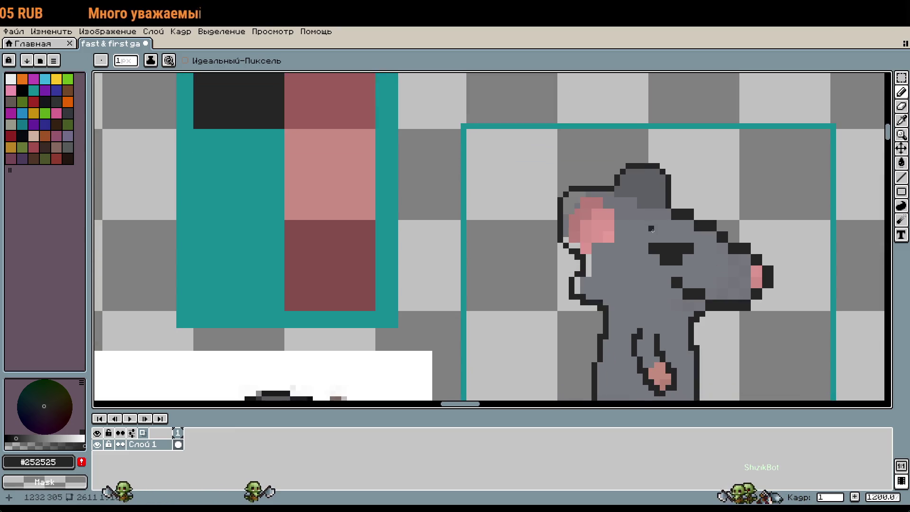
{"action": "scroll", "coordinate": [651, 229], "scroll_direction": "up", "scroll_amount": 1}
Nudge the ear-edge column one pixel right and redraw the ear's top outline a row lower
{"action": "key", "text": "m"}
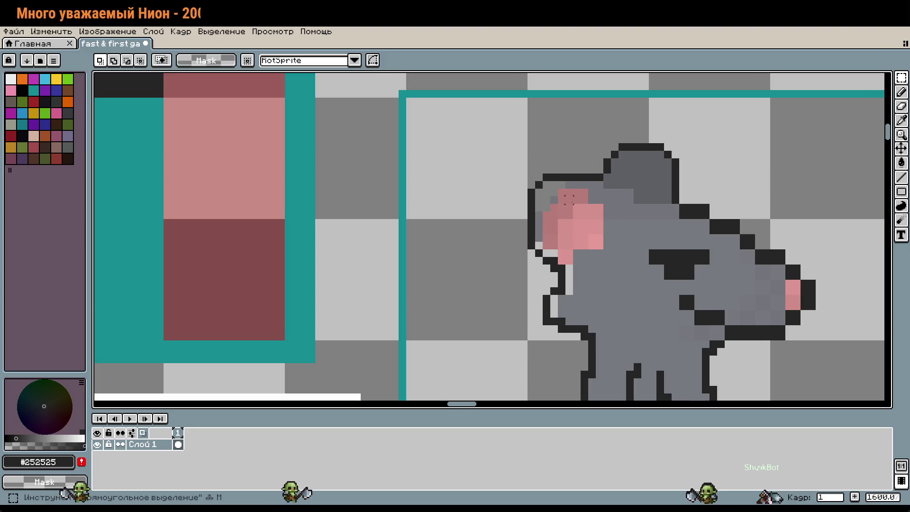
{"action": "mouse_move", "coordinate": [531, 176]}
{"action": "left_mouse_down"}
{"action": "mouse_move", "coordinate": [585, 197]}
{"action": "mouse_move", "coordinate": [589, 189]}
{"action": "left_mouse_up"}
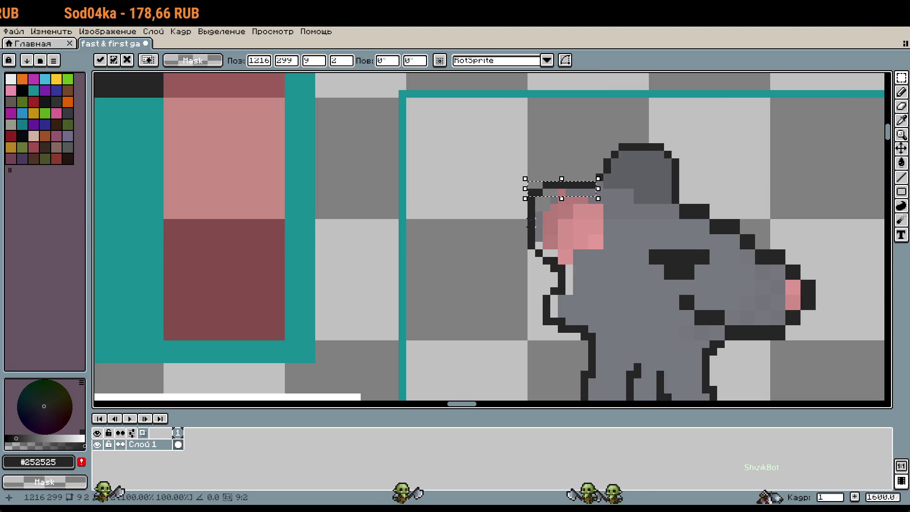
{"action": "left_click_drag", "start_coordinate": [525, 193], "coordinate": [545, 259]}
{"action": "key", "text": "Right"}
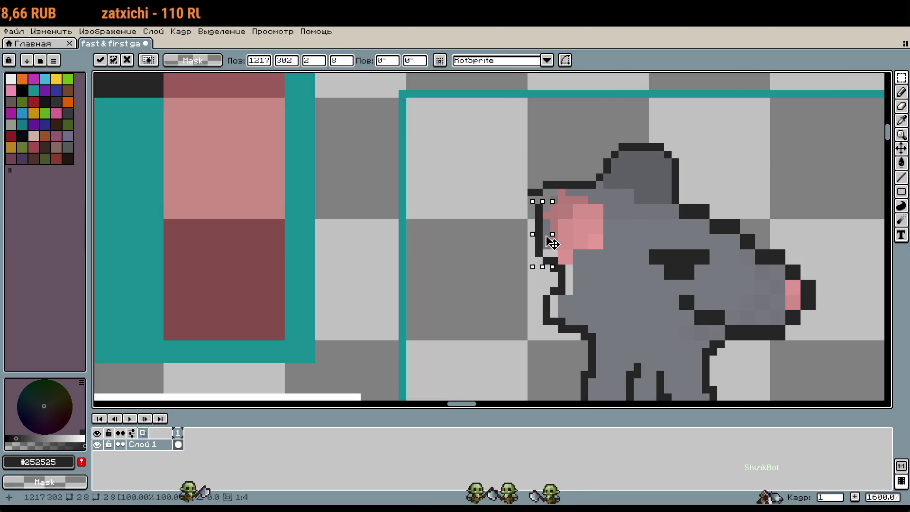
{"action": "left_click", "coordinate": [523, 208]}
{"action": "scroll", "coordinate": [523, 208], "scroll_direction": "up", "scroll_amount": 1}
{"action": "key", "text": "b"}
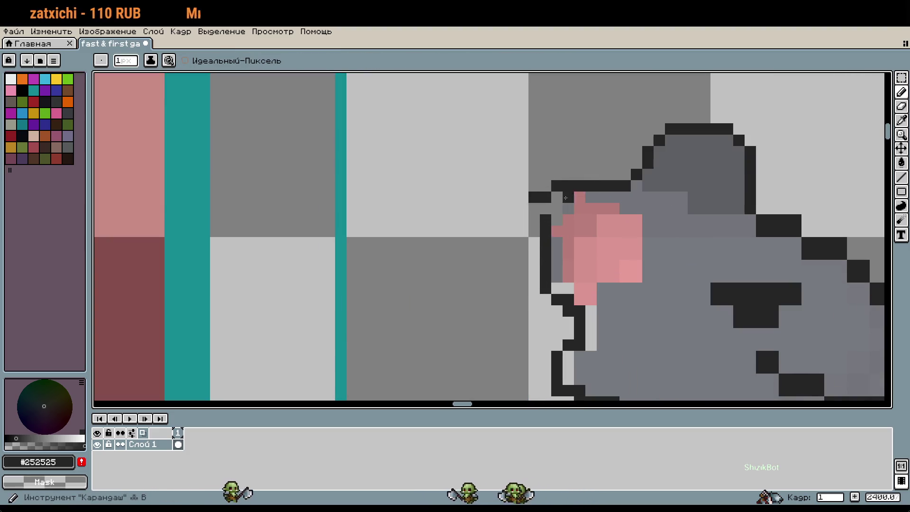
{"action": "left_click_drag", "start_coordinate": [568, 197], "coordinate": [628, 188]}
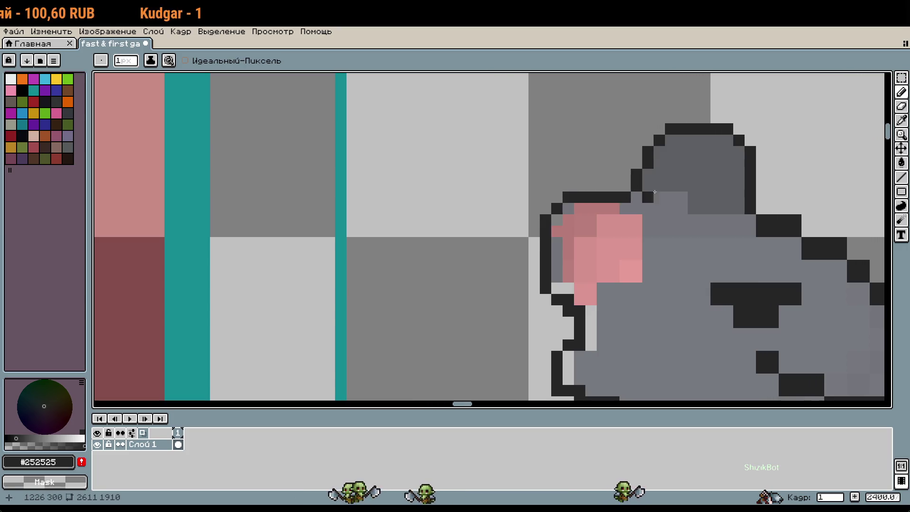
{"action": "scroll", "coordinate": [629, 189], "scroll_direction": "down", "scroll_amount": 3}
{"action": "scroll", "coordinate": [683, 193], "scroll_direction": "up", "scroll_amount": 3}
{"action": "scroll", "coordinate": [683, 194], "scroll_direction": "up", "scroll_amount": 1}
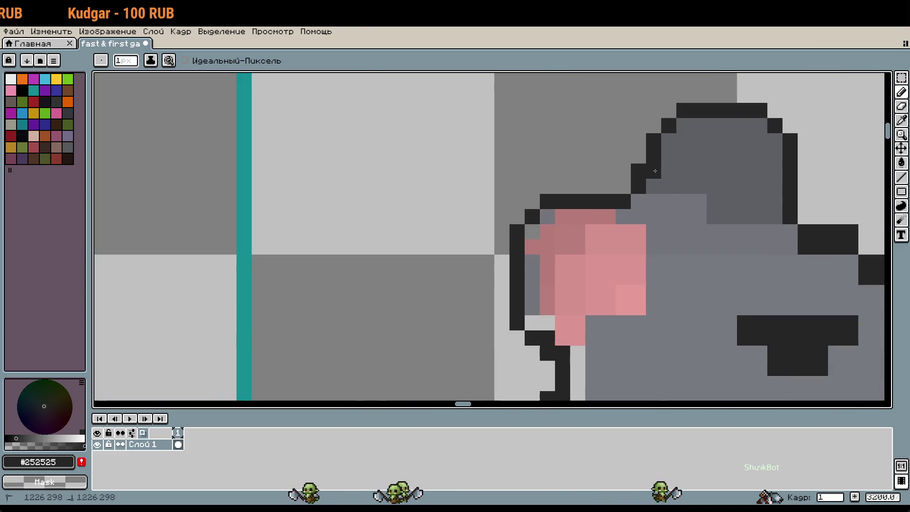
{"action": "scroll", "coordinate": [623, 204], "scroll_direction": "down", "scroll_amount": 3}
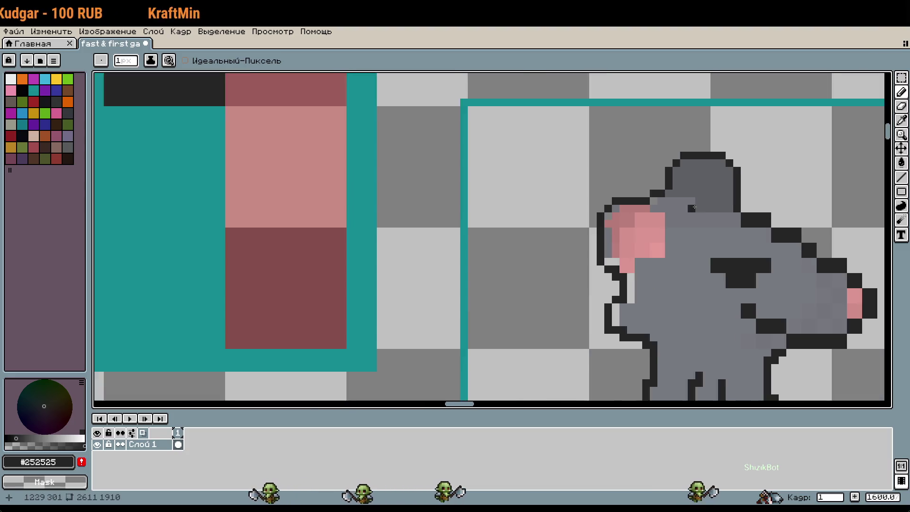
{"action": "scroll", "coordinate": [709, 203], "scroll_direction": "up", "scroll_amount": 1}
Move the 3x5 ear-top block one pixel left and then one pixel down
{"action": "key", "text": "m"}
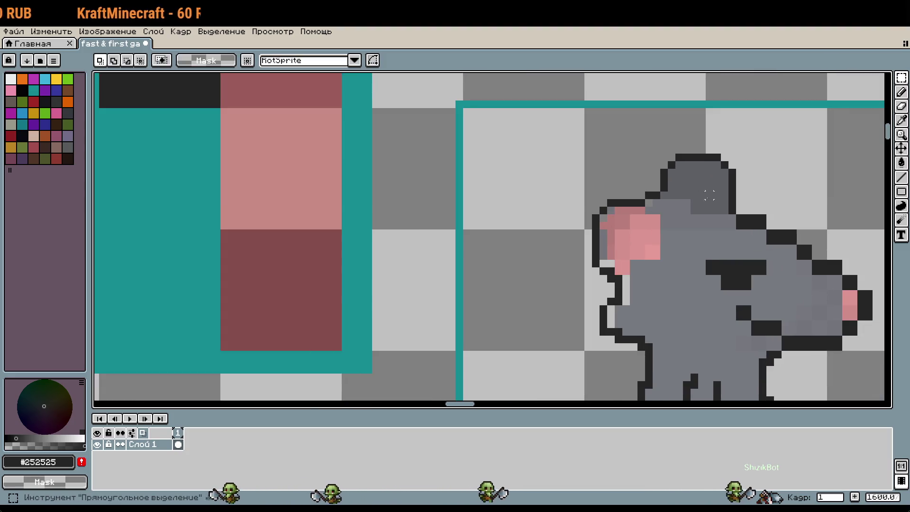
{"action": "left_click_drag", "start_coordinate": [651, 151], "coordinate": [753, 194]}
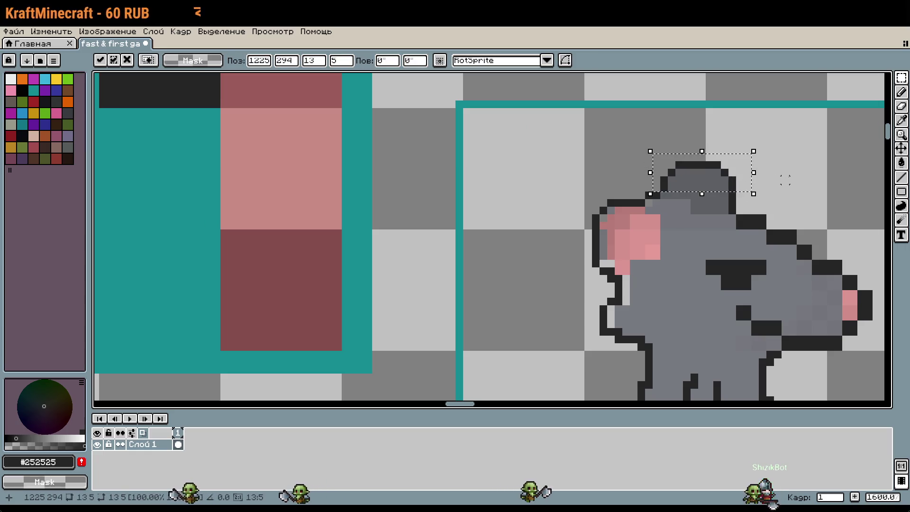
{"action": "left_click", "coordinate": [782, 179]}
{"action": "left_click_drag", "start_coordinate": [714, 162], "coordinate": [736, 199]}
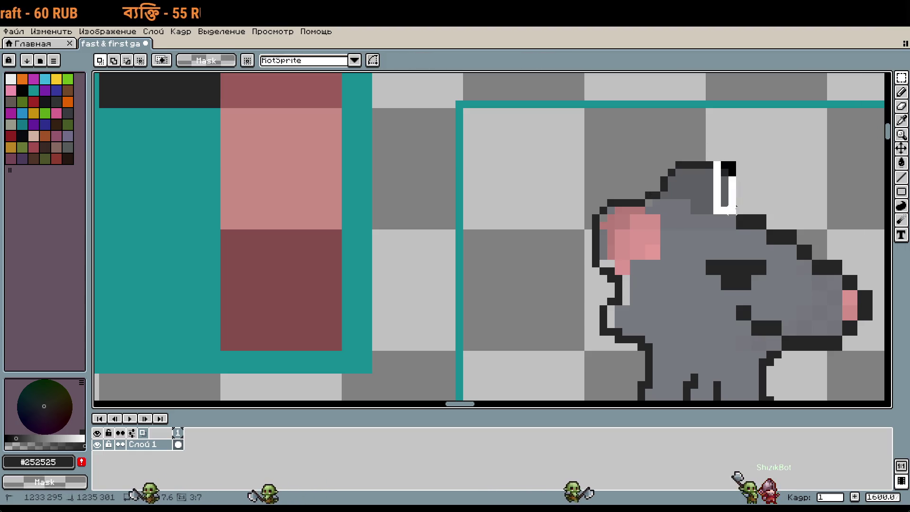
{"action": "key", "text": "Left"}
{"action": "left_click", "coordinate": [680, 173]}
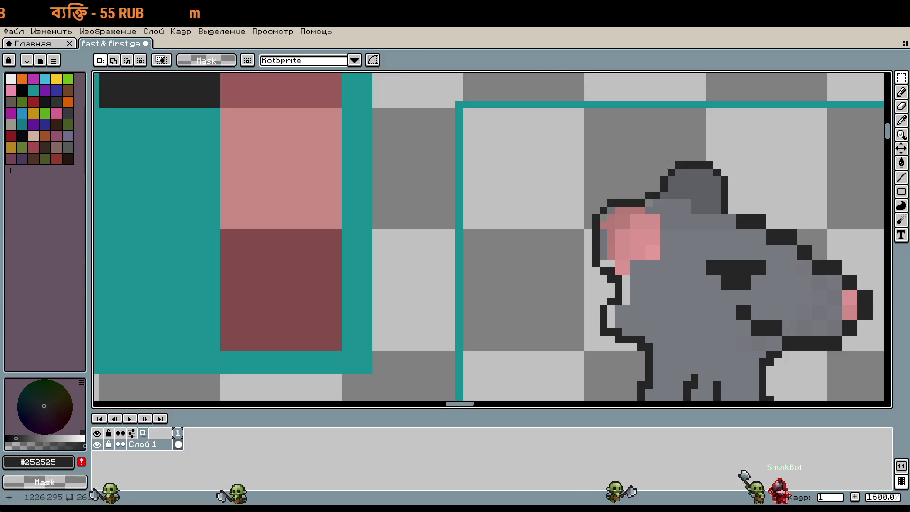
{"action": "mouse_move", "coordinate": [664, 165]}
{"action": "left_mouse_down"}
{"action": "mouse_move", "coordinate": [773, 187]}
{"action": "mouse_move", "coordinate": [763, 186]}
{"action": "left_mouse_up"}
{"action": "left_click", "coordinate": [753, 199]}
{"action": "scroll", "coordinate": [683, 163], "scroll_direction": "up", "scroll_amount": 2}
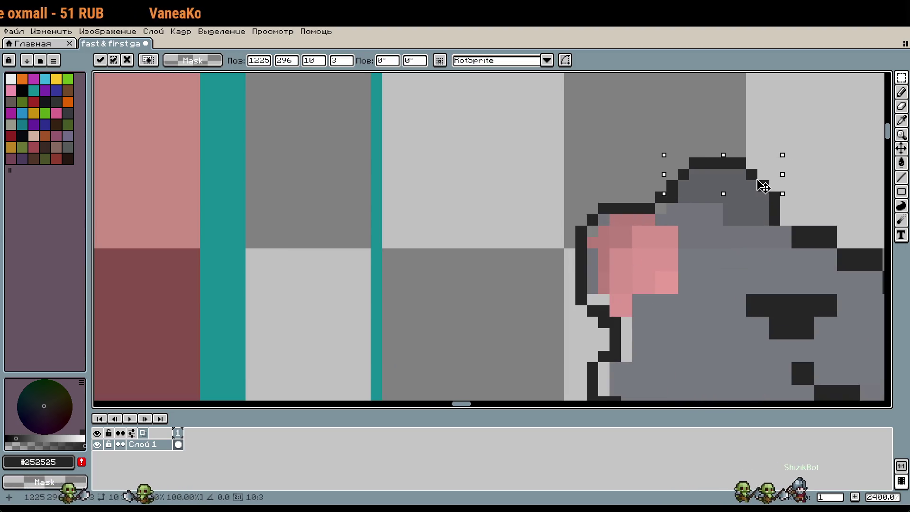
{"action": "key", "text": "i"}
{"action": "scroll", "coordinate": [728, 194], "scroll_direction": "up", "scroll_amount": 1}
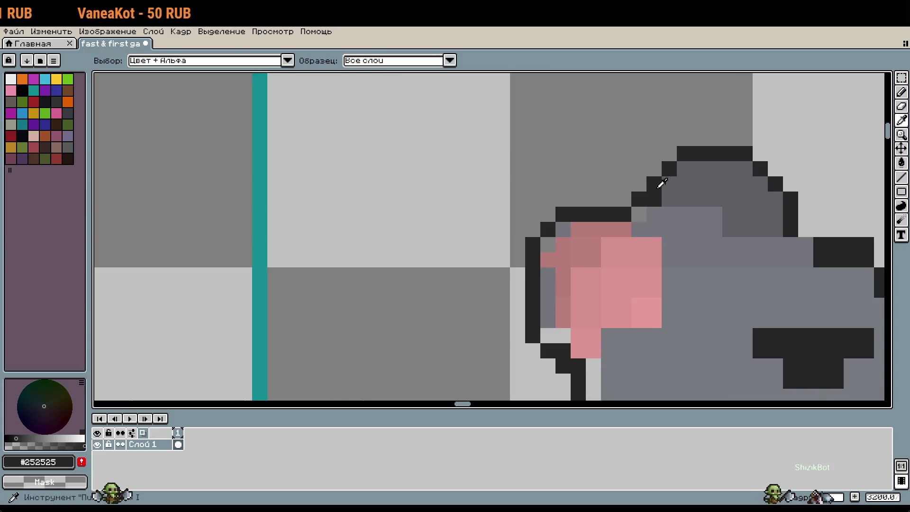
Add a dark outline pixel on the ear and erase a short dark strip beside it
{"action": "key", "text": "b"}
{"action": "left_click", "coordinate": [672, 181]}
{"action": "scroll", "coordinate": [652, 184], "scroll_direction": "down", "scroll_amount": 1}
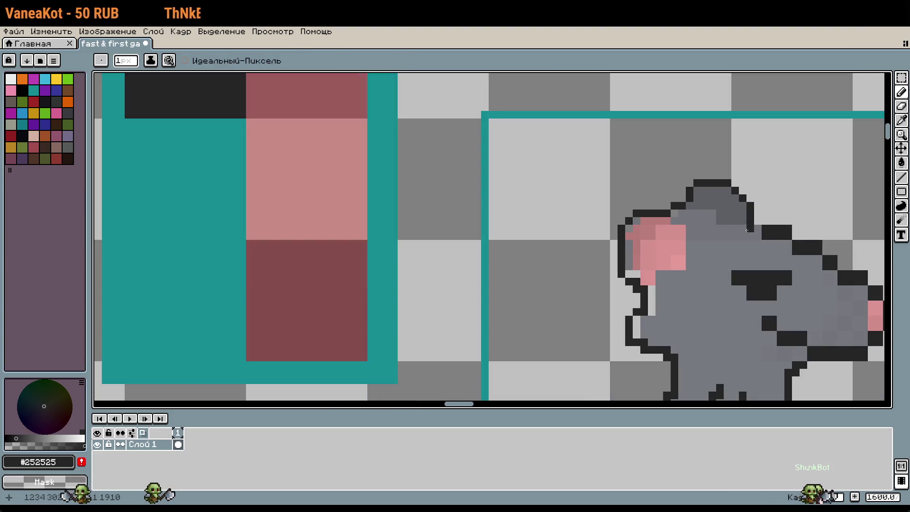
{"action": "scroll", "coordinate": [733, 186], "scroll_direction": "up", "scroll_amount": 1}
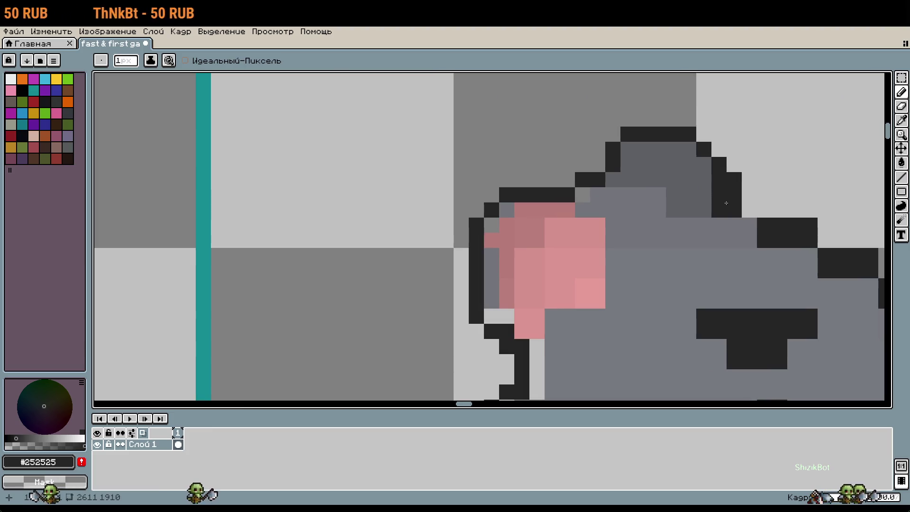
{"action": "left_click_drag", "start_coordinate": [734, 177], "coordinate": [737, 205]}
{"action": "scroll", "coordinate": [740, 184], "scroll_direction": "down", "scroll_amount": 2}
{"action": "scroll", "coordinate": [711, 198], "scroll_direction": "up", "scroll_amount": 2}
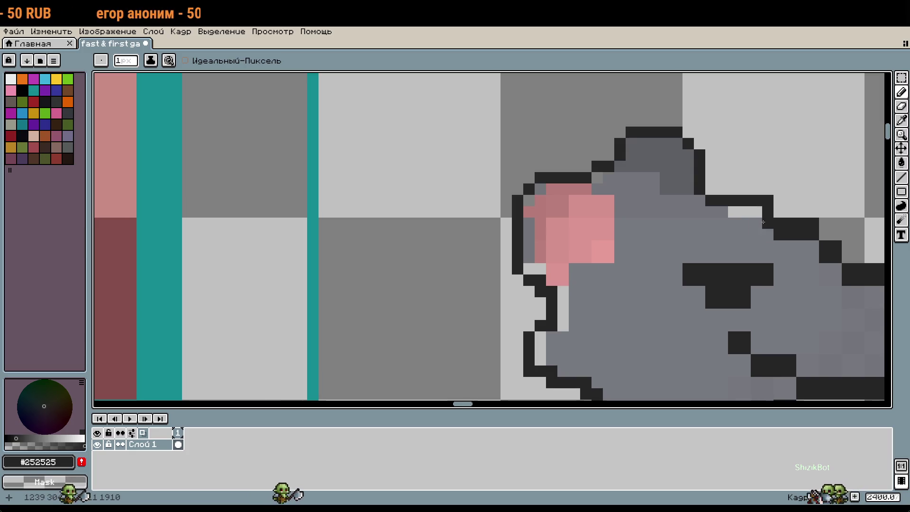
{"action": "scroll", "coordinate": [756, 211], "scroll_direction": "down", "scroll_amount": 1}
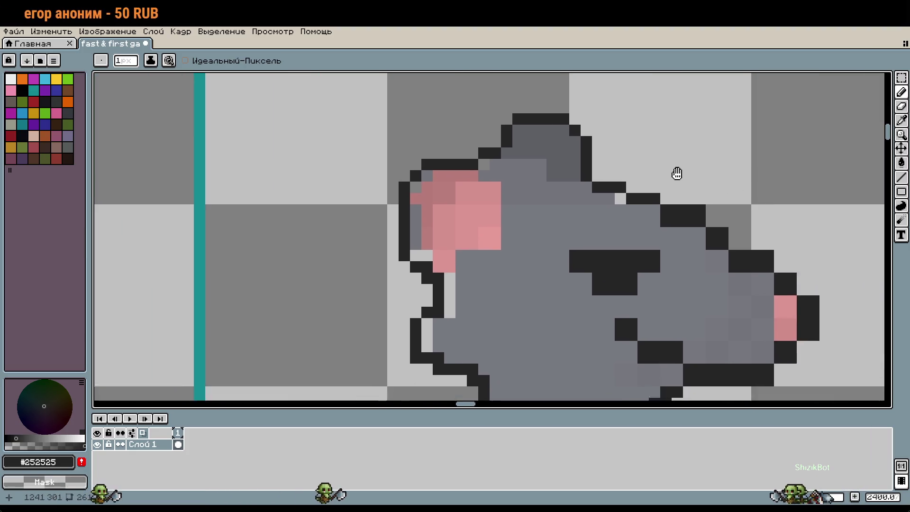
{"action": "scroll", "coordinate": [676, 172], "scroll_direction": "up", "scroll_amount": 1}
Erase stray outline pixels on the head and face, adding one dark head pixel
{"action": "right_click", "coordinate": [594, 200]}
{"action": "left_click", "coordinate": [611, 209]}
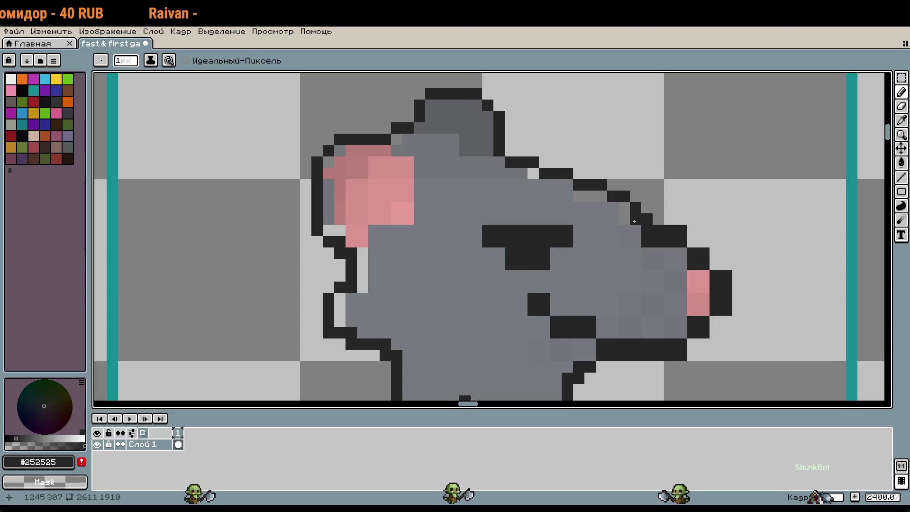
{"action": "right_click", "coordinate": [651, 237]}
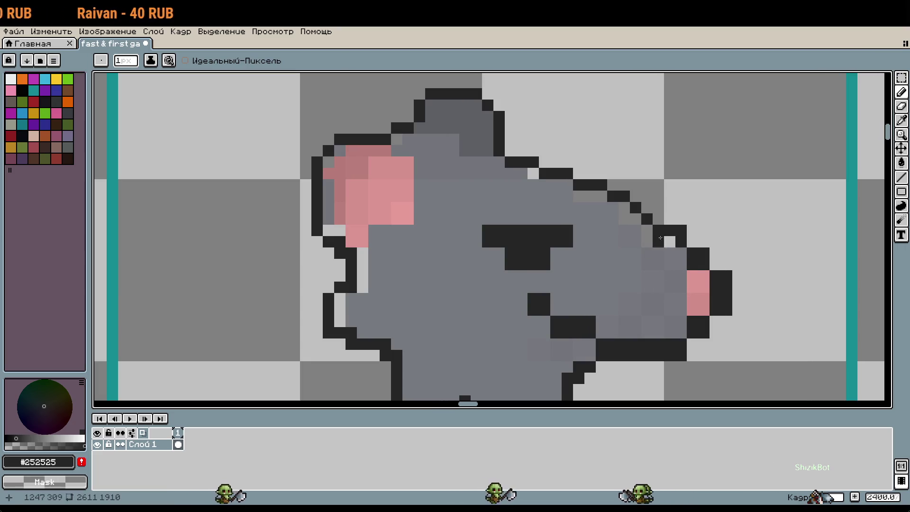
{"action": "scroll", "coordinate": [688, 280], "scroll_direction": "down", "scroll_amount": 5}
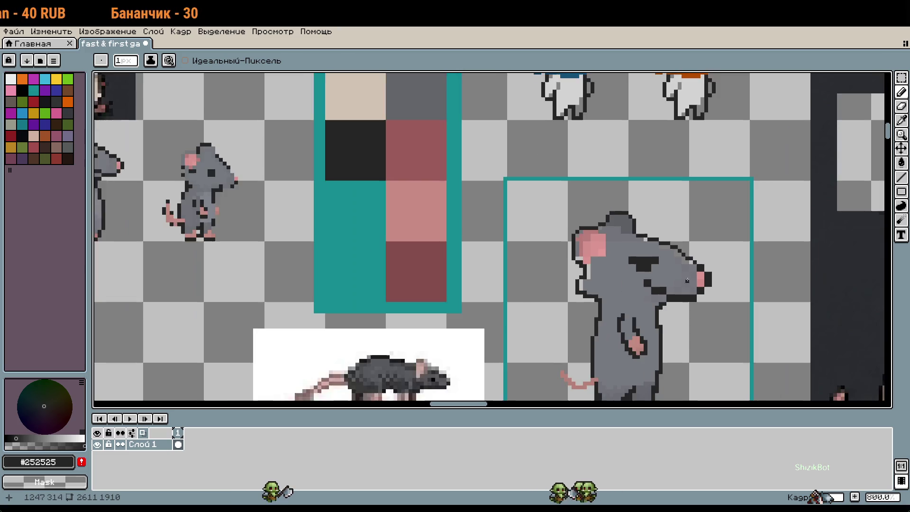
{"action": "left_click_drag", "start_coordinate": [687, 280], "coordinate": [667, 271]}
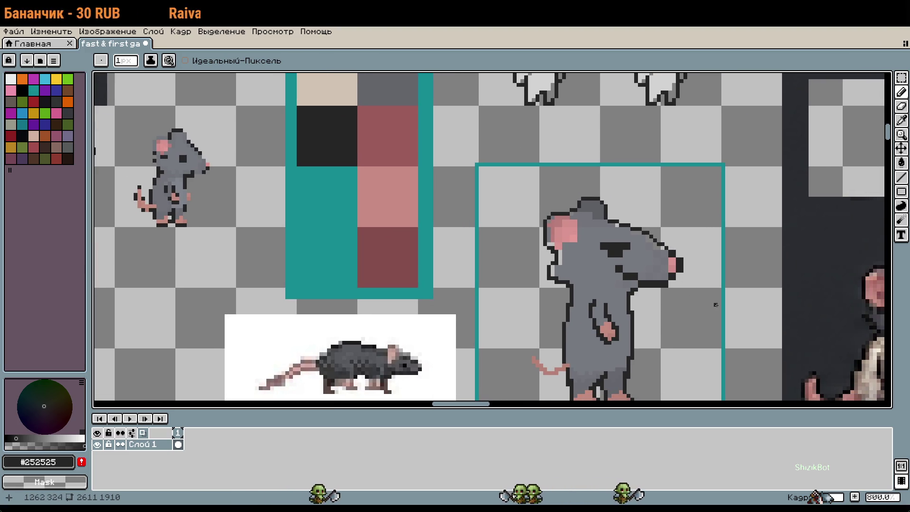
Redraw the top-right outline of the rat's head and erase the top row of the bar under the snout
{"action": "scroll", "coordinate": [716, 305], "scroll_direction": "down", "scroll_amount": 4}
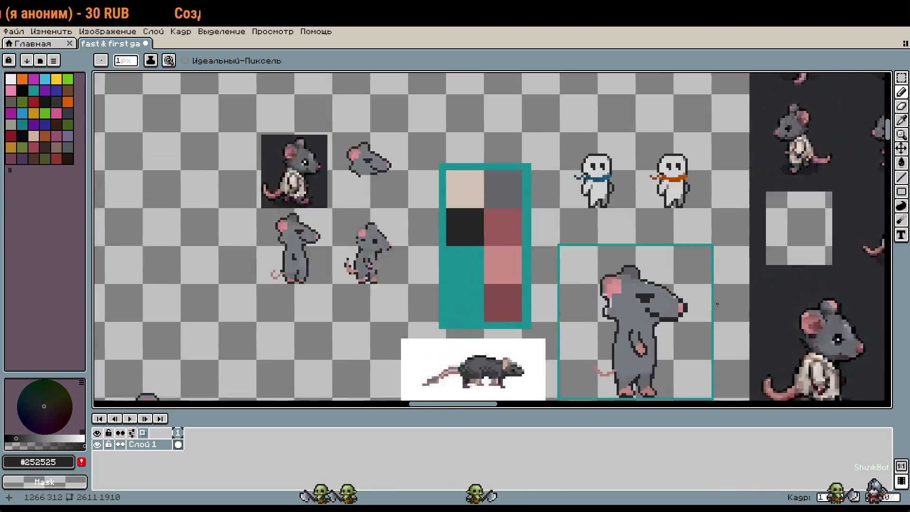
{"action": "scroll", "coordinate": [719, 306], "scroll_direction": "up", "scroll_amount": 4}
{"action": "scroll", "coordinate": [571, 213], "scroll_direction": "up", "scroll_amount": 3}
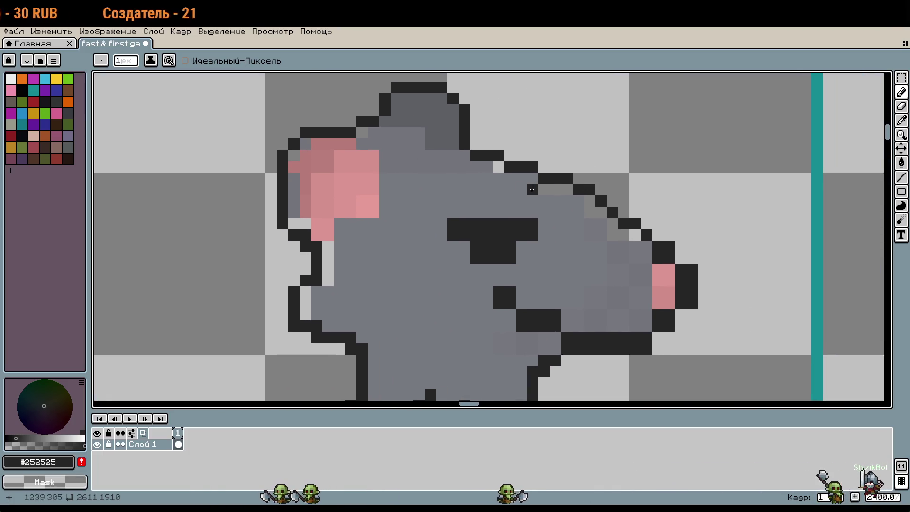
{"action": "left_click_drag", "start_coordinate": [501, 168], "coordinate": [580, 178]}
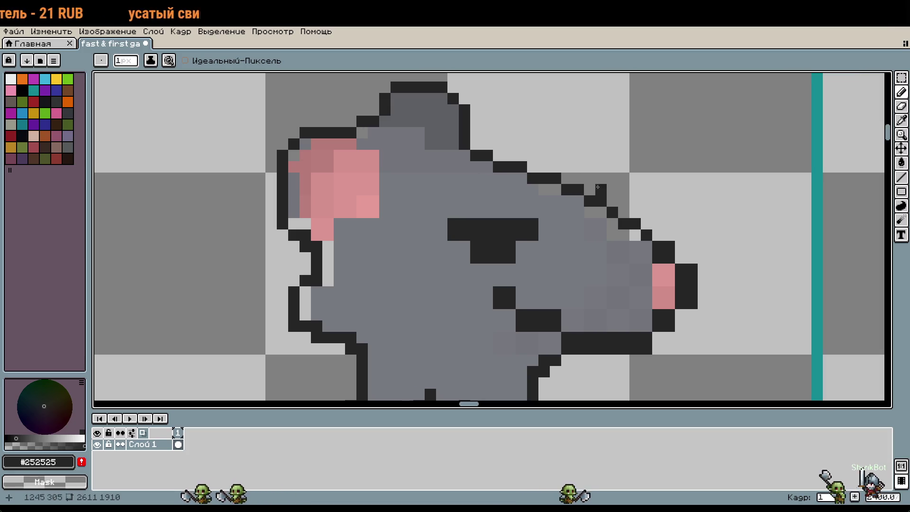
{"action": "left_click_drag", "start_coordinate": [685, 212], "coordinate": [650, 196]}
{"action": "scroll", "coordinate": [640, 227], "scroll_direction": "down", "scroll_amount": 2}
{"action": "scroll", "coordinate": [635, 242], "scroll_direction": "up", "scroll_amount": 1}
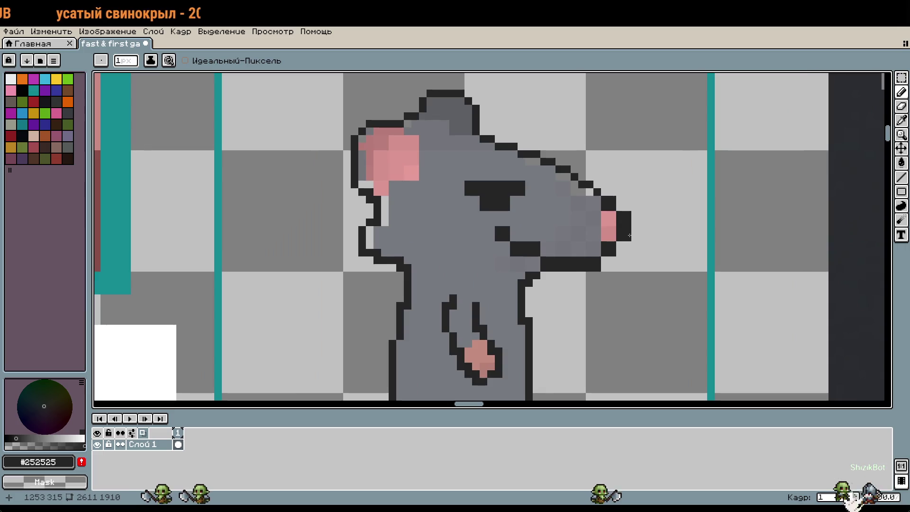
{"action": "scroll", "coordinate": [626, 260], "scroll_direction": "down", "scroll_amount": 2}
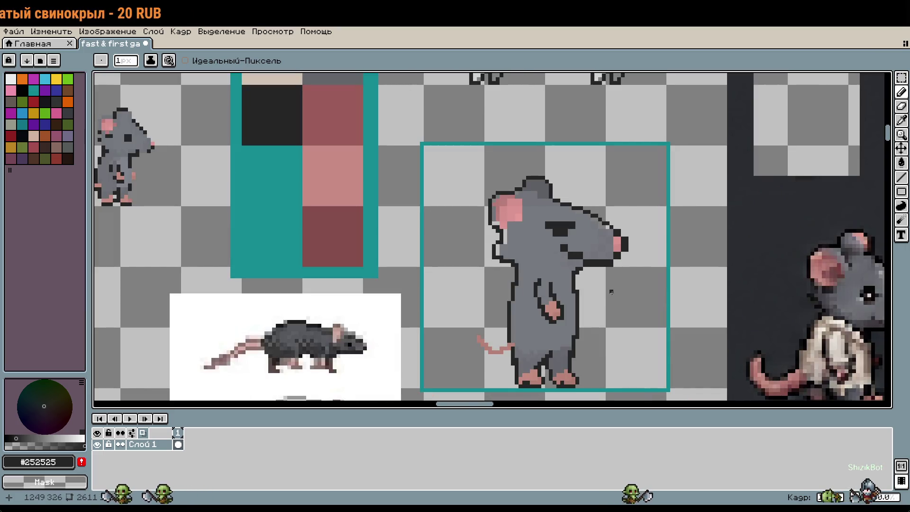
{"action": "scroll", "coordinate": [617, 284], "scroll_direction": "up", "scroll_amount": 2}
{"action": "mouse_move", "coordinate": [536, 194]}
{"action": "left_mouse_down"}
{"action": "mouse_move", "coordinate": [603, 196]}
{"action": "mouse_move", "coordinate": [610, 205]}
{"action": "left_mouse_up"}
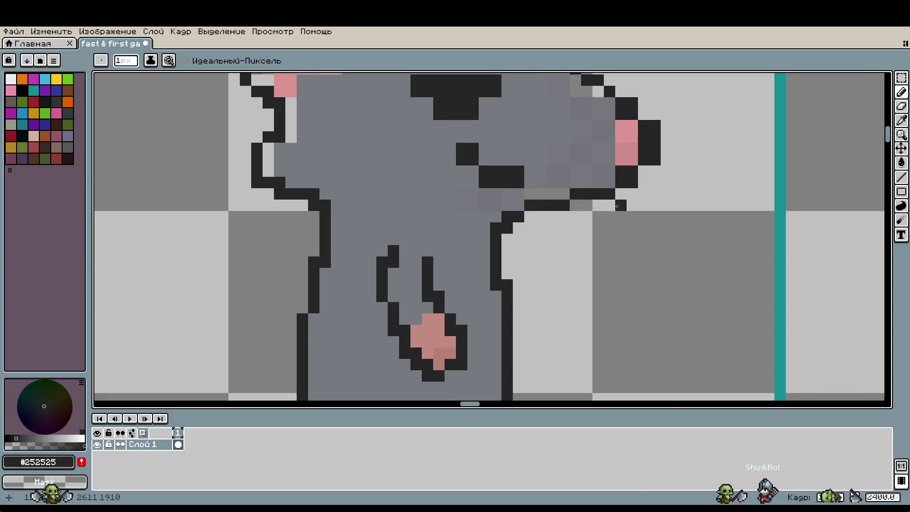
{"action": "mouse_move", "coordinate": [654, 204]}
{"action": "left_mouse_down"}
{"action": "mouse_move", "coordinate": [656, 225]}
{"action": "mouse_move", "coordinate": [582, 232]}
{"action": "left_mouse_up"}
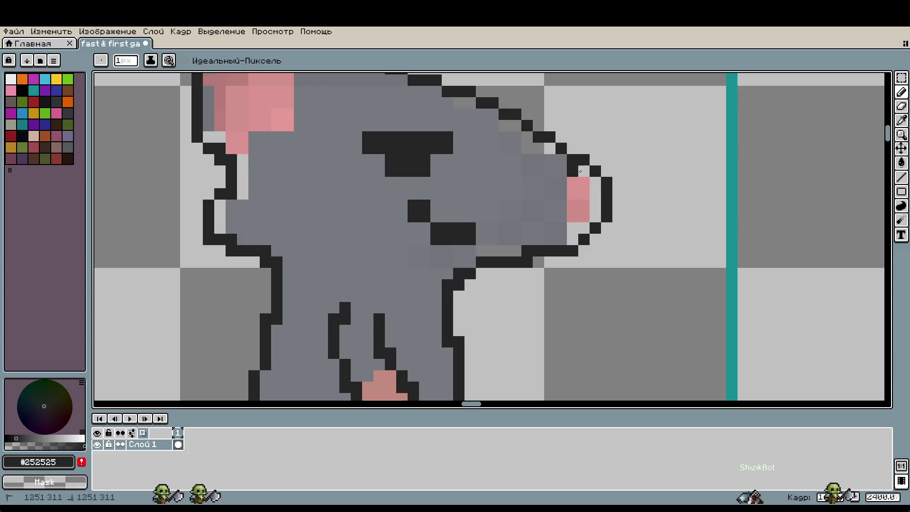
Sample the rat's body grey and shift the pink nose pixels one pixel right
{"action": "scroll", "coordinate": [641, 266], "scroll_direction": "down", "scroll_amount": 3}
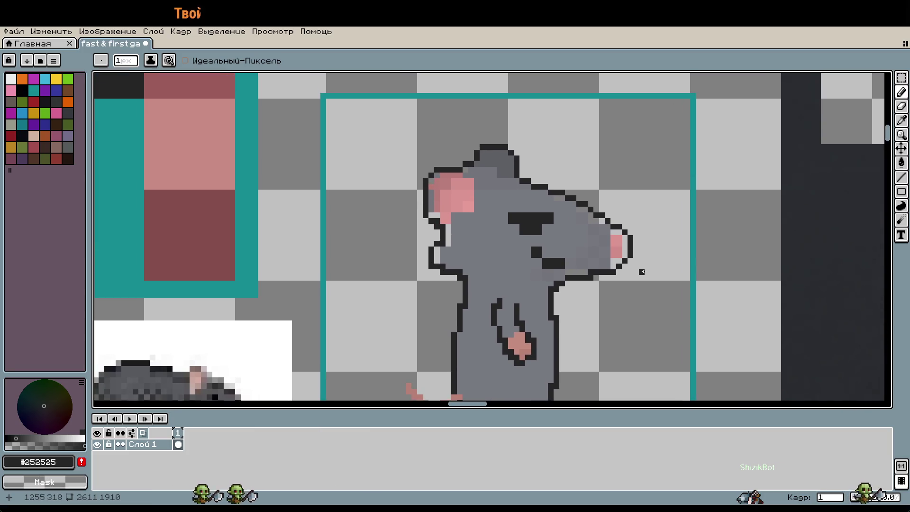
{"action": "scroll", "coordinate": [642, 272], "scroll_direction": "up", "scroll_amount": 2}
{"action": "key", "text": "i"}
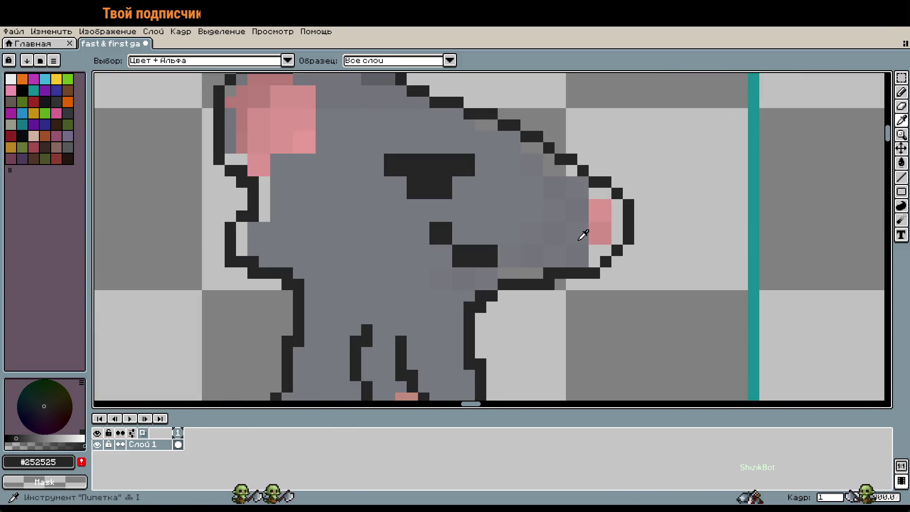
{"action": "left_click", "coordinate": [583, 234]}
{"action": "key", "text": "g"}
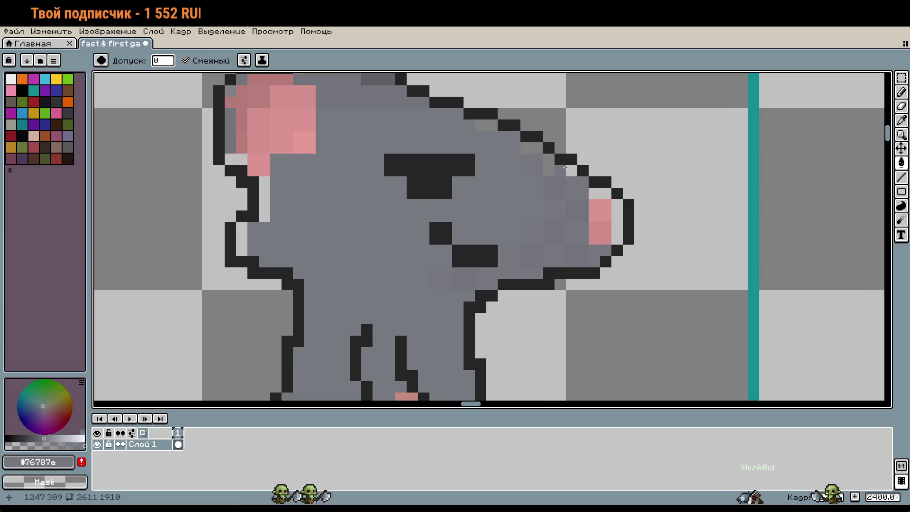
{"action": "mouse_move", "coordinate": [533, 146]}
{"action": "left_mouse_down"}
{"action": "mouse_move", "coordinate": [547, 183]}
{"action": "mouse_move", "coordinate": [602, 214]}
{"action": "left_mouse_up"}
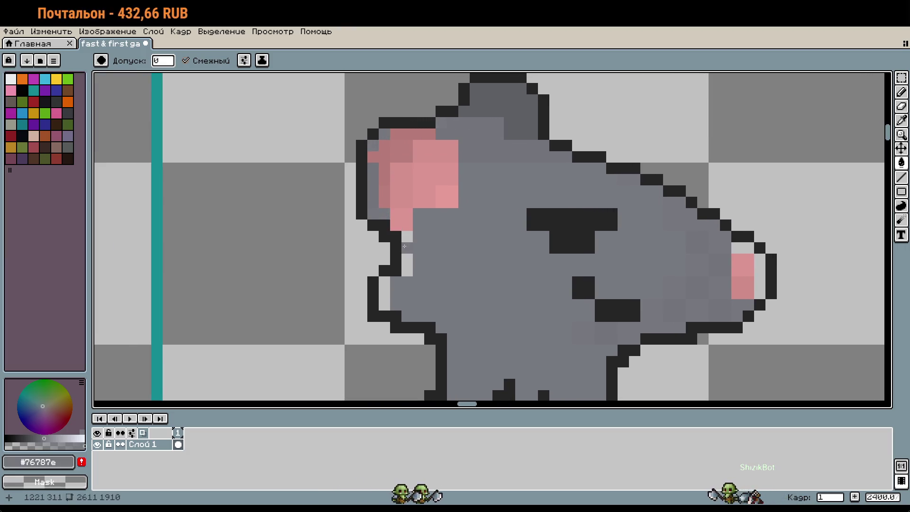
{"action": "scroll", "coordinate": [404, 246], "scroll_direction": "down", "scroll_amount": 3}
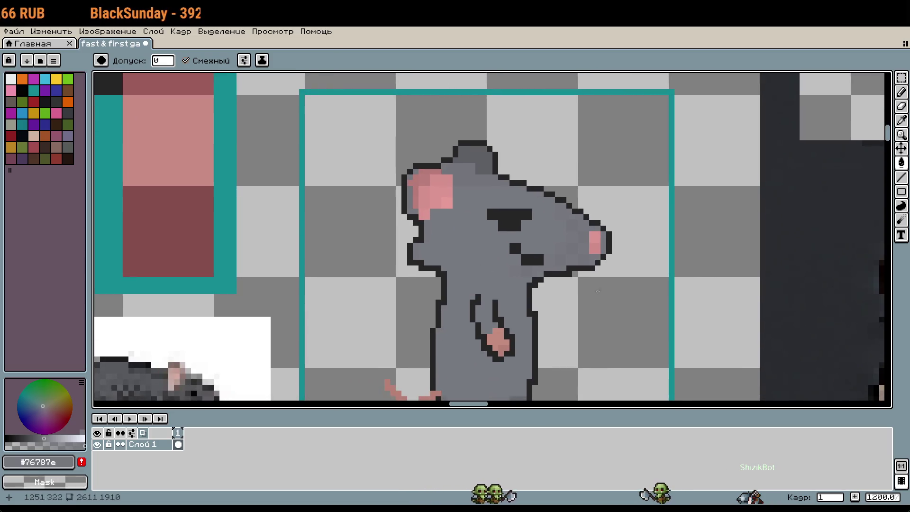
{"action": "scroll", "coordinate": [579, 301], "scroll_direction": "up", "scroll_amount": 3}
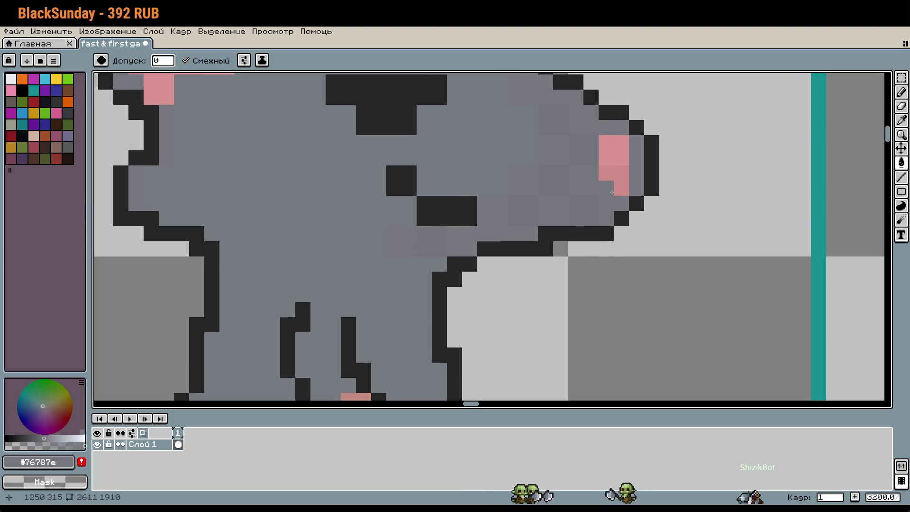
{"action": "key", "text": "b"}
{"action": "left_click_drag", "start_coordinate": [599, 135], "coordinate": [629, 193]}
{"action": "key", "text": "Right"}
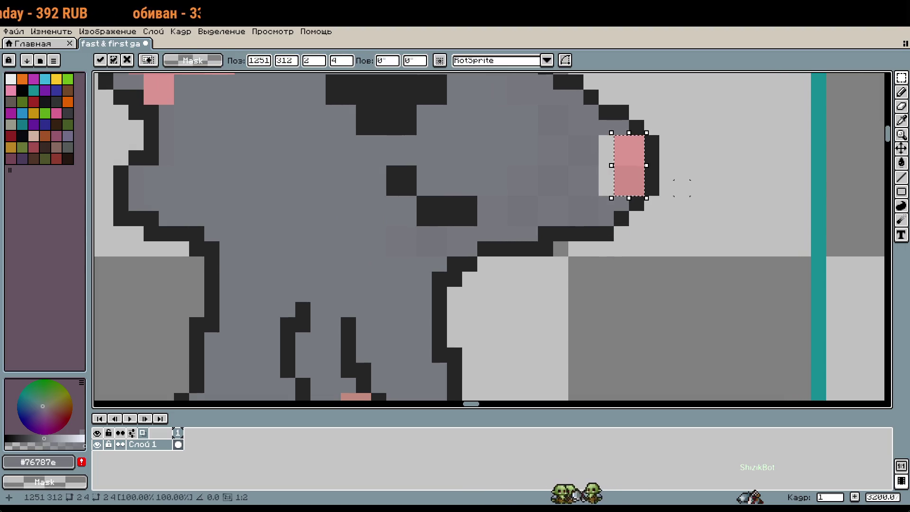
{"action": "key", "text": "Return"}
Bucket-fill the gap left beside the nose with the body grey
{"action": "key", "text": "g"}
{"action": "left_click", "coordinate": [606, 181]}
{"action": "scroll", "coordinate": [637, 234], "scroll_direction": "down", "scroll_amount": 3}
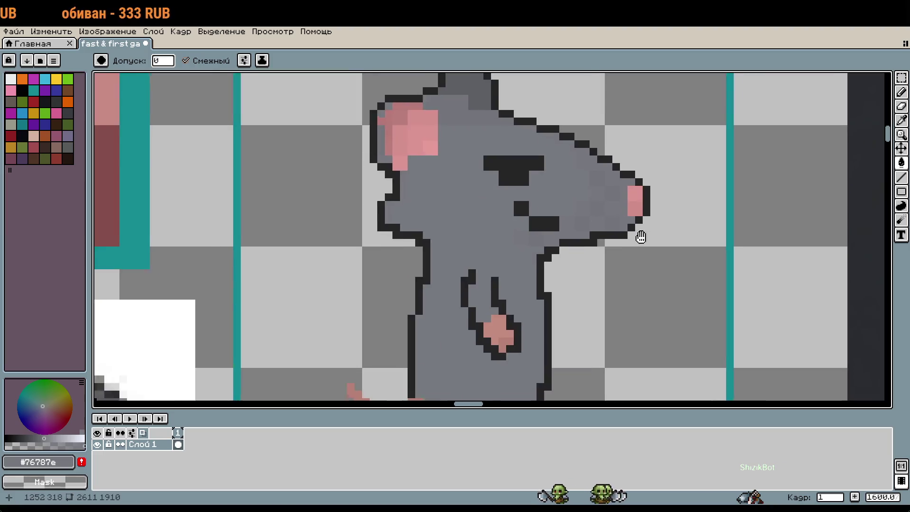
{"action": "scroll", "coordinate": [486, 204], "scroll_direction": "up", "scroll_amount": 4}
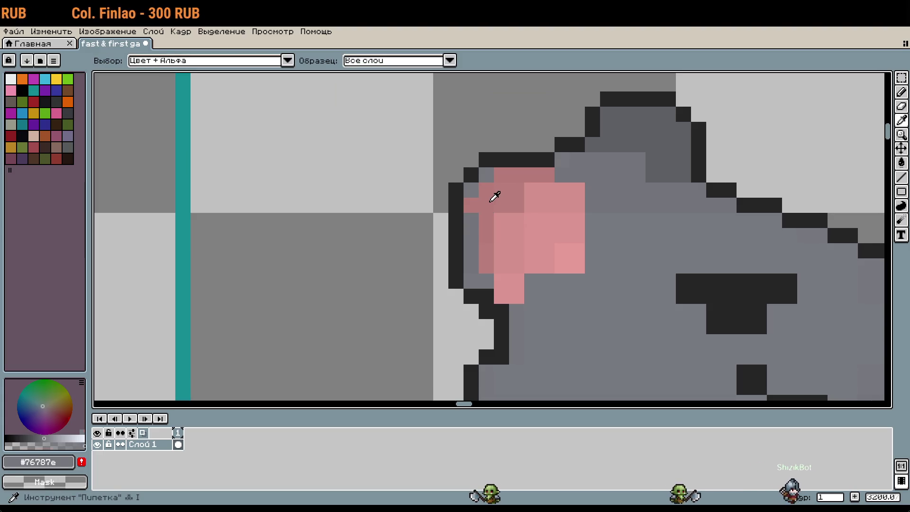
Move the pink inside of the ear one pixel to the left
{"action": "left_click", "coordinate": [487, 203], "text": "alt"}
{"action": "left_click", "coordinate": [481, 283]}
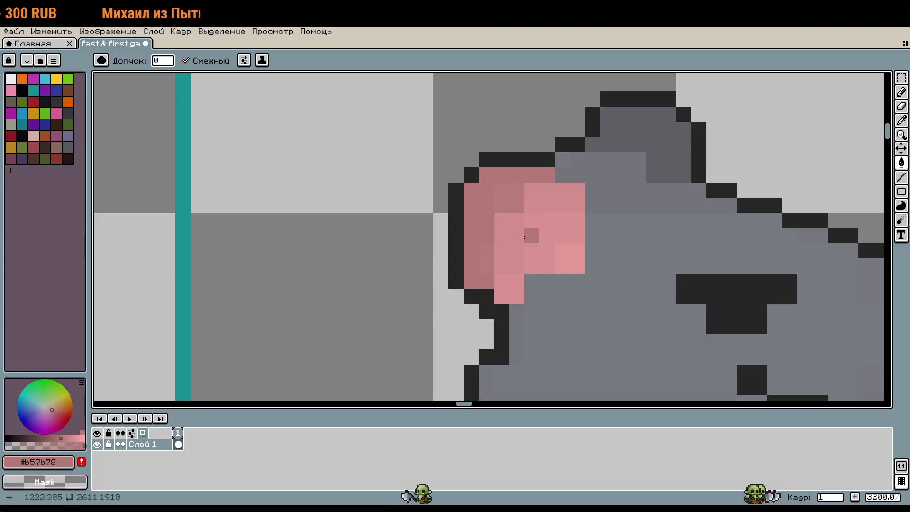
{"action": "key", "text": "m"}
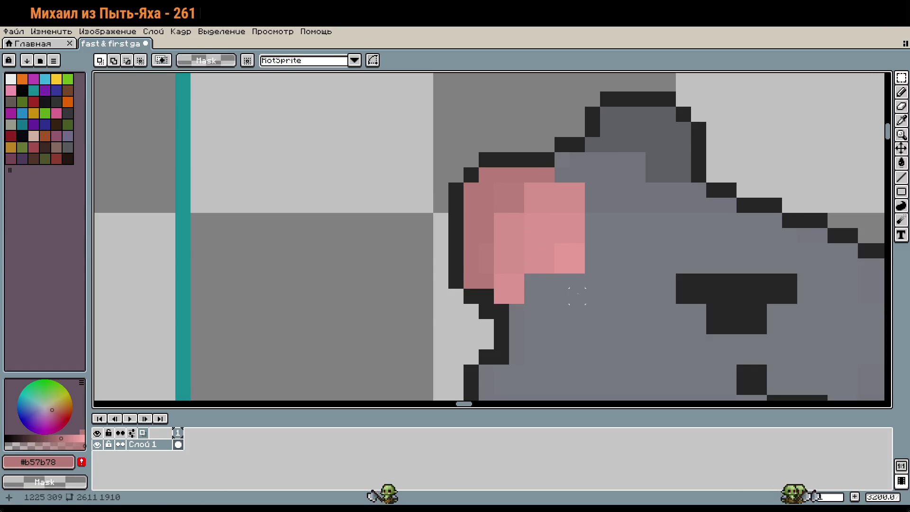
{"action": "left_click_drag", "start_coordinate": [585, 303], "coordinate": [493, 183]}
{"action": "key", "text": "Left"}
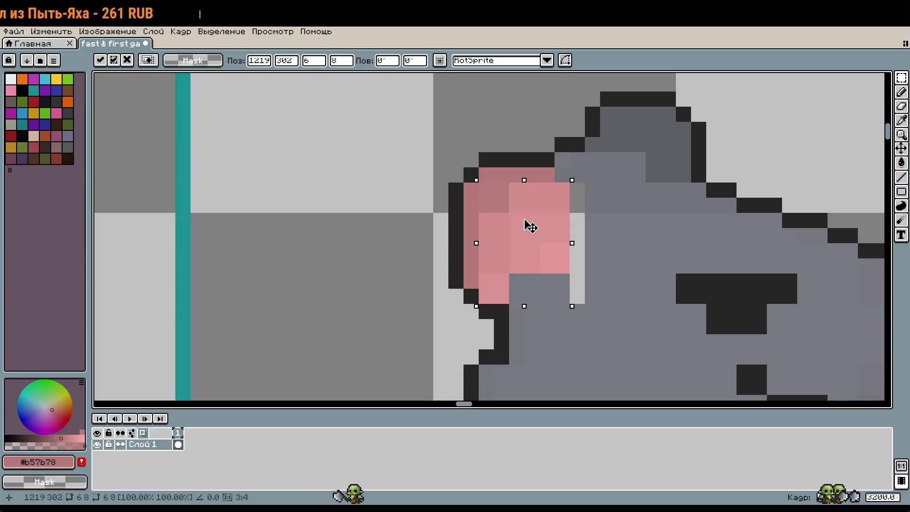
{"action": "key", "text": "Right"}
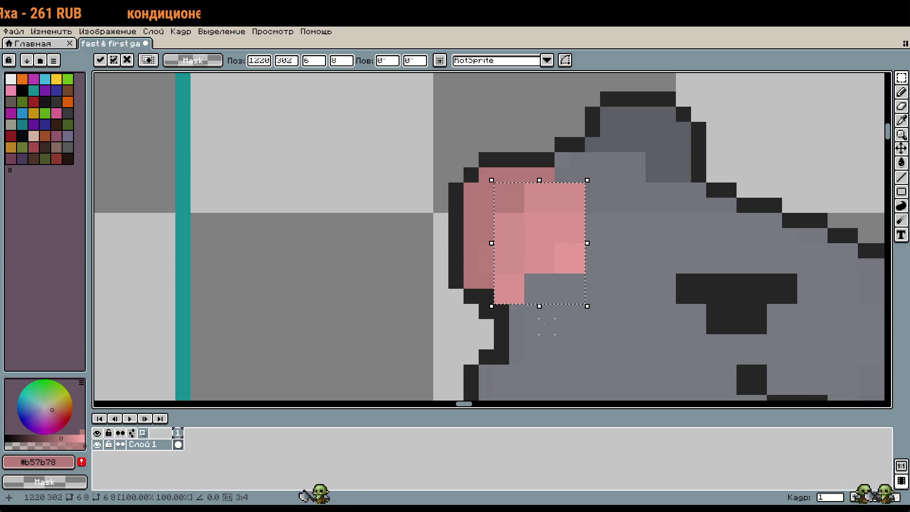
{"action": "key", "text": "ctrl+d"}
{"action": "mouse_move", "coordinate": [577, 281]}
{"action": "left_mouse_down"}
{"action": "mouse_move", "coordinate": [510, 183]}
{"action": "mouse_move", "coordinate": [495, 185]}
{"action": "left_mouse_up"}
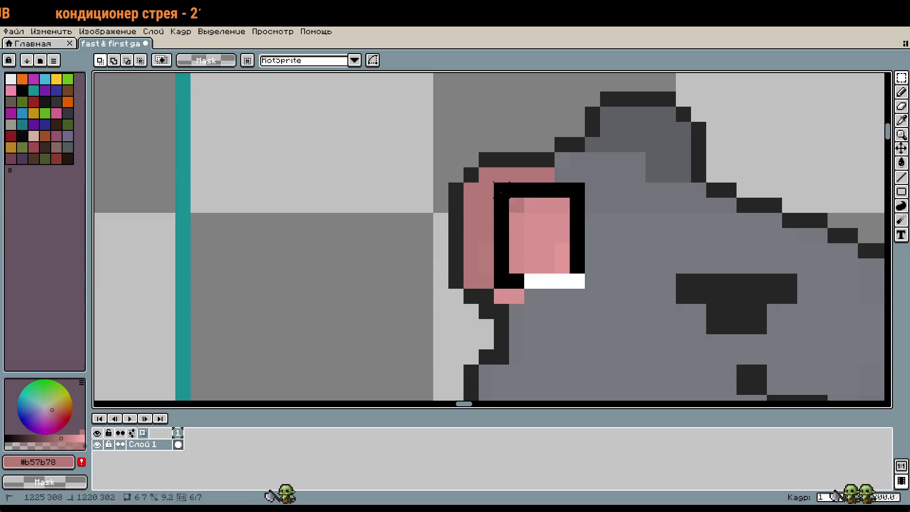
{"action": "key", "text": "Left"}
{"action": "key", "text": "ctrl+d"}
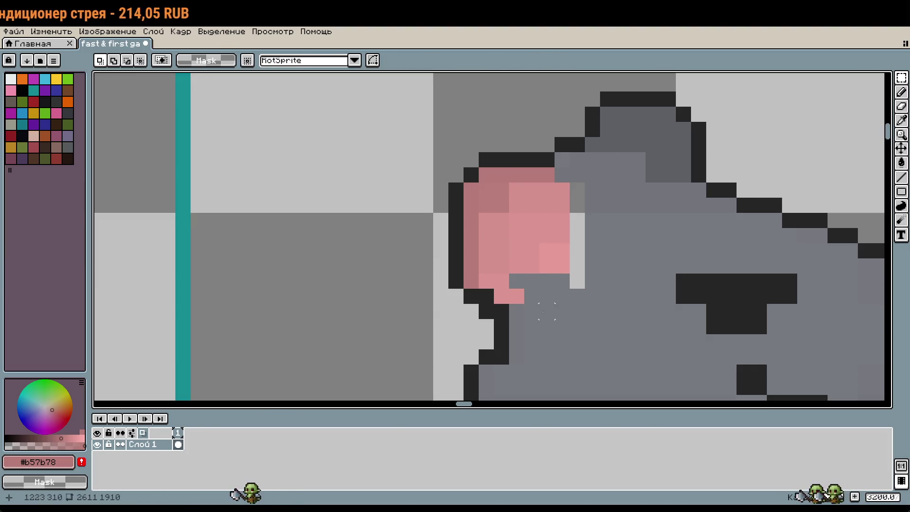
Paint the leftover pink and light edge pixels with the body grey
{"action": "key", "text": "i"}
{"action": "left_click", "coordinate": [537, 298]}
{"action": "key", "text": "b"}
{"action": "mouse_move", "coordinate": [516, 296]}
{"action": "left_mouse_down"}
{"action": "mouse_move", "coordinate": [578, 228]}
{"action": "mouse_move", "coordinate": [579, 192]}
{"action": "left_mouse_up"}
Turn the stray pink pixel below the ear grey and adjust a few head pixels lighter and darker
{"action": "left_click", "coordinate": [569, 270]}
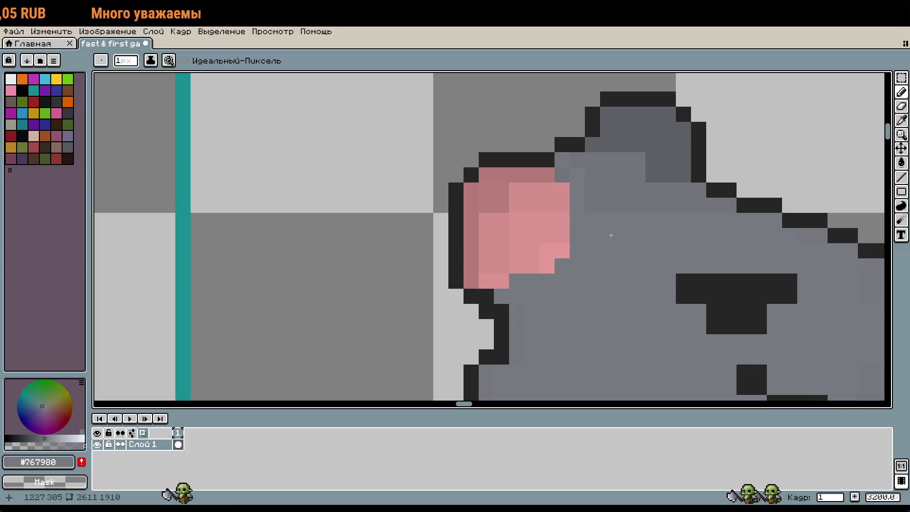
{"action": "left_click", "coordinate": [575, 183], "text": "alt"}
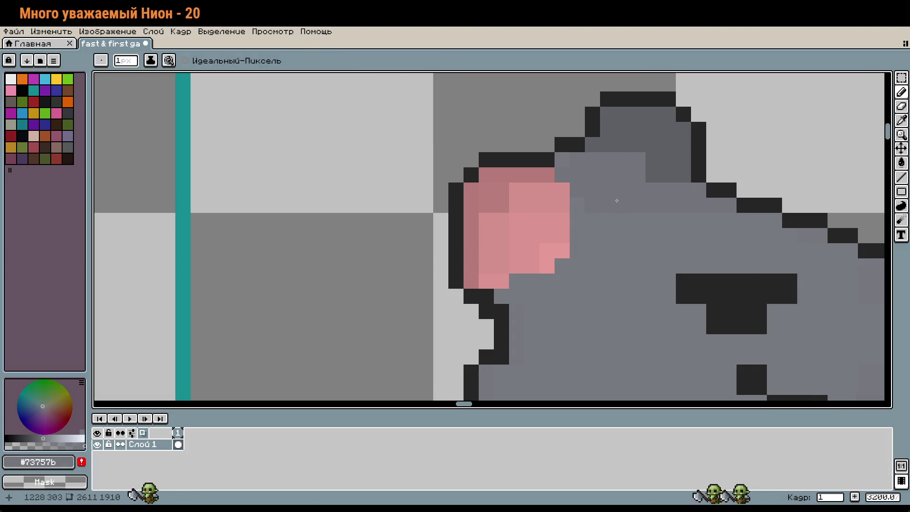
{"action": "left_click", "coordinate": [601, 222], "text": "alt"}
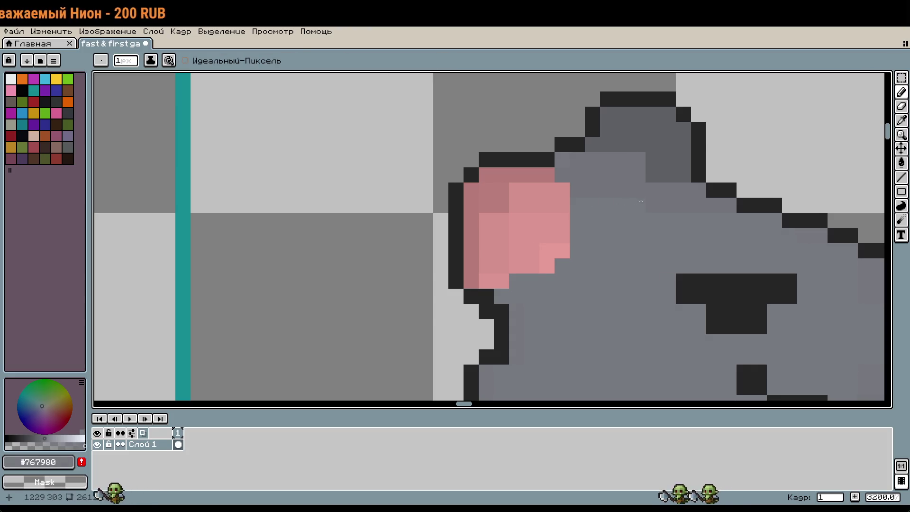
{"action": "left_click", "coordinate": [644, 179], "text": "alt"}
{"action": "left_click", "coordinate": [650, 171]}
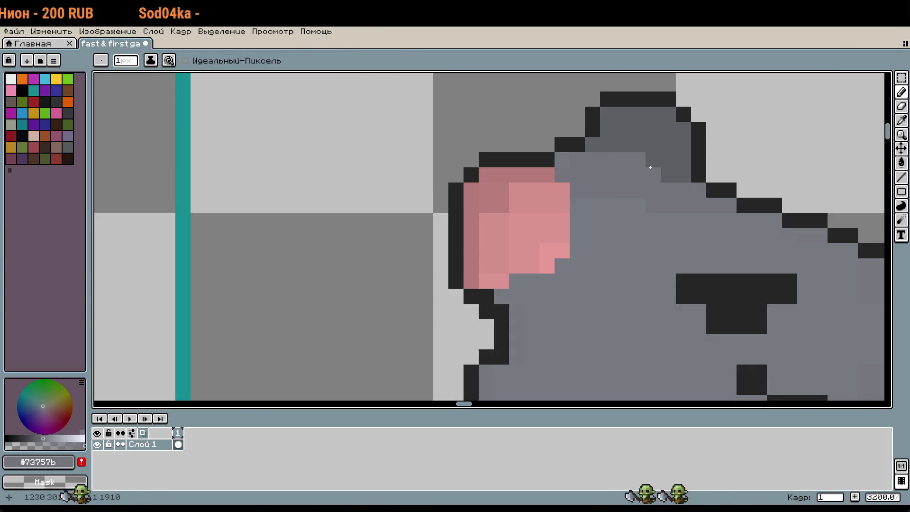
{"action": "left_click", "coordinate": [656, 148], "text": "alt"}
{"action": "left_click", "coordinate": [630, 158]}
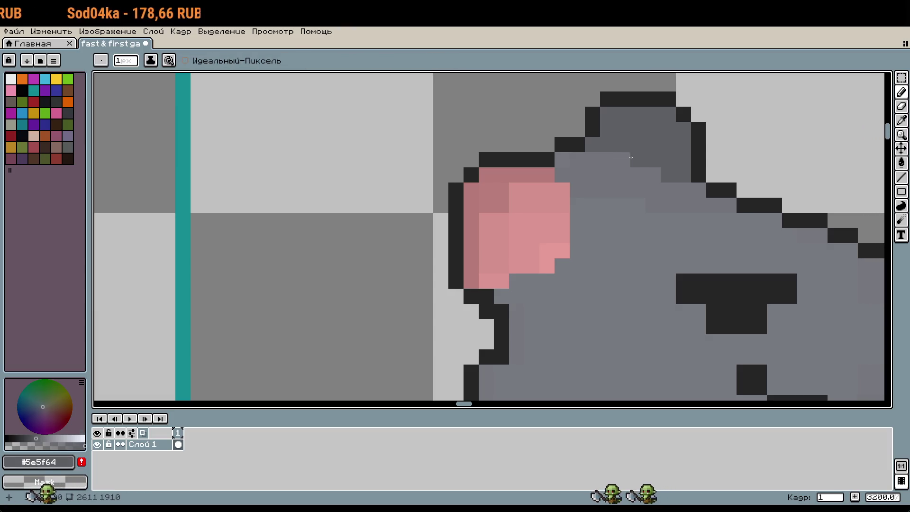
Add a short lighter blue-grey highlight across the top of the head
{"action": "key", "text": "alt"}
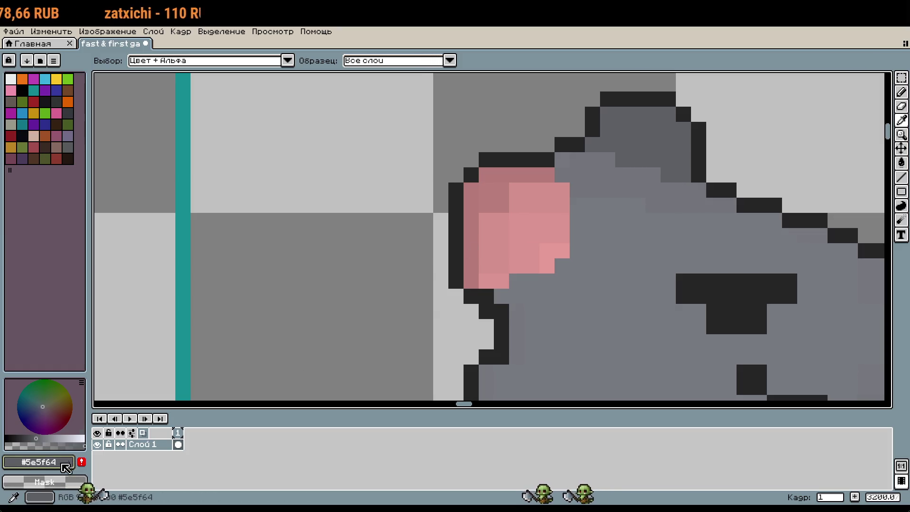
{"action": "left_click", "coordinate": [43, 436]}
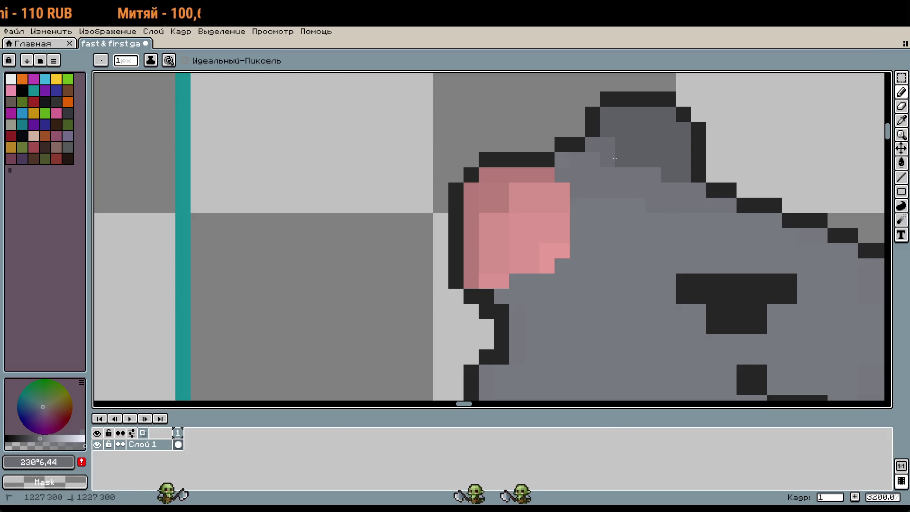
{"action": "left_click_drag", "start_coordinate": [607, 159], "coordinate": [645, 157]}
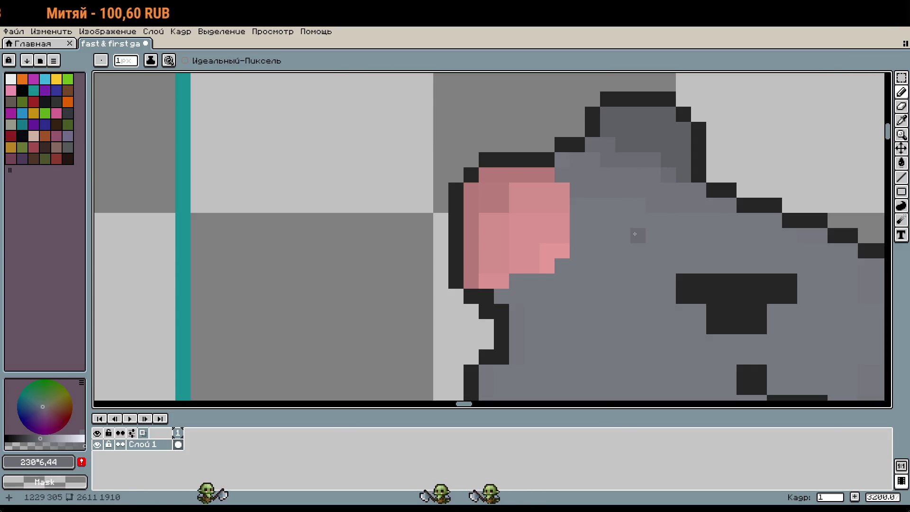
{"action": "scroll", "coordinate": [654, 238], "scroll_direction": "down", "scroll_amount": 1}
{"action": "scroll", "coordinate": [654, 238], "scroll_direction": "down", "scroll_amount": 3}
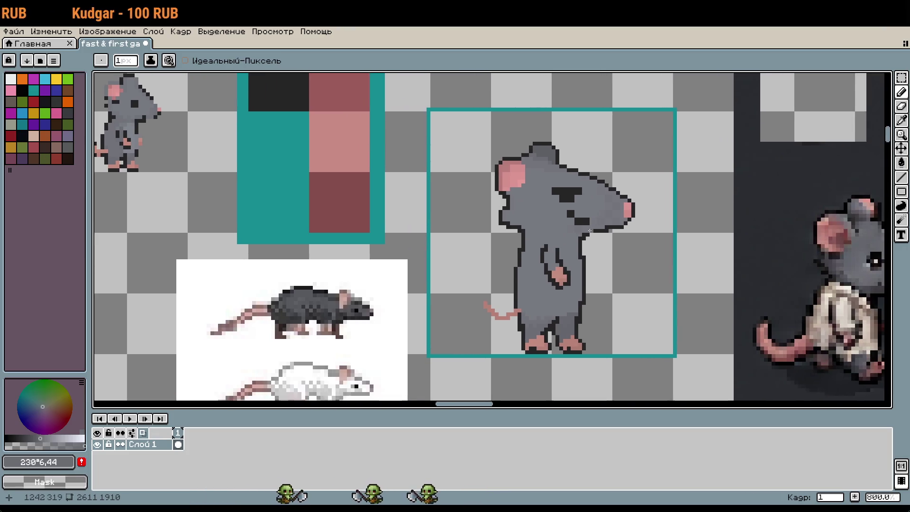
{"action": "scroll", "coordinate": [584, 227], "scroll_direction": "up", "scroll_amount": 1}
{"action": "key", "text": "m"}
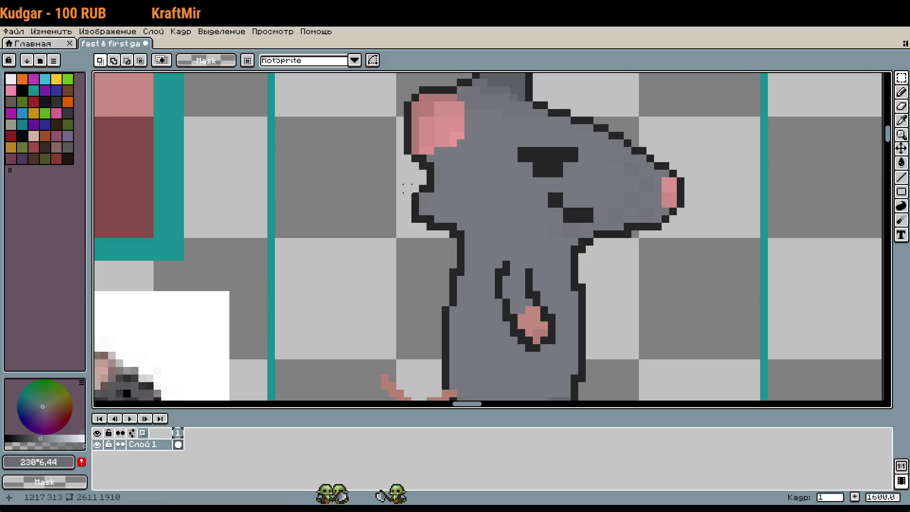
{"action": "left_click_drag", "start_coordinate": [406, 188], "coordinate": [444, 240]}
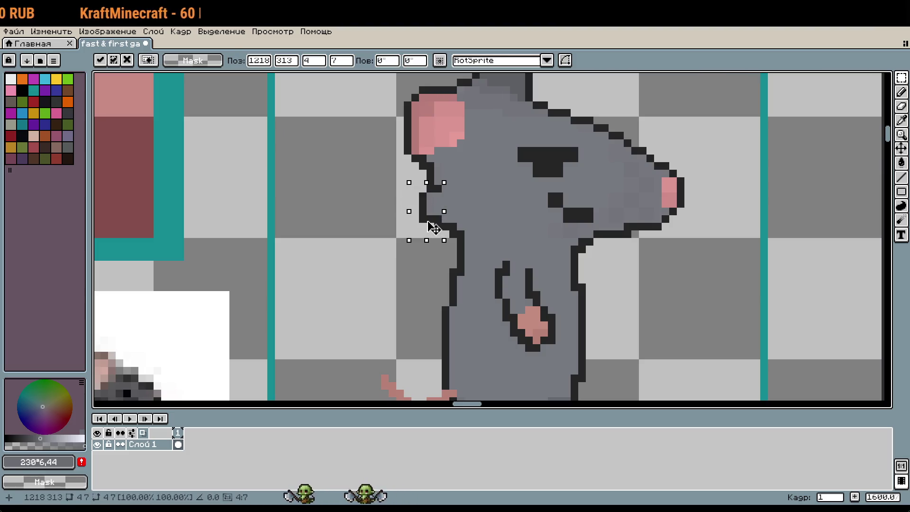
{"action": "left_click", "coordinate": [434, 228]}
{"action": "scroll", "coordinate": [469, 284], "scroll_direction": "down", "scroll_amount": 2}
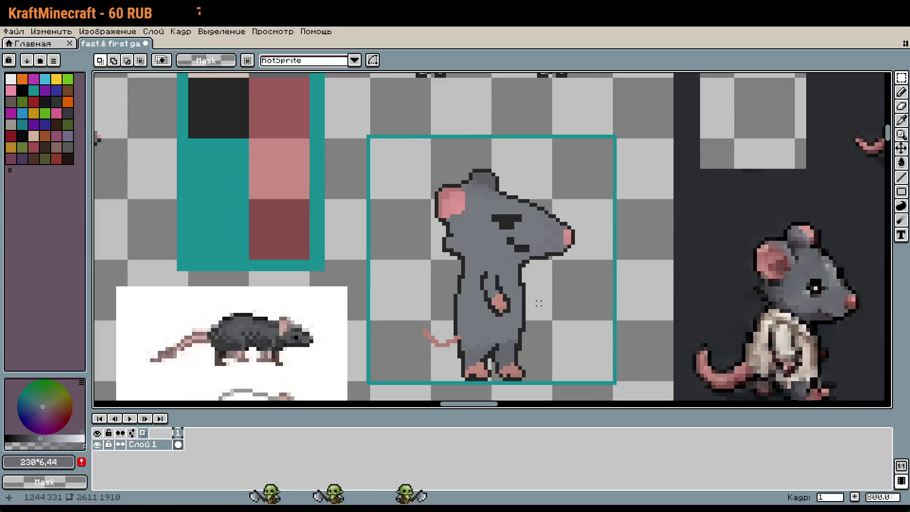
{"action": "scroll", "coordinate": [538, 303], "scroll_direction": "down", "scroll_amount": 1}
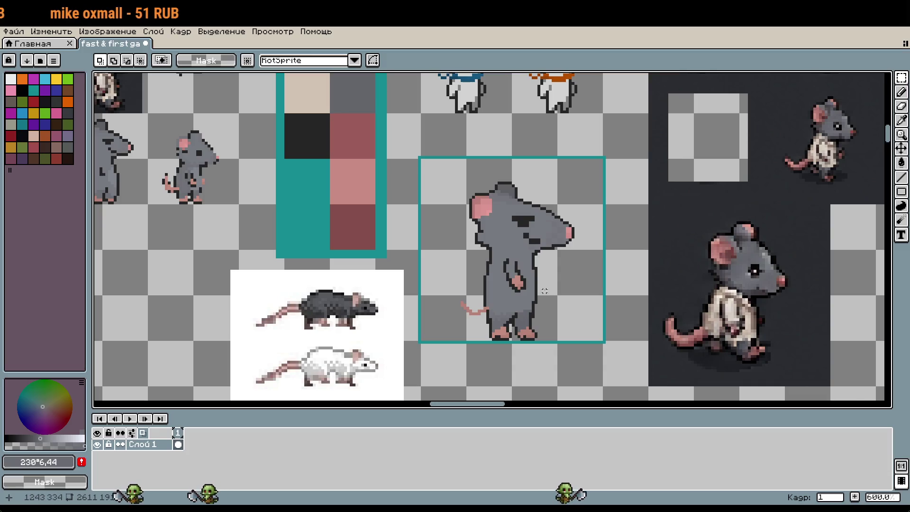
{"action": "scroll", "coordinate": [540, 291], "scroll_direction": "down", "scroll_amount": 1}
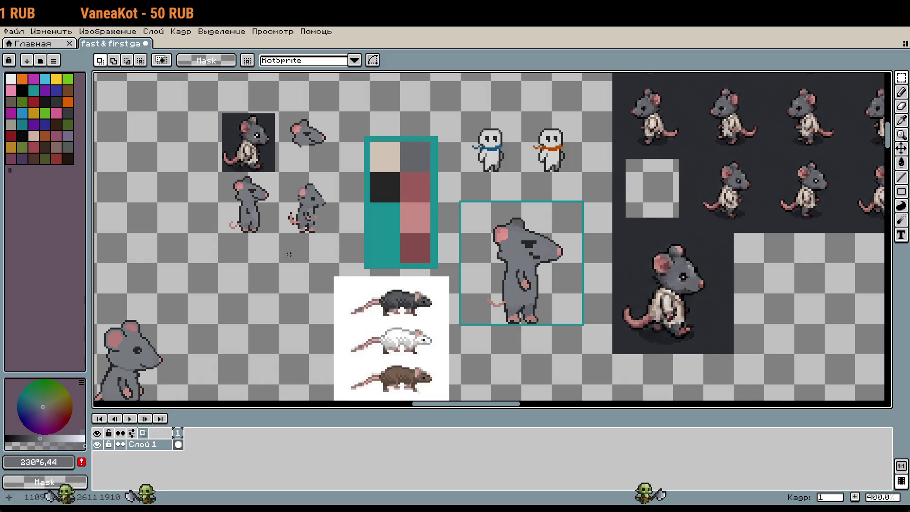
{"action": "scroll", "coordinate": [243, 219], "scroll_direction": "up", "scroll_amount": 3}
{"action": "scroll", "coordinate": [244, 220], "scroll_direction": "down", "scroll_amount": 2}
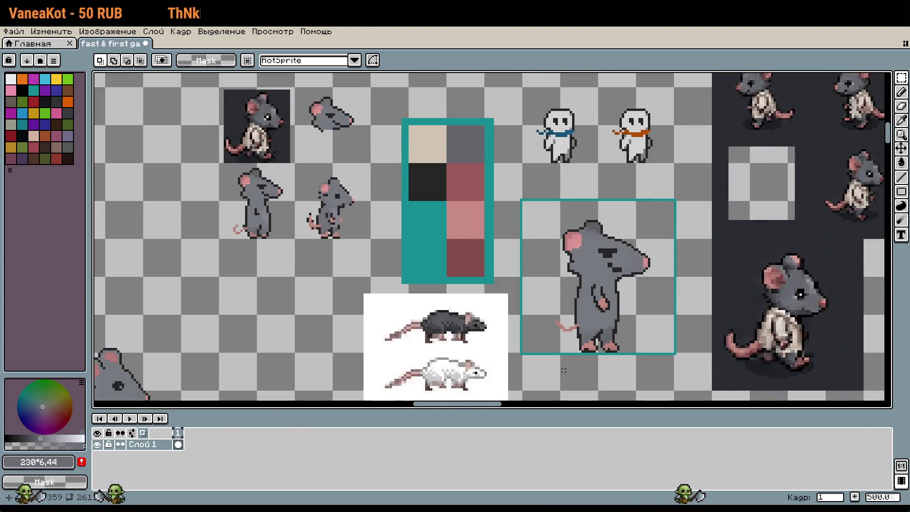
{"action": "scroll", "coordinate": [383, 246], "scroll_direction": "up", "scroll_amount": 2}
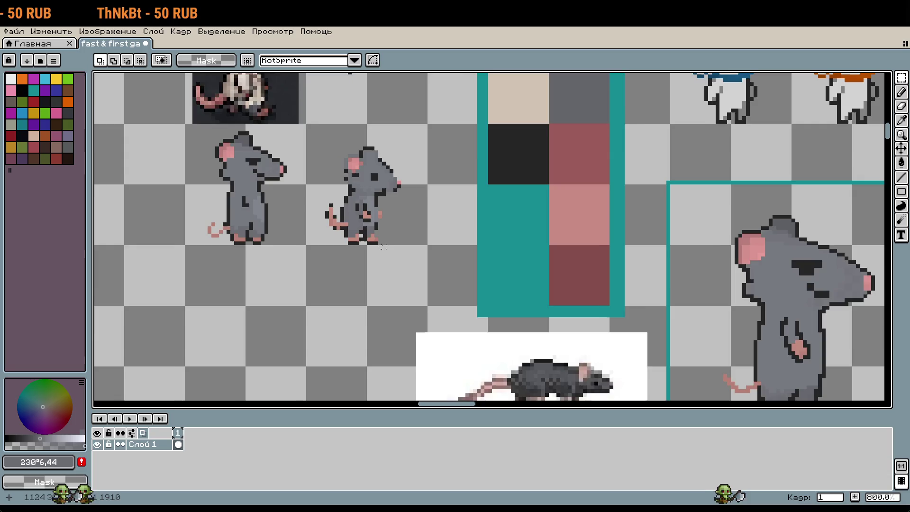
{"action": "scroll", "coordinate": [383, 247], "scroll_direction": "down", "scroll_amount": 2}
{"action": "scroll", "coordinate": [426, 171], "scroll_direction": "down", "scroll_amount": 2}
{"action": "scroll", "coordinate": [602, 289], "scroll_direction": "up", "scroll_amount": 2}
{"action": "scroll", "coordinate": [564, 237], "scroll_direction": "down", "scroll_amount": 2}
{"action": "scroll", "coordinate": [642, 251], "scroll_direction": "up", "scroll_amount": 2}
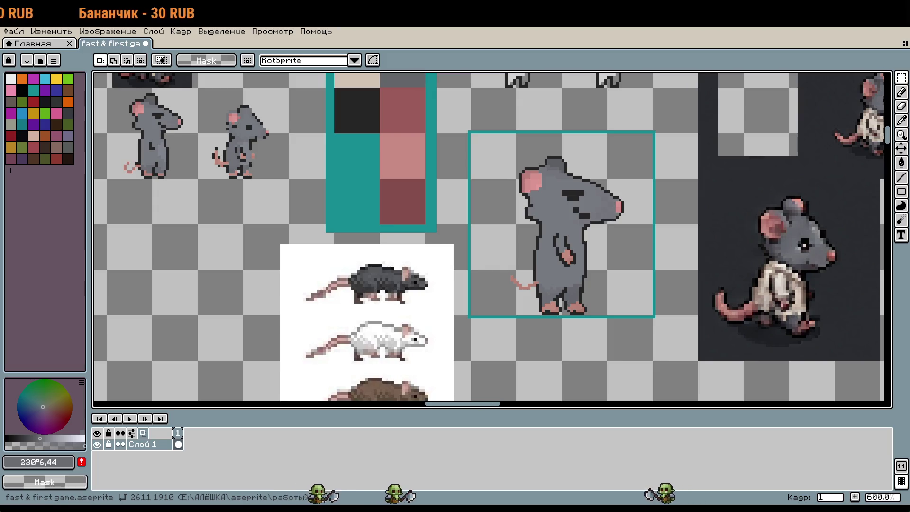
Pan across the sprite sheet and undo an accidental line stroke
{"action": "left_click_drag", "start_coordinate": [628, 309], "coordinate": [600, 295]}
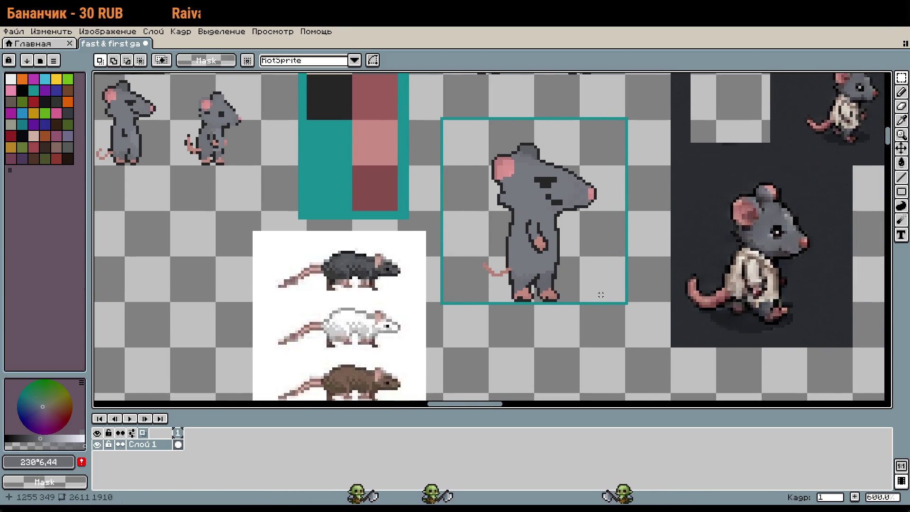
{"action": "scroll", "coordinate": [600, 294], "scroll_direction": "left", "scroll_amount": 3}
{"action": "scroll", "coordinate": [587, 270], "scroll_direction": "down", "scroll_amount": 1}
{"action": "scroll", "coordinate": [574, 242], "scroll_direction": "right", "scroll_amount": 1}
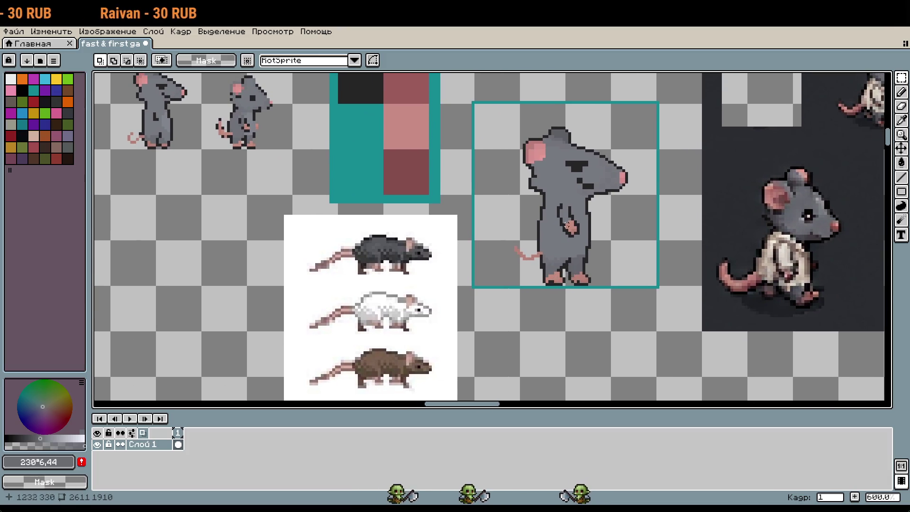
{"action": "key", "text": "l"}
{"action": "key", "text": "ctrl+z"}
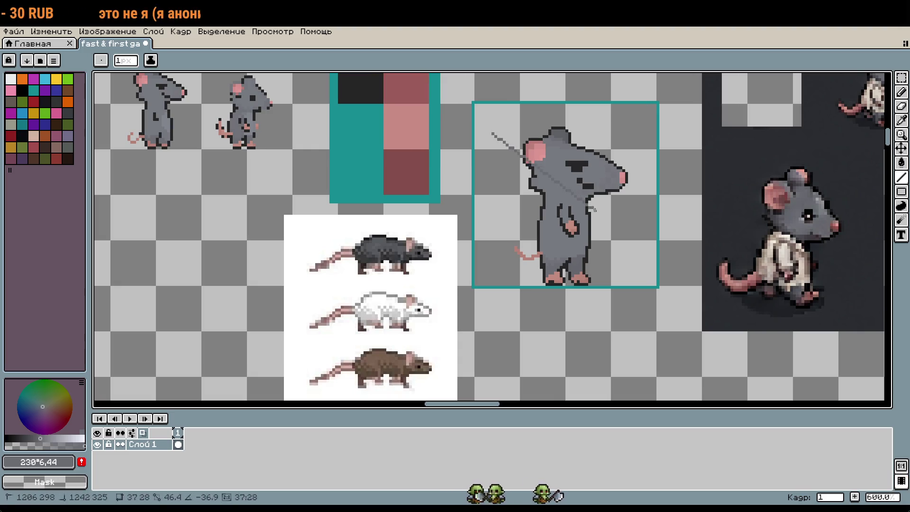
{"action": "key", "text": "v"}
{"action": "key", "text": "b"}
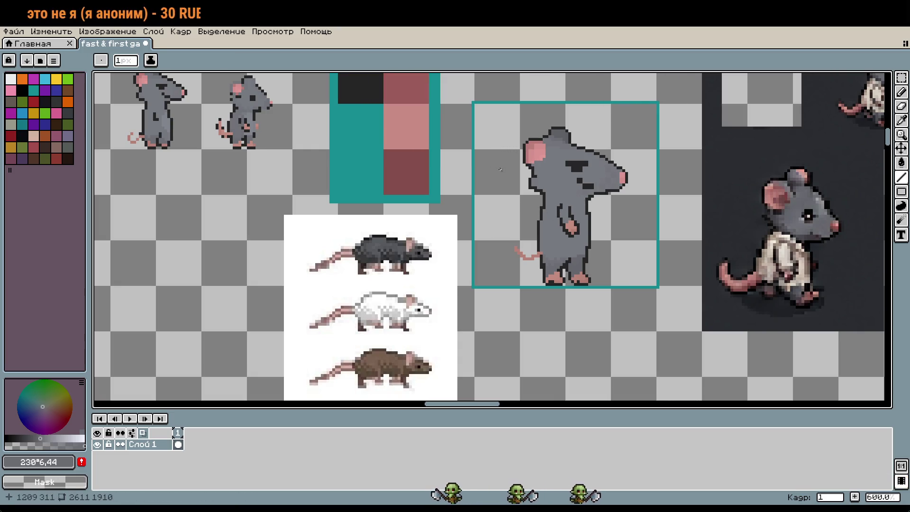
Select the grey rat in a 64x64 box, move it up and right, and commit
{"action": "key", "text": "m"}
{"action": "mouse_move", "coordinate": [500, 170]}
{"action": "left_mouse_down"}
{"action": "mouse_move", "coordinate": [635, 244]}
{"action": "mouse_move", "coordinate": [509, 238]}
{"action": "mouse_move", "coordinate": [747, 332]}
{"action": "mouse_move", "coordinate": [585, 326]}
{"action": "mouse_move", "coordinate": [663, 326]}
{"action": "left_mouse_up"}
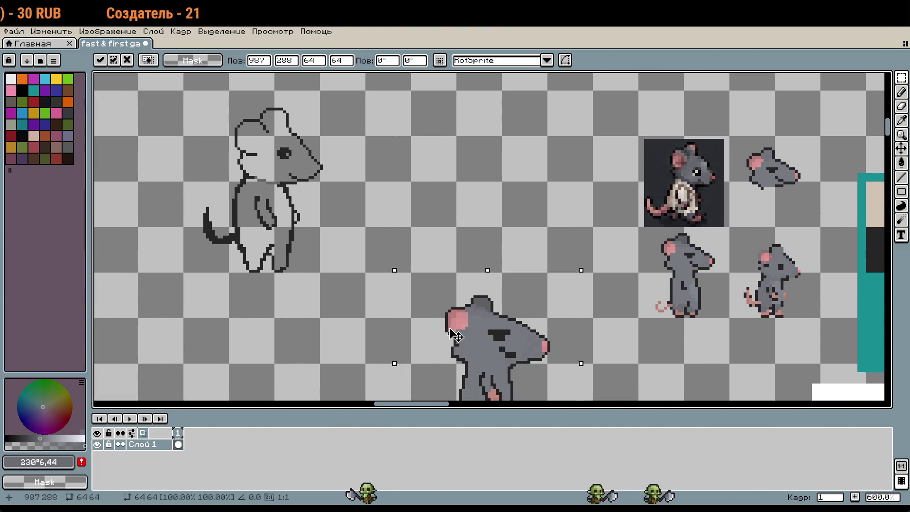
{"action": "left_click_drag", "start_coordinate": [457, 334], "coordinate": [516, 198]}
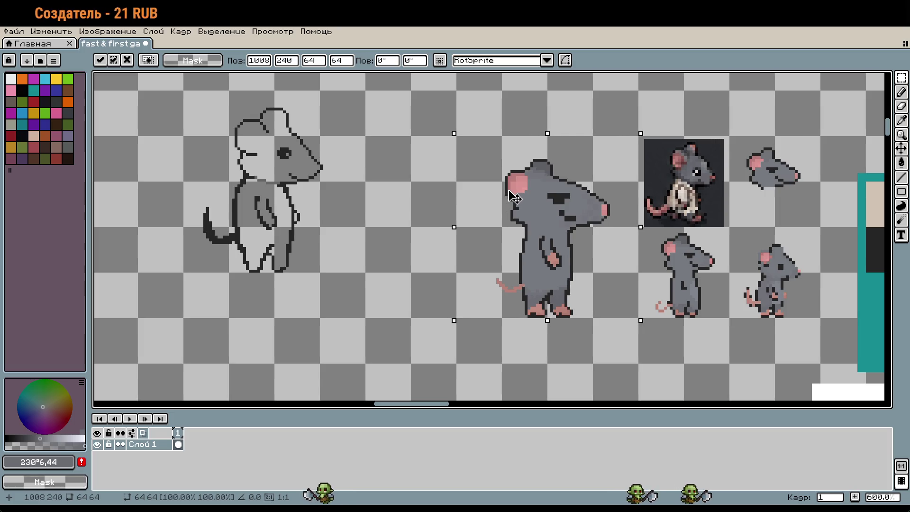
{"action": "key", "text": "Return"}
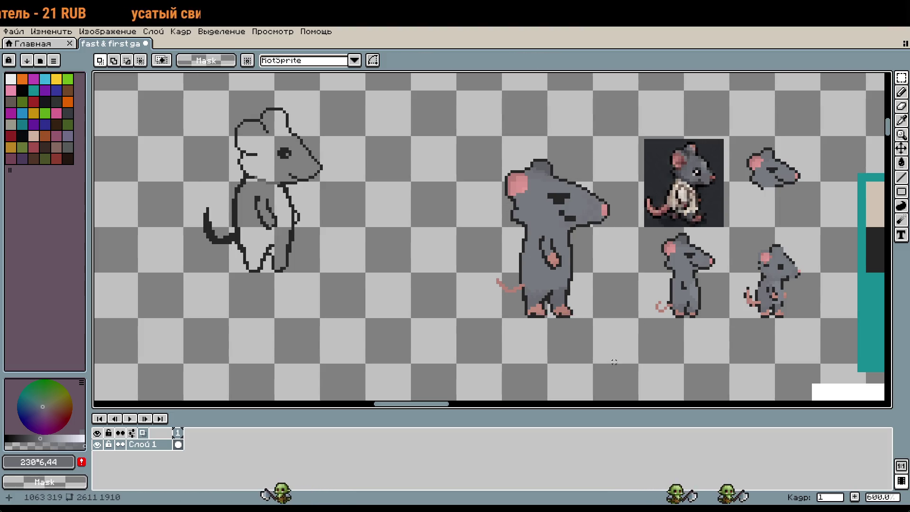
{"action": "scroll", "coordinate": [664, 318], "scroll_direction": "right", "scroll_amount": 10}
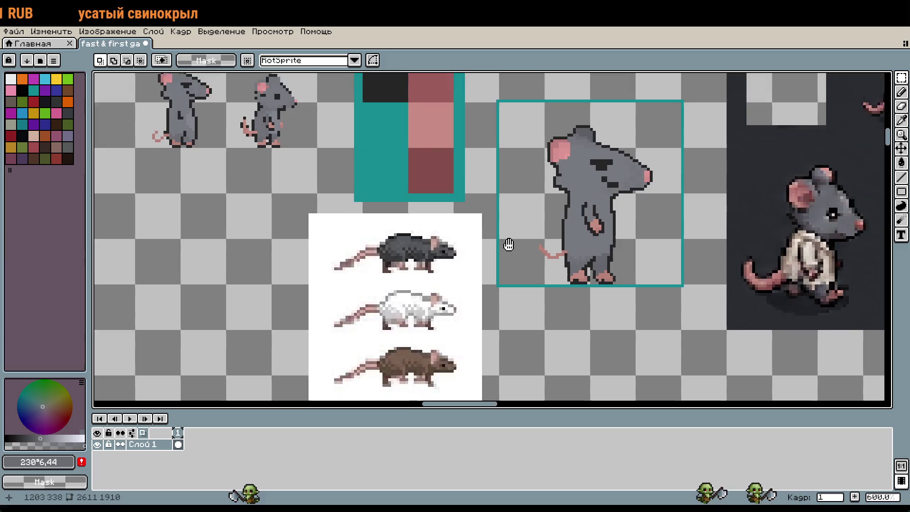
Pan over to the teal-framed rat and the three reference rat photos
{"action": "left_click_drag", "start_coordinate": [509, 244], "coordinate": [463, 231]}
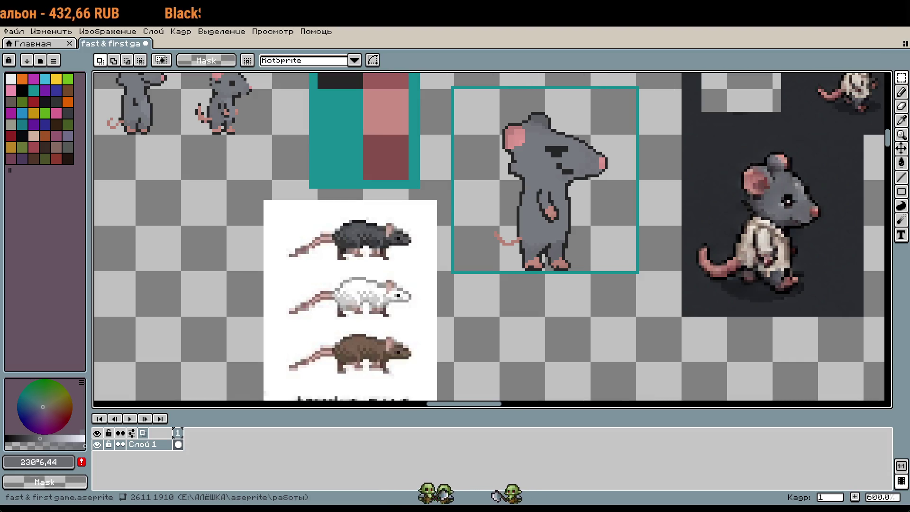
Scale the framed rat down to about 50%, roughly 32x31 pixels, and apply
{"action": "scroll", "coordinate": [492, 237], "scroll_direction": "up", "scroll_amount": 1}
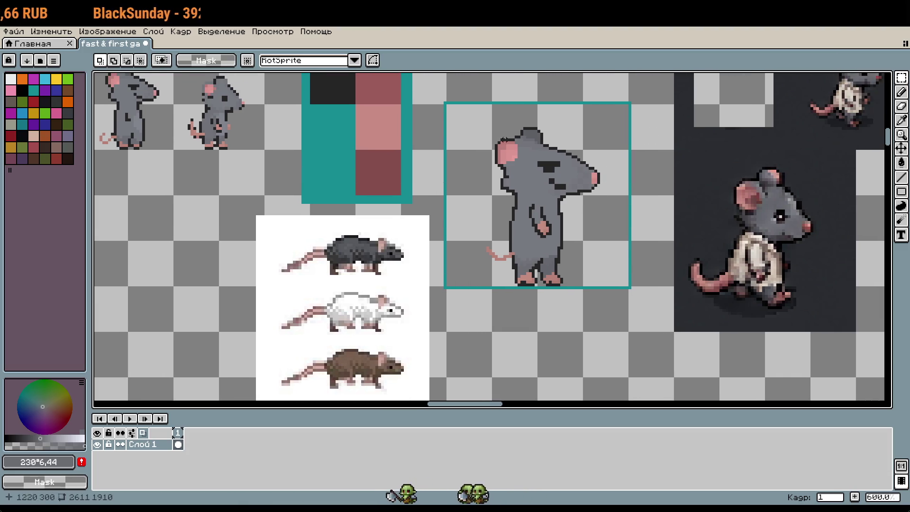
{"action": "left_click_drag", "start_coordinate": [447, 105], "coordinate": [575, 235]}
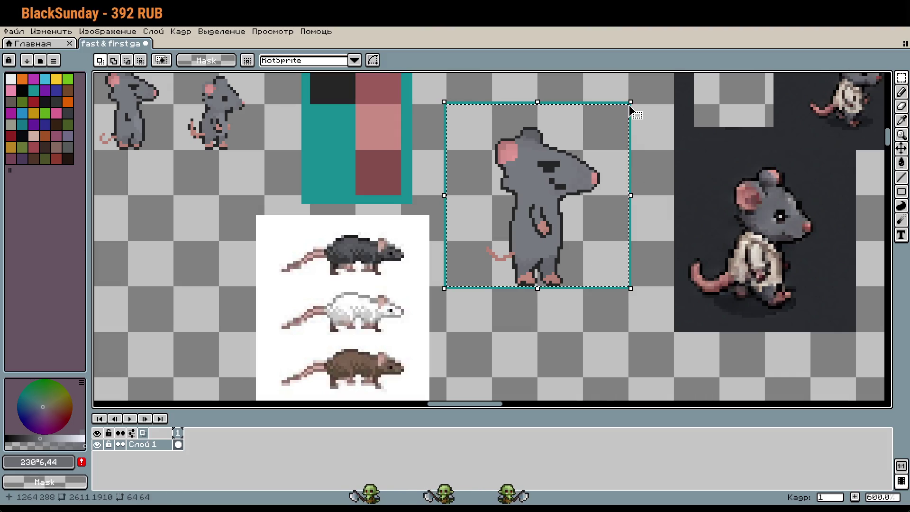
{"action": "key", "text": "ctrl+t"}
{"action": "mouse_move", "coordinate": [632, 104]}
{"action": "left_mouse_down"}
{"action": "mouse_move", "coordinate": [520, 185]}
{"action": "mouse_move", "coordinate": [540, 196]}
{"action": "left_mouse_up"}
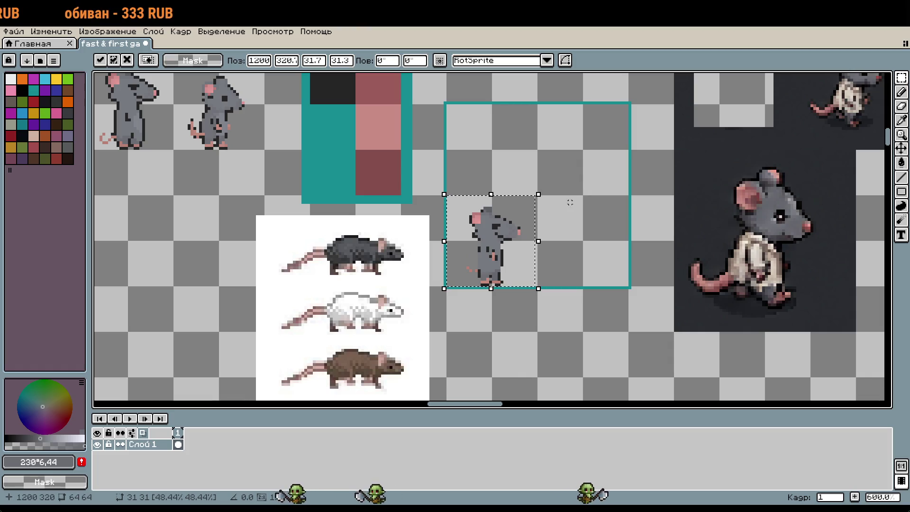
{"action": "scroll", "coordinate": [540, 237], "scroll_direction": "up", "scroll_amount": 1}
{"action": "left_click_drag", "start_coordinate": [539, 243], "coordinate": [545, 244]}
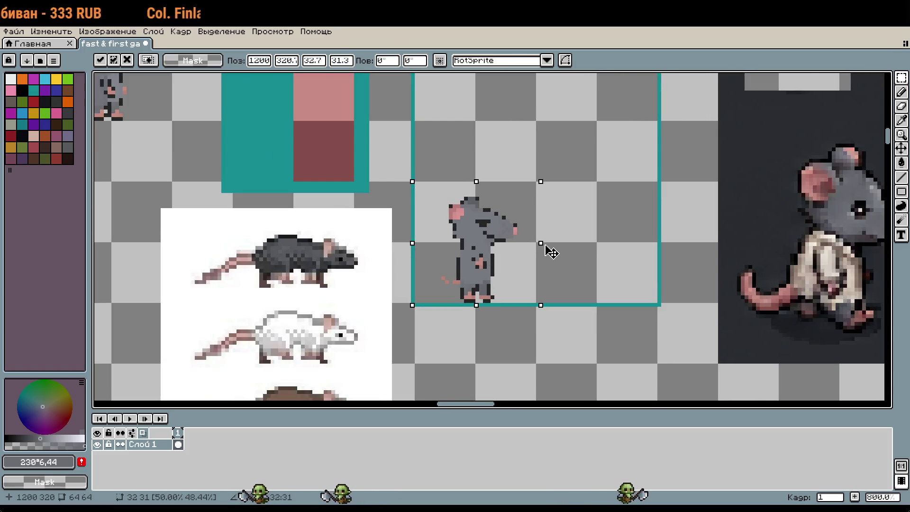
{"action": "scroll", "coordinate": [648, 147], "scroll_direction": "down", "scroll_amount": 1}
{"action": "scroll", "coordinate": [417, 157], "scroll_direction": "up", "scroll_amount": 3}
{"action": "scroll", "coordinate": [417, 158], "scroll_direction": "left", "scroll_amount": 5}
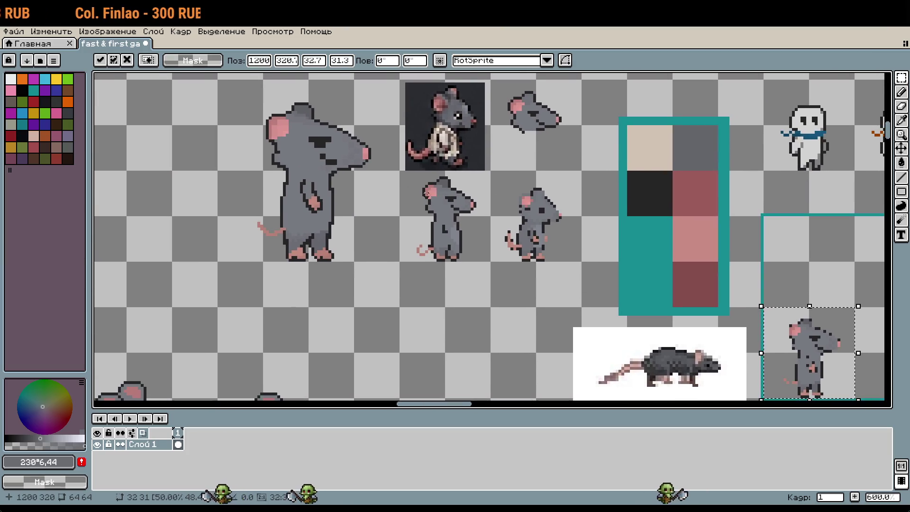
{"action": "scroll", "coordinate": [419, 187], "scroll_direction": "up", "scroll_amount": 1}
{"action": "key", "text": "Return"}
Select the head of the mid-size rat
{"action": "left_click_drag", "start_coordinate": [419, 187], "coordinate": [484, 195]}
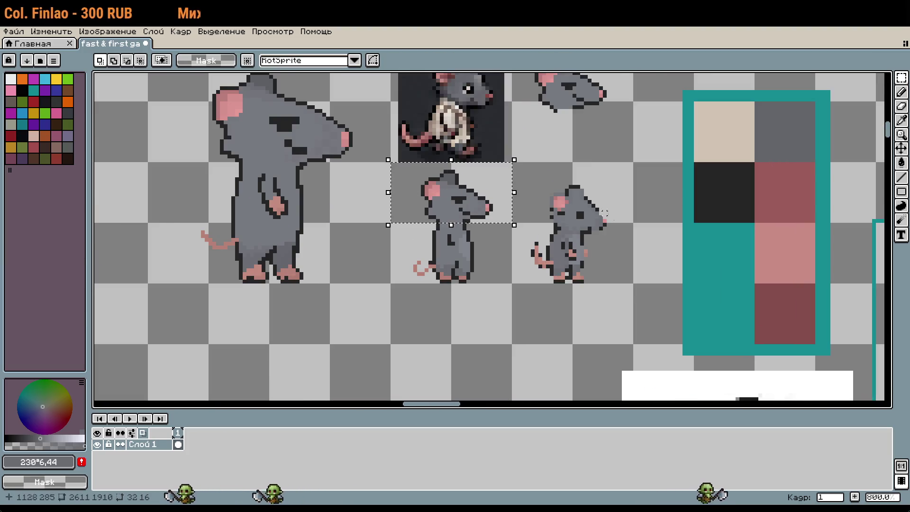
{"action": "scroll", "coordinate": [616, 180], "scroll_direction": "down", "scroll_amount": 4}
{"action": "scroll", "coordinate": [617, 180], "scroll_direction": "right", "scroll_amount": 6}
Copy the mid-size rat's head and trial-place it on the small rat, then discard it
{"action": "mouse_move", "coordinate": [481, 137]}
{"action": "left_mouse_down"}
{"action": "mouse_move", "coordinate": [603, 196]}
{"action": "mouse_move", "coordinate": [537, 255]}
{"action": "left_mouse_up"}
{"action": "scroll", "coordinate": [547, 189], "scroll_direction": "up", "scroll_amount": 3}
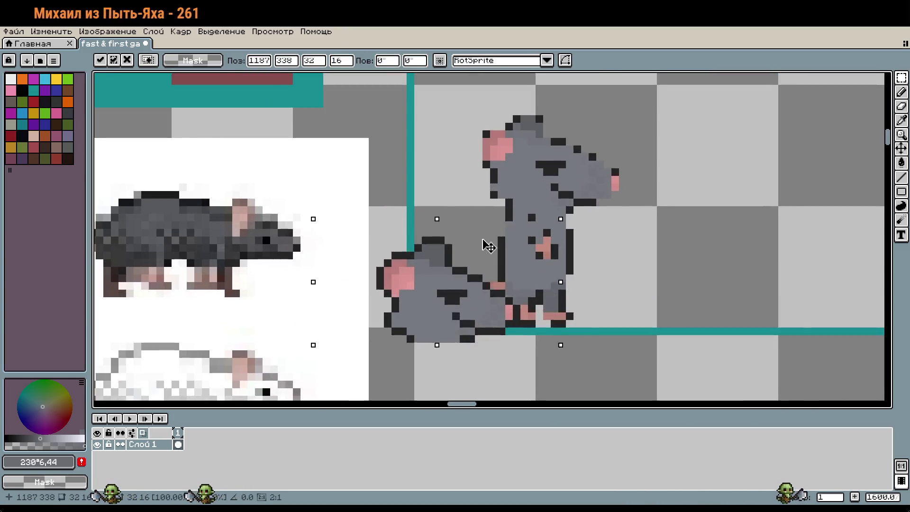
{"action": "mouse_move", "coordinate": [478, 246]}
{"action": "left_mouse_down"}
{"action": "mouse_move", "coordinate": [575, 118]}
{"action": "mouse_move", "coordinate": [557, 127]}
{"action": "mouse_move", "coordinate": [563, 119]}
{"action": "left_mouse_up"}
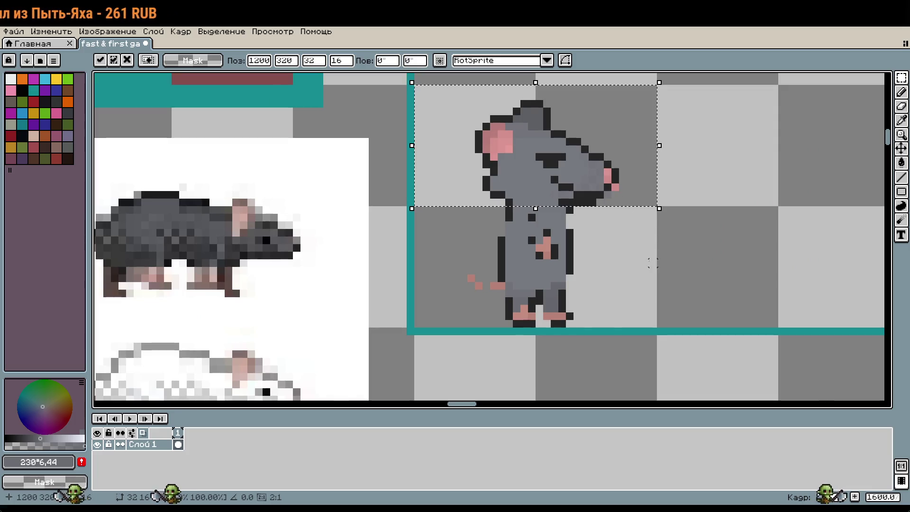
{"action": "left_click_drag", "start_coordinate": [593, 206], "coordinate": [806, 326]}
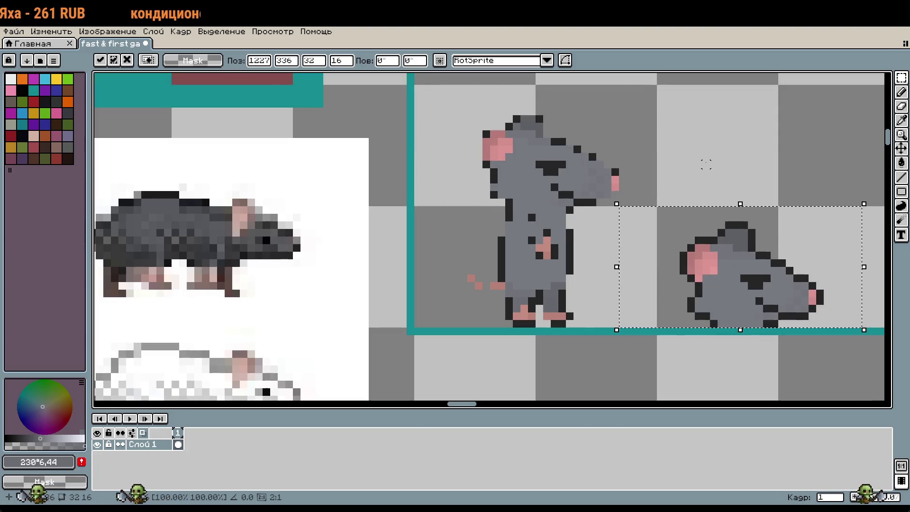
{"action": "key", "text": "Escape"}
Erase the small rat's old head, paste the copied head onto its shoulders and deselect
{"action": "key", "text": "Delete"}
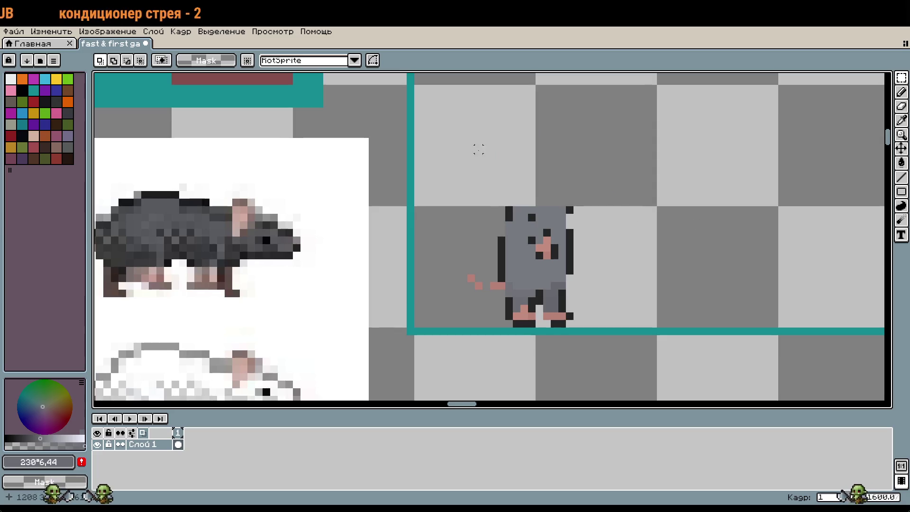
{"action": "scroll", "coordinate": [634, 234], "scroll_direction": "down", "scroll_amount": 3}
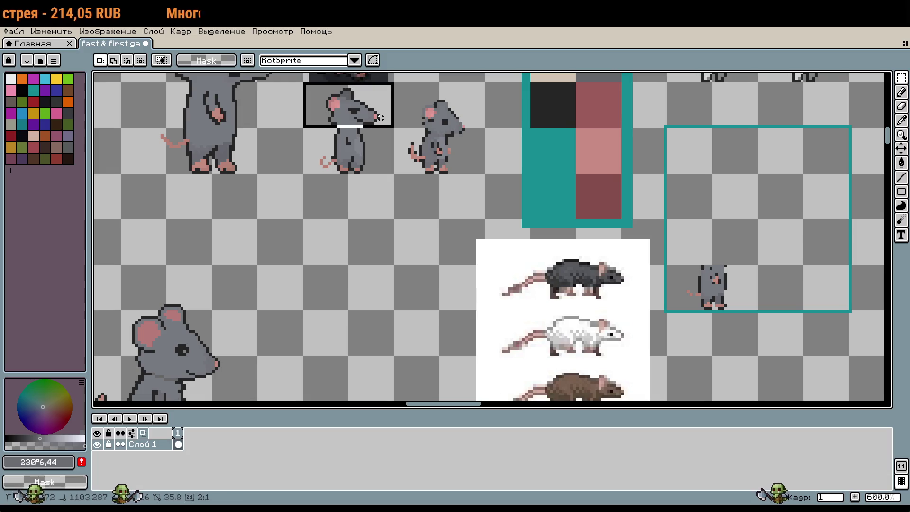
{"action": "scroll", "coordinate": [676, 234], "scroll_direction": "up", "scroll_amount": 2}
{"action": "key", "text": "ctrl+v"}
{"action": "mouse_move", "coordinate": [531, 227]}
{"action": "left_mouse_down"}
{"action": "mouse_move", "coordinate": [615, 192]}
{"action": "mouse_move", "coordinate": [605, 187]}
{"action": "left_mouse_up"}
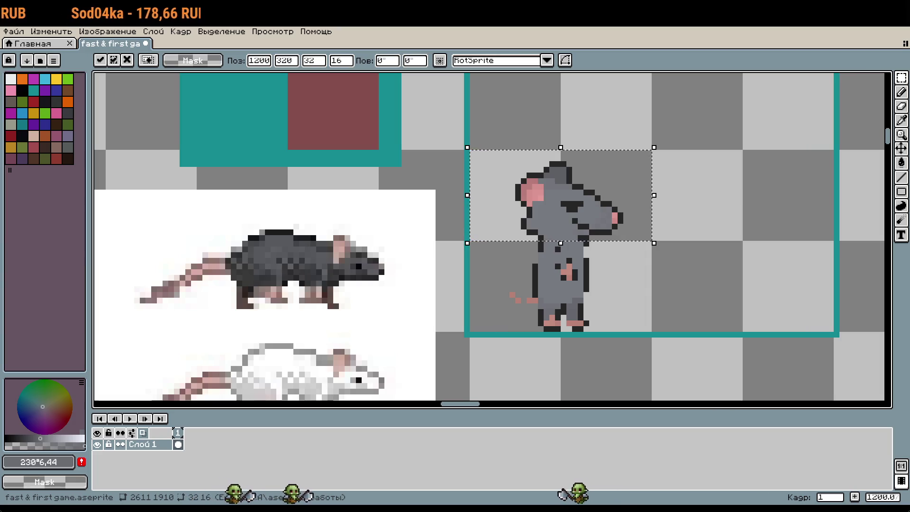
{"action": "left_click", "coordinate": [710, 171]}
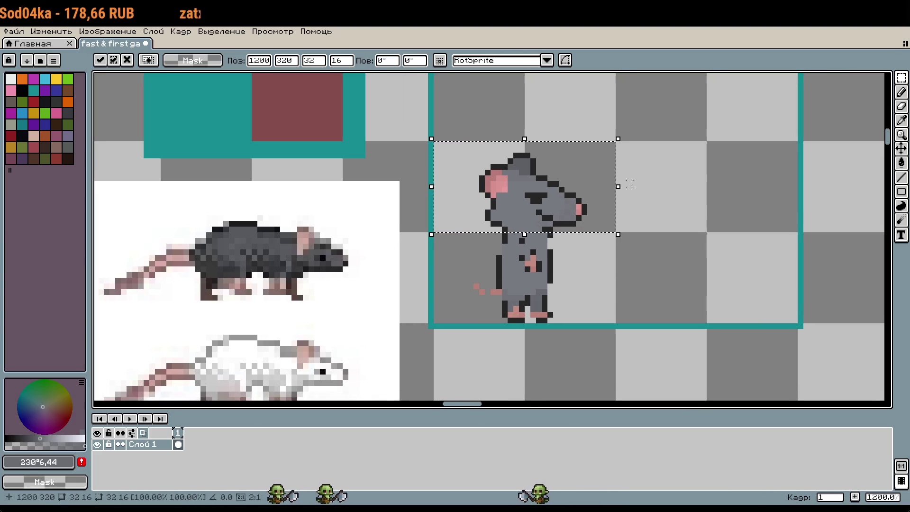
{"action": "scroll", "coordinate": [567, 257], "scroll_direction": "up", "scroll_amount": 2}
{"action": "scroll", "coordinate": [548, 243], "scroll_direction": "down", "scroll_amount": 4}
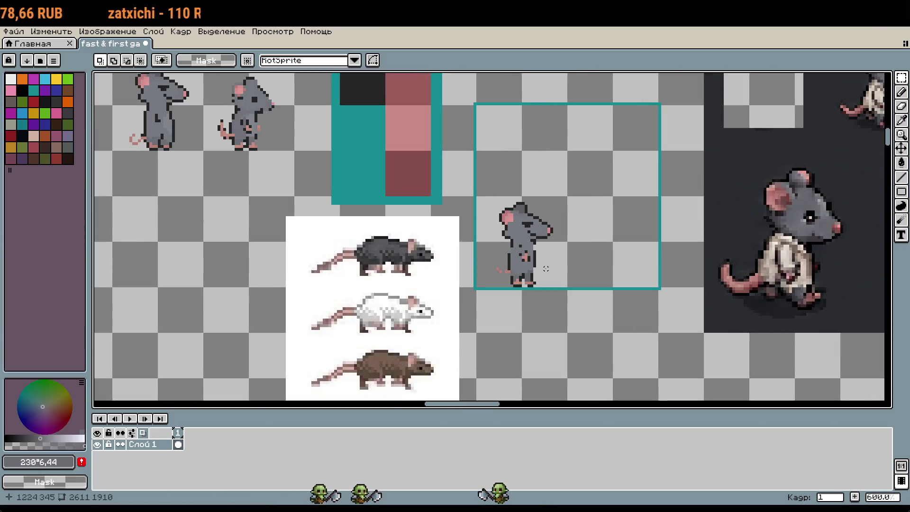
{"action": "scroll", "coordinate": [544, 266], "scroll_direction": "up", "scroll_amount": 5}
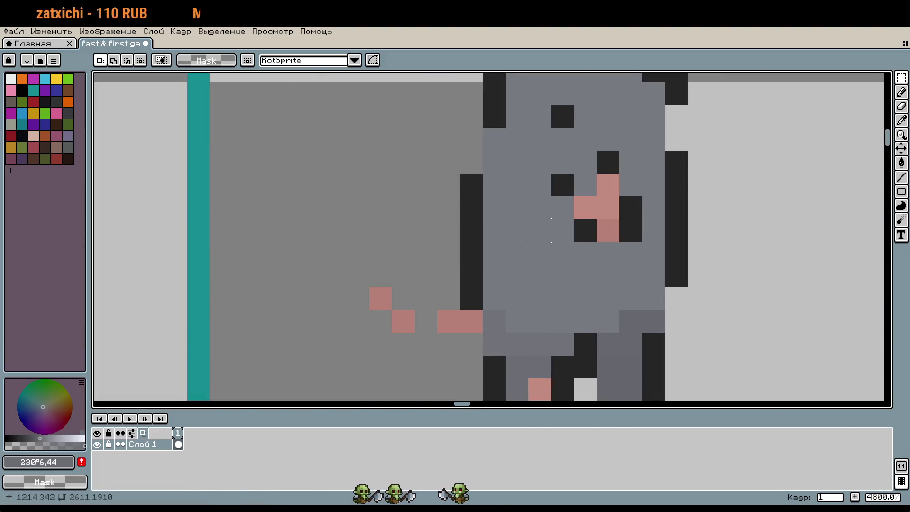
{"action": "scroll", "coordinate": [540, 230], "scroll_direction": "down", "scroll_amount": 3}
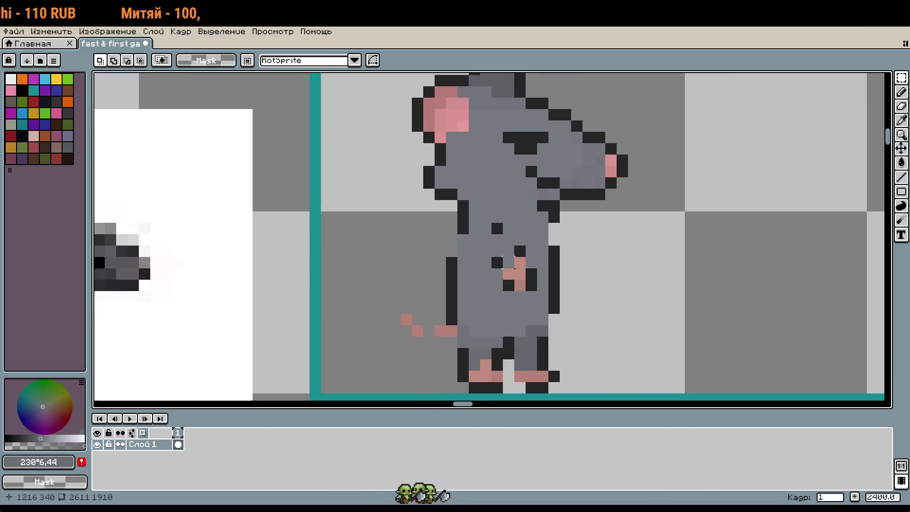
{"action": "scroll", "coordinate": [505, 261], "scroll_direction": "down", "scroll_amount": 1}
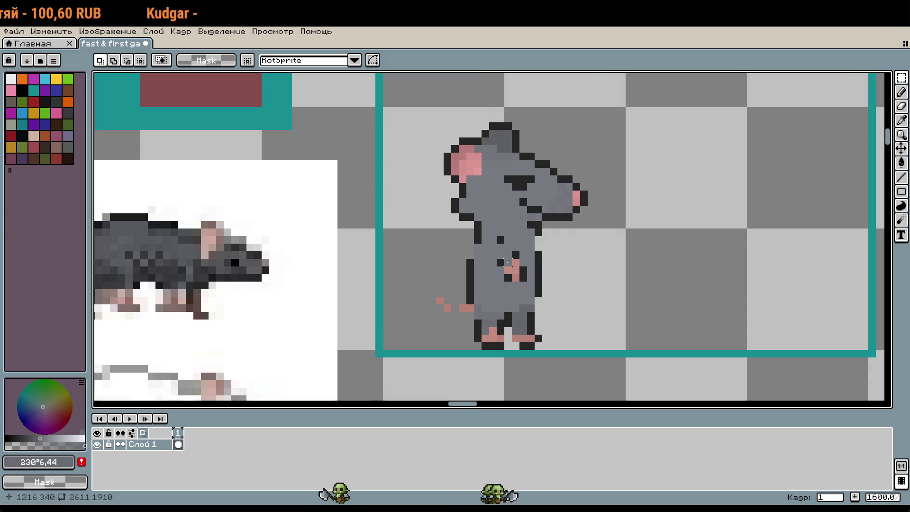
Draw the arm's dark outline on the belly, clean stray pixels and fill the hand pink
{"action": "key", "text": "b"}
{"action": "scroll", "coordinate": [517, 255], "scroll_direction": "up", "scroll_amount": 1}
{"action": "left_click", "coordinate": [516, 254], "text": "alt"}
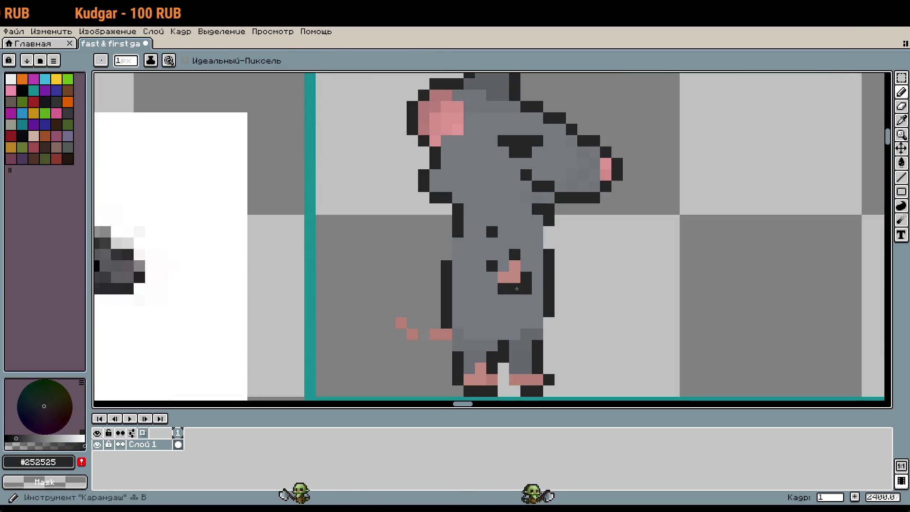
{"action": "key", "text": "ctrl+z"}
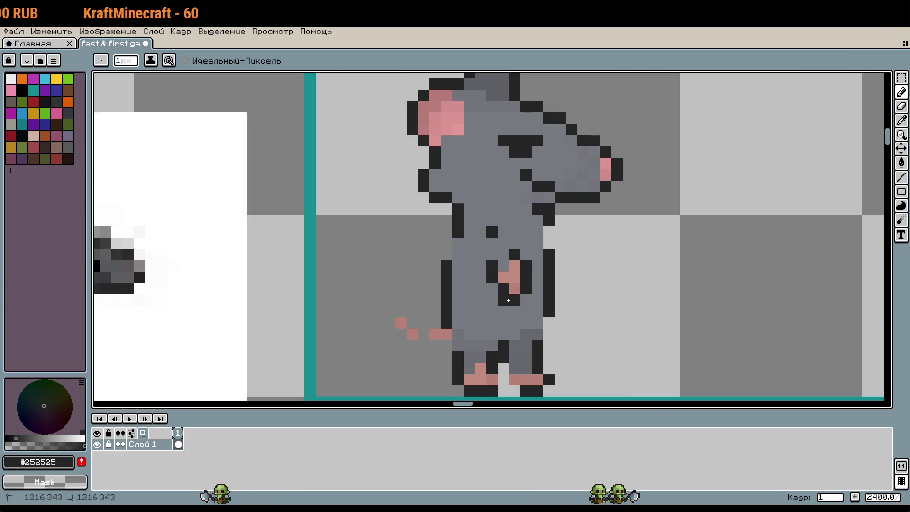
{"action": "left_click_drag", "start_coordinate": [503, 299], "coordinate": [492, 253]}
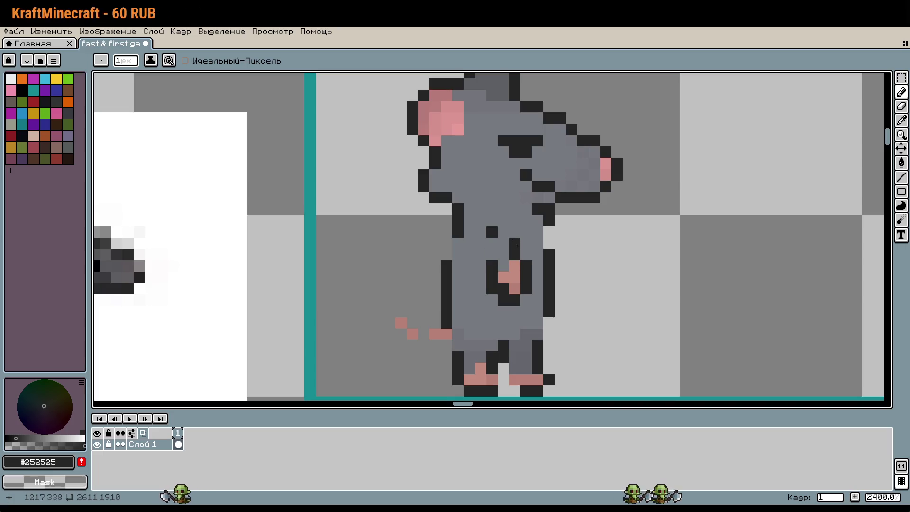
{"action": "left_click", "coordinate": [502, 234], "text": "alt"}
{"action": "left_click_drag", "start_coordinate": [514, 243], "coordinate": [494, 234]}
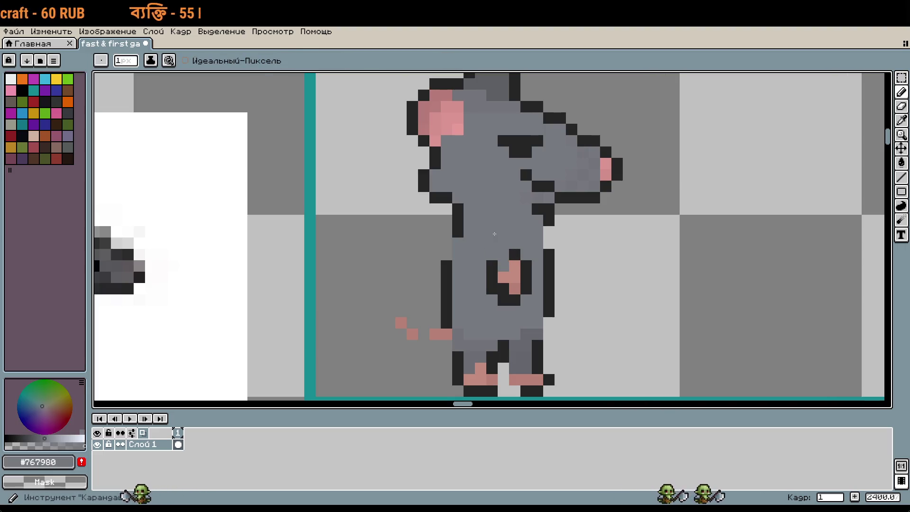
{"action": "left_click", "coordinate": [514, 290]}
{"action": "left_click", "coordinate": [514, 274], "text": "alt"}
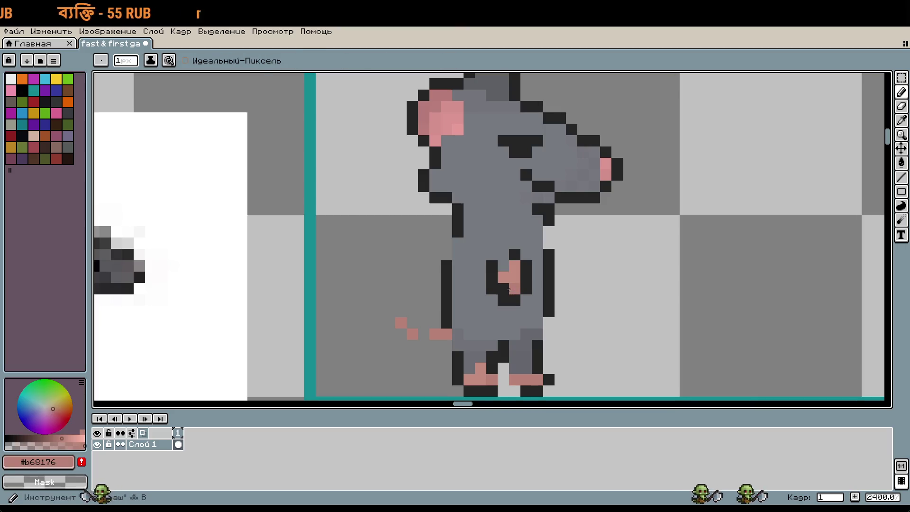
{"action": "left_click_drag", "start_coordinate": [503, 288], "coordinate": [503, 254]}
{"action": "left_click", "coordinate": [538, 288]}
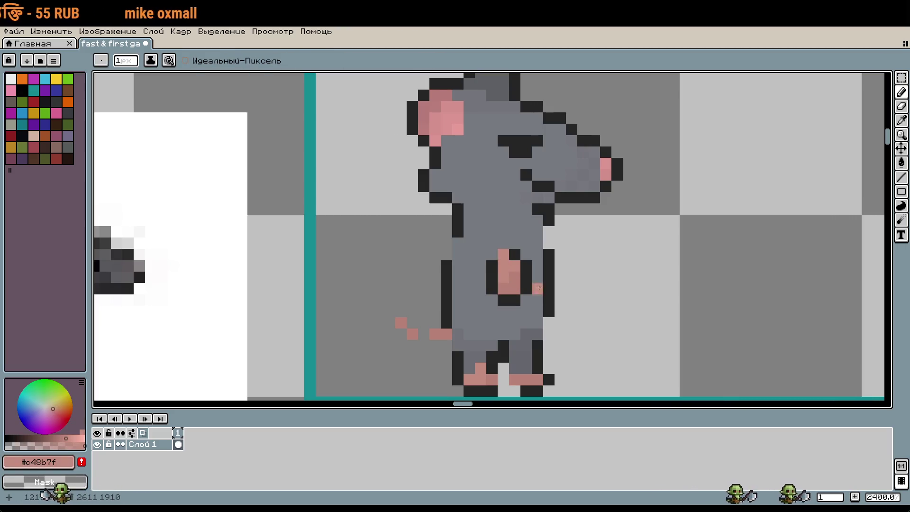
Sample the body grey and mix a darker grey for shading around the paw
{"action": "key", "text": "alt"}
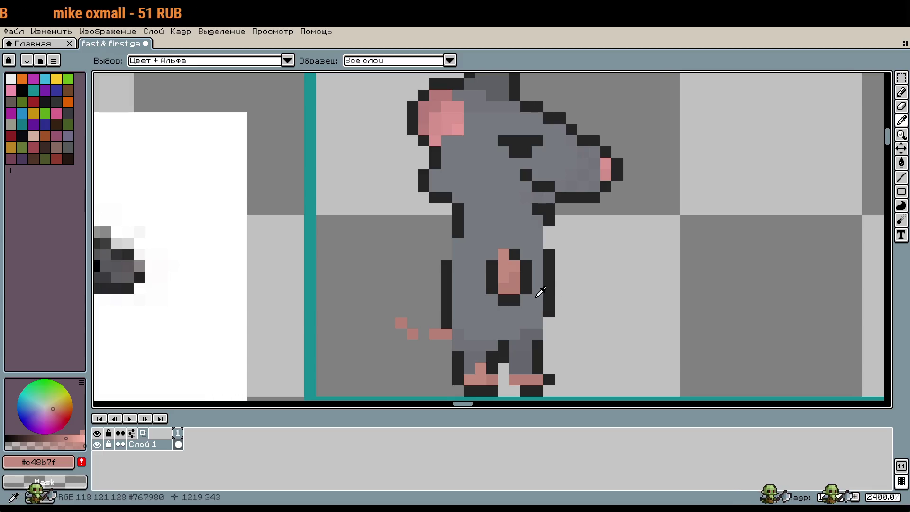
{"action": "left_click", "coordinate": [536, 300], "text": "alt"}
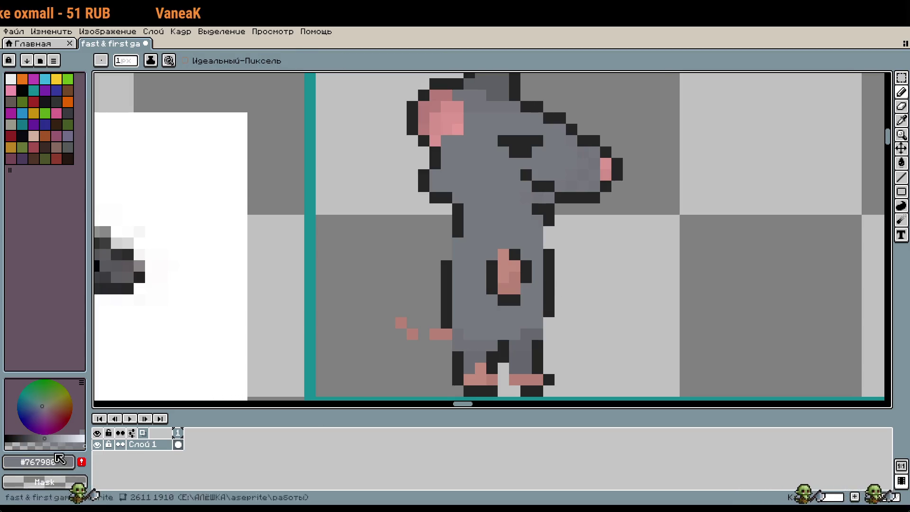
{"action": "left_click", "coordinate": [515, 335], "text": "alt"}
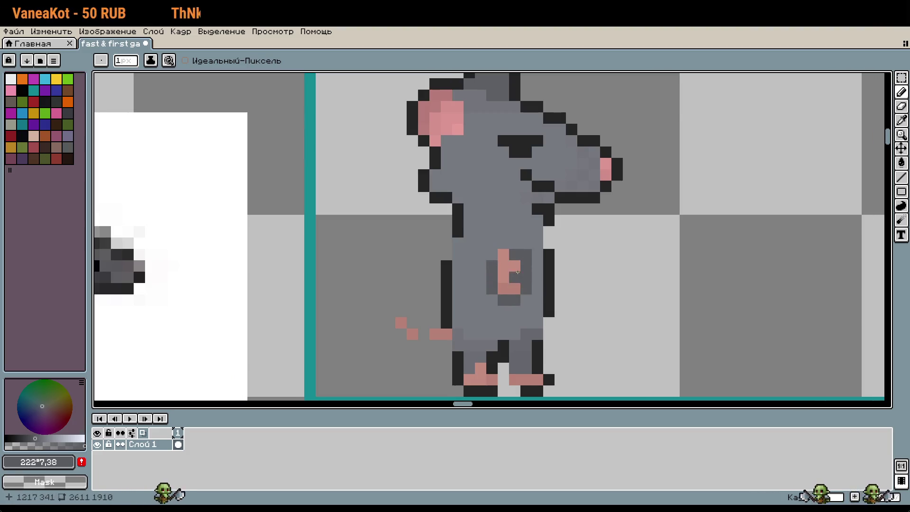
{"action": "left_click_drag", "start_coordinate": [35, 437], "coordinate": [26, 436]}
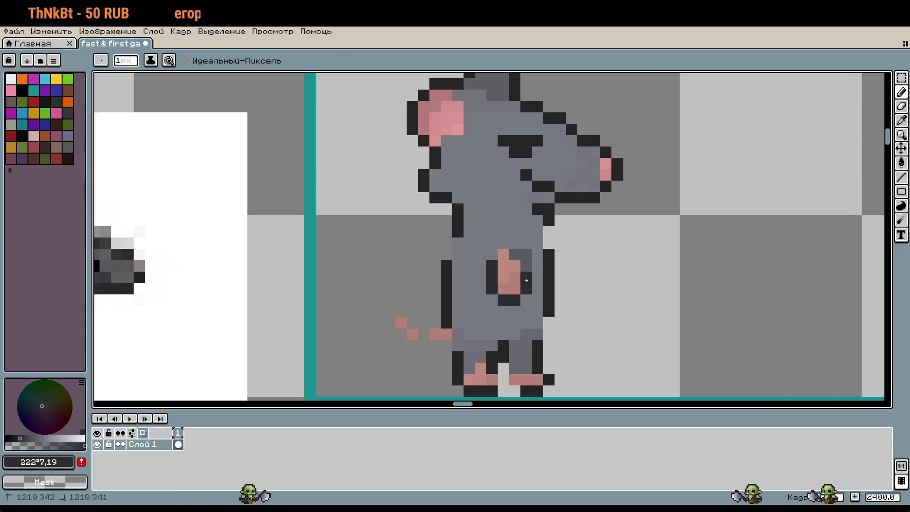
{"action": "left_click", "coordinate": [529, 255], "text": "alt"}
{"action": "scroll", "coordinate": [592, 339], "scroll_direction": "down", "scroll_amount": 3}
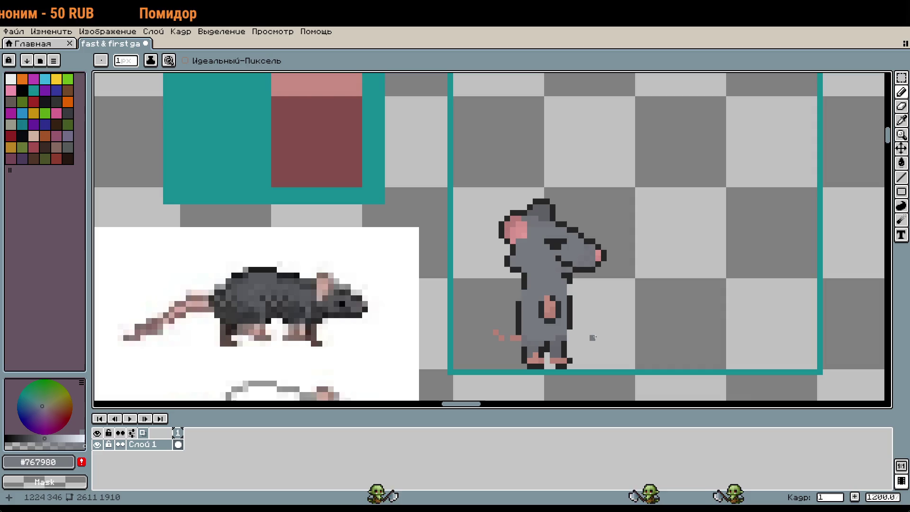
Rectangle-select the big rat's lower body to copy it
{"action": "scroll", "coordinate": [595, 338], "scroll_direction": "down", "scroll_amount": 2}
{"action": "scroll", "coordinate": [603, 331], "scroll_direction": "down", "scroll_amount": 4}
{"action": "scroll", "coordinate": [583, 237], "scroll_direction": "up", "scroll_amount": 8}
{"action": "scroll", "coordinate": [583, 236], "scroll_direction": "left", "scroll_amount": 6}
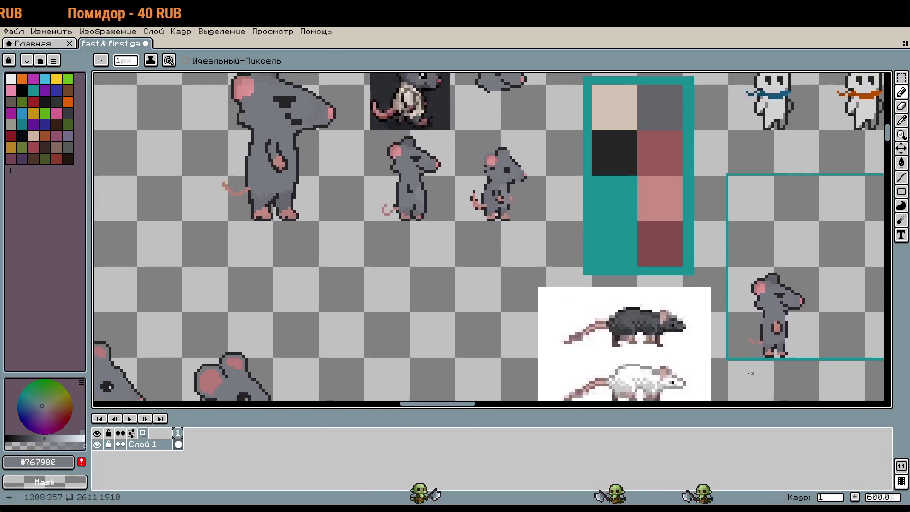
{"action": "scroll", "coordinate": [561, 174], "scroll_direction": "down", "scroll_amount": 2}
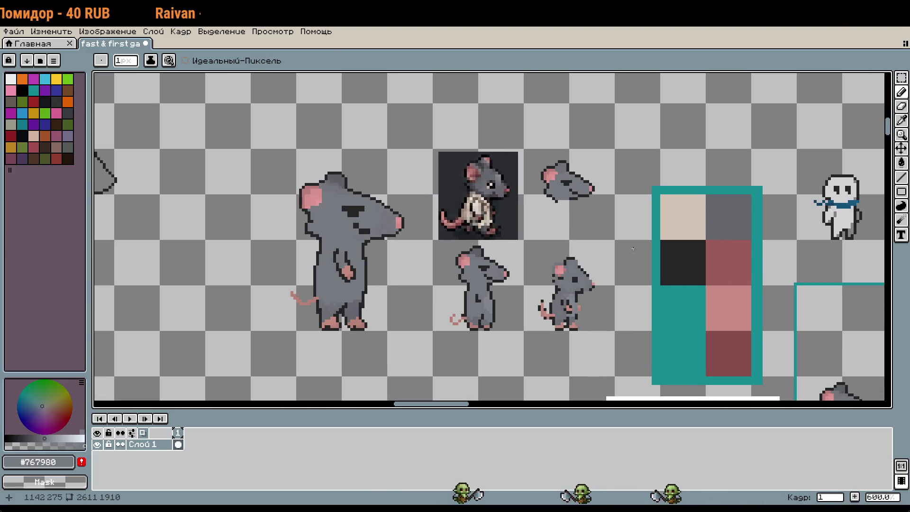
{"action": "scroll", "coordinate": [556, 209], "scroll_direction": "down", "scroll_amount": 2}
{"action": "scroll", "coordinate": [556, 209], "scroll_direction": "right", "scroll_amount": 4}
{"action": "mouse_move", "coordinate": [506, 204]}
{"action": "left_mouse_down"}
{"action": "mouse_move", "coordinate": [347, 177]}
{"action": "mouse_move", "coordinate": [333, 146]}
{"action": "mouse_move", "coordinate": [425, 219]}
{"action": "mouse_move", "coordinate": [366, 121]}
{"action": "mouse_move", "coordinate": [510, 226]}
{"action": "left_mouse_up"}
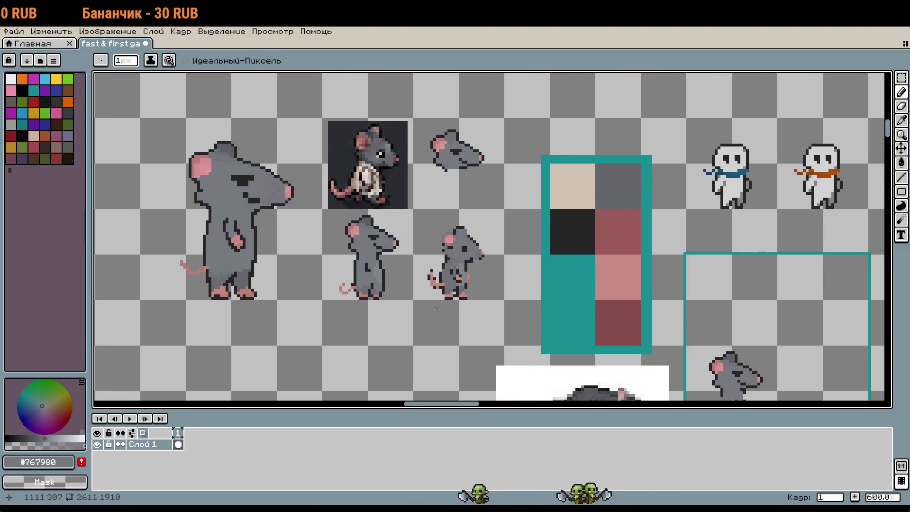
{"action": "scroll", "coordinate": [436, 309], "scroll_direction": "down", "scroll_amount": 2}
{"action": "scroll", "coordinate": [435, 309], "scroll_direction": "left", "scroll_amount": 2}
{"action": "key", "text": "m"}
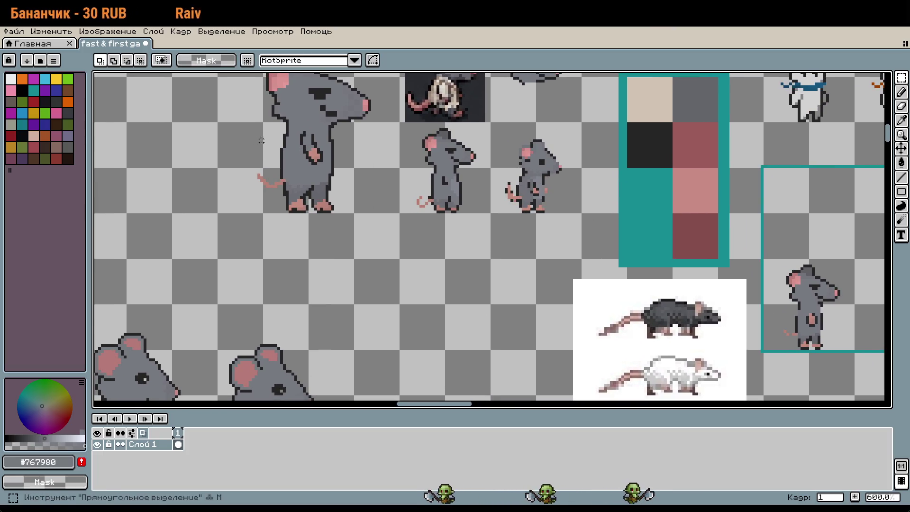
{"action": "mouse_move", "coordinate": [220, 124]}
{"action": "left_mouse_down"}
{"action": "mouse_move", "coordinate": [260, 165]}
{"action": "mouse_move", "coordinate": [398, 211]}
{"action": "left_mouse_up"}
{"action": "left_click", "coordinate": [324, 197]}
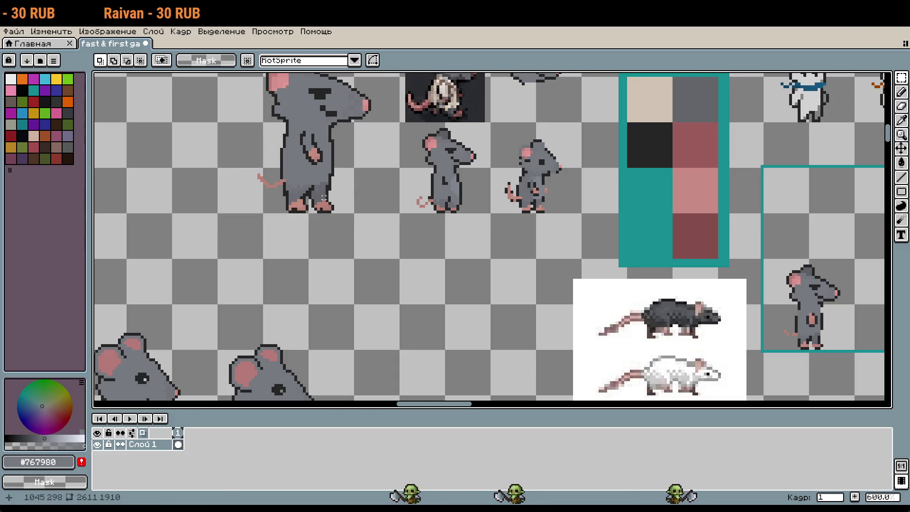
Paste the rat-body copy and place it below the teal frame
{"action": "scroll", "coordinate": [489, 169], "scroll_direction": "right", "scroll_amount": 5}
{"action": "scroll", "coordinate": [489, 168], "scroll_direction": "down", "scroll_amount": 3}
{"action": "scroll", "coordinate": [483, 165], "scroll_direction": "down", "scroll_amount": 1}
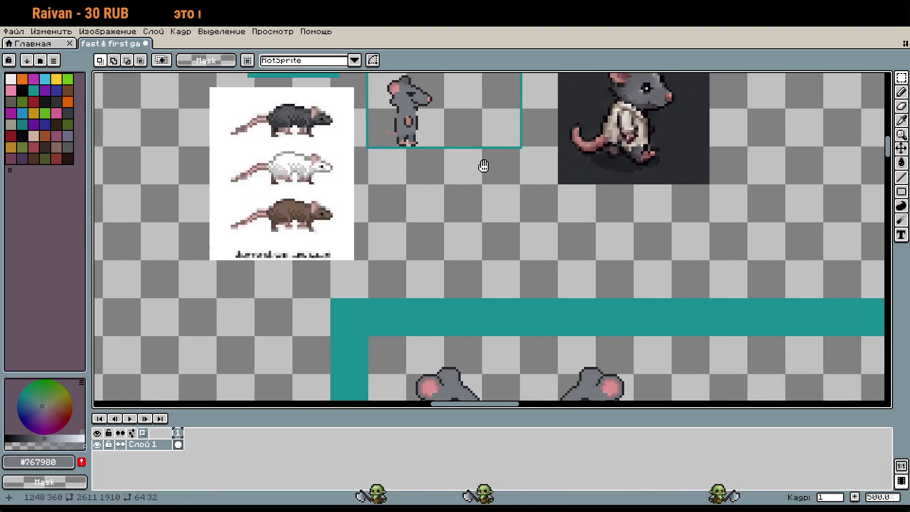
{"action": "key", "text": "ctrl+v"}
{"action": "mouse_move", "coordinate": [442, 221]}
{"action": "left_mouse_down"}
{"action": "mouse_move", "coordinate": [398, 170]}
{"action": "mouse_move", "coordinate": [435, 174]}
{"action": "left_mouse_up"}
{"action": "scroll", "coordinate": [401, 172], "scroll_direction": "up", "scroll_amount": 2}
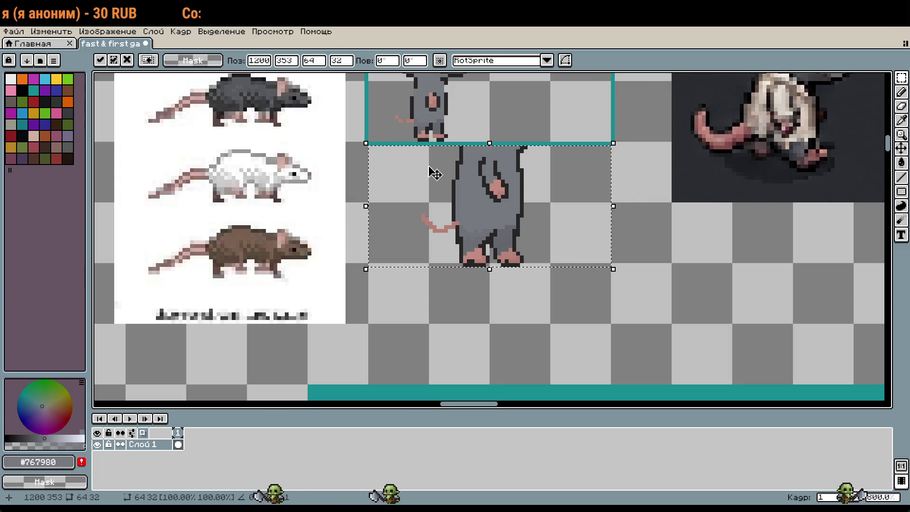
{"action": "key", "text": "Return"}
Move the reference rat and the rat head into the teal frame
{"action": "scroll", "coordinate": [615, 329], "scroll_direction": "down", "scroll_amount": 2}
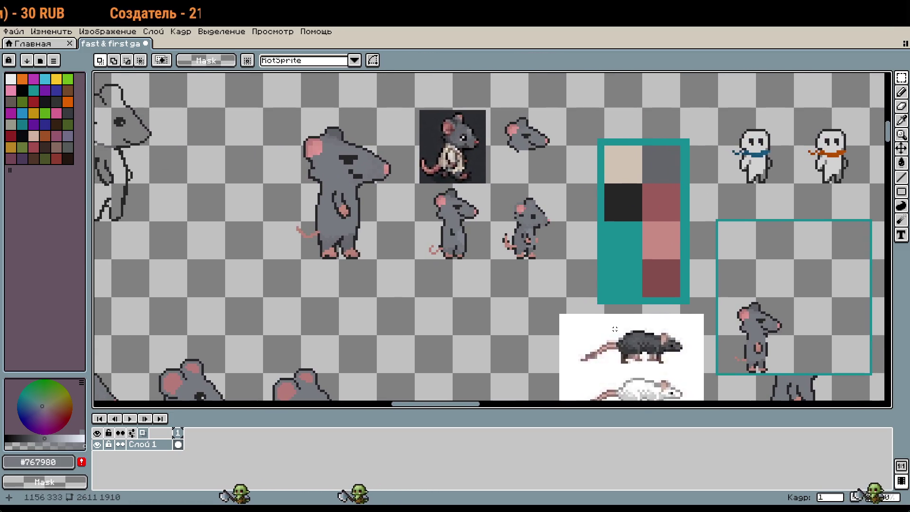
{"action": "left_click_drag", "start_coordinate": [427, 119], "coordinate": [532, 150]}
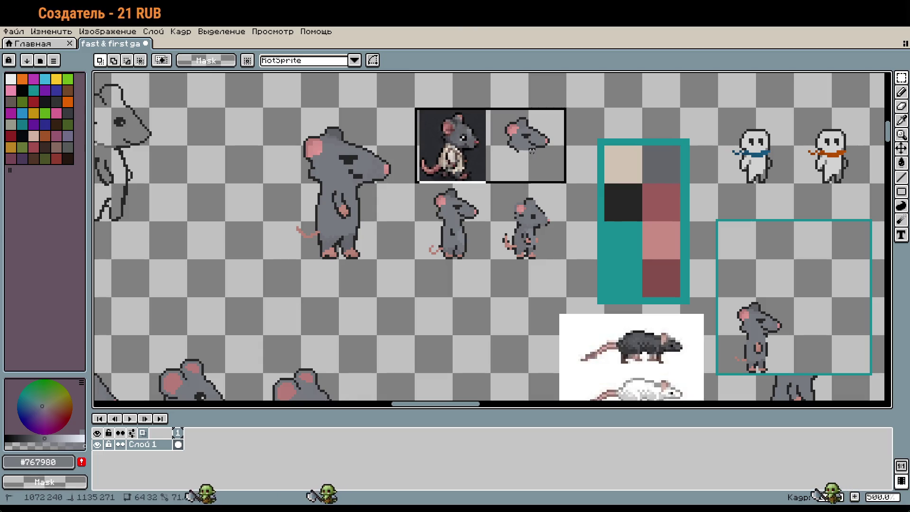
{"action": "mouse_move", "coordinate": [722, 227]}
{"action": "left_mouse_down"}
{"action": "mouse_move", "coordinate": [403, 191]}
{"action": "mouse_move", "coordinate": [511, 219]}
{"action": "left_mouse_up"}
{"action": "key", "text": "ctrl+v"}
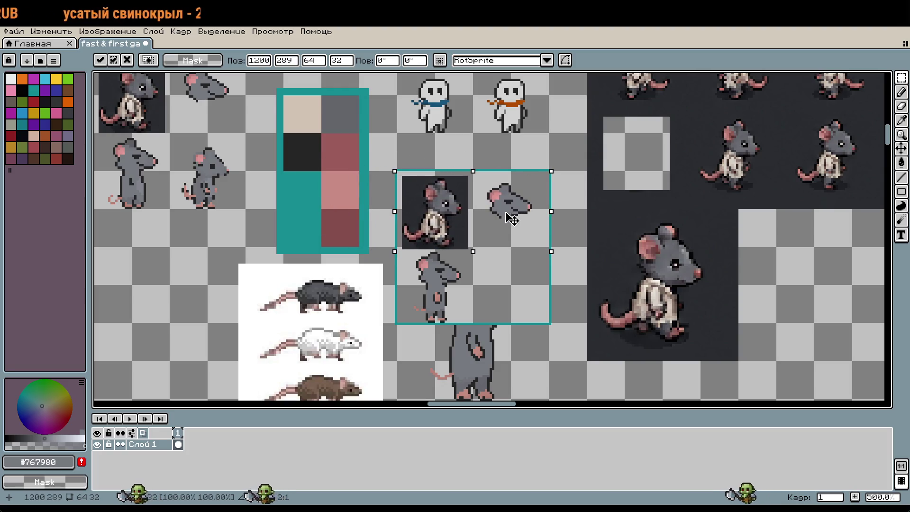
Ctrl-drag a copy of the right small rat into the frame's lower-right cell
{"action": "mouse_move", "coordinate": [97, 95]}
{"action": "left_mouse_down"}
{"action": "mouse_move", "coordinate": [204, 151]}
{"action": "mouse_move", "coordinate": [251, 194]}
{"action": "mouse_move", "coordinate": [387, 248]}
{"action": "left_mouse_up"}
{"action": "key", "text": "Escape"}
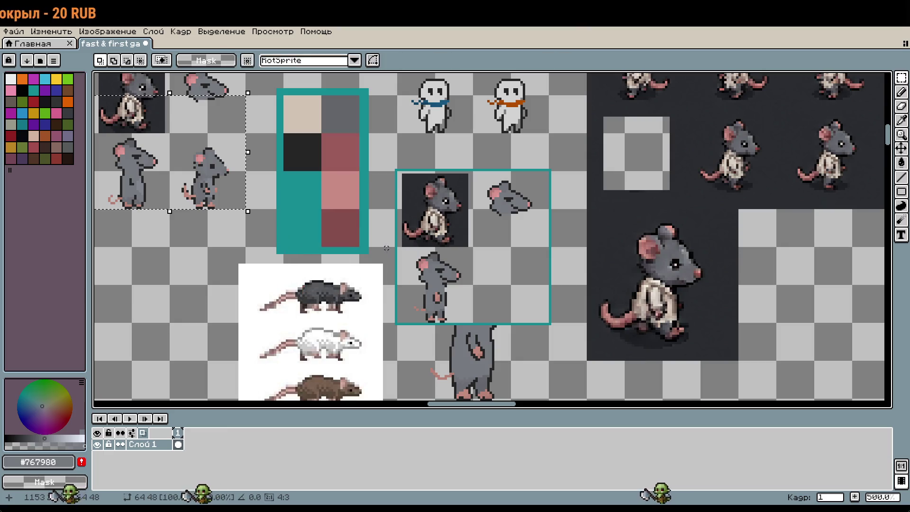
{"action": "left_click_drag", "start_coordinate": [168, 132], "coordinate": [246, 205]}
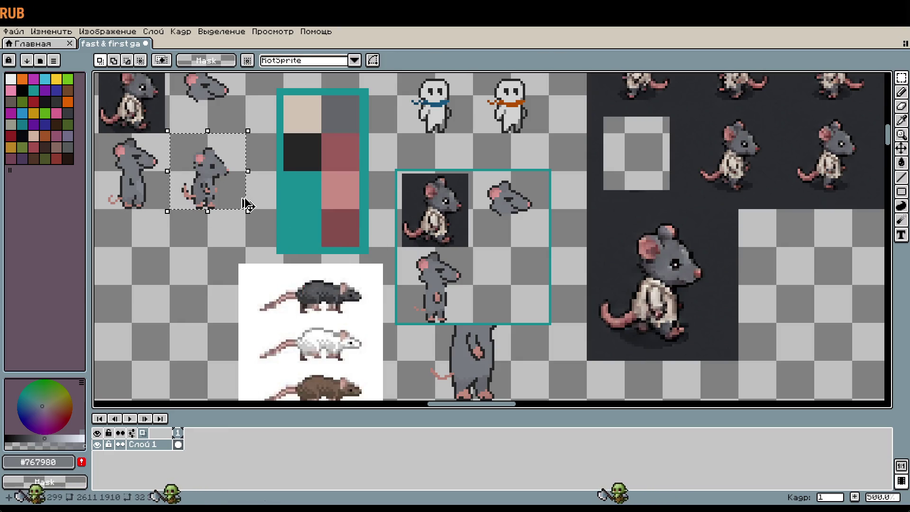
{"action": "mouse_move", "coordinate": [207, 173]}
{"action": "left_mouse_down"}
{"action": "mouse_move", "coordinate": [419, 275]}
{"action": "mouse_move", "coordinate": [510, 290]}
{"action": "left_mouse_up"}
{"action": "key", "text": "Return"}
{"action": "scroll", "coordinate": [503, 232], "scroll_direction": "up", "scroll_amount": 1}
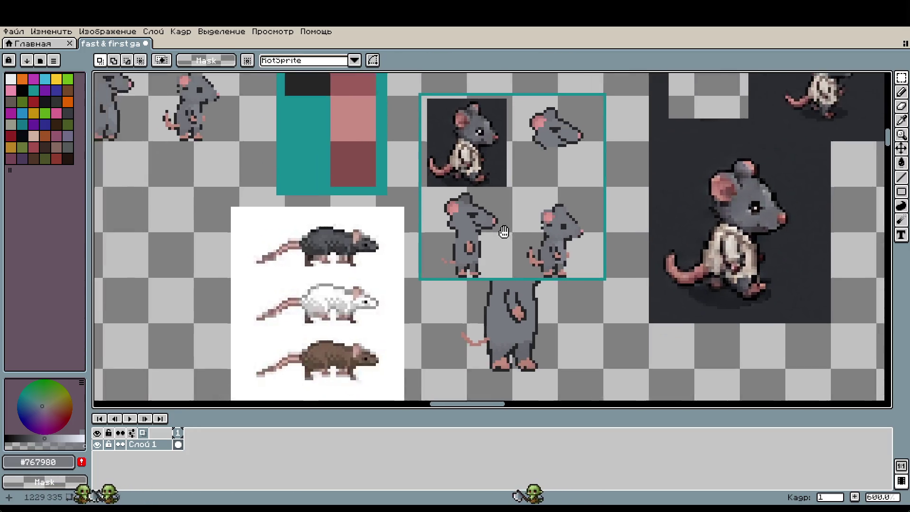
{"action": "scroll", "coordinate": [504, 232], "scroll_direction": "up", "scroll_amount": 3}
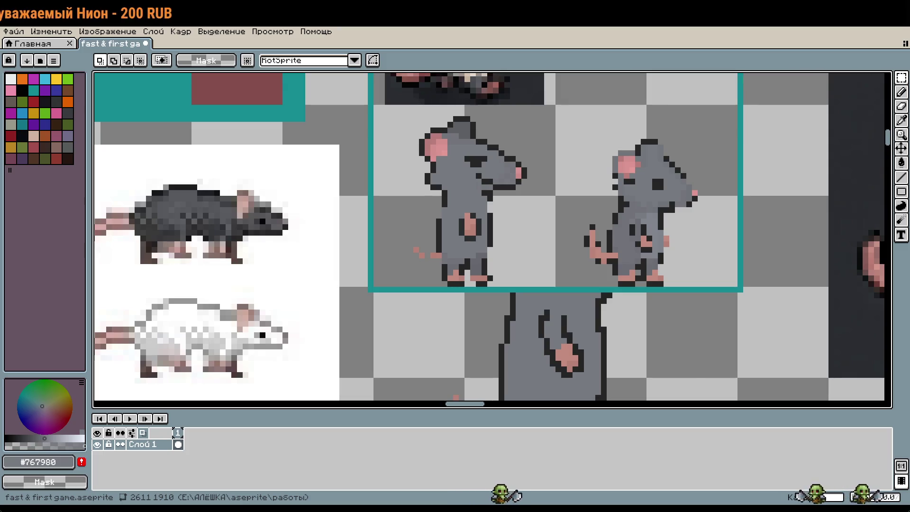
Paint over the pink hand and its outline on the belly in grey #767980
{"action": "scroll", "coordinate": [488, 237], "scroll_direction": "down", "scroll_amount": 1}
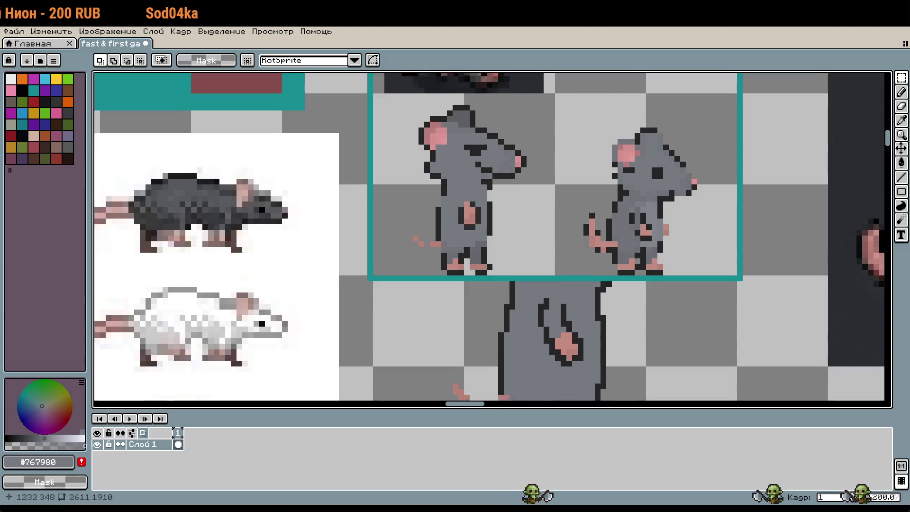
{"action": "scroll", "coordinate": [489, 236], "scroll_direction": "down", "scroll_amount": 1}
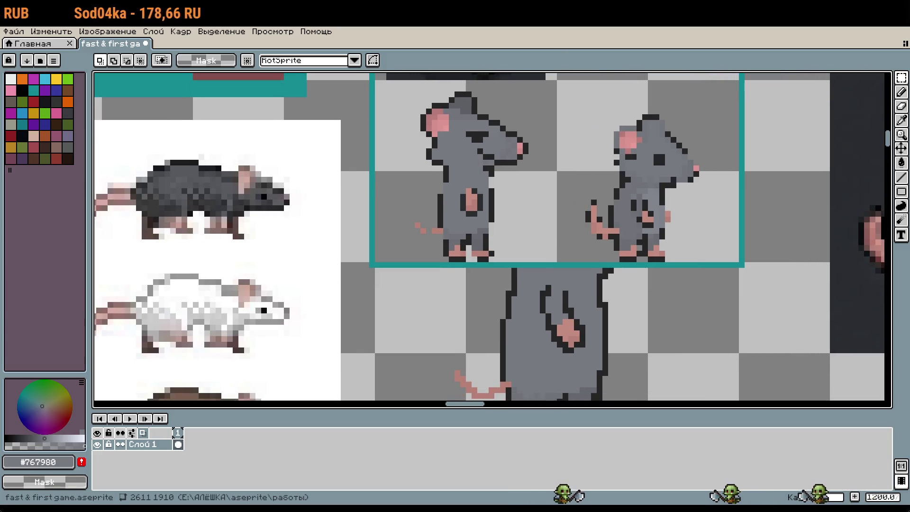
{"action": "scroll", "coordinate": [494, 177], "scroll_direction": "down", "scroll_amount": 2}
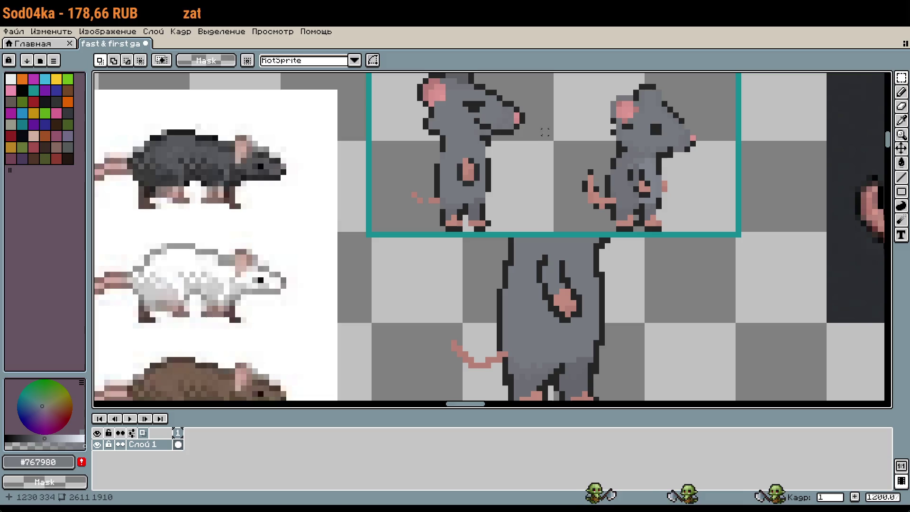
{"action": "scroll", "coordinate": [494, 178], "scroll_direction": "up", "scroll_amount": 4}
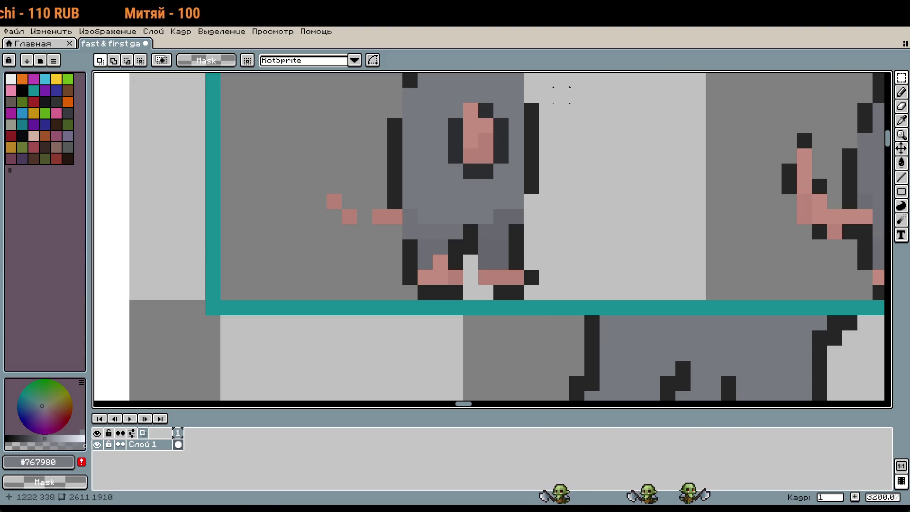
{"action": "scroll", "coordinate": [511, 184], "scroll_direction": "up", "scroll_amount": 2}
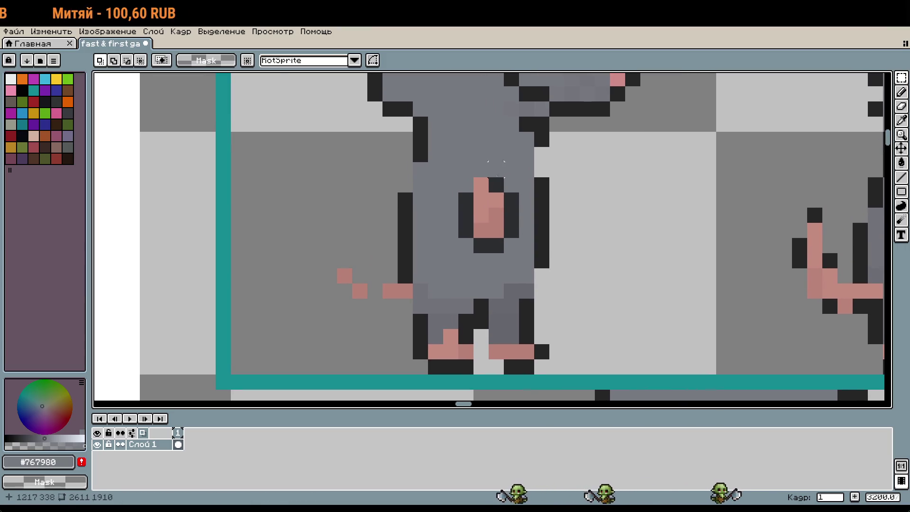
{"action": "key", "text": "b"}
{"action": "left_click_drag", "start_coordinate": [493, 182], "coordinate": [456, 209]}
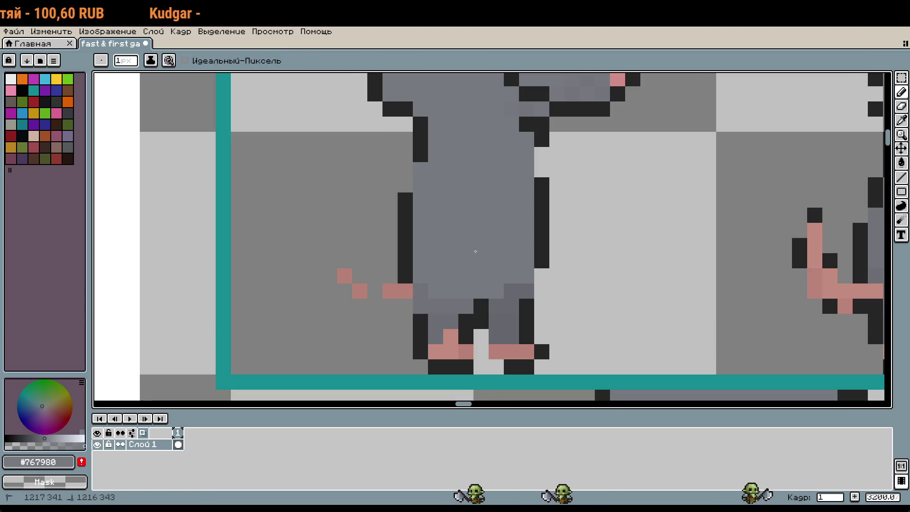
{"action": "left_click_drag", "start_coordinate": [481, 245], "coordinate": [513, 237]}
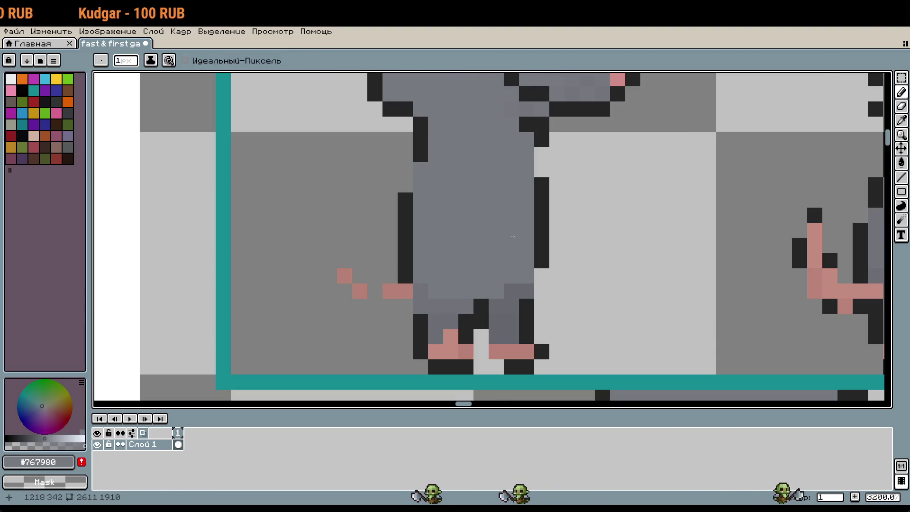
Add #252525 outline pixels between the legs and under the foot, undoing one stray pixel
{"action": "left_click_drag", "start_coordinate": [593, 281], "coordinate": [576, 236]}
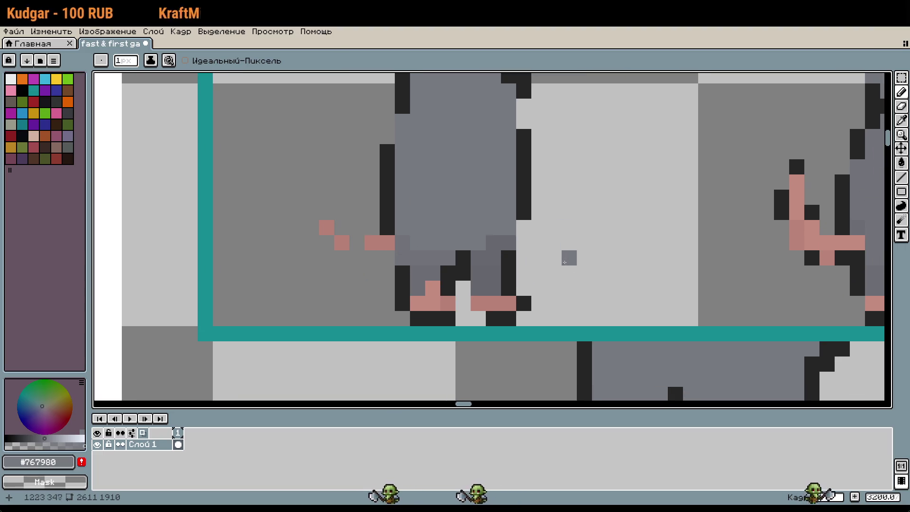
{"action": "scroll", "coordinate": [539, 283], "scroll_direction": "up", "scroll_amount": 1}
{"action": "scroll", "coordinate": [519, 201], "scroll_direction": "down", "scroll_amount": 5}
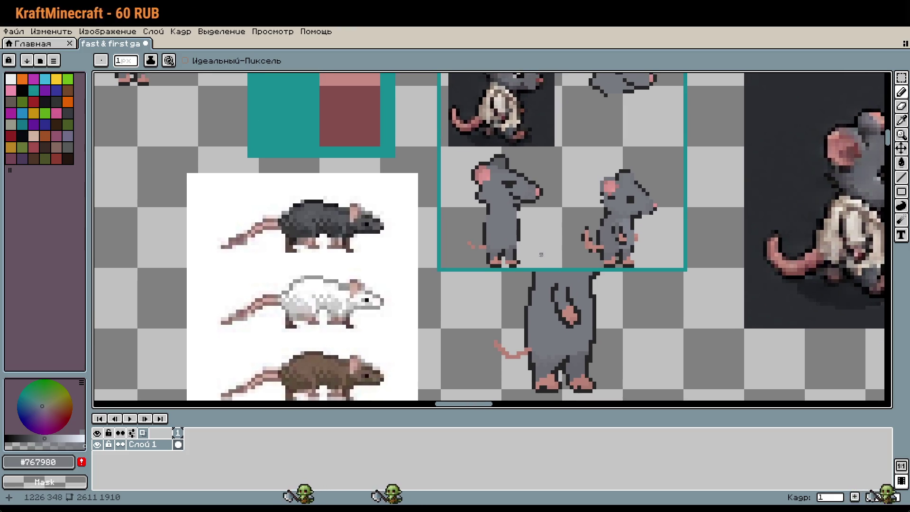
{"action": "scroll", "coordinate": [540, 255], "scroll_direction": "up", "scroll_amount": 3}
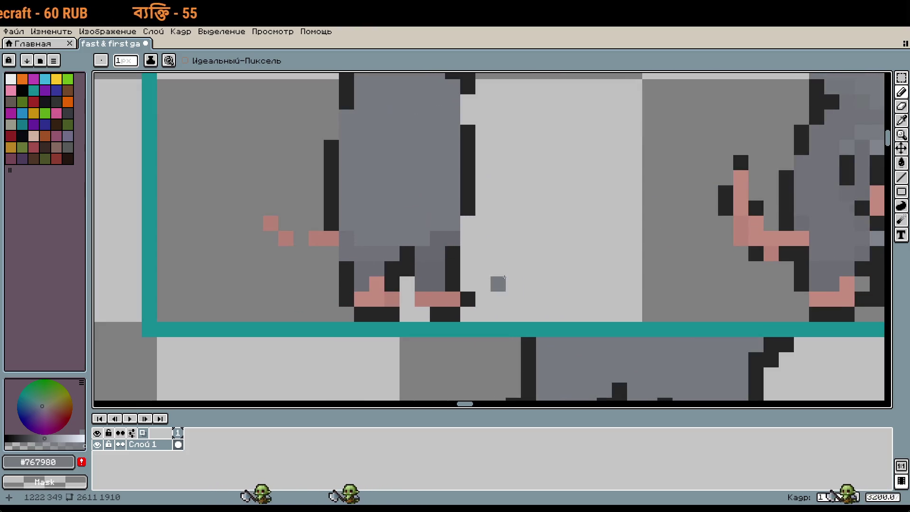
{"action": "key", "text": "i"}
{"action": "left_click", "coordinate": [481, 194]}
{"action": "key", "text": "b"}
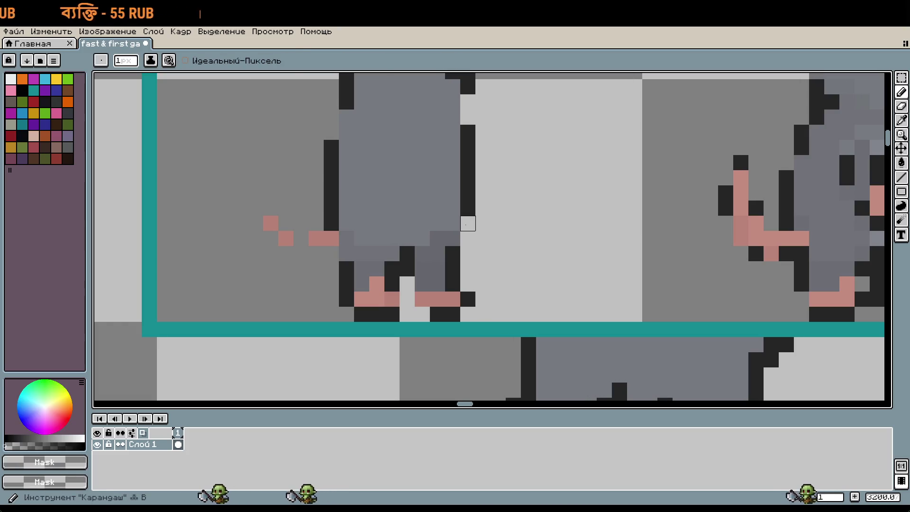
{"action": "left_click", "coordinate": [472, 211], "text": "alt"}
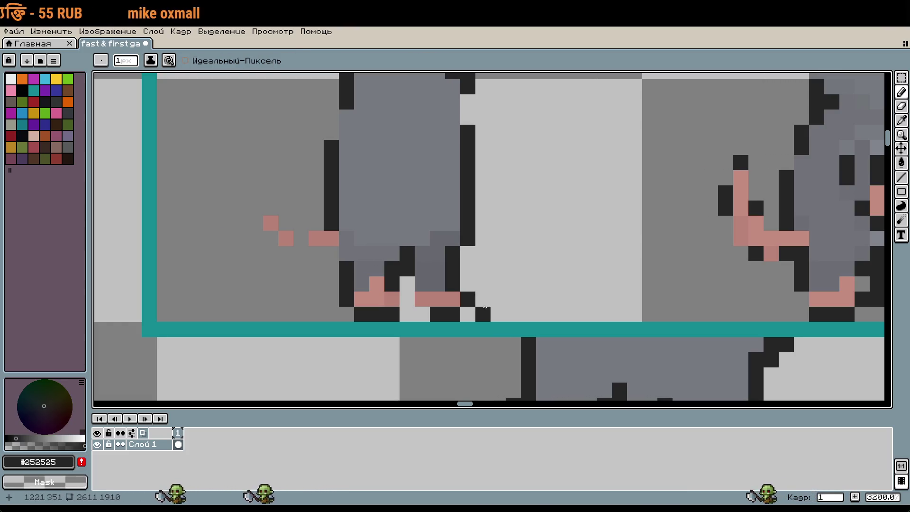
{"action": "left_click", "coordinate": [422, 314]}
{"action": "left_click", "coordinate": [423, 239]}
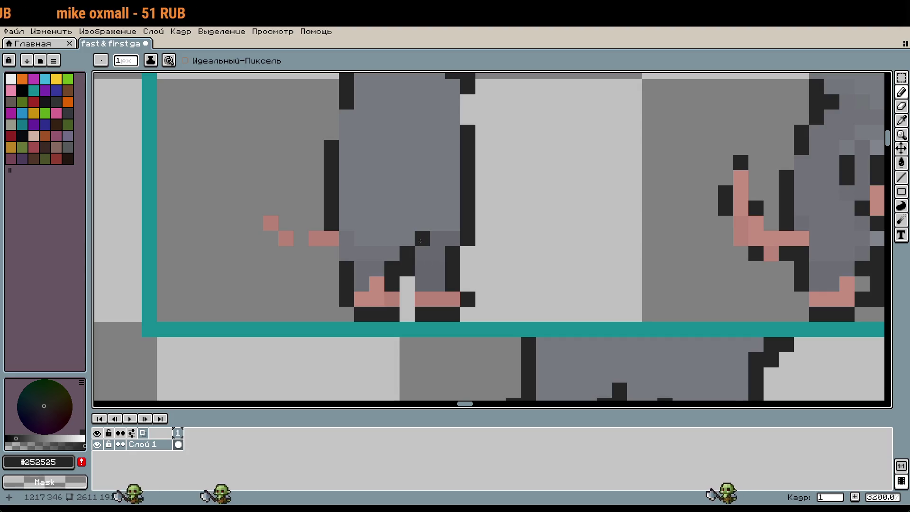
{"action": "left_click", "coordinate": [407, 299]}
{"action": "left_click", "coordinate": [407, 284]}
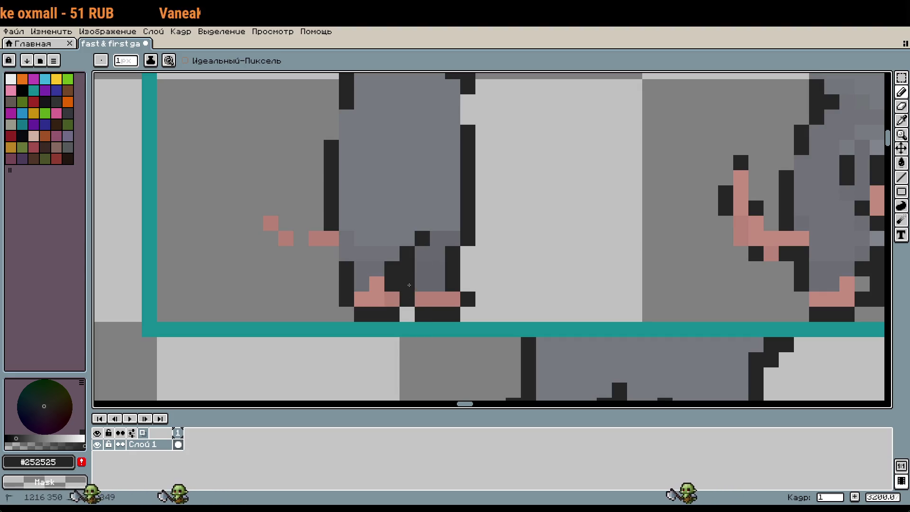
{"action": "left_click", "coordinate": [416, 302]}
{"action": "key", "text": "ctrl+z"}
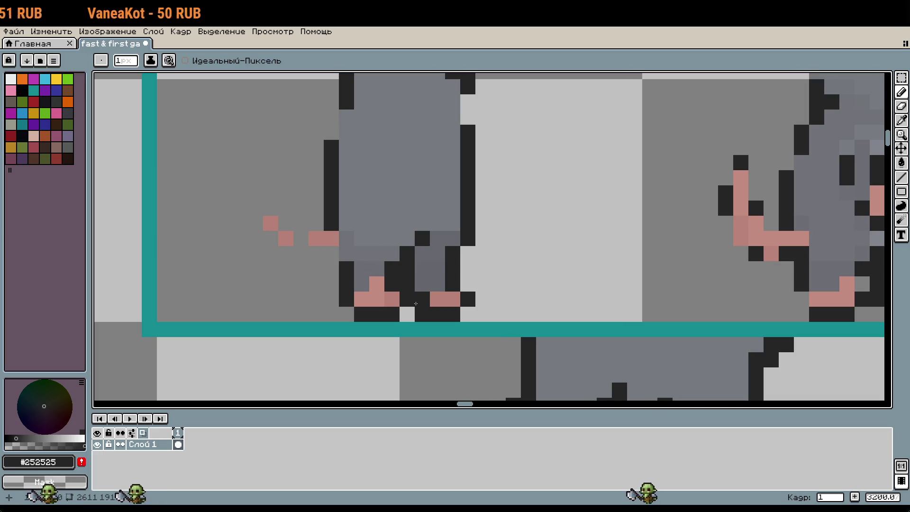
{"action": "left_click", "coordinate": [424, 332]}
{"action": "scroll", "coordinate": [424, 334], "scroll_direction": "down", "scroll_amount": 3}
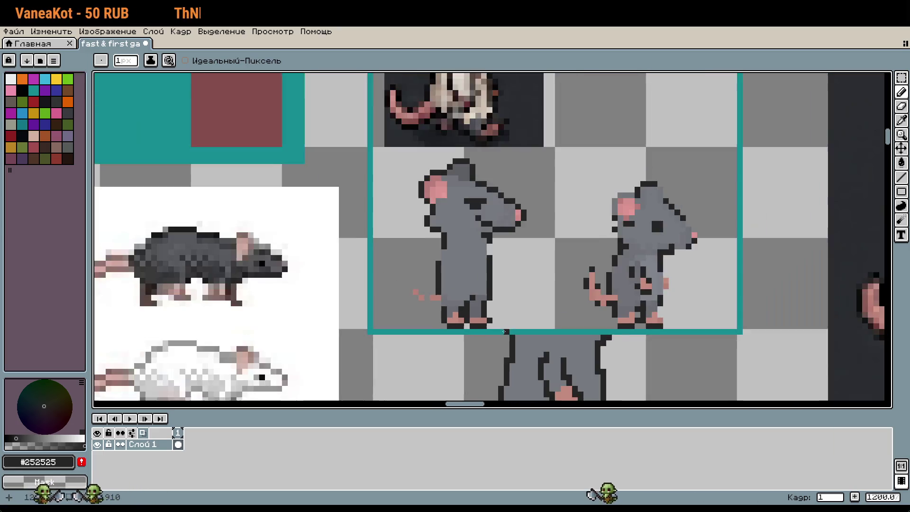
{"action": "mouse_move", "coordinate": [503, 329]}
{"action": "left_mouse_down"}
{"action": "mouse_move", "coordinate": [502, 166]}
{"action": "mouse_move", "coordinate": [497, 197]}
{"action": "left_mouse_up"}
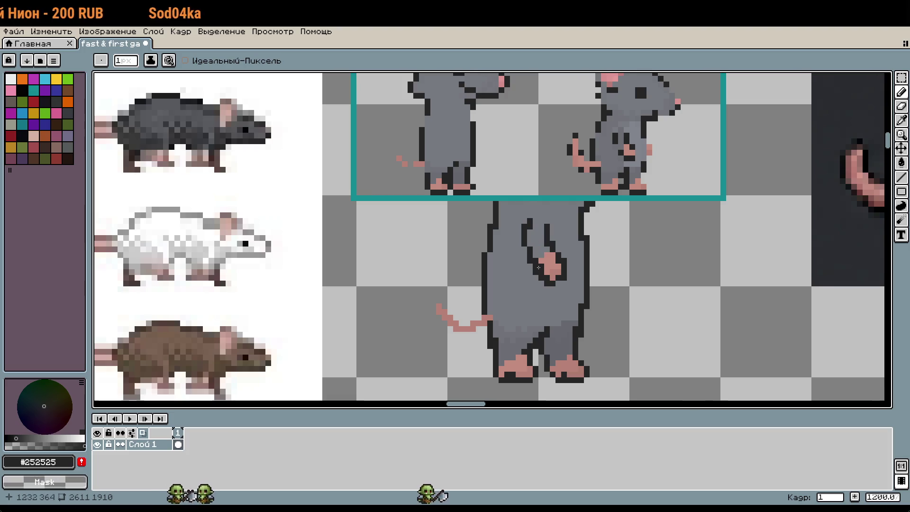
Draw #252525 outline pixels down the right edge of the left rat's body
{"action": "scroll", "coordinate": [416, 226], "scroll_direction": "up", "scroll_amount": 1}
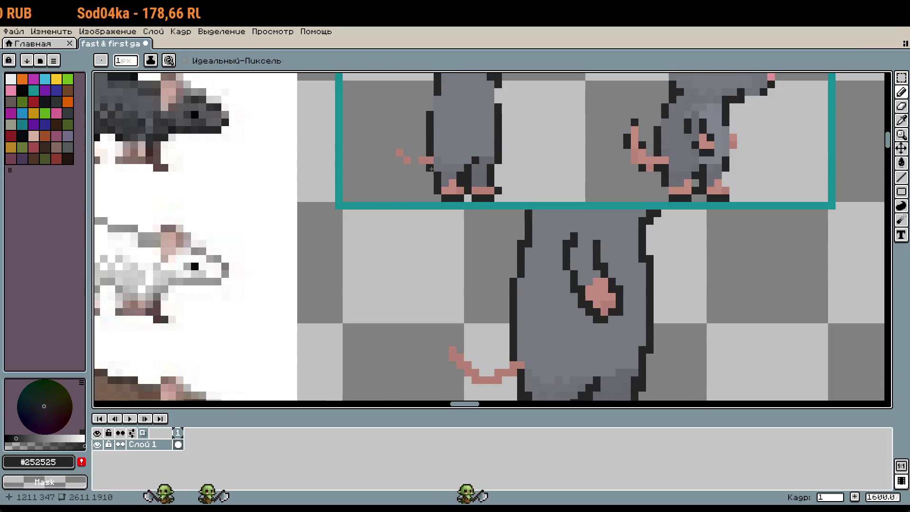
{"action": "mouse_move", "coordinate": [513, 213]}
{"action": "left_mouse_down"}
{"action": "mouse_move", "coordinate": [514, 162]}
{"action": "mouse_move", "coordinate": [471, 122]}
{"action": "mouse_move", "coordinate": [464, 255]}
{"action": "mouse_move", "coordinate": [454, 114]}
{"action": "mouse_move", "coordinate": [479, 229]}
{"action": "left_mouse_up"}
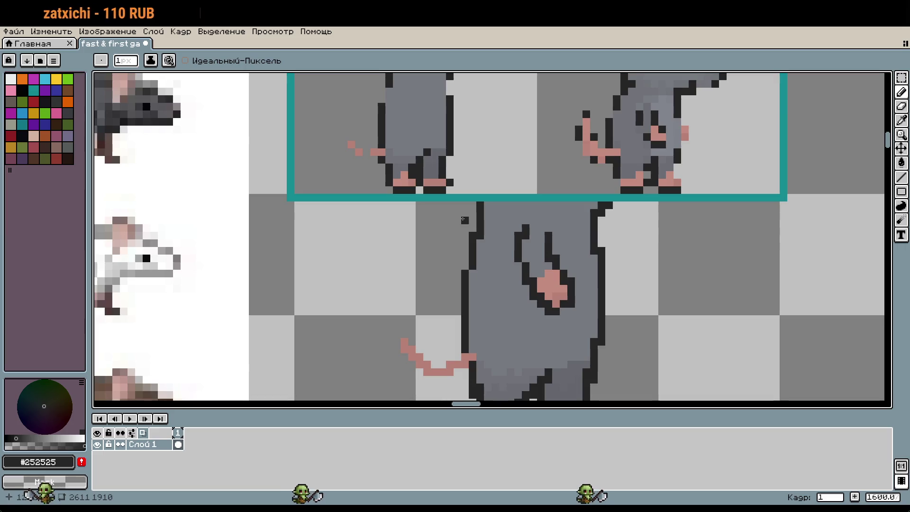
{"action": "mouse_move", "coordinate": [464, 219]}
{"action": "left_mouse_down"}
{"action": "mouse_move", "coordinate": [484, 146]}
{"action": "mouse_move", "coordinate": [453, 73]}
{"action": "mouse_move", "coordinate": [433, 87]}
{"action": "mouse_move", "coordinate": [494, 333]}
{"action": "mouse_move", "coordinate": [437, 108]}
{"action": "mouse_move", "coordinate": [469, 262]}
{"action": "left_mouse_up"}
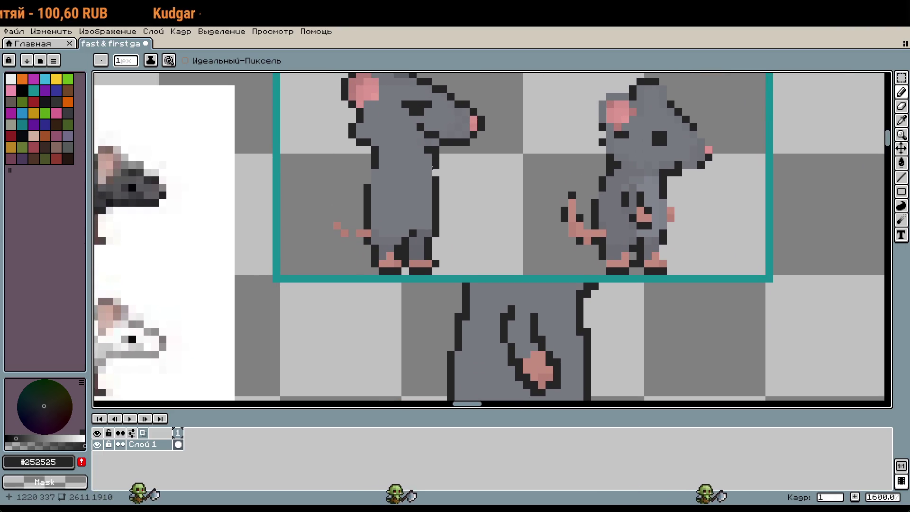
{"action": "left_click_drag", "start_coordinate": [439, 180], "coordinate": [446, 216]}
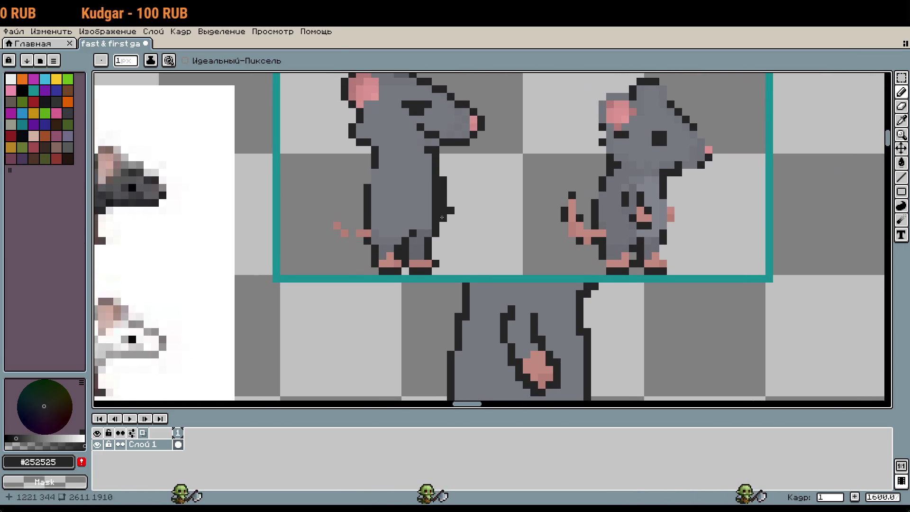
{"action": "left_click", "coordinate": [433, 180], "text": "alt"}
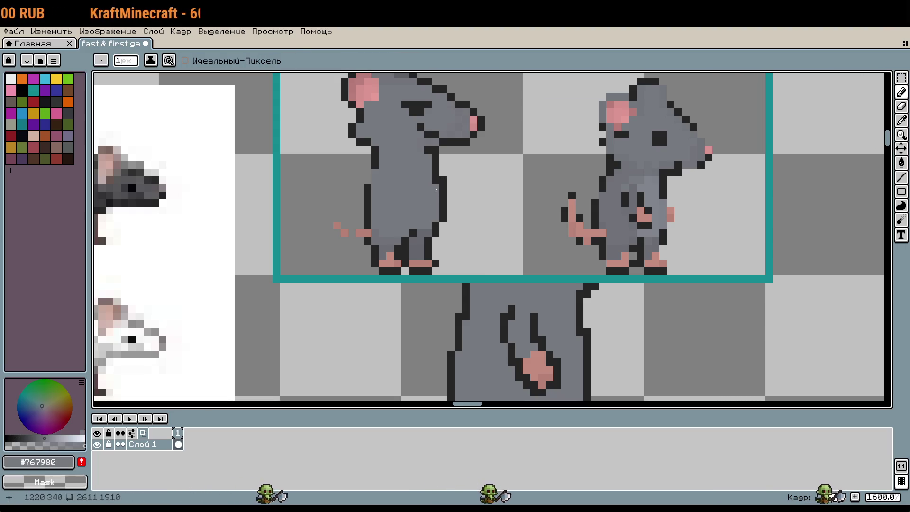
{"action": "mouse_move", "coordinate": [436, 216]}
{"action": "left_mouse_down"}
{"action": "mouse_move", "coordinate": [479, 191]}
{"action": "mouse_move", "coordinate": [463, 199]}
{"action": "mouse_move", "coordinate": [453, 253]}
{"action": "left_mouse_up"}
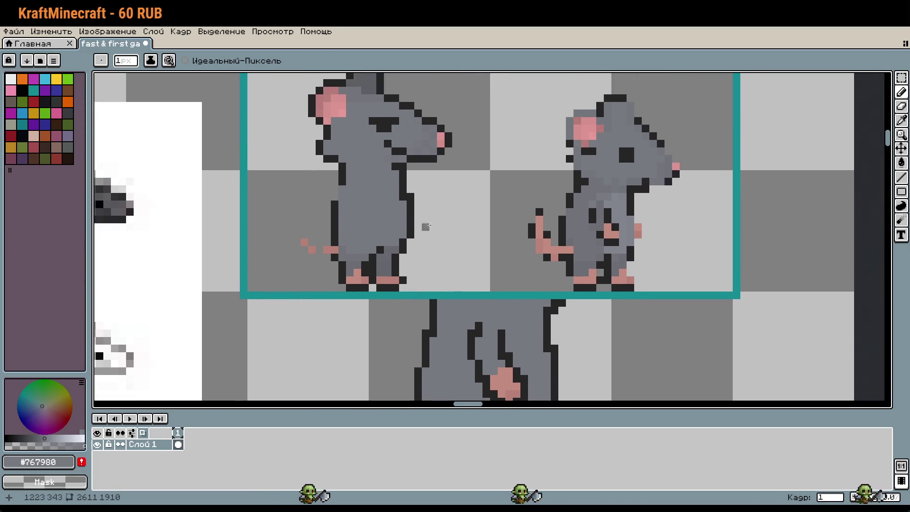
{"action": "left_click", "coordinate": [409, 185], "text": "alt"}
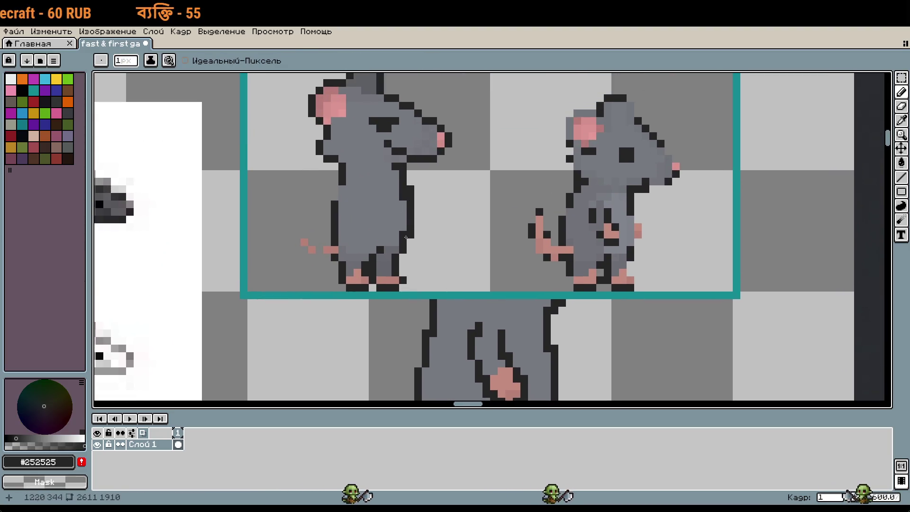
{"action": "left_click", "coordinate": [403, 192], "text": "alt"}
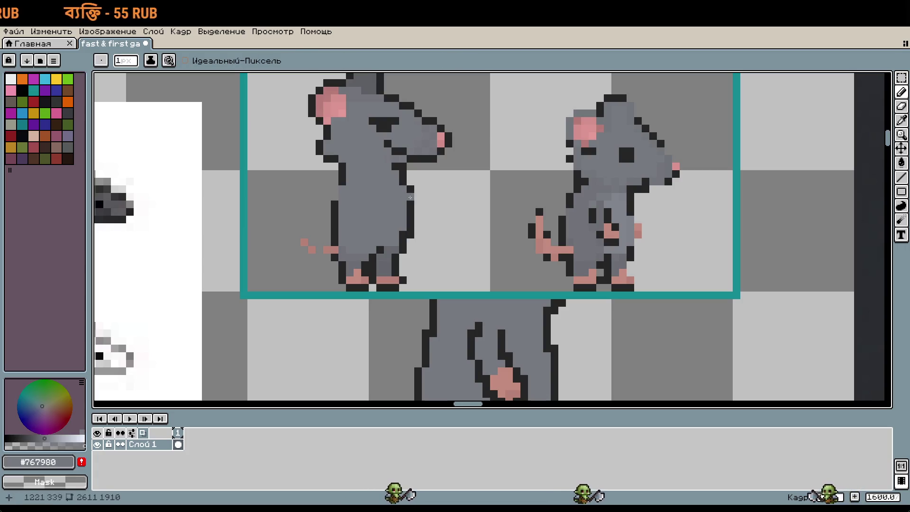
{"action": "left_click", "coordinate": [406, 176], "text": "alt"}
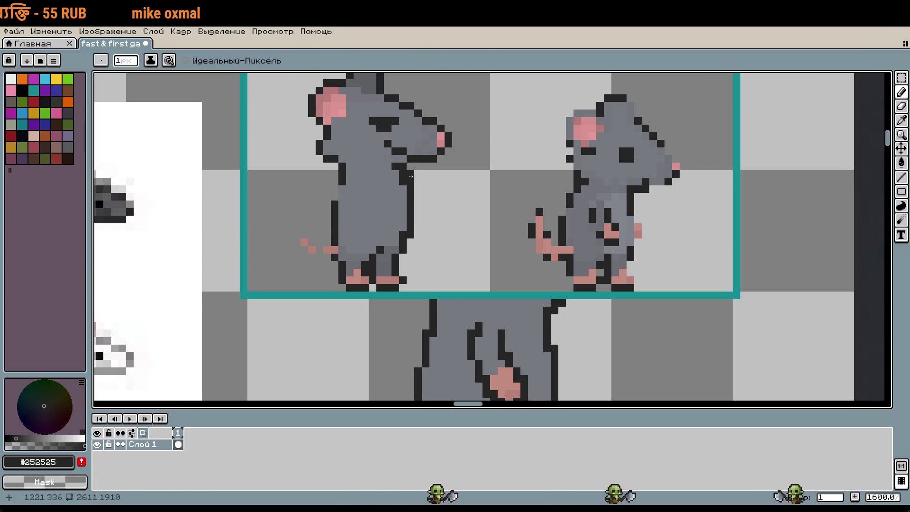
Pan and zoom to frame both standing rats alongside the reference sprites
{"action": "scroll", "coordinate": [455, 228], "scroll_direction": "down", "scroll_amount": 4}
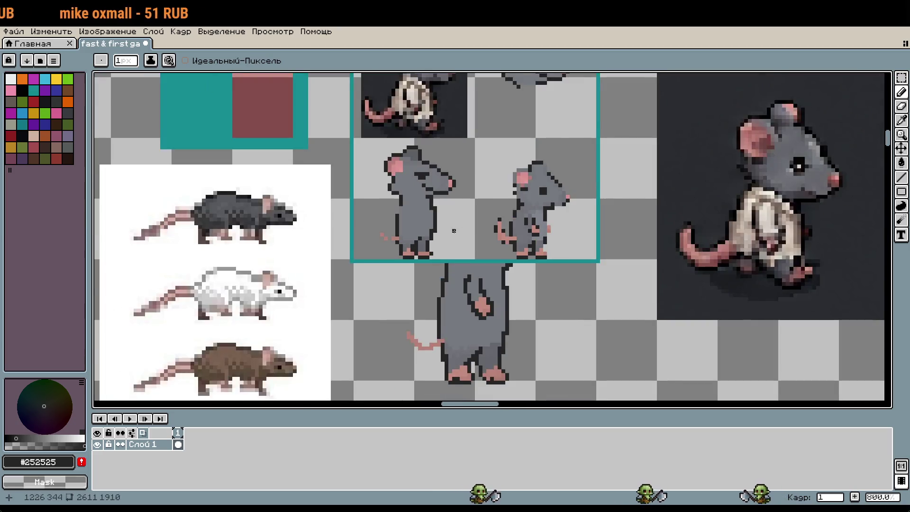
{"action": "scroll", "coordinate": [432, 238], "scroll_direction": "up", "scroll_amount": 4}
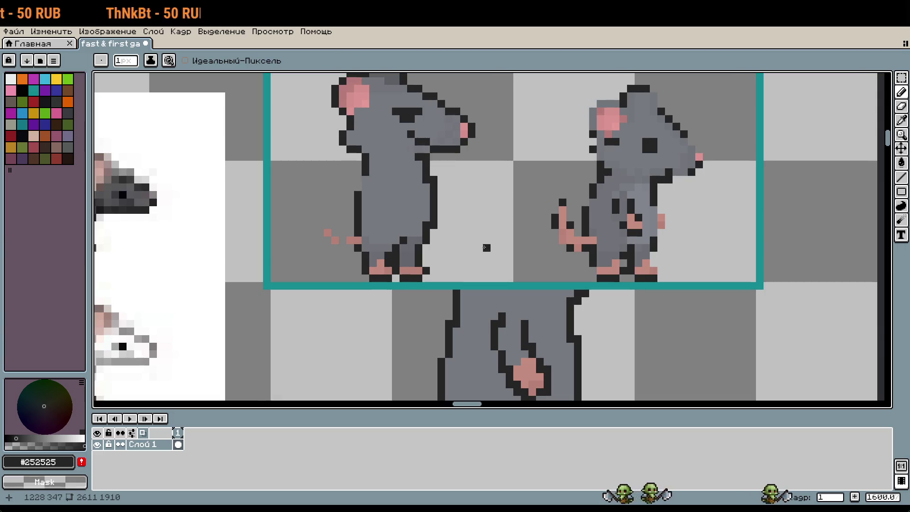
{"action": "scroll", "coordinate": [502, 248], "scroll_direction": "down", "scroll_amount": 2}
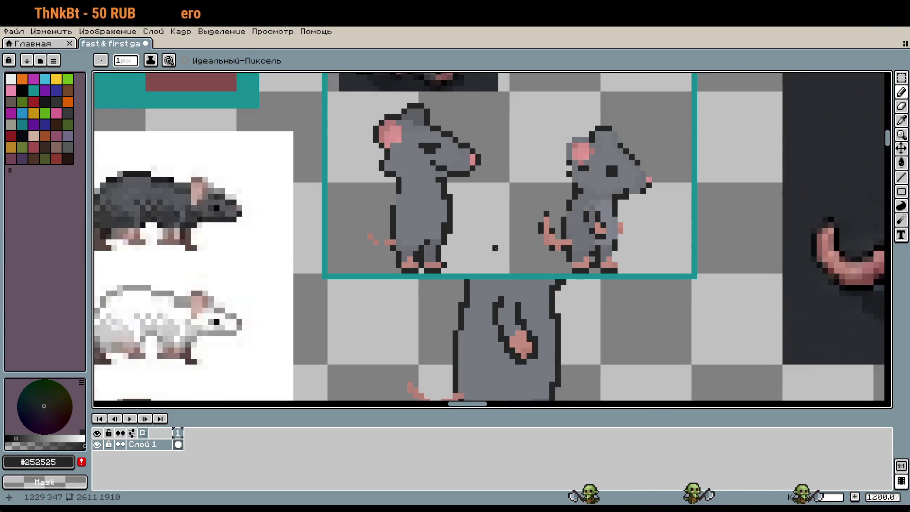
{"action": "left_click_drag", "start_coordinate": [492, 246], "coordinate": [548, 260]}
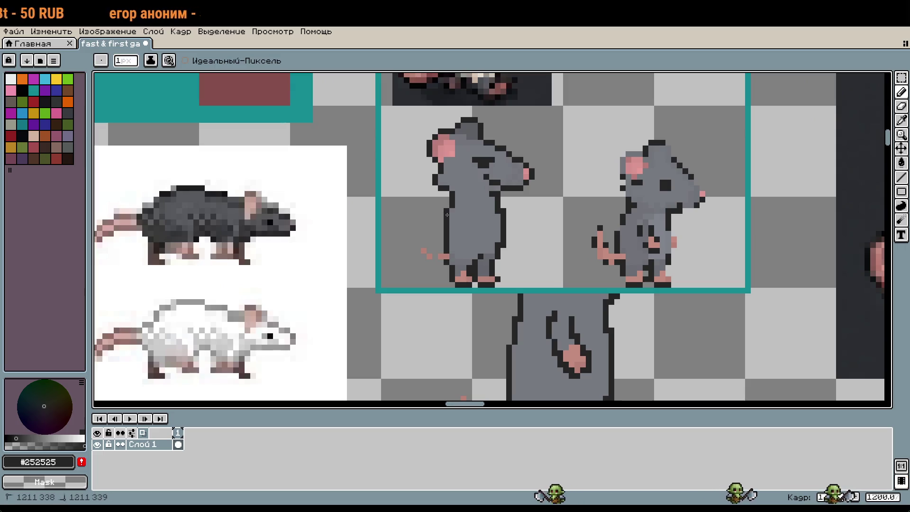
{"action": "scroll", "coordinate": [543, 251], "scroll_direction": "down", "scroll_amount": 1}
{"action": "mouse_move", "coordinate": [542, 195]}
{"action": "left_mouse_down"}
{"action": "mouse_move", "coordinate": [537, 181]}
{"action": "mouse_move", "coordinate": [535, 224]}
{"action": "left_mouse_up"}
{"action": "scroll", "coordinate": [472, 227], "scroll_direction": "up", "scroll_amount": 2}
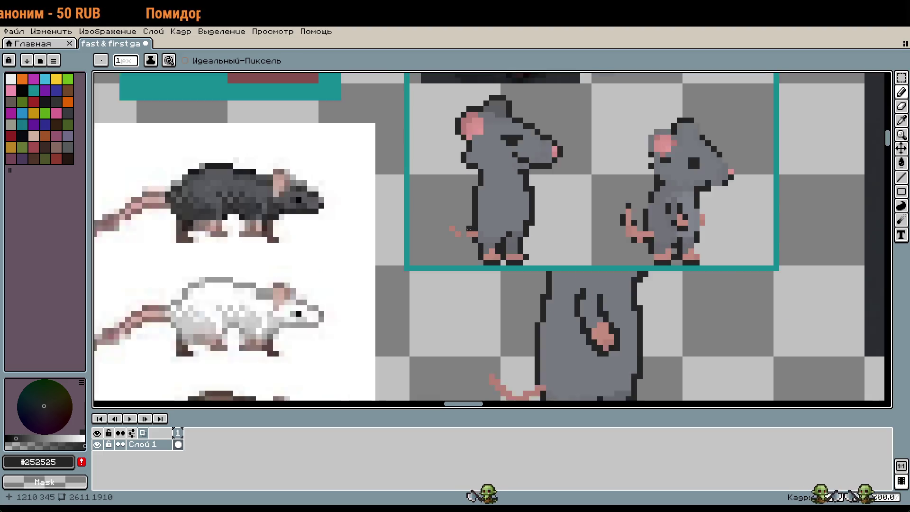
{"action": "scroll", "coordinate": [472, 237], "scroll_direction": "up", "scroll_amount": 2}
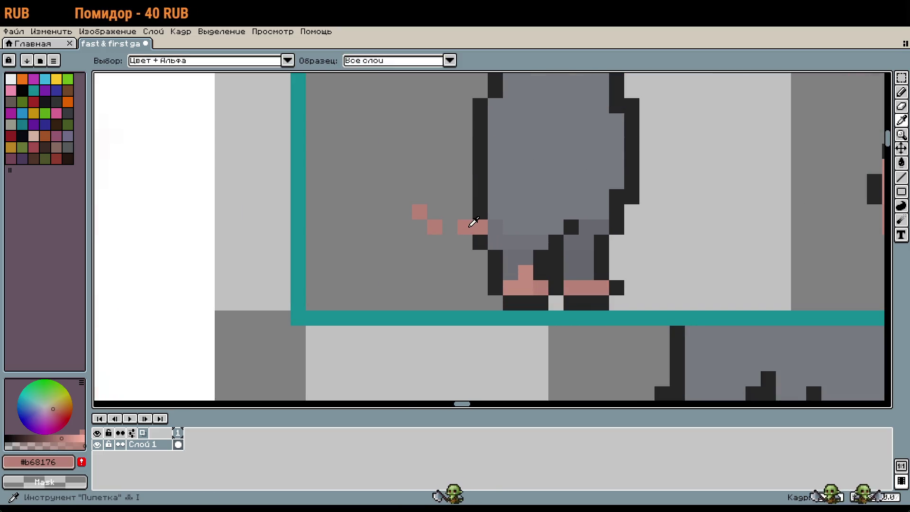
Pencil a pink #b68176 tail that bends and curls upward from the left rat
{"action": "left_click", "coordinate": [474, 226], "text": "alt"}
{"action": "left_click", "coordinate": [447, 222]}
{"action": "left_click", "coordinate": [450, 242]}
{"action": "left_click", "coordinate": [434, 242]}
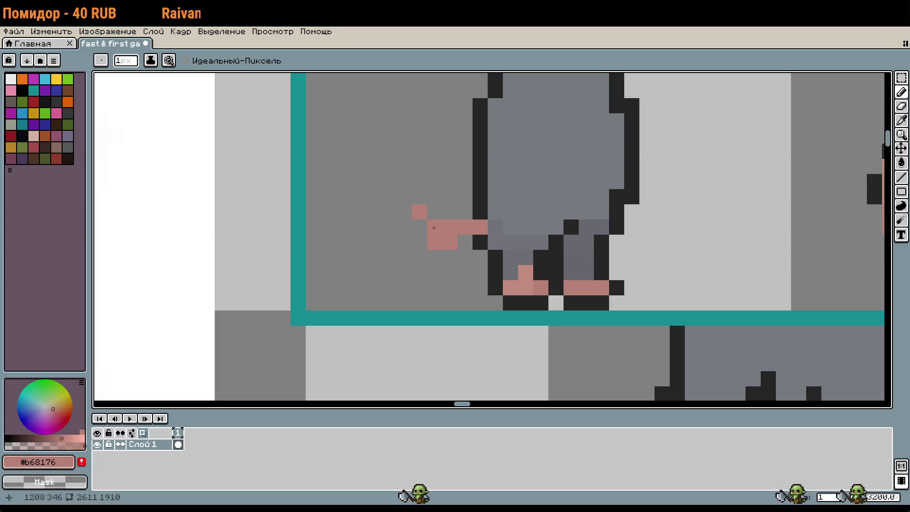
{"action": "left_click", "coordinate": [418, 225]}
{"action": "left_click", "coordinate": [404, 212]}
{"action": "left_click", "coordinate": [413, 191]}
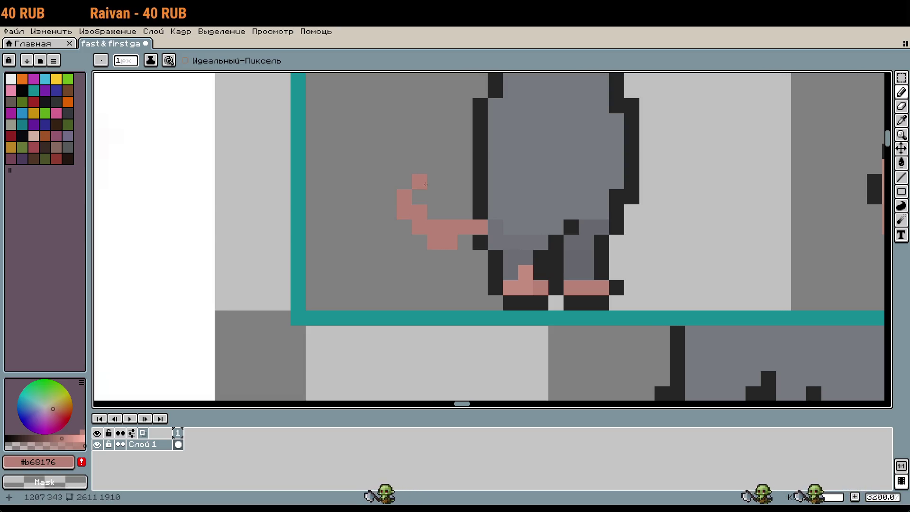
{"action": "scroll", "coordinate": [501, 256], "scroll_direction": "down", "scroll_amount": 4}
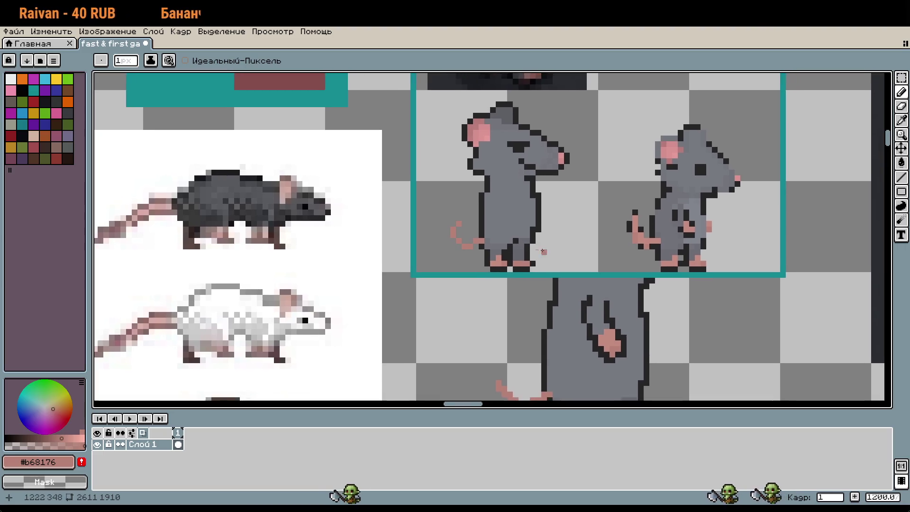
{"action": "scroll", "coordinate": [477, 257], "scroll_direction": "up", "scroll_amount": 1}
{"action": "scroll", "coordinate": [477, 246], "scroll_direction": "up", "scroll_amount": 1}
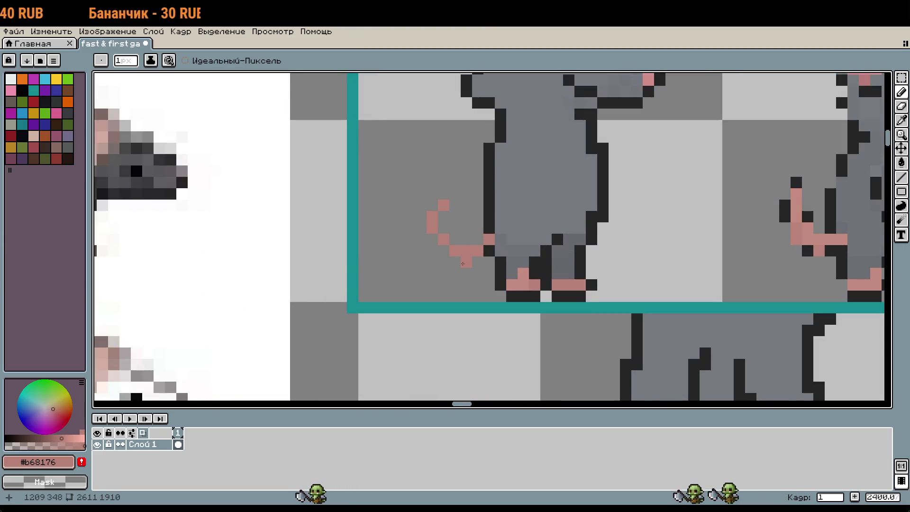
Marquee the tail tip, nudge it one pixel right, and deselect
{"action": "key", "text": "m"}
{"action": "left_click_drag", "start_coordinate": [404, 199], "coordinate": [467, 254]}
{"action": "key", "text": "ctrl+d"}
{"action": "scroll", "coordinate": [523, 269], "scroll_direction": "down", "scroll_amount": 2}
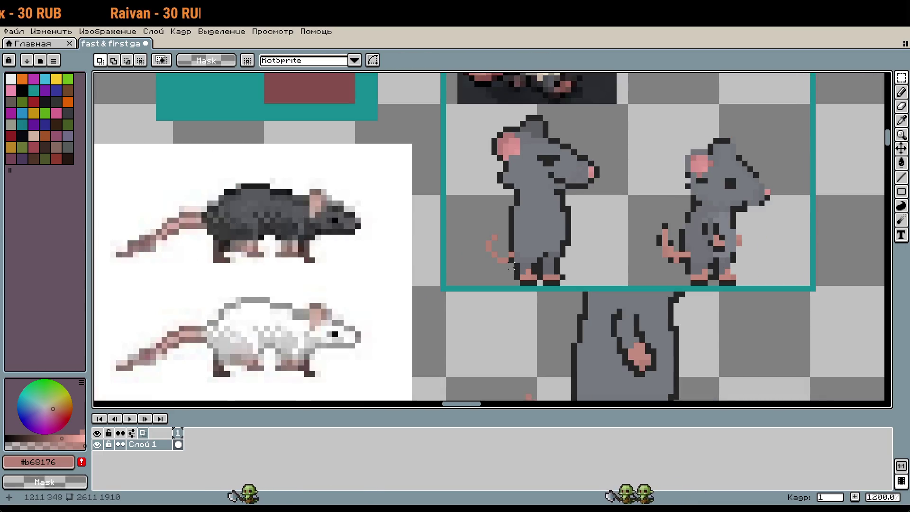
{"action": "scroll", "coordinate": [511, 268], "scroll_direction": "up", "scroll_amount": 2}
{"action": "left_click_drag", "start_coordinate": [465, 209], "coordinate": [504, 259]}
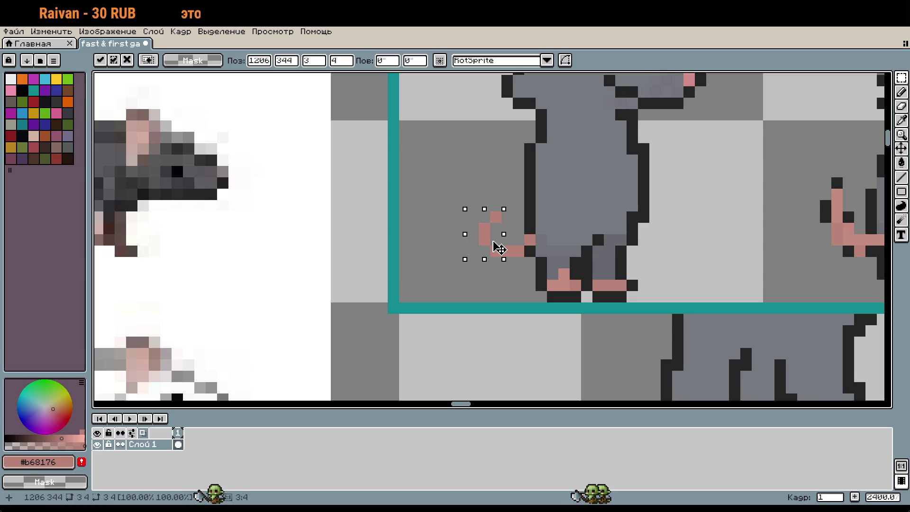
{"action": "key", "text": "ctrl+d"}
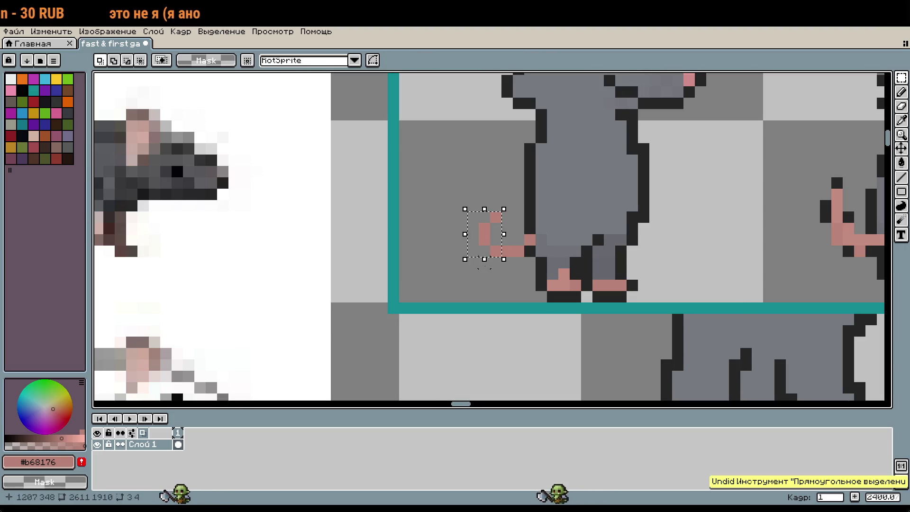
{"action": "scroll", "coordinate": [545, 213], "scroll_direction": "right", "scroll_amount": 5}
{"action": "scroll", "coordinate": [545, 213], "scroll_direction": "down", "scroll_amount": 2}
Try darker grey pixels between the rat's legs, then undo them
{"action": "scroll", "coordinate": [508, 230], "scroll_direction": "up", "scroll_amount": 1}
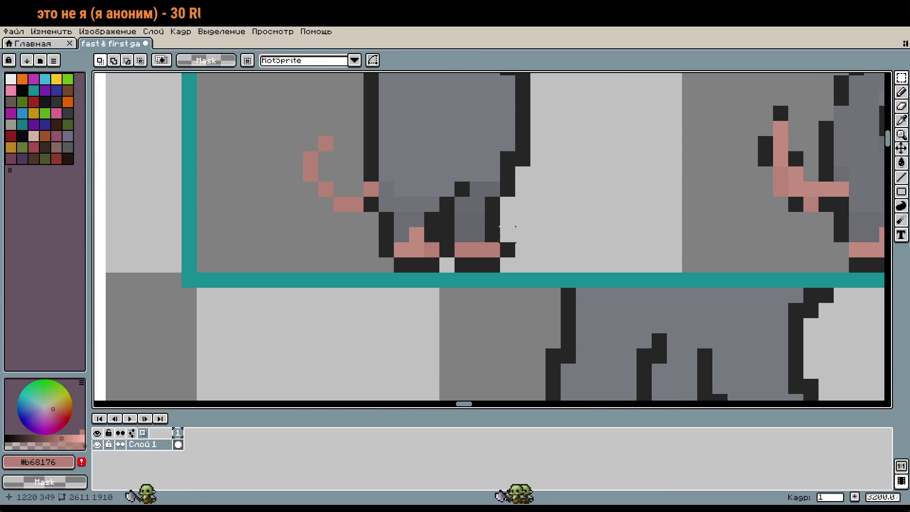
{"action": "key", "text": "i"}
{"action": "left_click", "coordinate": [469, 223]}
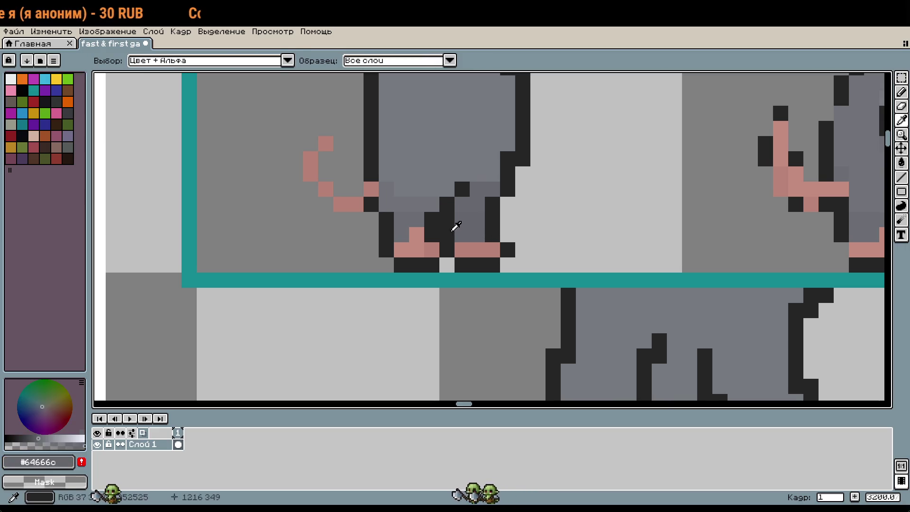
{"action": "key", "text": "b"}
{"action": "left_click_drag", "start_coordinate": [447, 219], "coordinate": [447, 234]}
{"action": "left_click", "coordinate": [507, 234]}
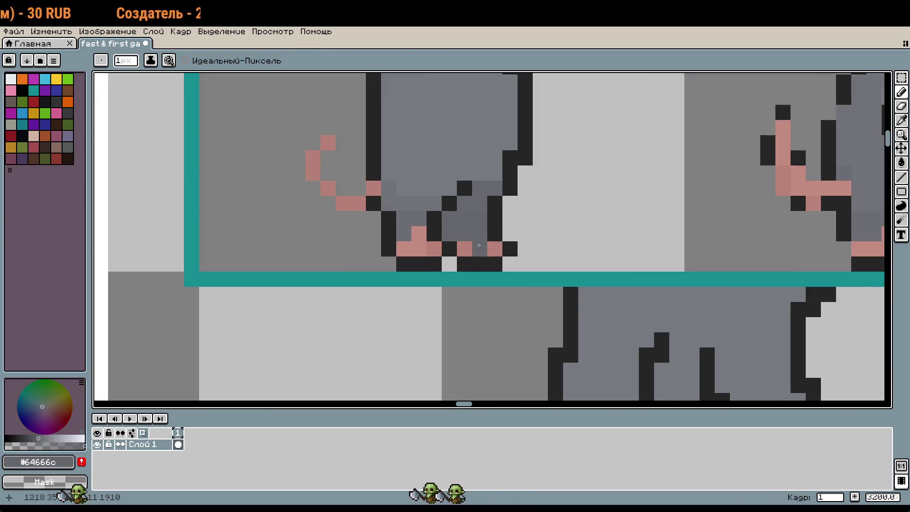
{"action": "key", "text": "ctrl+z"}
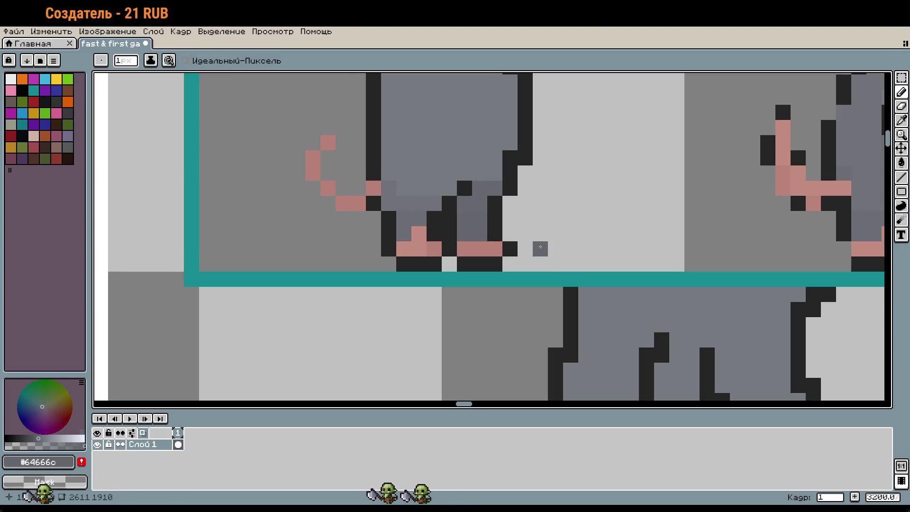
Shade a foot pixel with a darker pink picked from the palette
{"action": "key", "text": "i"}
{"action": "scroll", "coordinate": [474, 240], "scroll_direction": "up", "scroll_amount": 1}
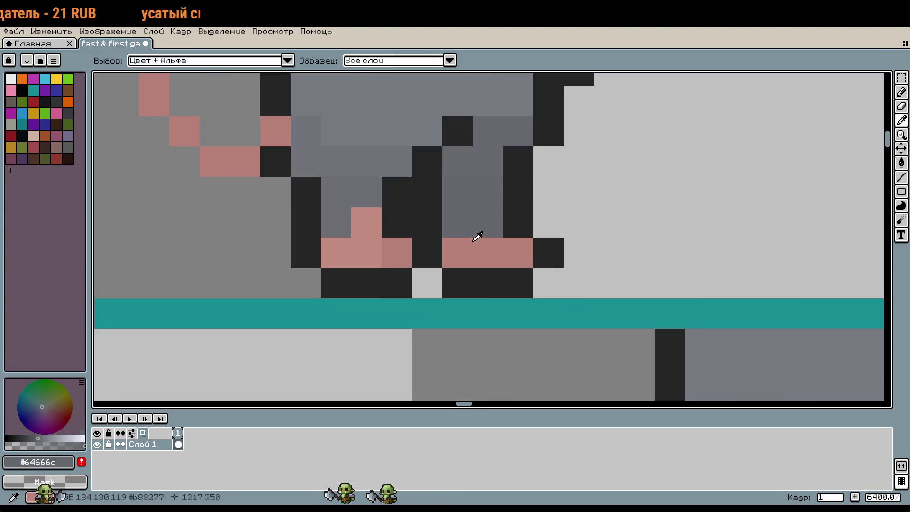
{"action": "left_click", "coordinate": [469, 239]}
{"action": "key", "text": "b"}
{"action": "key", "text": "i"}
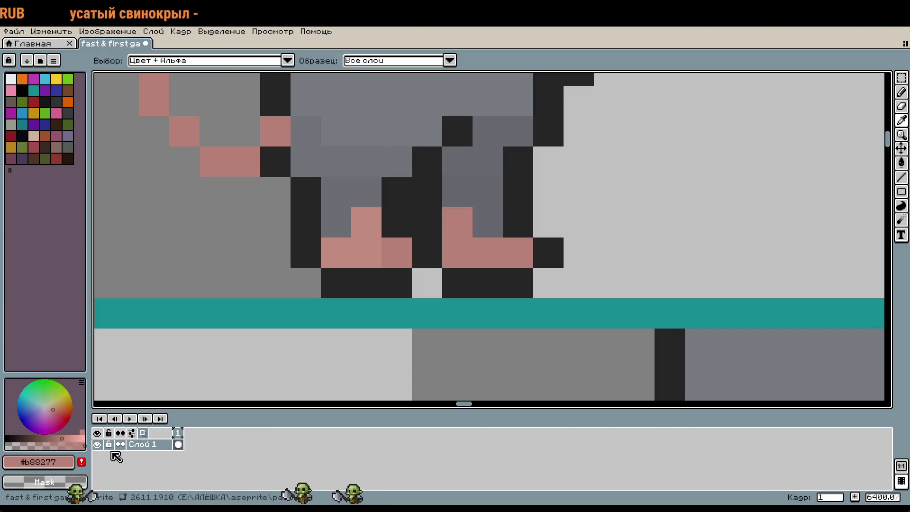
{"action": "key", "text": "b"}
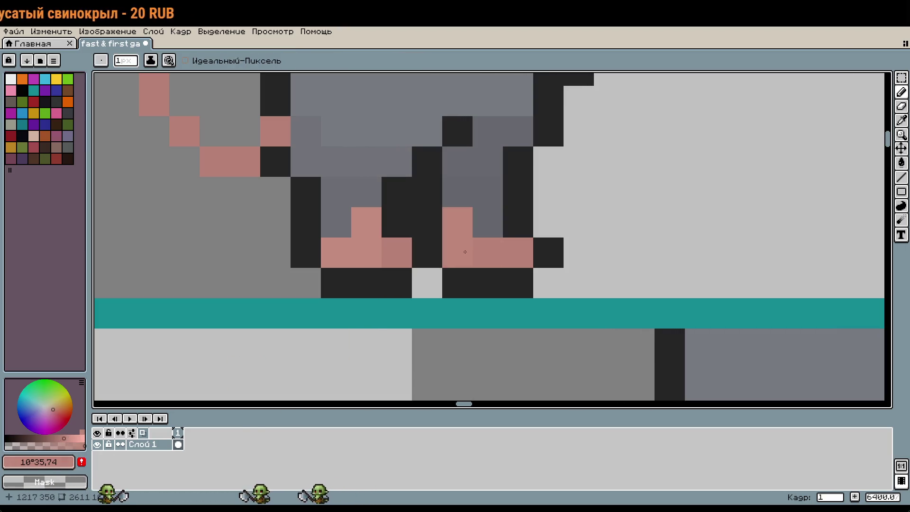
{"action": "key", "text": "i"}
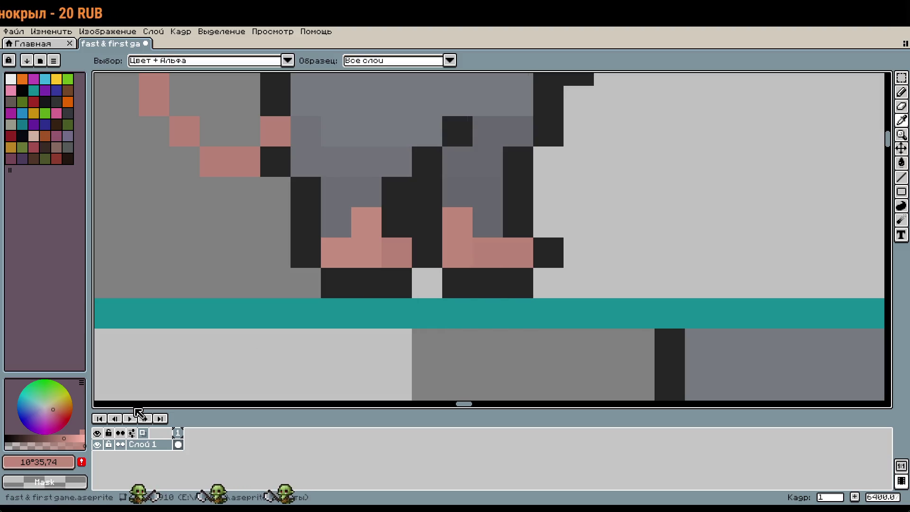
{"action": "left_click", "coordinate": [56, 439]}
{"action": "key", "text": "b"}
{"action": "left_click", "coordinate": [509, 258]}
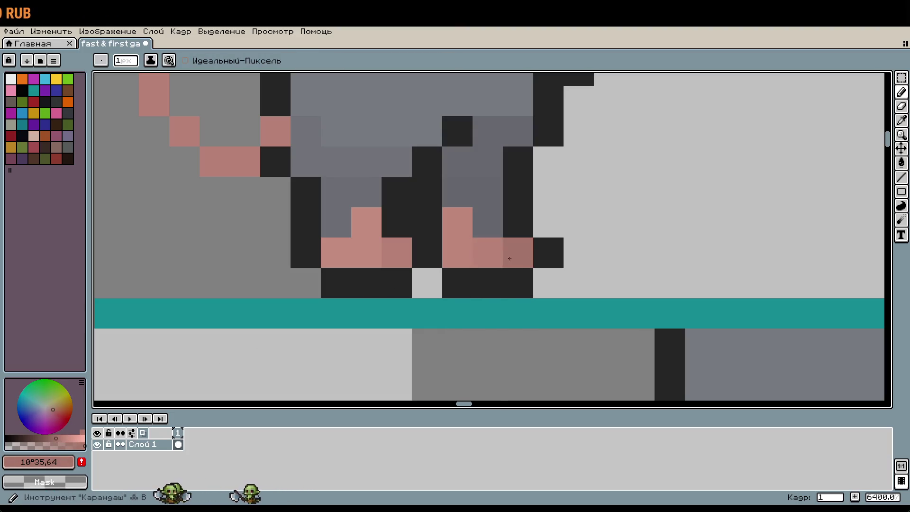
Sample the pink foot colour again and bring the rat's feet into view
{"action": "scroll", "coordinate": [510, 261], "scroll_direction": "down", "scroll_amount": 4}
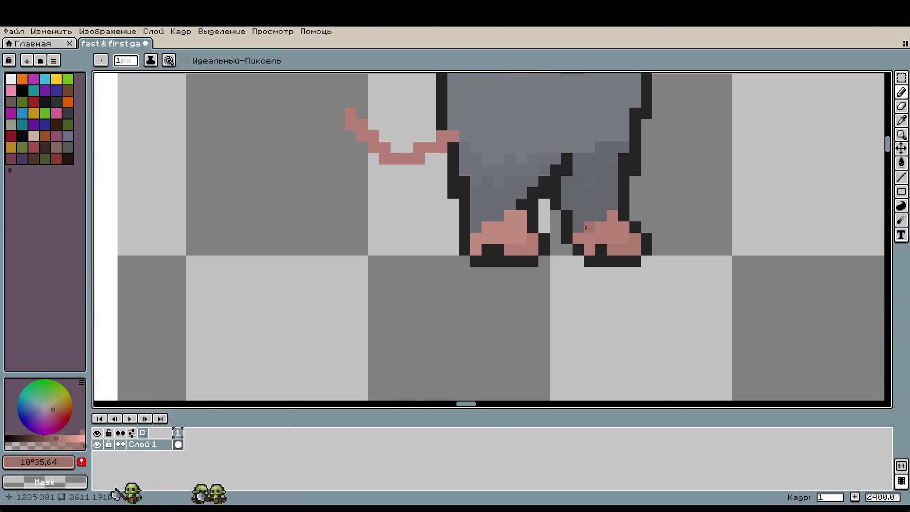
{"action": "key", "text": "i"}
{"action": "scroll", "coordinate": [524, 158], "scroll_direction": "up", "scroll_amount": 4}
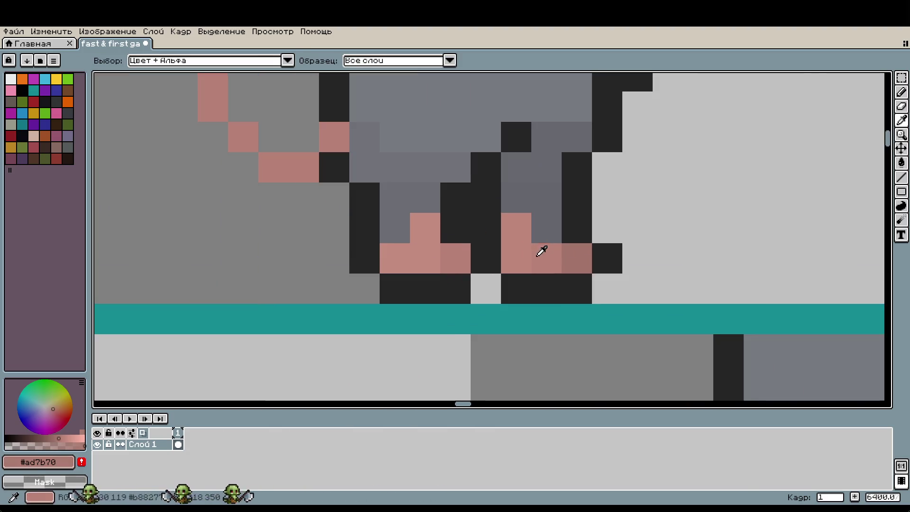
{"action": "key", "text": "b"}
{"action": "scroll", "coordinate": [644, 214], "scroll_direction": "down", "scroll_amount": 3}
{"action": "scroll", "coordinate": [645, 215], "scroll_direction": "up", "scroll_amount": 3}
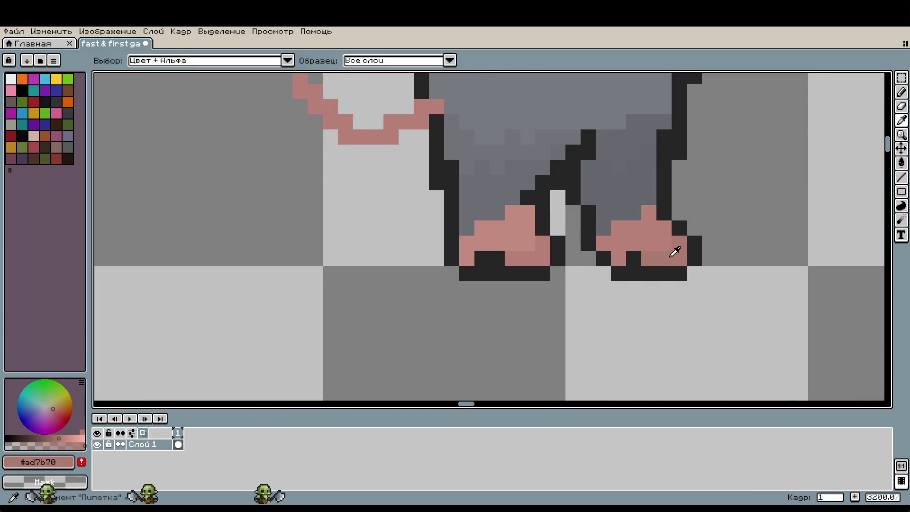
{"action": "left_click", "coordinate": [676, 250], "text": "alt"}
{"action": "scroll", "coordinate": [655, 349], "scroll_direction": "down", "scroll_amount": 3}
{"action": "left_click_drag", "start_coordinate": [656, 349], "coordinate": [660, 371]}
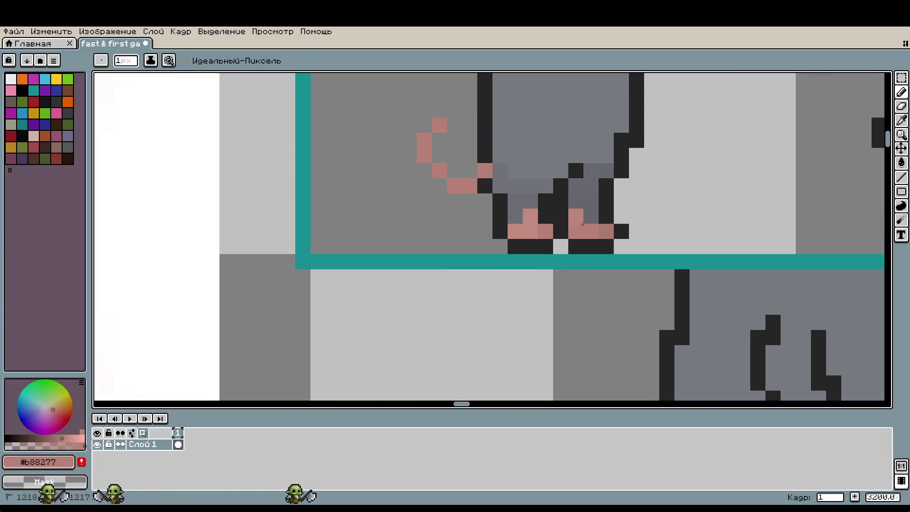
{"action": "mouse_move", "coordinate": [662, 305]}
{"action": "left_mouse_down"}
{"action": "mouse_move", "coordinate": [674, 325]}
{"action": "mouse_move", "coordinate": [639, 244]}
{"action": "mouse_move", "coordinate": [659, 384]}
{"action": "left_mouse_up"}
{"action": "key", "text": "w"}
{"action": "scroll", "coordinate": [516, 226], "scroll_direction": "up", "scroll_amount": 5}
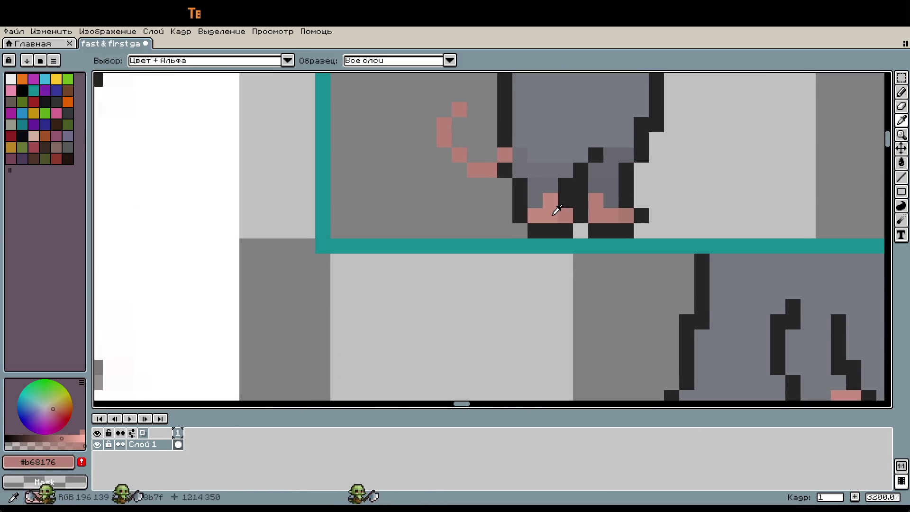
Extend the lighter foot pink up the rat's left leg, undoing one stray pixel
{"action": "left_click", "coordinate": [557, 209]}
{"action": "scroll", "coordinate": [582, 148], "scroll_direction": "down", "scroll_amount": 5}
{"action": "scroll", "coordinate": [588, 199], "scroll_direction": "down", "scroll_amount": 1}
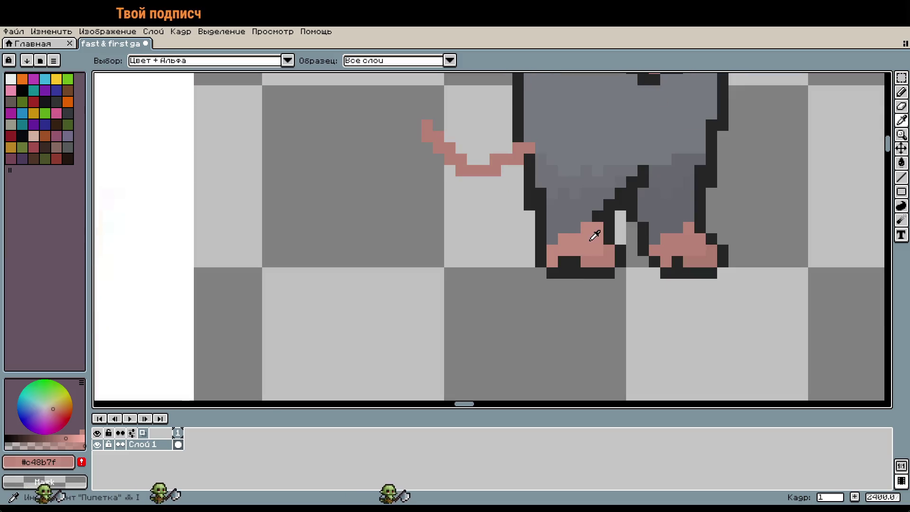
{"action": "key", "text": "b"}
{"action": "scroll", "coordinate": [583, 189], "scroll_direction": "up", "scroll_amount": 5}
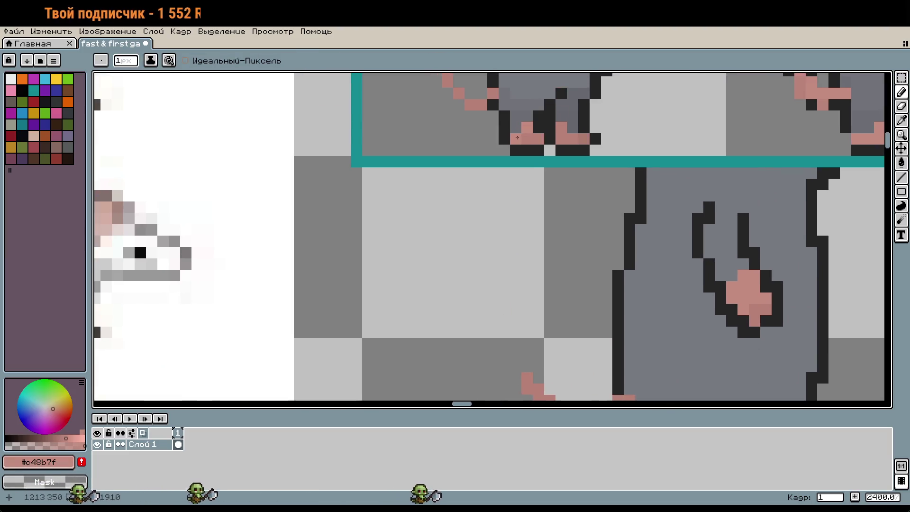
{"action": "scroll", "coordinate": [591, 118], "scroll_direction": "down", "scroll_amount": 3}
{"action": "scroll", "coordinate": [595, 165], "scroll_direction": "up", "scroll_amount": 8}
{"action": "left_click", "coordinate": [582, 216]}
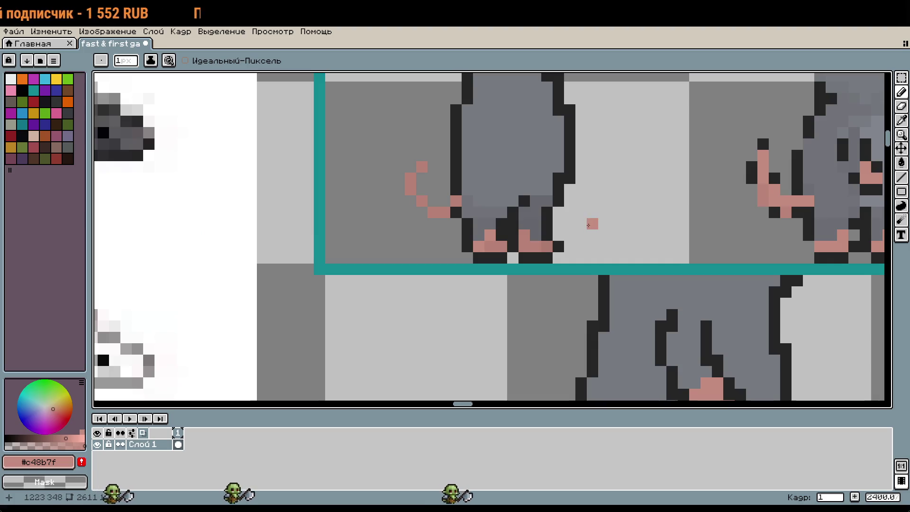
{"action": "key", "text": "ctrl+z"}
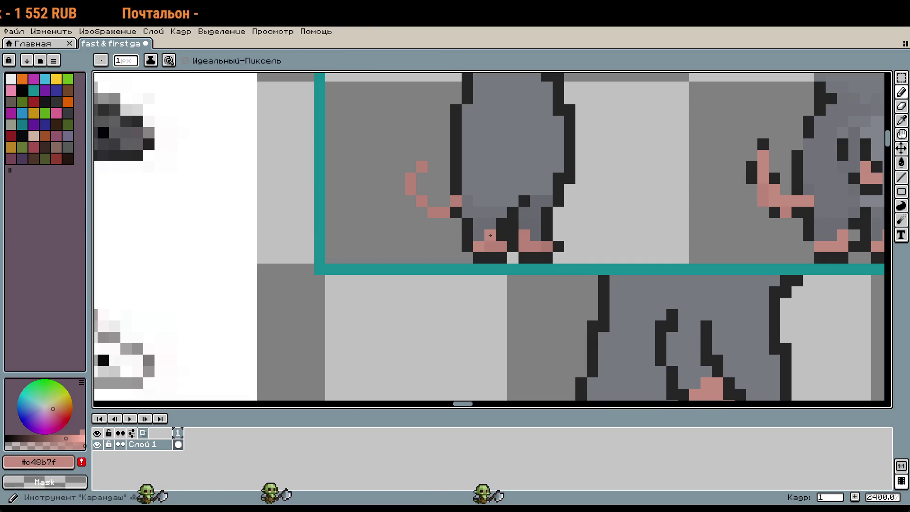
{"action": "left_click_drag", "start_coordinate": [479, 235], "coordinate": [478, 228]}
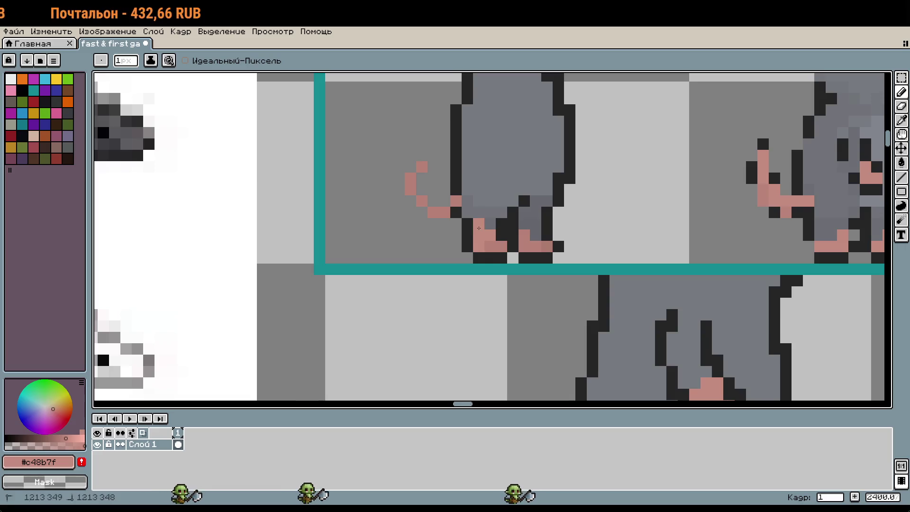
{"action": "left_click", "coordinate": [495, 236], "text": "alt"}
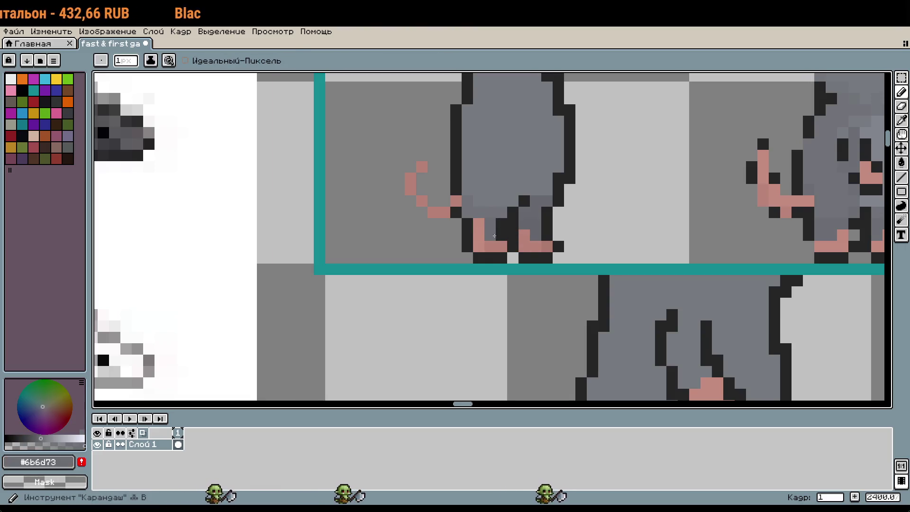
{"action": "scroll", "coordinate": [616, 241], "scroll_direction": "down", "scroll_amount": 3}
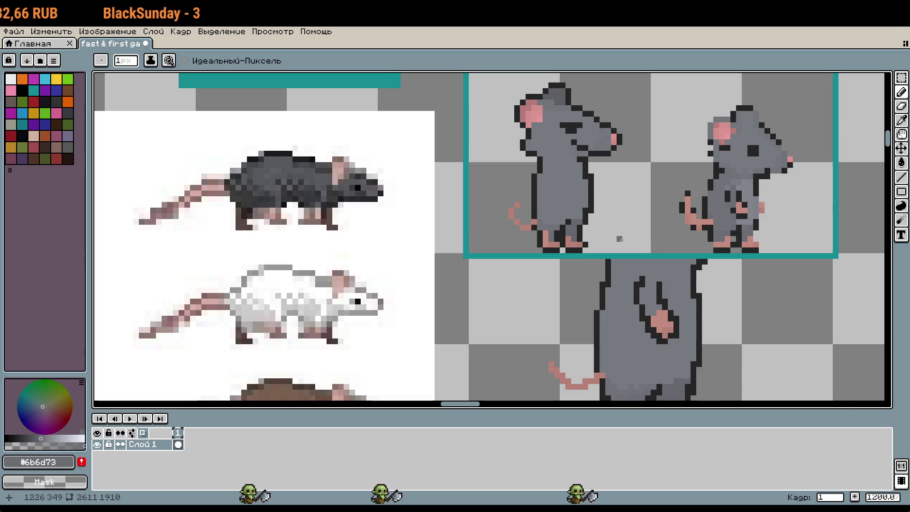
{"action": "scroll", "coordinate": [619, 239], "scroll_direction": "up", "scroll_amount": 1}
Draw a short dark arm line across the left rat's chest and shift it into place
{"action": "key", "text": "i"}
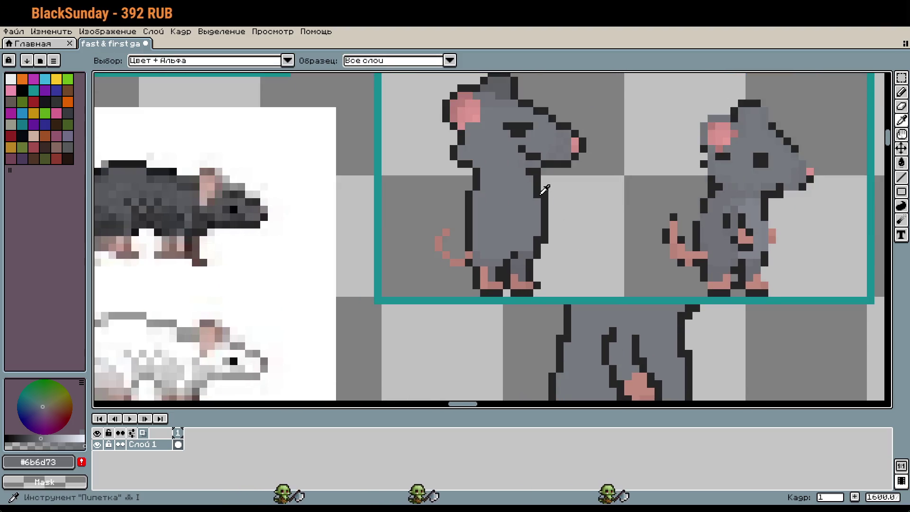
{"action": "left_click", "coordinate": [543, 188]}
{"action": "key", "text": "b"}
{"action": "scroll", "coordinate": [494, 196], "scroll_direction": "up", "scroll_amount": 1}
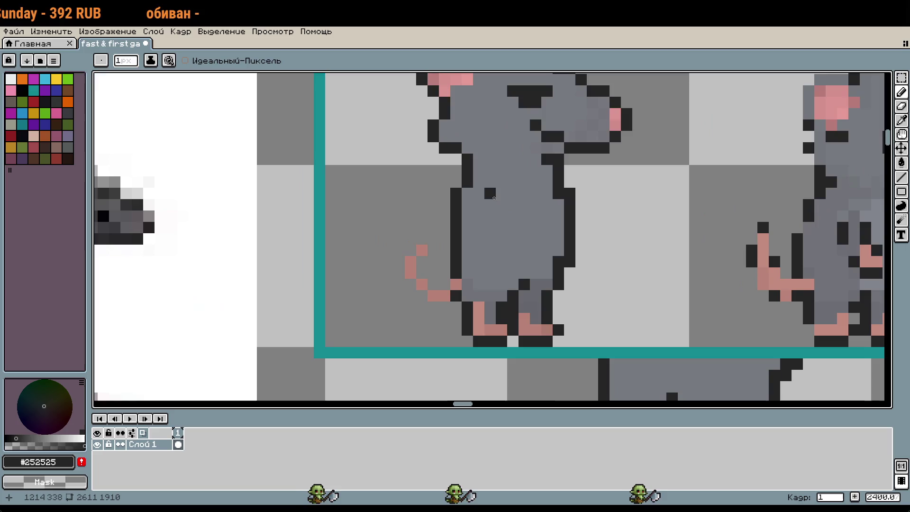
{"action": "left_click", "coordinate": [502, 209]}
{"action": "key", "text": "ctrl+z"}
{"action": "mouse_move", "coordinate": [490, 192]}
{"action": "left_mouse_down"}
{"action": "mouse_move", "coordinate": [492, 206]}
{"action": "mouse_move", "coordinate": [524, 216]}
{"action": "left_mouse_up"}
{"action": "key", "text": "ctrl+z"}
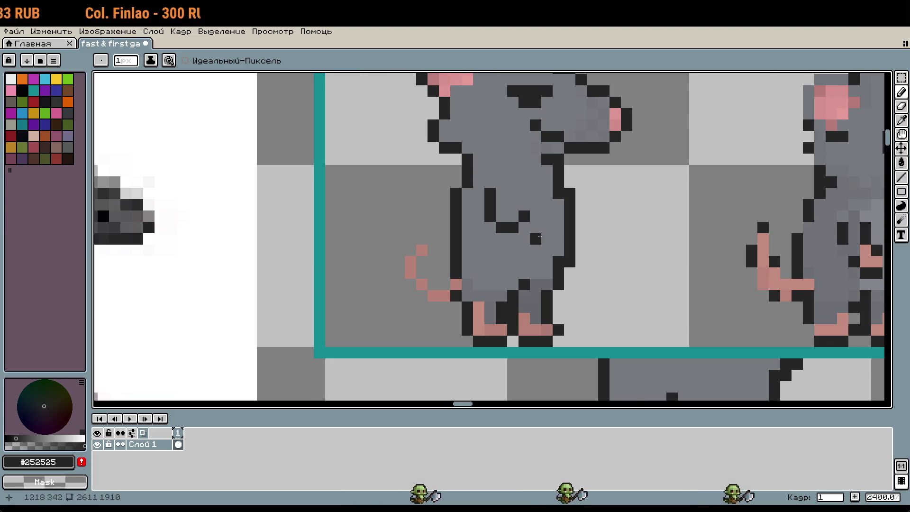
{"action": "scroll", "coordinate": [545, 238], "scroll_direction": "up", "scroll_amount": 1}
{"action": "key", "text": "m"}
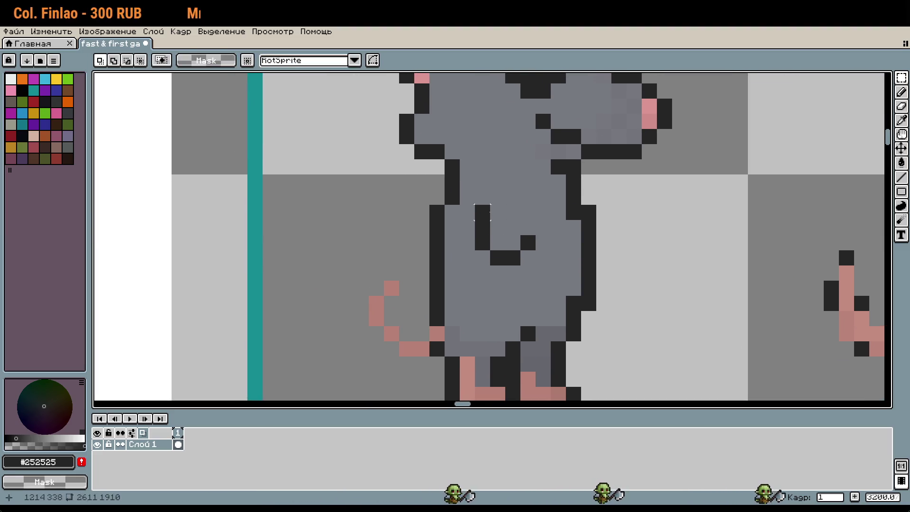
{"action": "mouse_move", "coordinate": [476, 205]}
{"action": "left_mouse_down"}
{"action": "mouse_move", "coordinate": [520, 265]}
{"action": "mouse_move", "coordinate": [536, 266]}
{"action": "mouse_move", "coordinate": [528, 252]}
{"action": "left_mouse_up"}
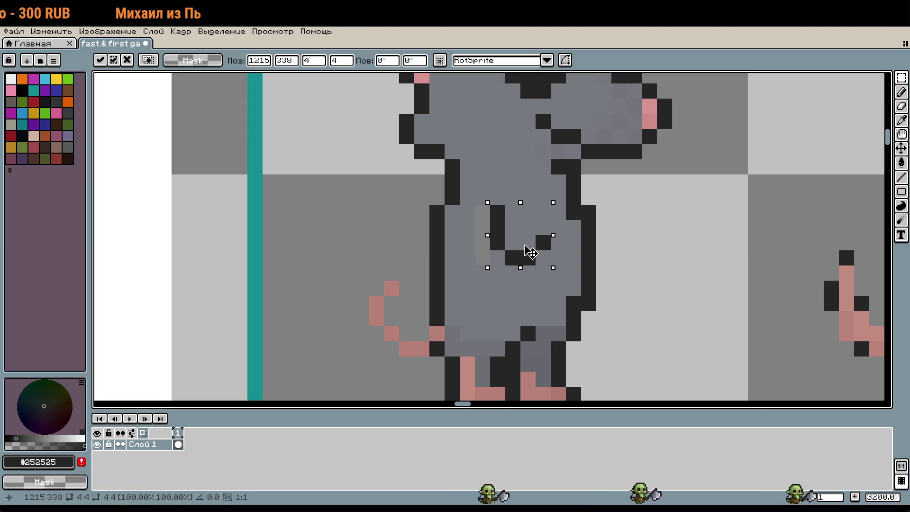
{"action": "key", "text": "Return"}
Paint the light stripe beside the arm body grey and add a dark pixel above the arm's end
{"action": "key", "text": "i"}
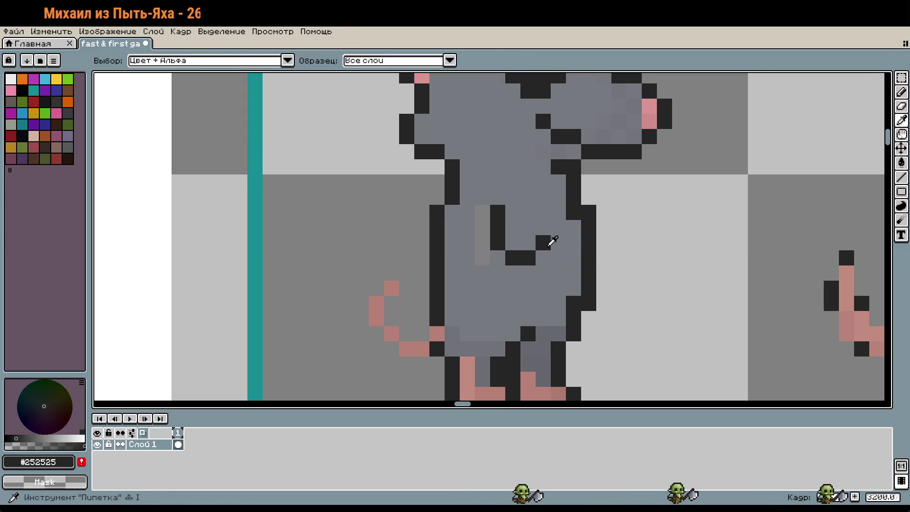
{"action": "left_click", "coordinate": [498, 259]}
{"action": "key", "text": "b"}
{"action": "left_click_drag", "start_coordinate": [483, 260], "coordinate": [486, 226]}
{"action": "left_click", "coordinate": [482, 212]}
{"action": "key", "text": "i"}
{"action": "left_click", "coordinate": [545, 239]}
{"action": "key", "text": "b"}
{"action": "left_click", "coordinate": [543, 228]}
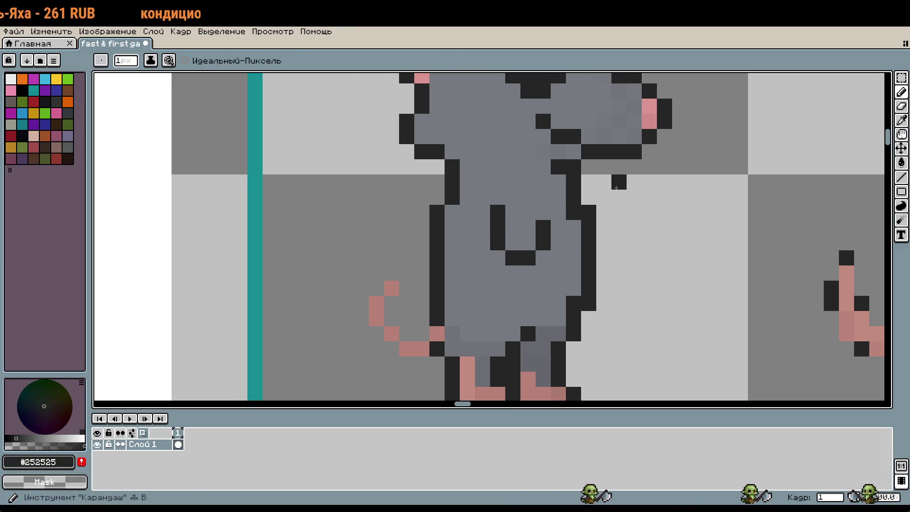
Sample the pink hand colours from the big rat and the lighter pink, then the dark outline again
{"action": "key", "text": "i"}
{"action": "scroll", "coordinate": [664, 228], "scroll_direction": "down", "scroll_amount": 5}
{"action": "scroll", "coordinate": [709, 273], "scroll_direction": "up", "scroll_amount": 5}
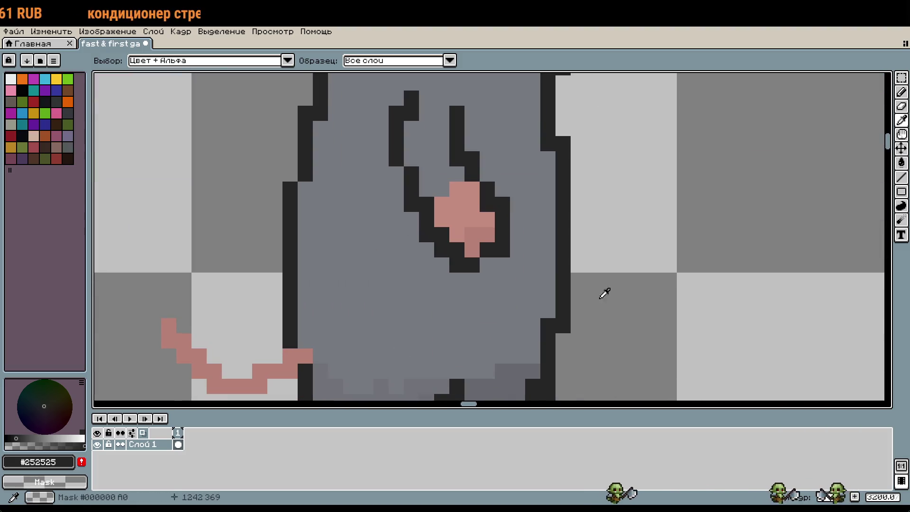
{"action": "left_click", "coordinate": [484, 228]}
{"action": "scroll", "coordinate": [618, 233], "scroll_direction": "down", "scroll_amount": 4}
{"action": "scroll", "coordinate": [622, 229], "scroll_direction": "up", "scroll_amount": 5}
{"action": "key", "text": "b"}
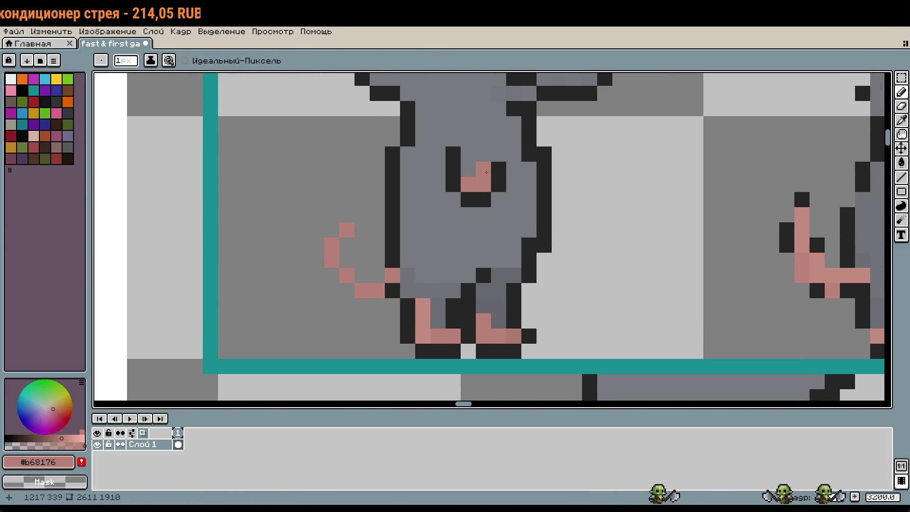
{"action": "scroll", "coordinate": [578, 199], "scroll_direction": "down", "scroll_amount": 3}
{"action": "key", "text": "i"}
{"action": "scroll", "coordinate": [714, 368], "scroll_direction": "up", "scroll_amount": 2}
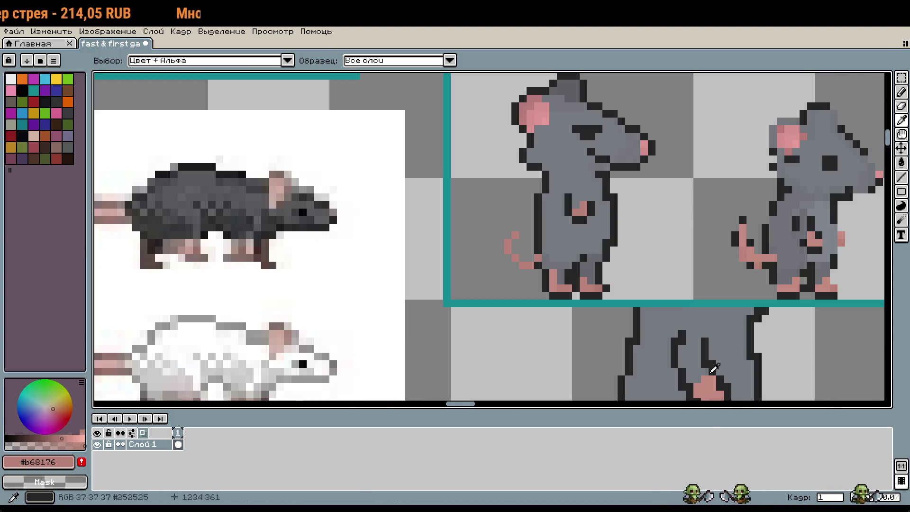
{"action": "left_click", "coordinate": [715, 368]}
{"action": "key", "text": "b"}
{"action": "scroll", "coordinate": [574, 208], "scroll_direction": "up", "scroll_amount": 2}
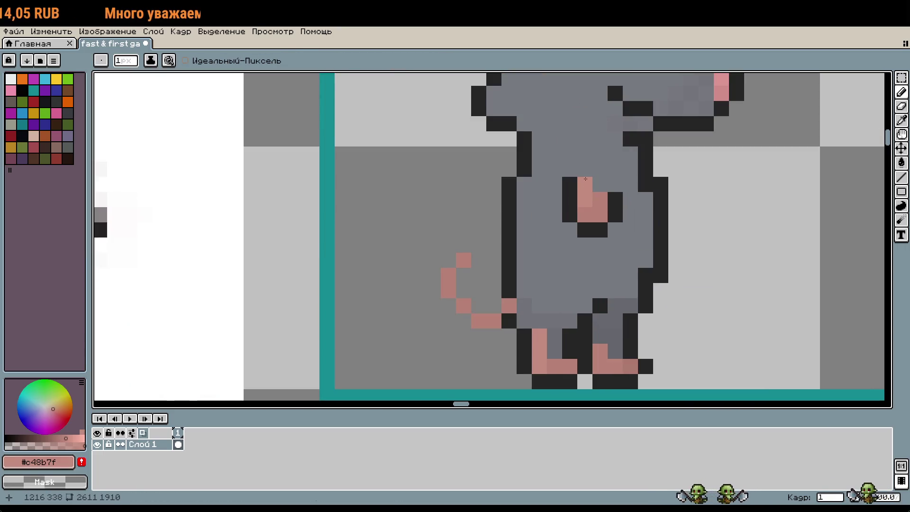
{"action": "scroll", "coordinate": [646, 205], "scroll_direction": "up", "scroll_amount": 3}
{"action": "scroll", "coordinate": [586, 247], "scroll_direction": "down", "scroll_amount": 2}
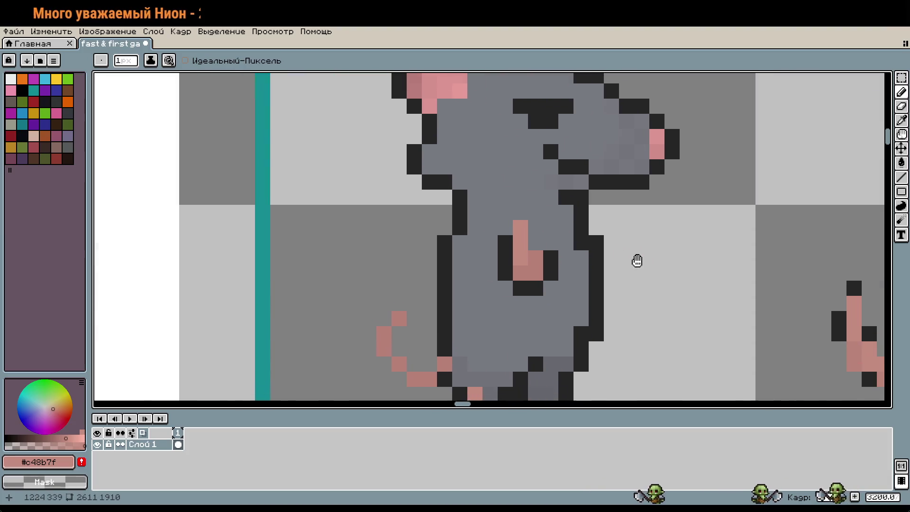
{"action": "key", "text": "i"}
{"action": "left_click", "coordinate": [496, 238]}
Paint a stray pink hand pixel with the rat's grey body colour
{"action": "key", "text": "b"}
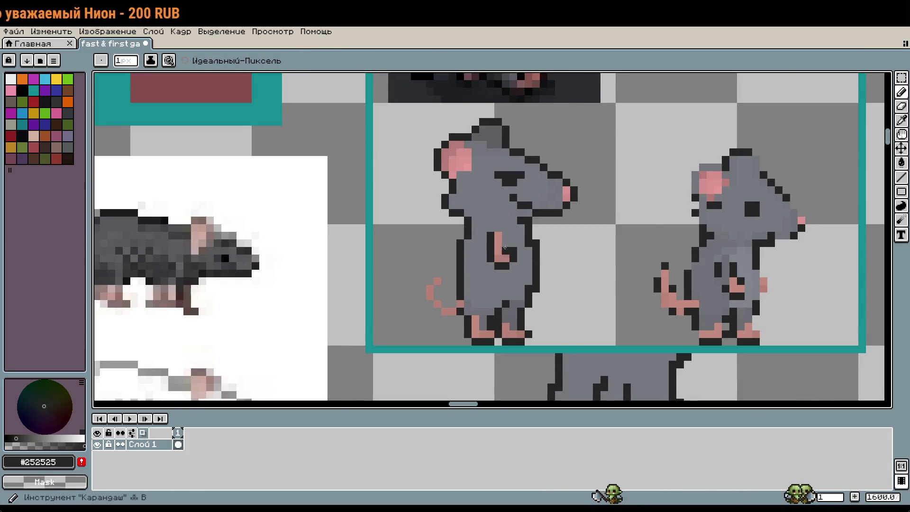
{"action": "key", "text": "i"}
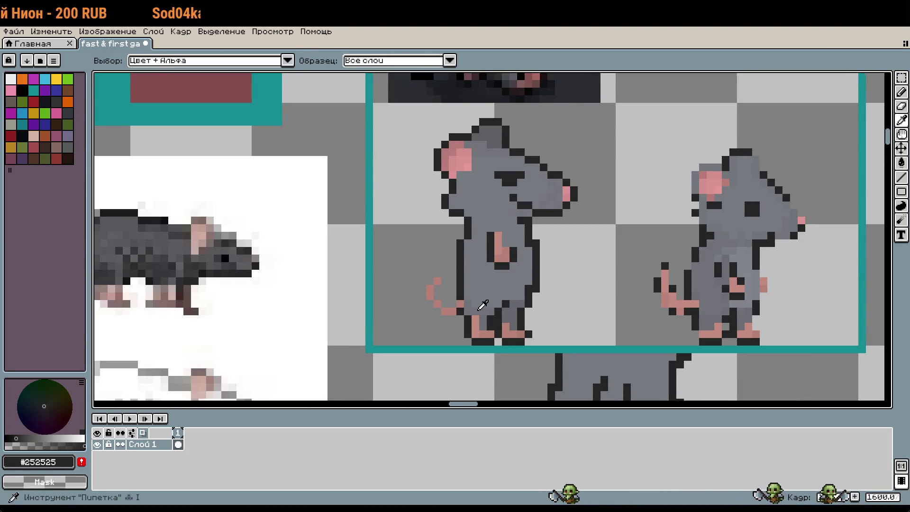
{"action": "left_click", "coordinate": [479, 305]}
{"action": "key", "text": "b"}
{"action": "scroll", "coordinate": [507, 254], "scroll_direction": "up", "scroll_amount": 1}
{"action": "left_click", "coordinate": [511, 266]}
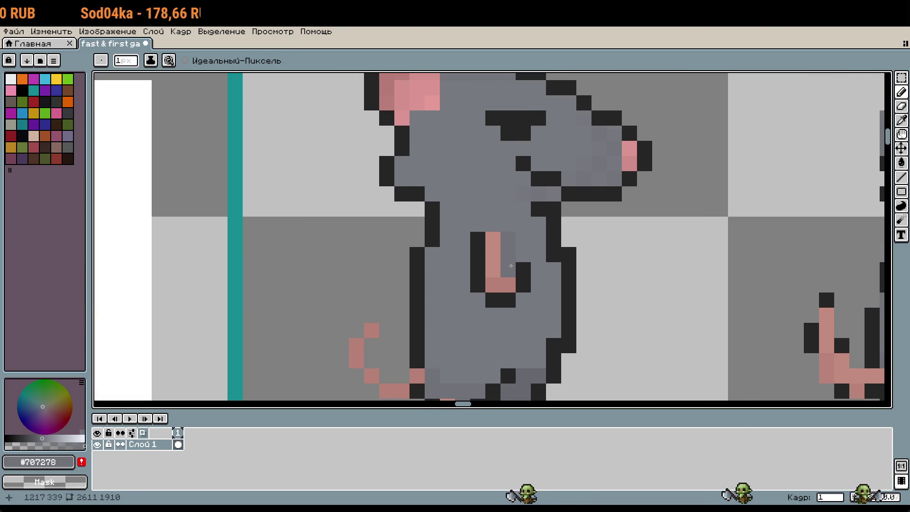
{"action": "scroll", "coordinate": [559, 272], "scroll_direction": "down", "scroll_amount": 5}
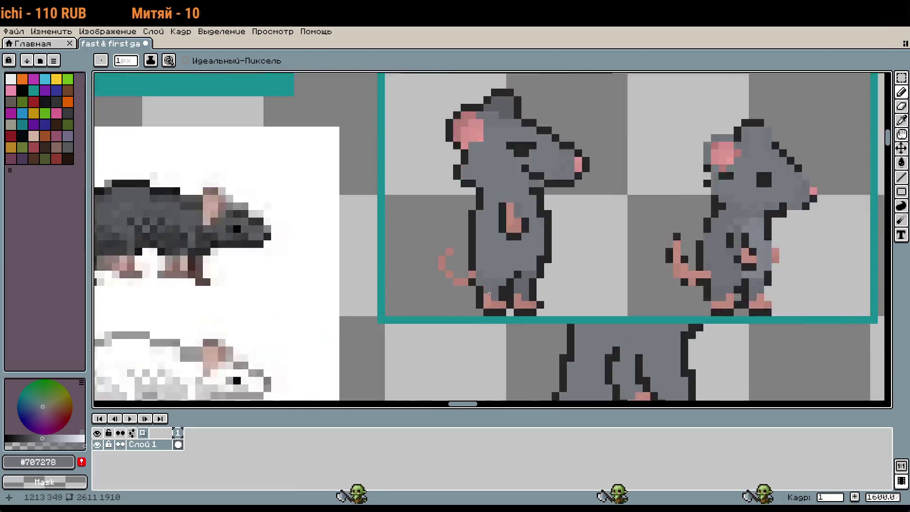
{"action": "scroll", "coordinate": [545, 279], "scroll_direction": "up", "scroll_amount": 7}
Outline the sketched pink tail with the dark #252525 outline colour
{"action": "key", "text": "i"}
{"action": "left_click", "coordinate": [493, 250]}
{"action": "key", "text": "b"}
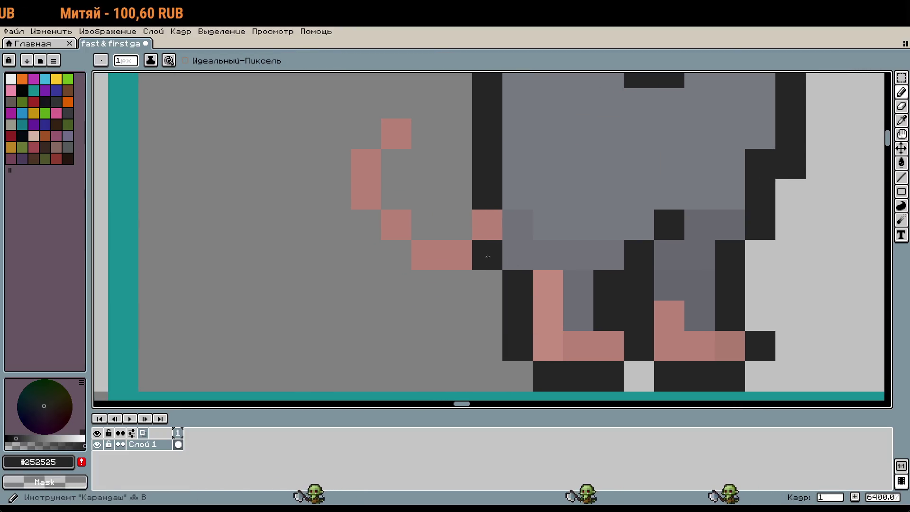
{"action": "mouse_move", "coordinate": [456, 286]}
{"action": "left_mouse_down"}
{"action": "mouse_move", "coordinate": [393, 256]}
{"action": "mouse_move", "coordinate": [336, 164]}
{"action": "mouse_move", "coordinate": [398, 102]}
{"action": "mouse_move", "coordinate": [397, 195]}
{"action": "mouse_move", "coordinate": [517, 263]}
{"action": "left_mouse_up"}
Zoom in and out to study the reference rat sprite's tail
{"action": "scroll", "coordinate": [518, 264], "scroll_direction": "down", "scroll_amount": 2}
{"action": "scroll", "coordinate": [632, 290], "scroll_direction": "down", "scroll_amount": 2}
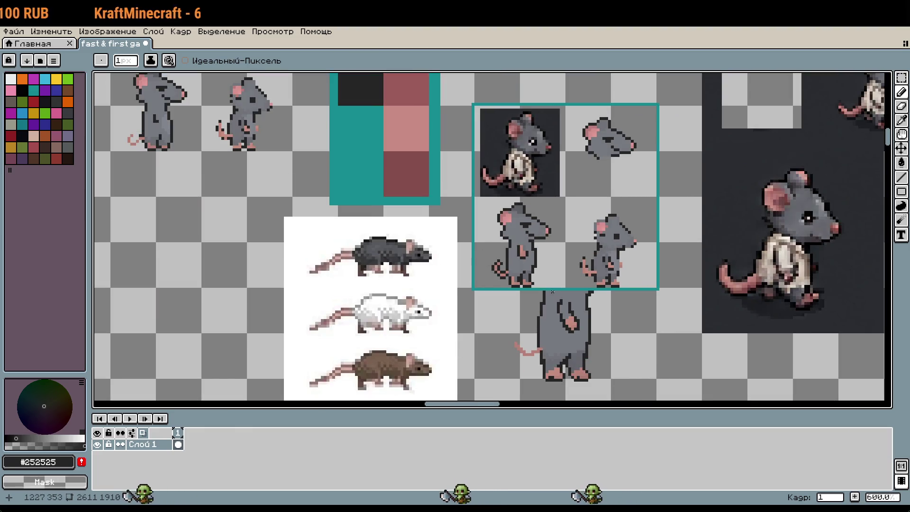
{"action": "scroll", "coordinate": [500, 286], "scroll_direction": "up", "scroll_amount": 2}
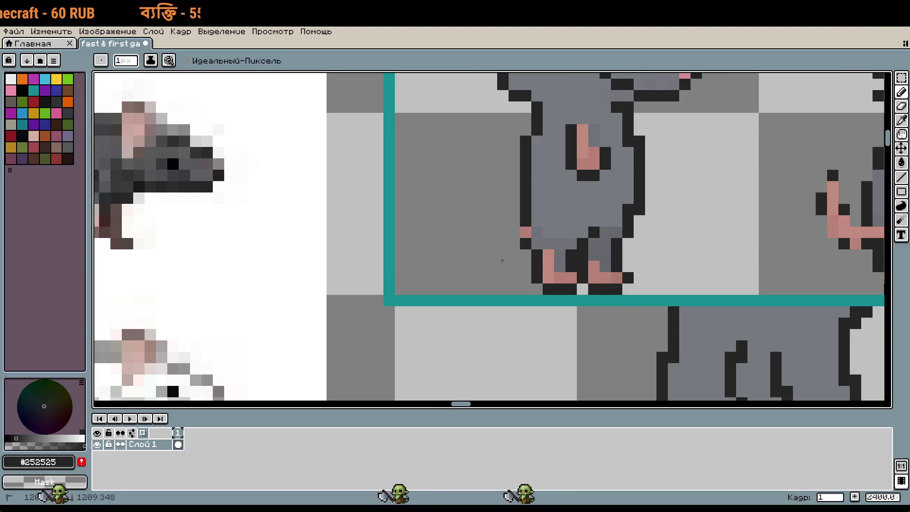
{"action": "scroll", "coordinate": [503, 260], "scroll_direction": "down", "scroll_amount": 3}
{"action": "scroll", "coordinate": [653, 299], "scroll_direction": "up", "scroll_amount": 1}
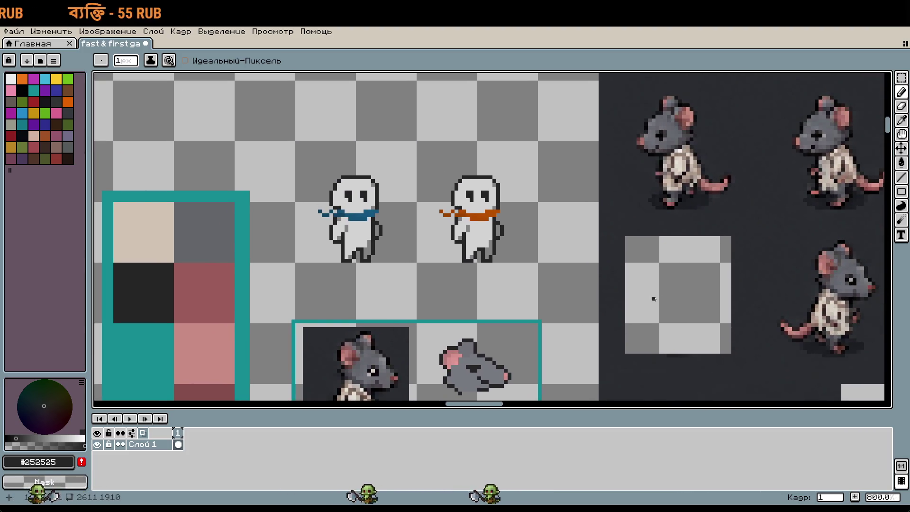
{"action": "scroll", "coordinate": [520, 205], "scroll_direction": "down", "scroll_amount": 1}
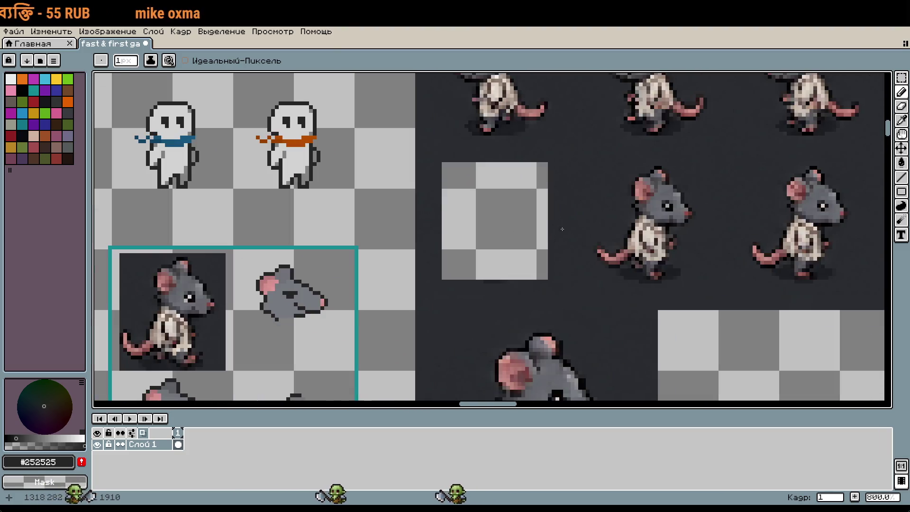
{"action": "scroll", "coordinate": [572, 223], "scroll_direction": "up", "scroll_amount": 3}
Marquee-select the reference rat's curled tail and paste a copy
{"action": "key", "text": "m"}
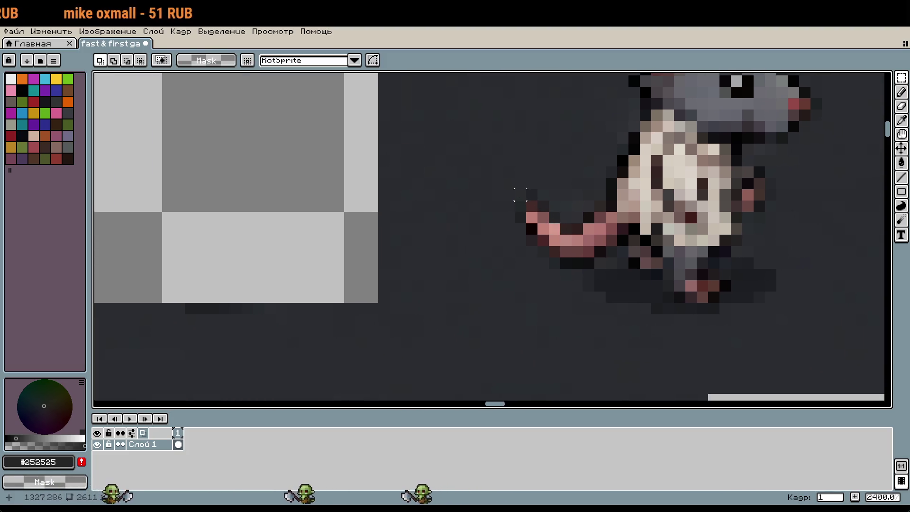
{"action": "scroll", "coordinate": [300, 251], "scroll_direction": "down", "scroll_amount": 2}
{"action": "scroll", "coordinate": [401, 276], "scroll_direction": "down", "scroll_amount": 1}
{"action": "scroll", "coordinate": [400, 276], "scroll_direction": "down", "scroll_amount": 2}
{"action": "scroll", "coordinate": [488, 169], "scroll_direction": "up", "scroll_amount": 3}
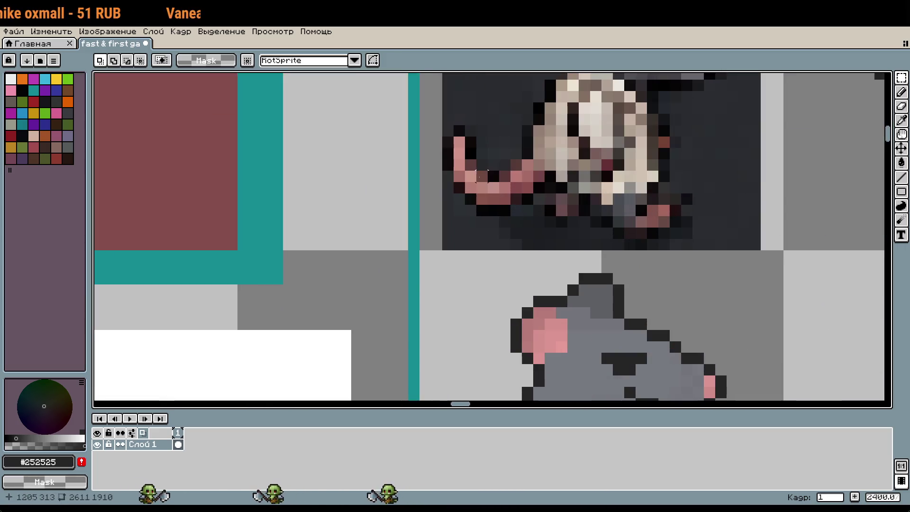
{"action": "mouse_move", "coordinate": [445, 126]}
{"action": "left_mouse_down"}
{"action": "mouse_move", "coordinate": [508, 209]}
{"action": "mouse_move", "coordinate": [546, 218]}
{"action": "left_mouse_up"}
{"action": "left_click_drag", "start_coordinate": [610, 214], "coordinate": [593, 144]}
{"action": "scroll", "coordinate": [552, 228], "scroll_direction": "down", "scroll_amount": 5}
{"action": "key", "text": "ctrl+v"}
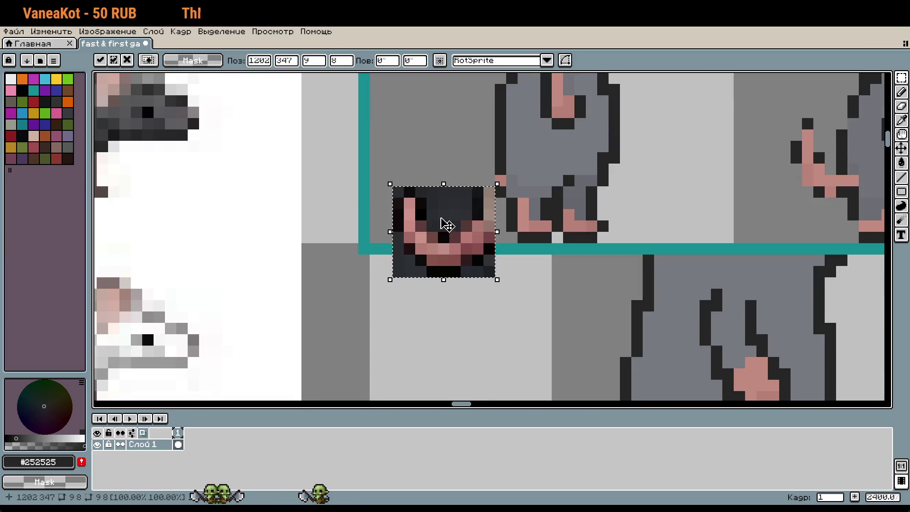
Move the tail copy beside the left rat's feet, nudging it two pixels up and left
{"action": "left_click_drag", "start_coordinate": [442, 223], "coordinate": [452, 169]}
{"action": "scroll", "coordinate": [481, 339], "scroll_direction": "up", "scroll_amount": 3}
{"action": "key", "text": "Up"}
{"action": "key", "text": "Left"}
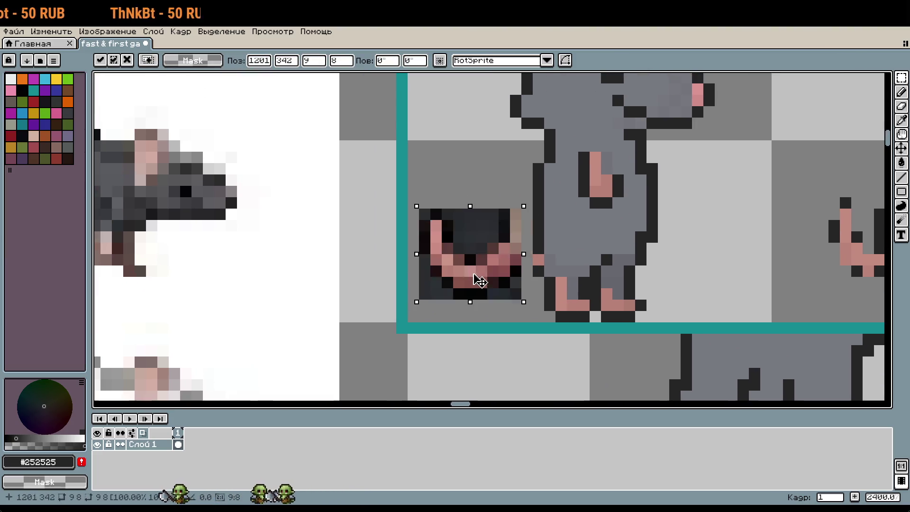
{"action": "key", "text": "Up"}
{"action": "key", "text": "Left"}
{"action": "key", "text": "b"}
Undo the stray light-brown pixels and sample the tail's near-black outline colour
{"action": "scroll", "coordinate": [479, 327], "scroll_direction": "up", "scroll_amount": 1}
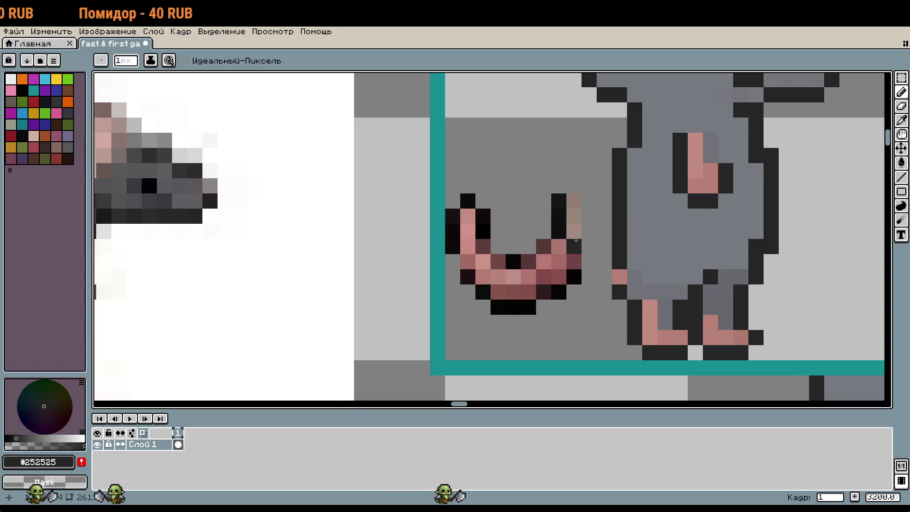
{"action": "key", "text": "ctrl+z"}
{"action": "key", "text": "i"}
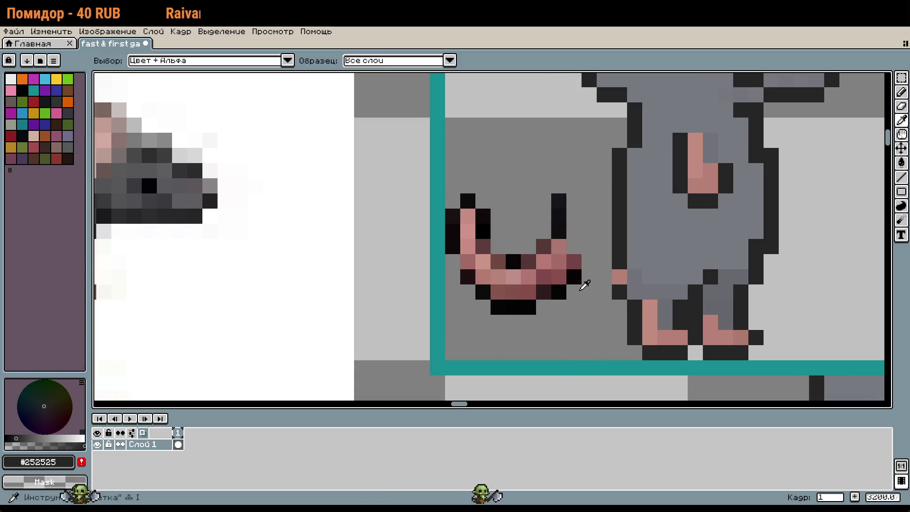
{"action": "left_click", "coordinate": [562, 223]}
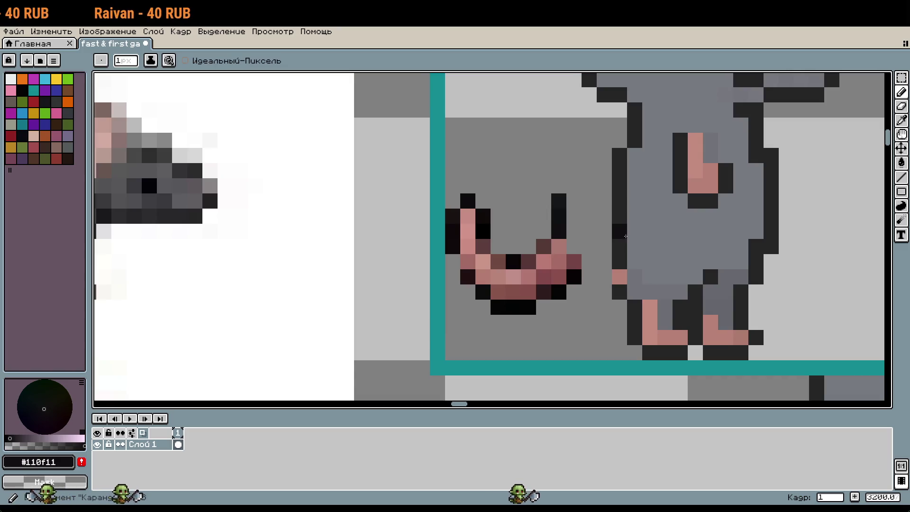
Recolour the tail's black outline pixels to the rat's dark grey #252525
{"action": "left_click", "coordinate": [619, 237]}
{"action": "key", "text": "b"}
{"action": "left_click", "coordinate": [561, 225]}
{"action": "mouse_move", "coordinate": [561, 225]}
{"action": "left_mouse_down"}
{"action": "mouse_move", "coordinate": [545, 237]}
{"action": "mouse_move", "coordinate": [485, 227]}
{"action": "mouse_move", "coordinate": [468, 201]}
{"action": "mouse_move", "coordinate": [456, 220]}
{"action": "left_mouse_up"}
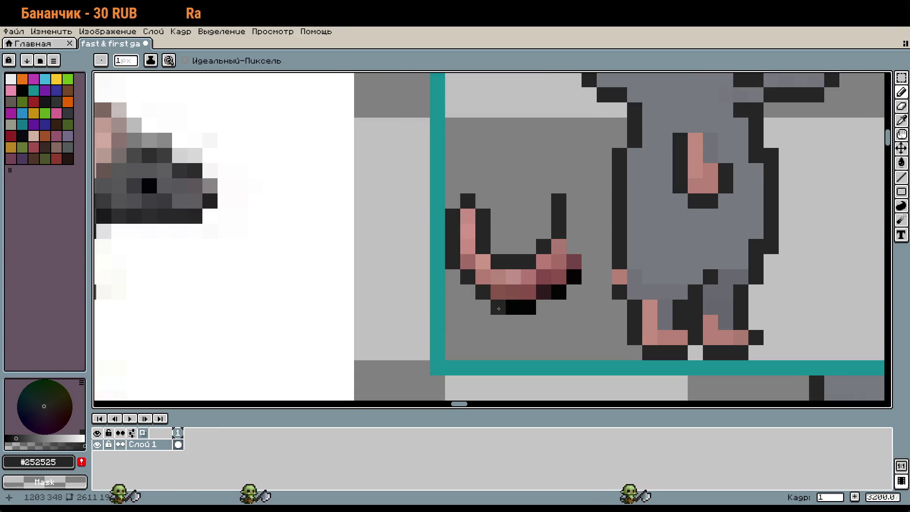
{"action": "left_click_drag", "start_coordinate": [498, 309], "coordinate": [574, 276]}
Paint the tail's right end with the rat's pink #b68176
{"action": "key", "text": "i"}
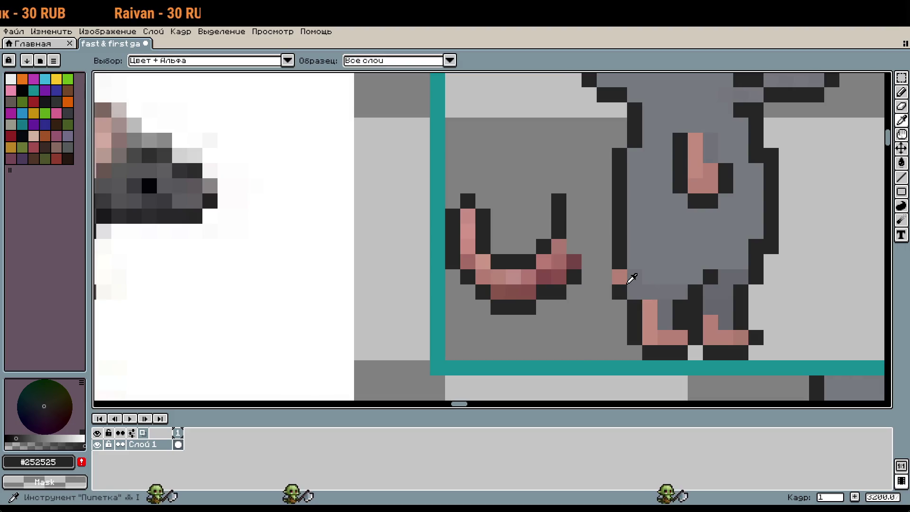
{"action": "left_click", "coordinate": [625, 283]}
{"action": "key", "text": "b"}
{"action": "mouse_move", "coordinate": [559, 246]}
{"action": "left_mouse_down"}
{"action": "mouse_move", "coordinate": [574, 263]}
{"action": "mouse_move", "coordinate": [508, 292]}
{"action": "mouse_move", "coordinate": [478, 270]}
{"action": "mouse_move", "coordinate": [469, 217]}
{"action": "mouse_move", "coordinate": [581, 300]}
{"action": "mouse_move", "coordinate": [559, 295]}
{"action": "mouse_move", "coordinate": [595, 323]}
{"action": "left_mouse_up"}
{"action": "left_click", "coordinate": [619, 305]}
Reposition the tail pixel by pixel toward the rat's body and drop it
{"action": "key", "text": "s"}
{"action": "key", "text": "ctrl+z"}
{"action": "key", "text": "ctrl+y"}
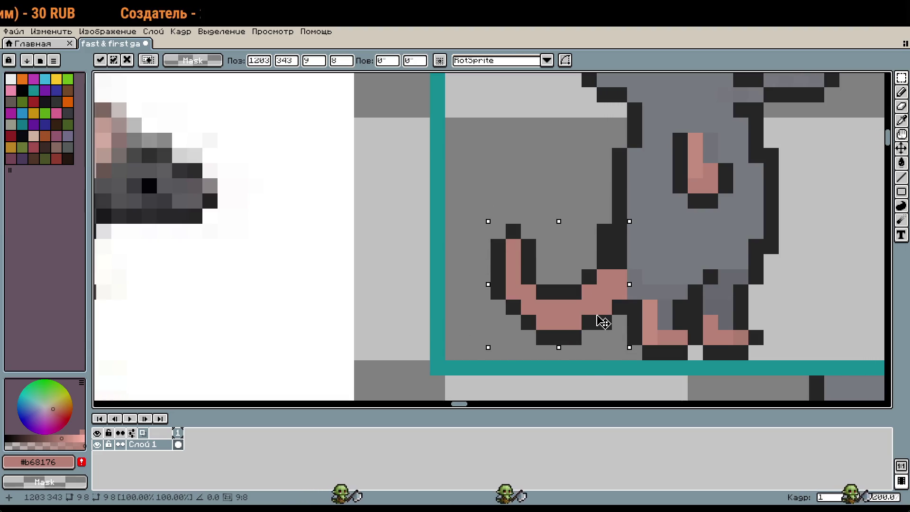
{"action": "key", "text": "Return"}
{"action": "scroll", "coordinate": [690, 318], "scroll_direction": "down", "scroll_amount": 1}
{"action": "scroll", "coordinate": [691, 318], "scroll_direction": "down", "scroll_amount": 1}
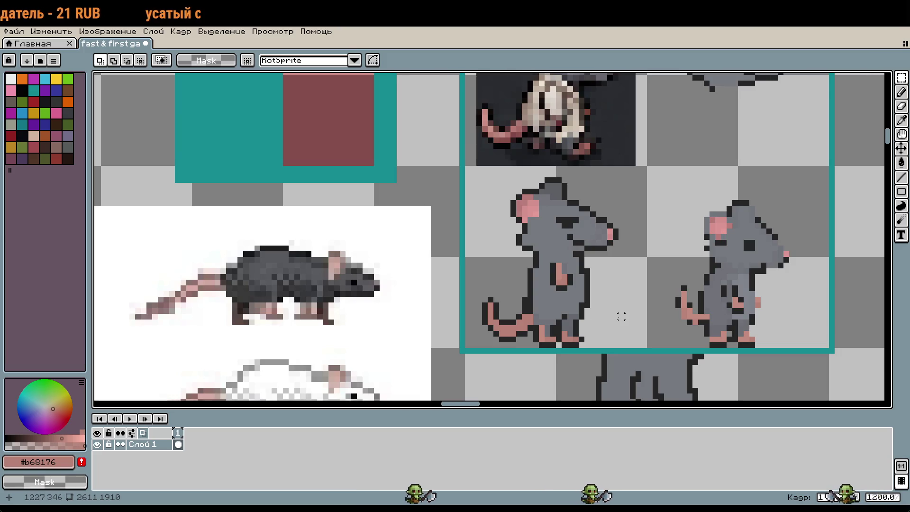
{"action": "scroll", "coordinate": [574, 344], "scroll_direction": "up", "scroll_amount": 2}
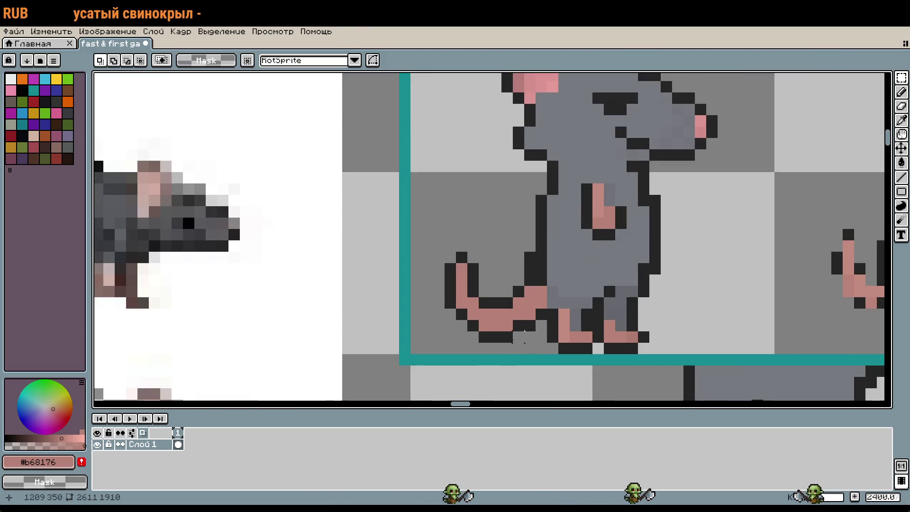
{"action": "key", "text": "ctrl+z"}
{"action": "key", "text": "ctrl+z"}
{"action": "key", "text": "ctrl+y"}
{"action": "key", "text": "ctrl+y"}
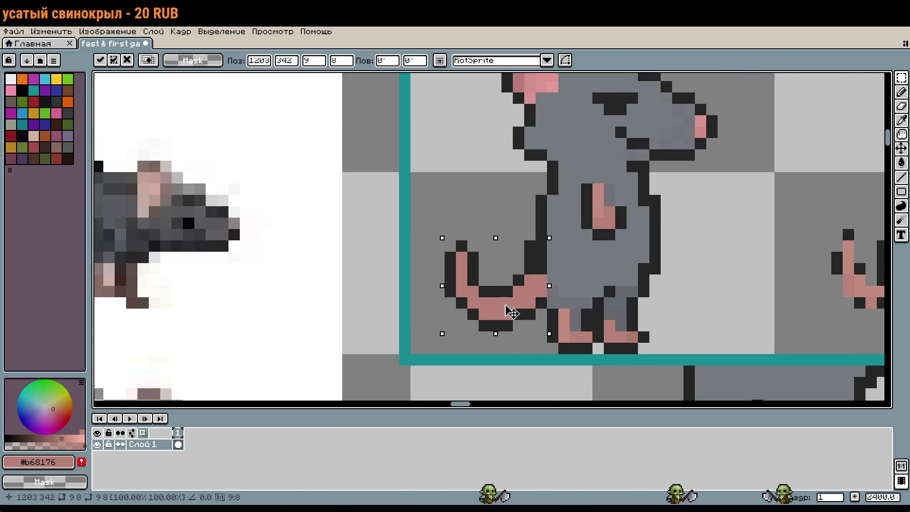
{"action": "key", "text": "ctrl+y"}
{"action": "left_click_drag", "start_coordinate": [516, 317], "coordinate": [516, 310]}
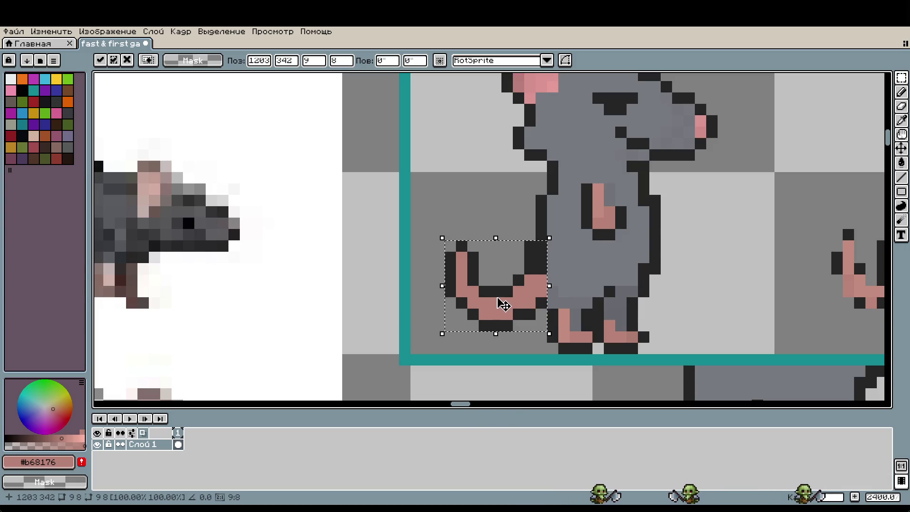
{"action": "mouse_move", "coordinate": [503, 309]}
{"action": "left_mouse_down"}
{"action": "mouse_move", "coordinate": [509, 317]}
{"action": "mouse_move", "coordinate": [475, 304]}
{"action": "left_mouse_up"}
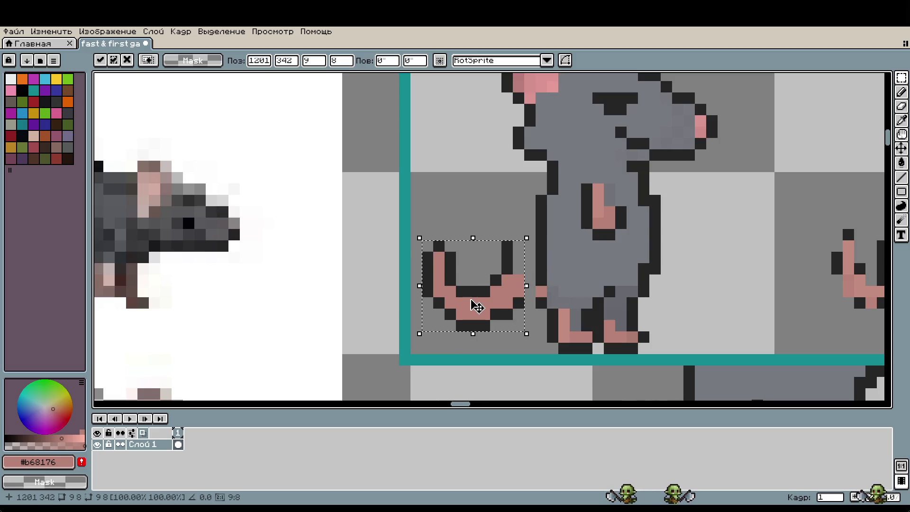
{"action": "left_click", "coordinate": [473, 211]}
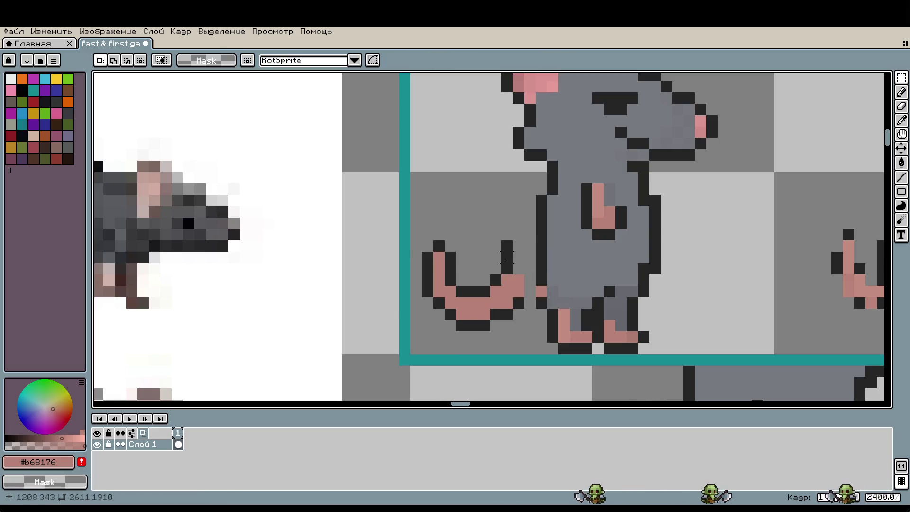
Reselect the tail, push it up against the rat's body, and pick the body grey
{"action": "key", "text": "b"}
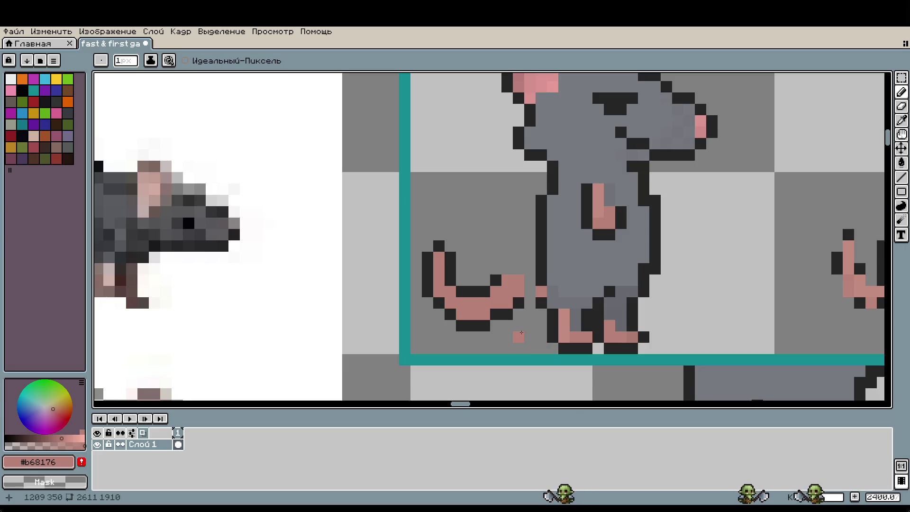
{"action": "key", "text": "m"}
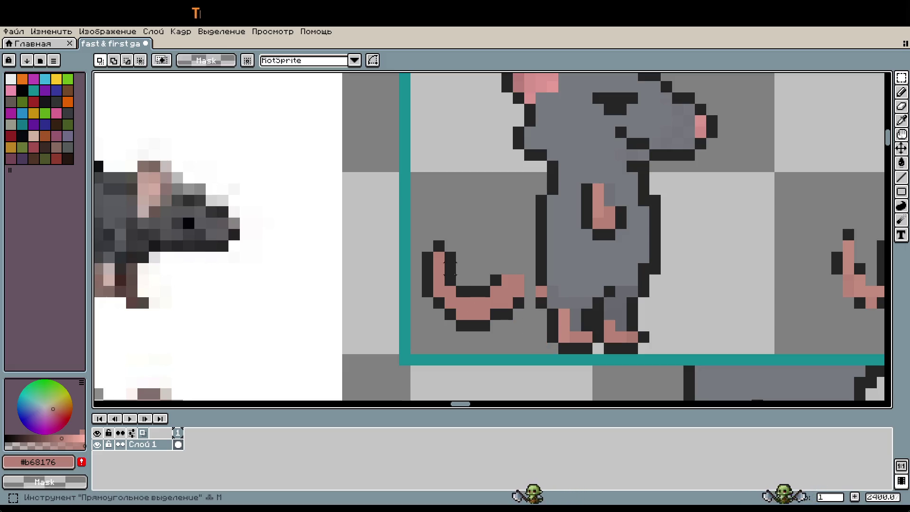
{"action": "left_click_drag", "start_coordinate": [426, 245], "coordinate": [516, 329]}
{"action": "left_click", "coordinate": [498, 323]}
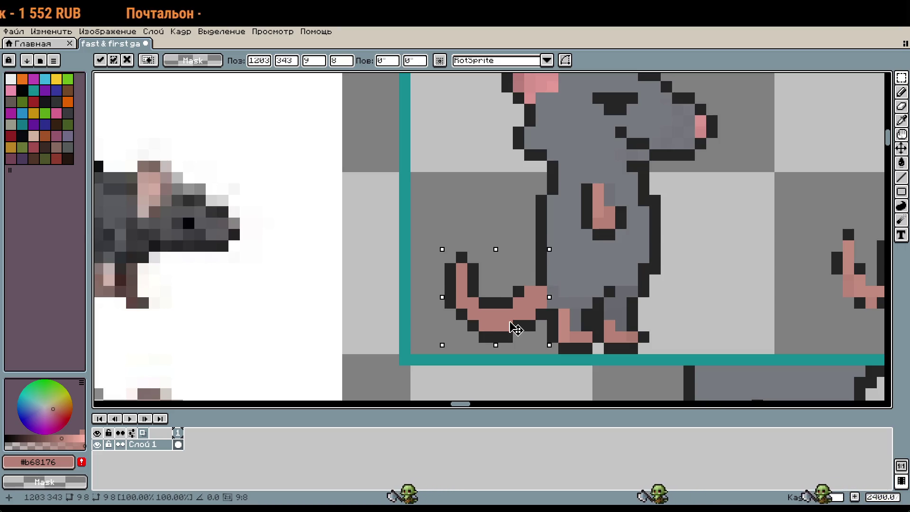
{"action": "left_click_drag", "start_coordinate": [515, 328], "coordinate": [520, 327]}
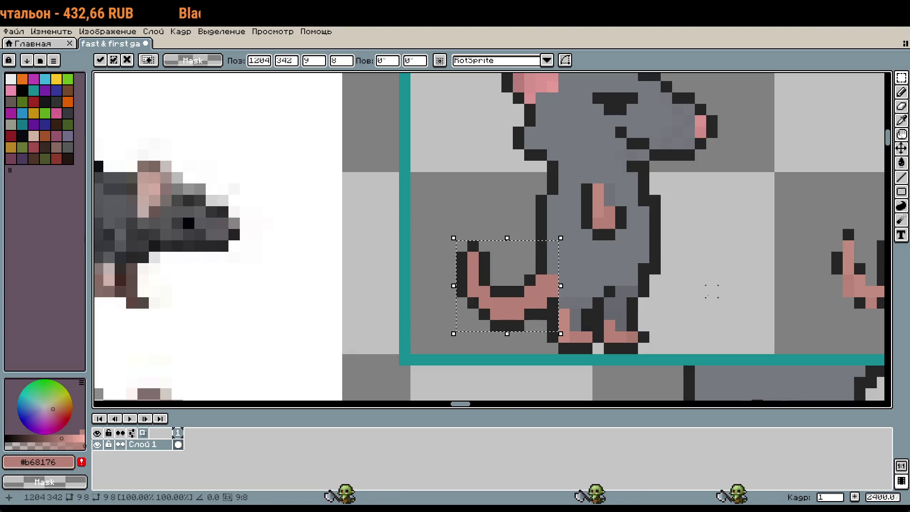
{"action": "left_click", "coordinate": [688, 302]}
{"action": "scroll", "coordinate": [576, 289], "scroll_direction": "up", "scroll_amount": 3}
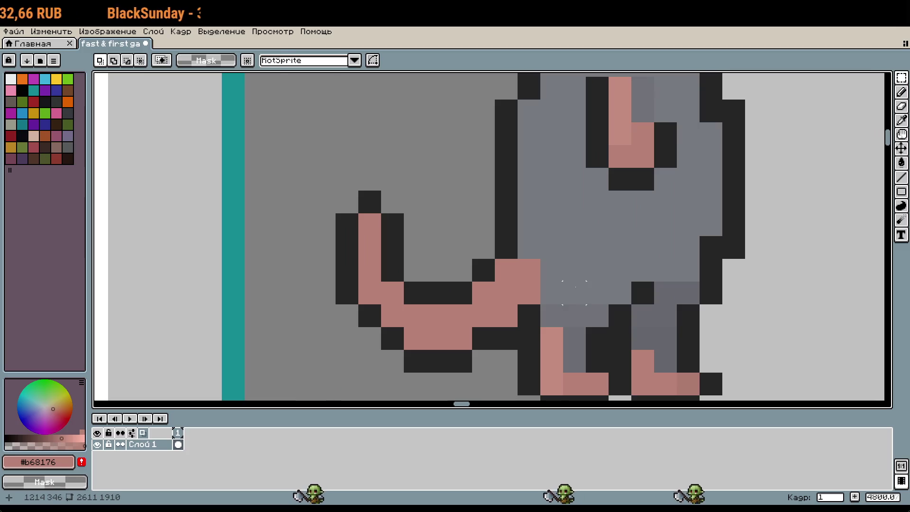
{"action": "key", "text": "b"}
{"action": "left_click", "coordinate": [583, 261], "text": "alt"}
{"action": "scroll", "coordinate": [523, 259], "scroll_direction": "down", "scroll_amount": 4}
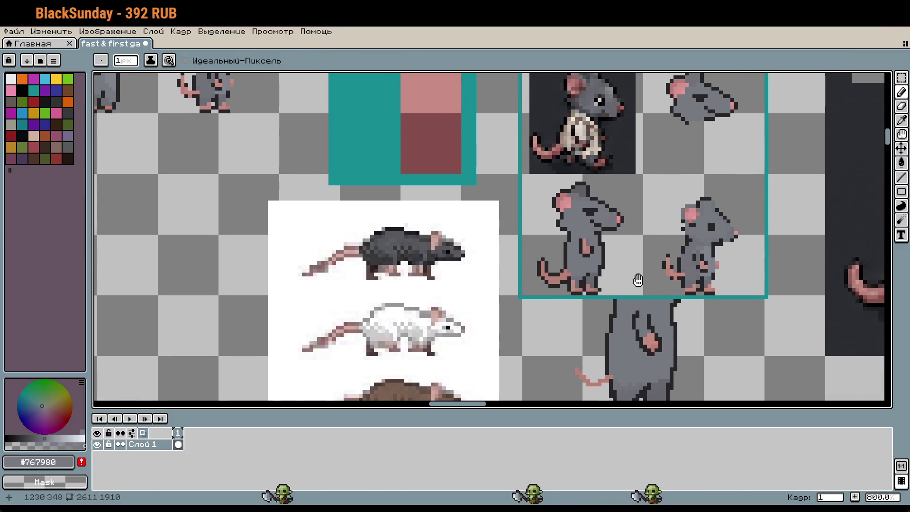
{"action": "scroll", "coordinate": [557, 338], "scroll_direction": "up", "scroll_amount": 1}
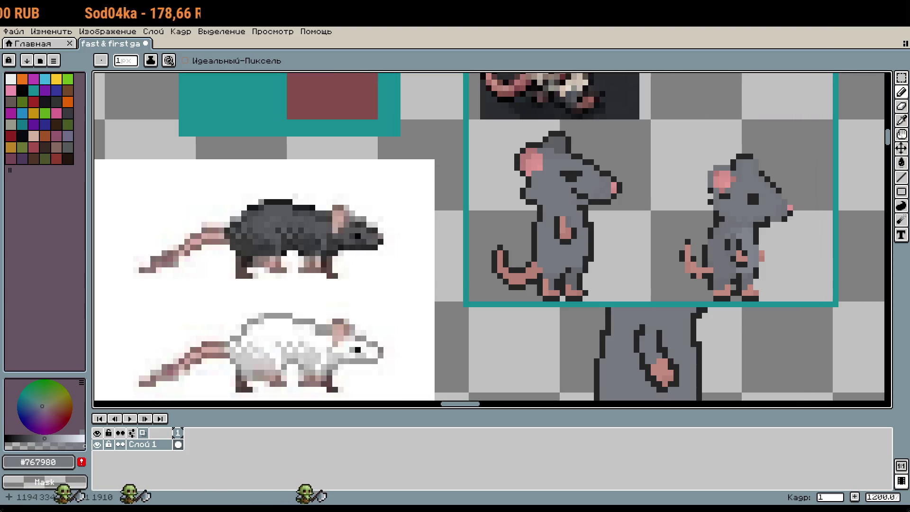
{"action": "left_click_drag", "start_coordinate": [624, 258], "coordinate": [558, 294]}
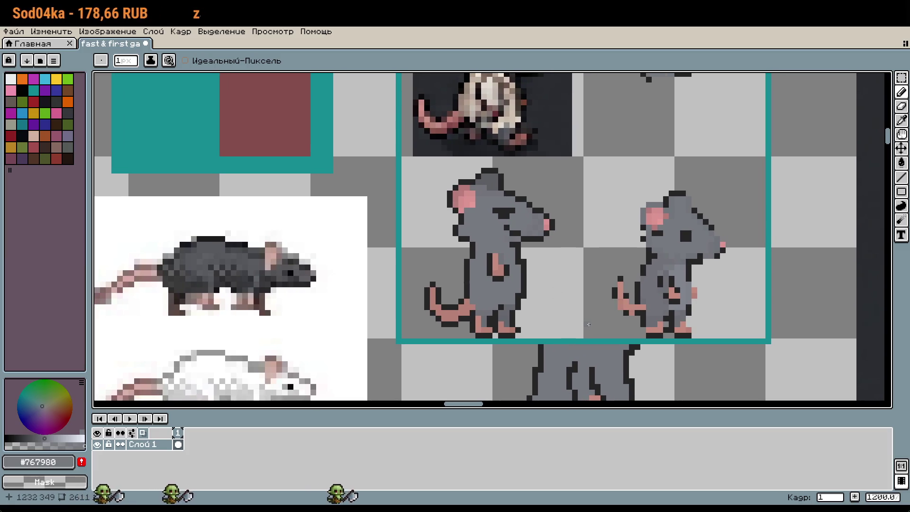
{"action": "mouse_move", "coordinate": [757, 340]}
{"action": "left_mouse_down"}
{"action": "mouse_move", "coordinate": [745, 320]}
{"action": "mouse_move", "coordinate": [774, 272]}
{"action": "left_mouse_up"}
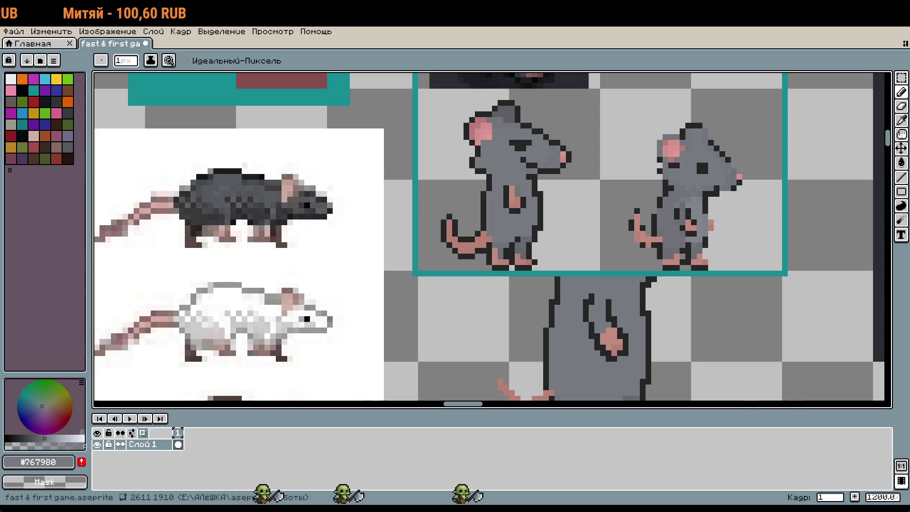
{"action": "scroll", "coordinate": [517, 233], "scroll_direction": "up", "scroll_amount": 2}
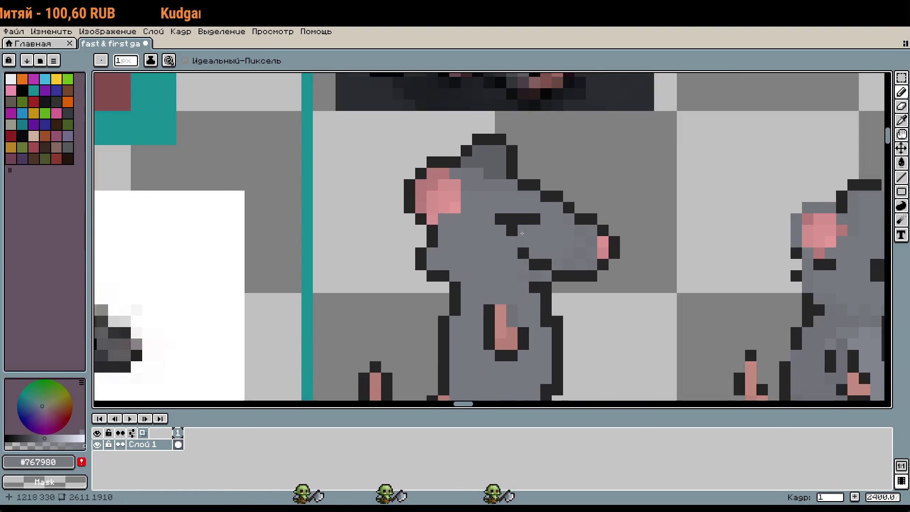
{"action": "scroll", "coordinate": [517, 232], "scroll_direction": "down", "scroll_amount": 3}
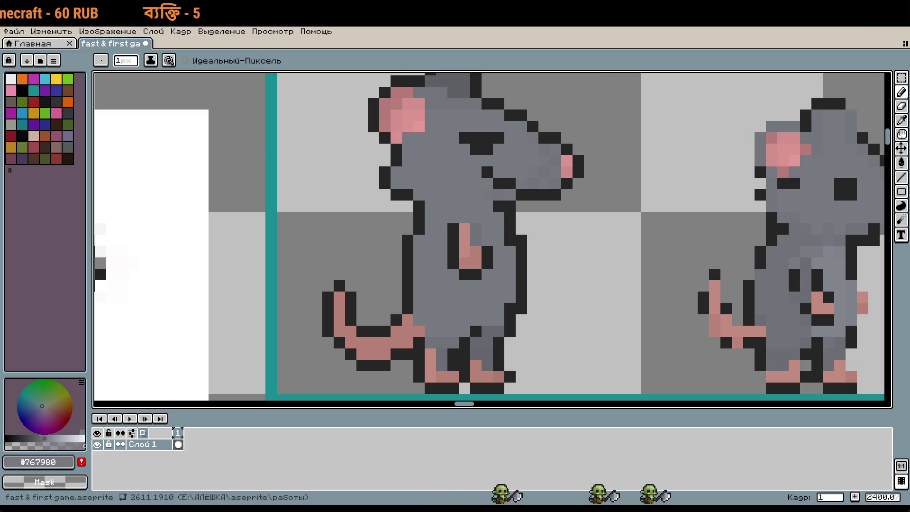
{"action": "scroll", "coordinate": [551, 208], "scroll_direction": "down", "scroll_amount": 3}
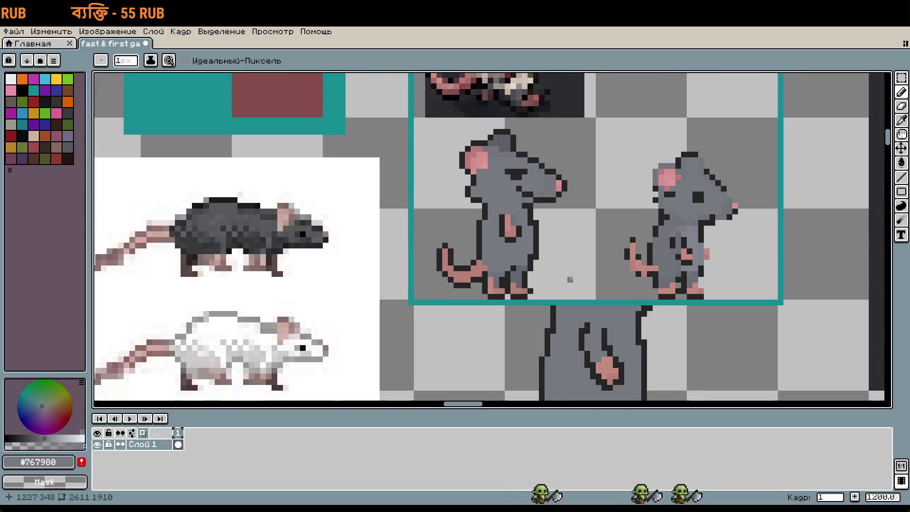
{"action": "key", "text": "m"}
Drop a copy of the 32x32 half-scale rat in the teal strip right of the two large rats
{"action": "mouse_move", "coordinate": [417, 122]}
{"action": "left_mouse_down"}
{"action": "mouse_move", "coordinate": [490, 189]}
{"action": "mouse_move", "coordinate": [519, 244]}
{"action": "left_mouse_up"}
{"action": "scroll", "coordinate": [664, 331], "scroll_direction": "down", "scroll_amount": 1}
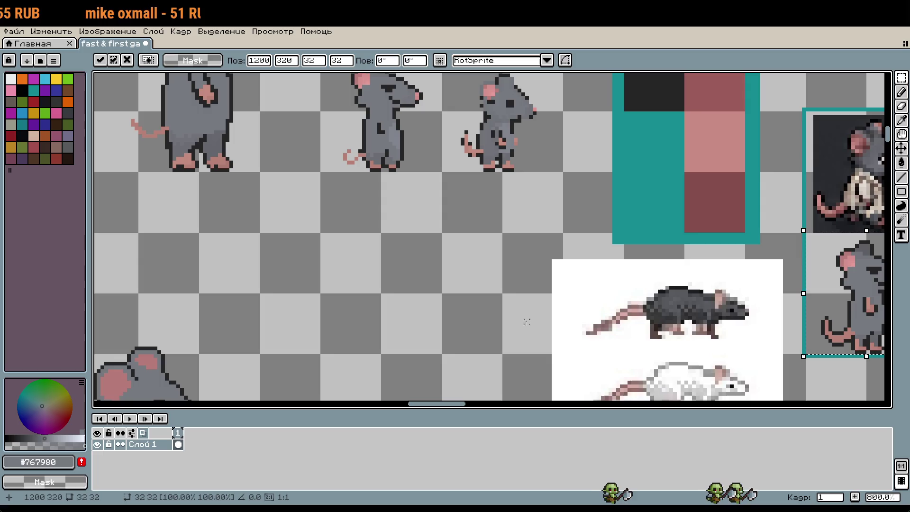
{"action": "mouse_move", "coordinate": [854, 307]}
{"action": "left_mouse_down"}
{"action": "mouse_move", "coordinate": [370, 328]}
{"action": "mouse_move", "coordinate": [368, 307]}
{"action": "left_mouse_up"}
{"action": "scroll", "coordinate": [390, 214], "scroll_direction": "down", "scroll_amount": 5}
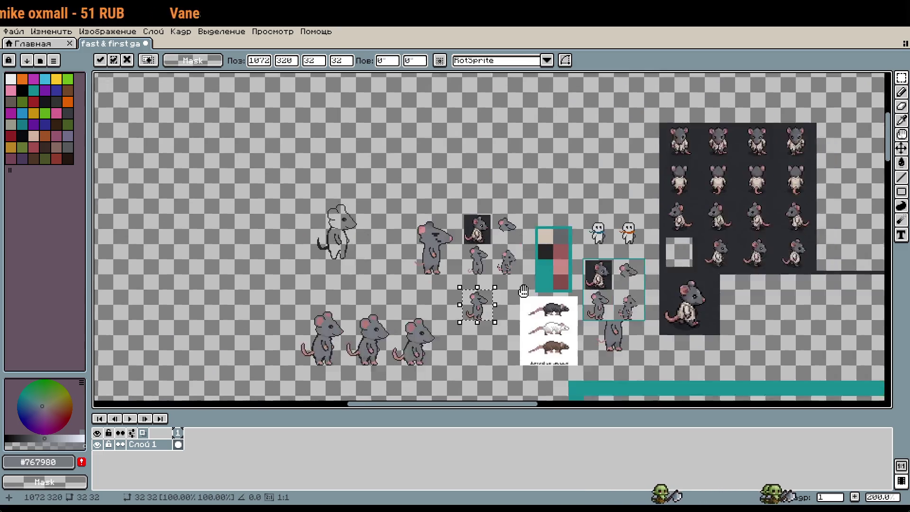
{"action": "left_click_drag", "start_coordinate": [425, 212], "coordinate": [645, 338]}
{"action": "scroll", "coordinate": [645, 331], "scroll_direction": "up", "scroll_amount": 4}
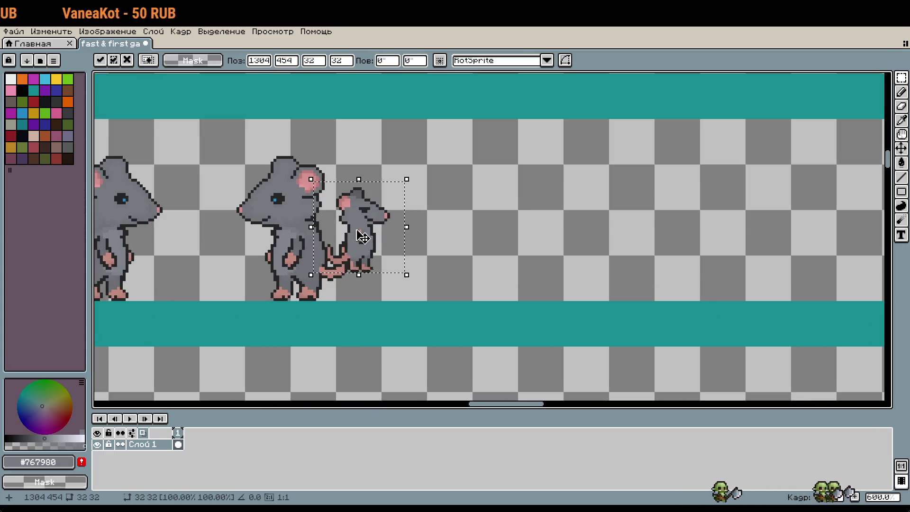
{"action": "left_click_drag", "start_coordinate": [362, 236], "coordinate": [429, 271]}
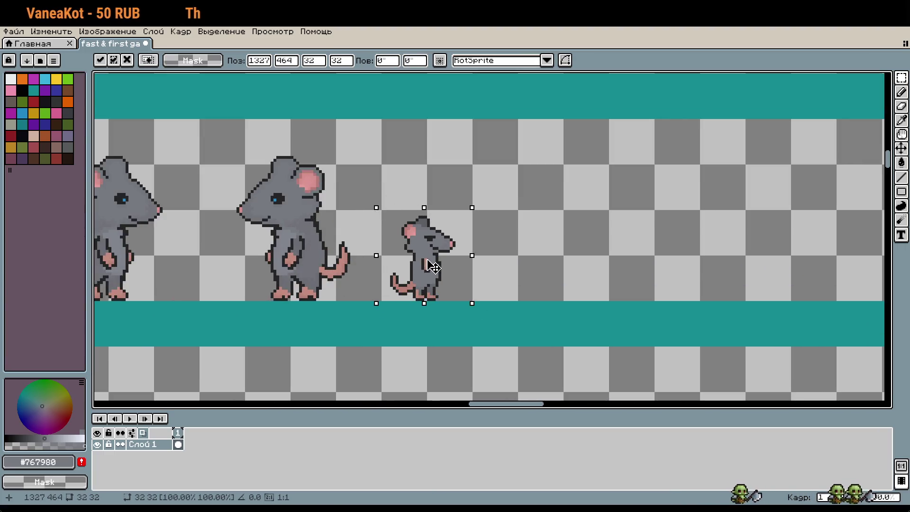
{"action": "scroll", "coordinate": [417, 258], "scroll_direction": "up", "scroll_amount": 1}
{"action": "left_click", "coordinate": [526, 268]}
{"action": "scroll", "coordinate": [526, 267], "scroll_direction": "down", "scroll_amount": 2}
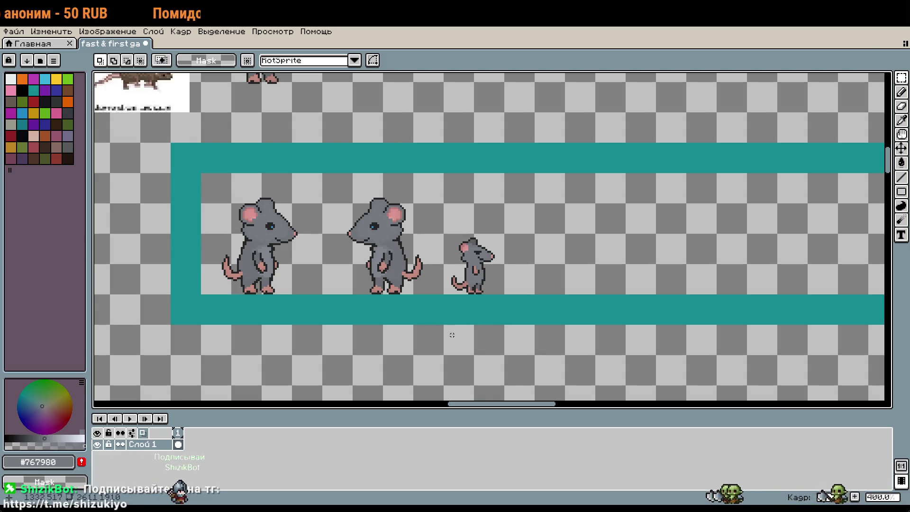
Zoom in on the teal-framed rats and sample the dark outline colour
{"action": "left_click_drag", "start_coordinate": [452, 335], "coordinate": [571, 397]}
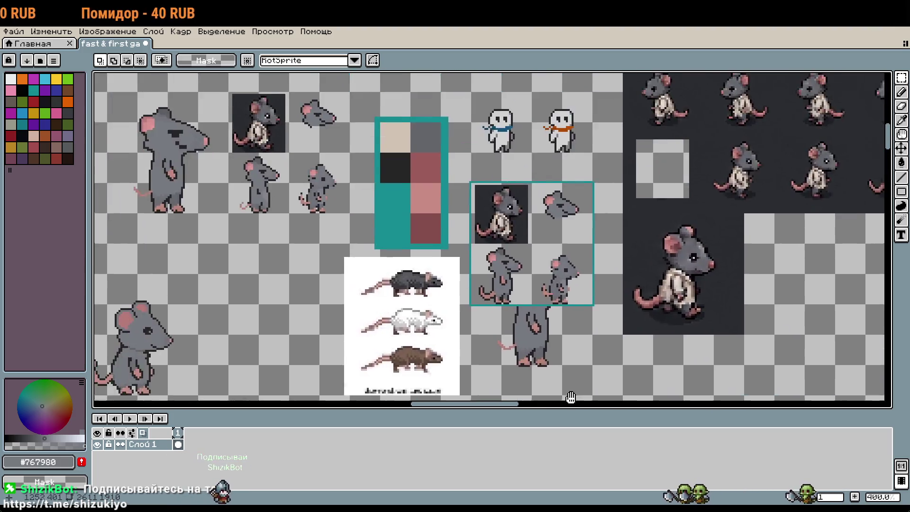
{"action": "scroll", "coordinate": [512, 267], "scroll_direction": "up", "scroll_amount": 5}
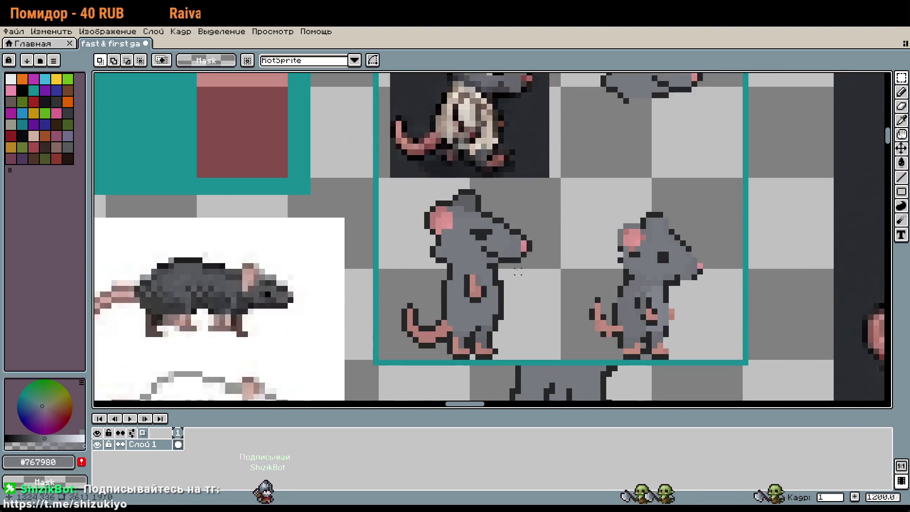
{"action": "scroll", "coordinate": [567, 308], "scroll_direction": "up", "scroll_amount": 2}
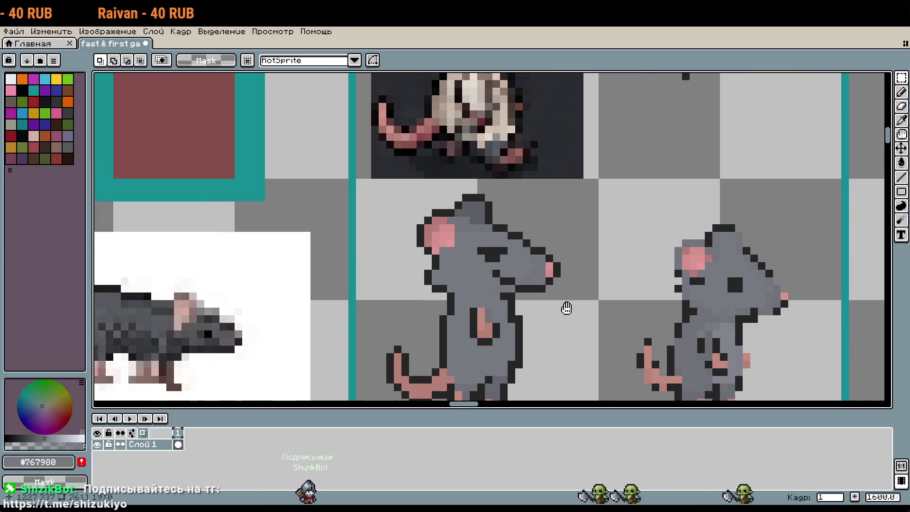
{"action": "scroll", "coordinate": [566, 308], "scroll_direction": "up", "scroll_amount": 2}
{"action": "left_click", "coordinate": [536, 254], "text": "alt"}
{"action": "key", "text": "b"}
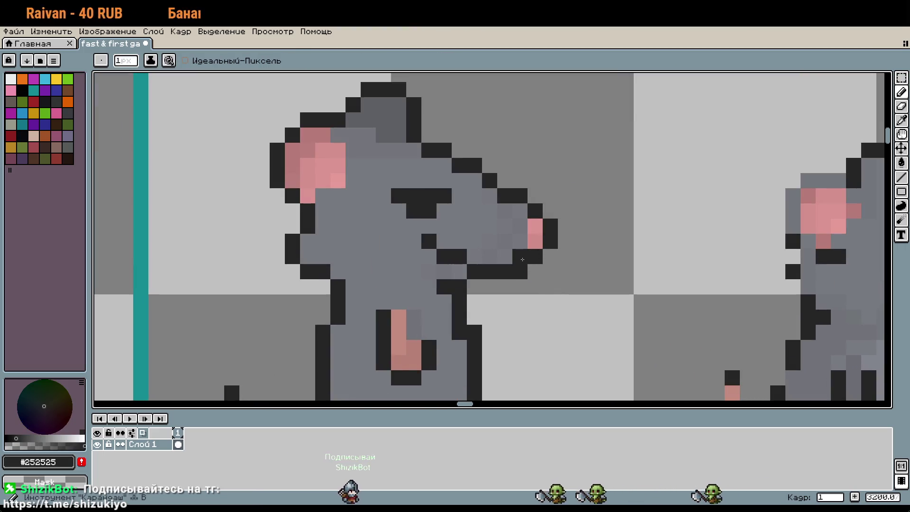
{"action": "scroll", "coordinate": [522, 259], "scroll_direction": "down", "scroll_amount": 5}
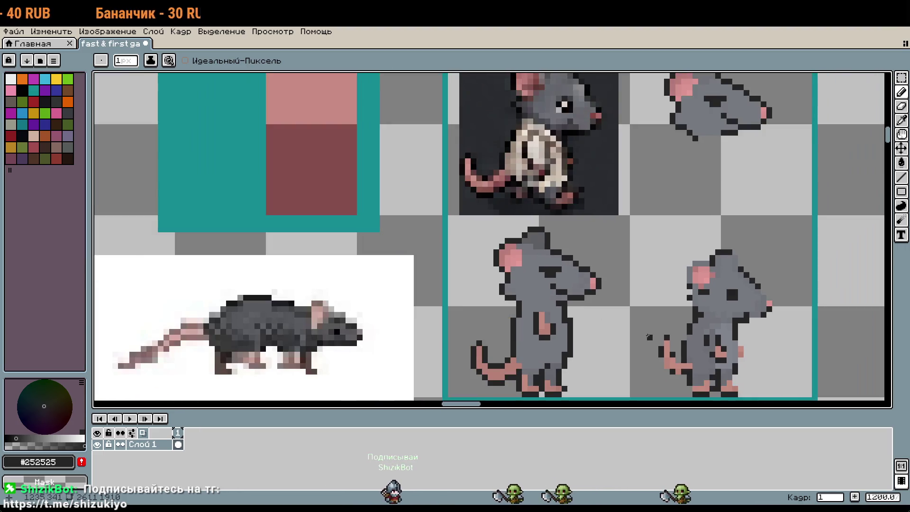
{"action": "left_click_drag", "start_coordinate": [619, 319], "coordinate": [618, 308]}
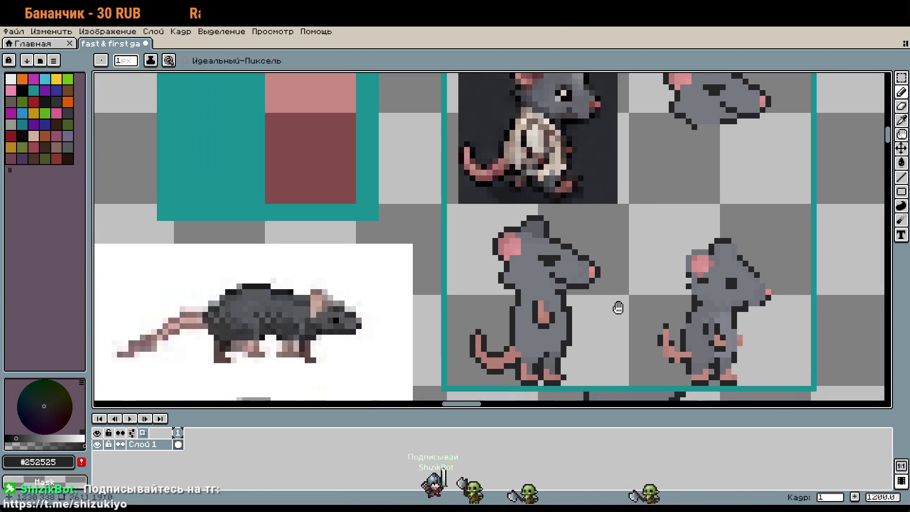
{"action": "scroll", "coordinate": [558, 286], "scroll_direction": "up", "scroll_amount": 2}
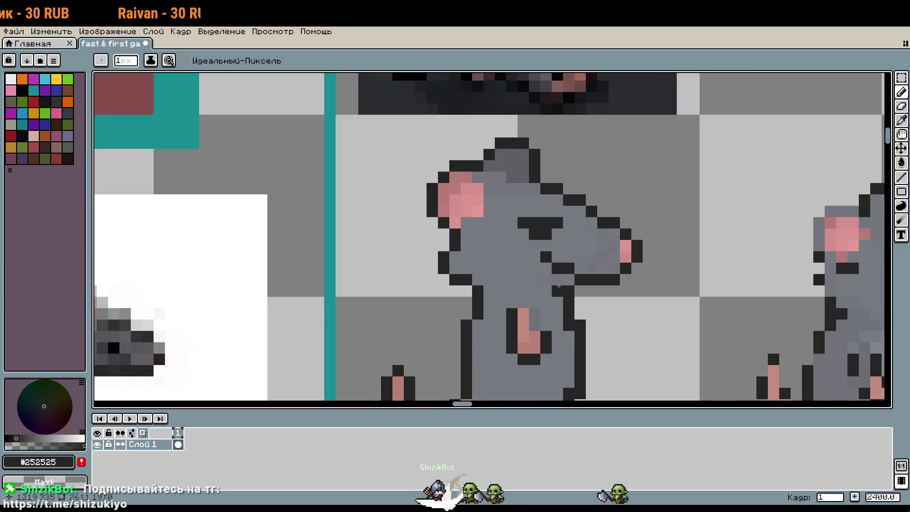
Move the rat's dark eye pixels one pixel left, then pick the grey body colour
{"action": "key", "text": "m"}
{"action": "left_click_drag", "start_coordinate": [515, 215], "coordinate": [565, 242]}
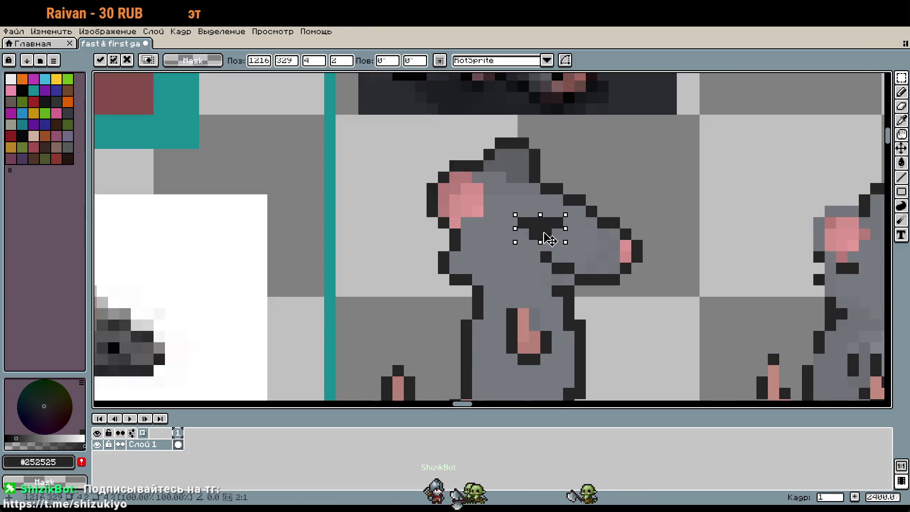
{"action": "key", "text": "Left"}
{"action": "key", "text": "Return"}
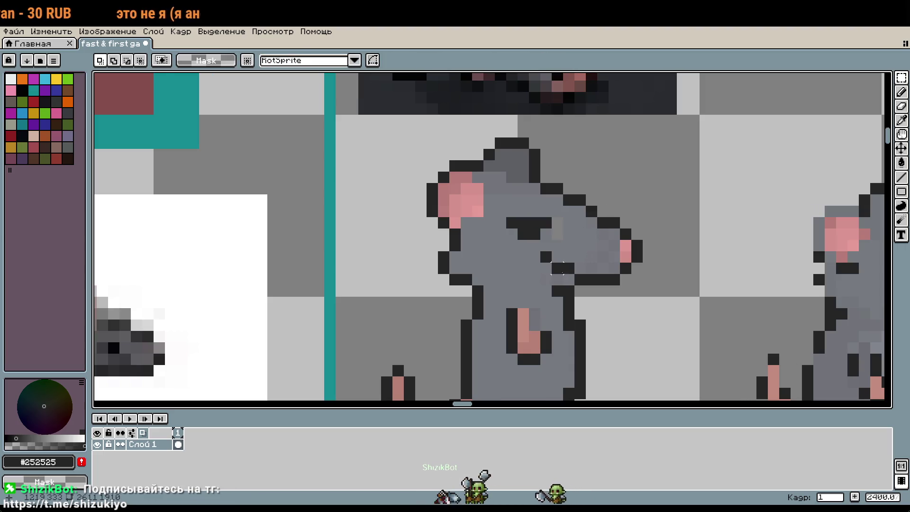
{"action": "key", "text": "i"}
{"action": "left_click", "coordinate": [581, 240]}
{"action": "key", "text": "b"}
{"action": "scroll", "coordinate": [642, 276], "scroll_direction": "down", "scroll_amount": 2}
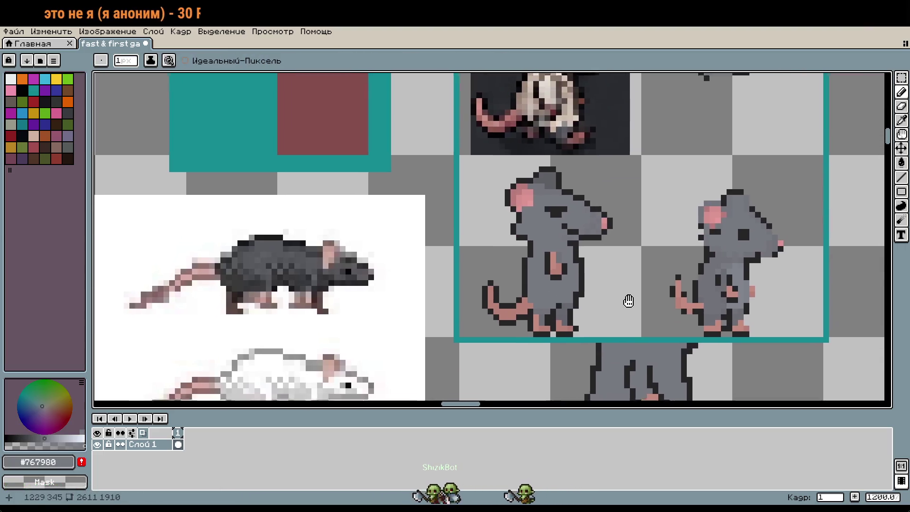
{"action": "scroll", "coordinate": [628, 301], "scroll_direction": "down", "scroll_amount": 2}
{"action": "key", "text": "m"}
{"action": "mouse_move", "coordinate": [625, 315]}
{"action": "left_mouse_down"}
{"action": "mouse_move", "coordinate": [511, 216]}
{"action": "mouse_move", "coordinate": [576, 191]}
{"action": "mouse_move", "coordinate": [576, 268]}
{"action": "left_mouse_up"}
{"action": "scroll", "coordinate": [628, 204], "scroll_direction": "up", "scroll_amount": 4}
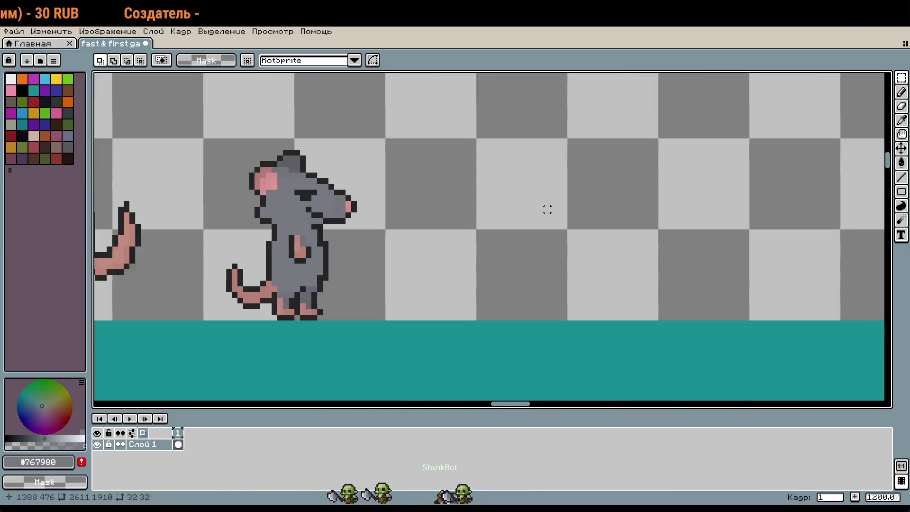
{"action": "key", "text": "ctrl+t"}
{"action": "scroll", "coordinate": [669, 247], "scroll_direction": "down", "scroll_amount": 3}
{"action": "scroll", "coordinate": [606, 252], "scroll_direction": "up", "scroll_amount": 2}
{"action": "left_click", "coordinate": [713, 242]}
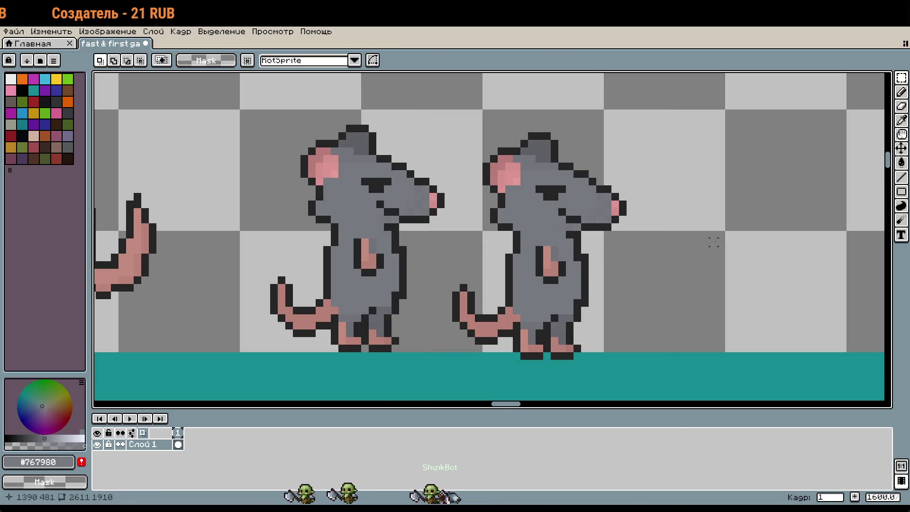
{"action": "key", "text": "ctrl+z"}
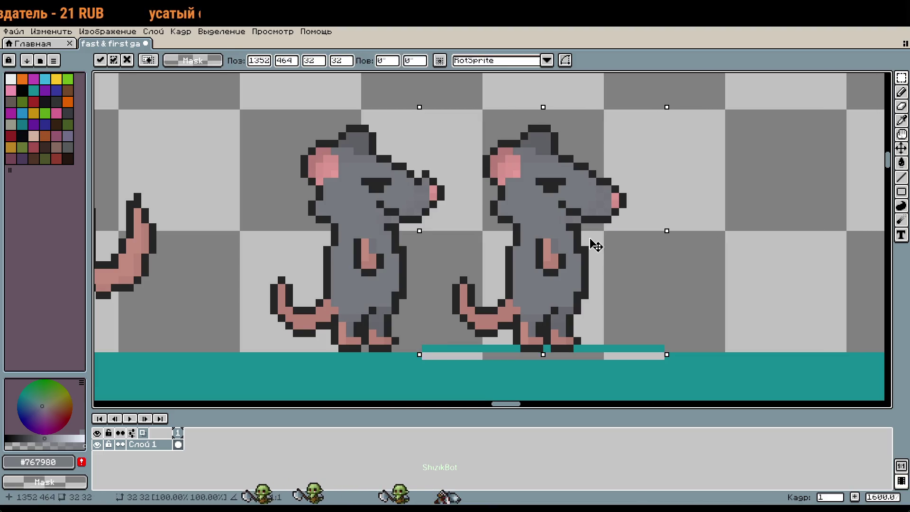
{"action": "key", "text": "ctrl+z"}
{"action": "left_click_drag", "start_coordinate": [570, 261], "coordinate": [636, 274]}
{"action": "left_click", "coordinate": [599, 272]}
{"action": "scroll", "coordinate": [599, 272], "scroll_direction": "down", "scroll_amount": 1}
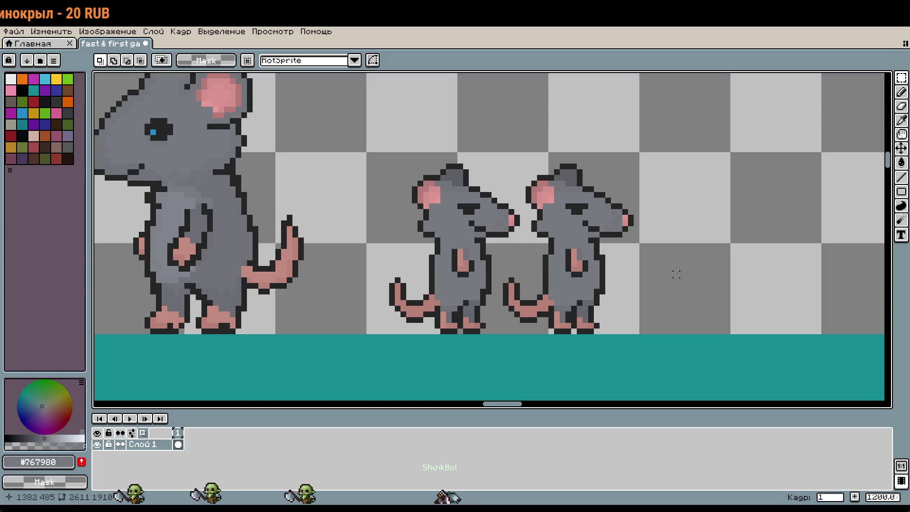
{"action": "scroll", "coordinate": [676, 274], "scroll_direction": "down", "scroll_amount": 8}
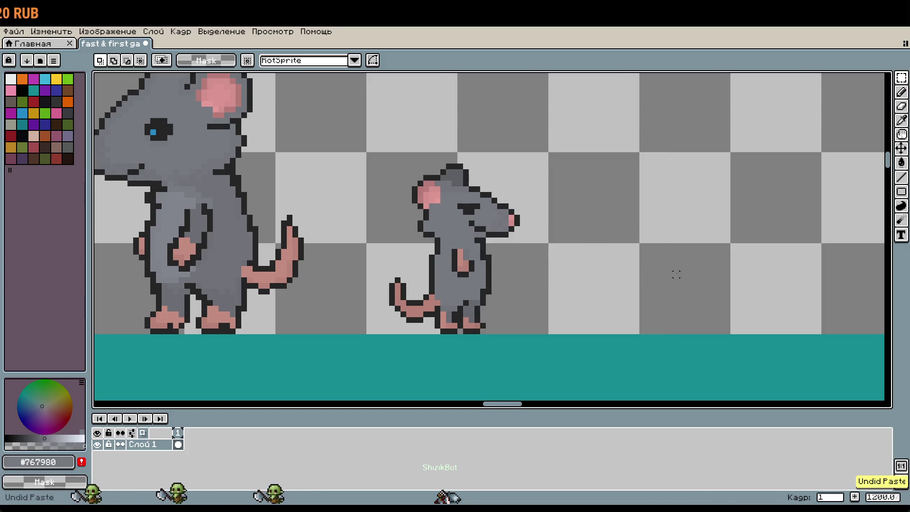
{"action": "scroll", "coordinate": [582, 312], "scroll_direction": "up", "scroll_amount": 4}
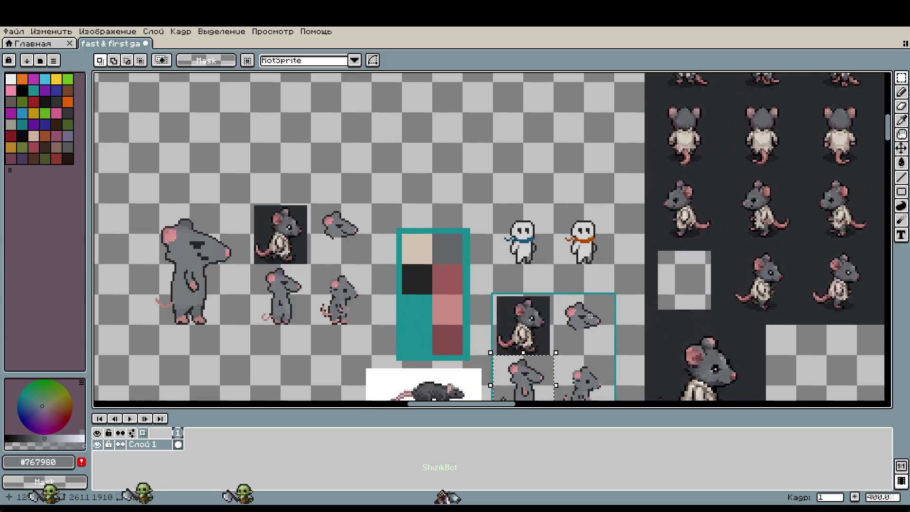
{"action": "scroll", "coordinate": [577, 276], "scroll_direction": "up", "scroll_amount": 5}
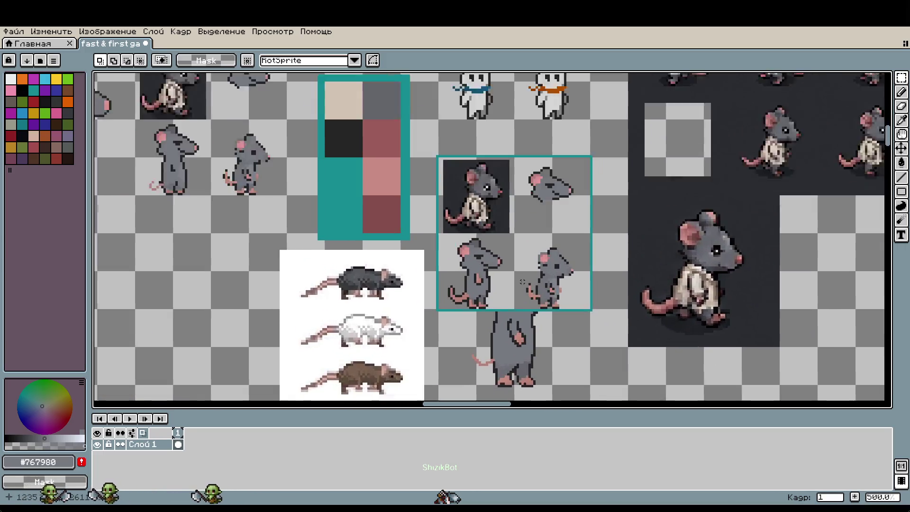
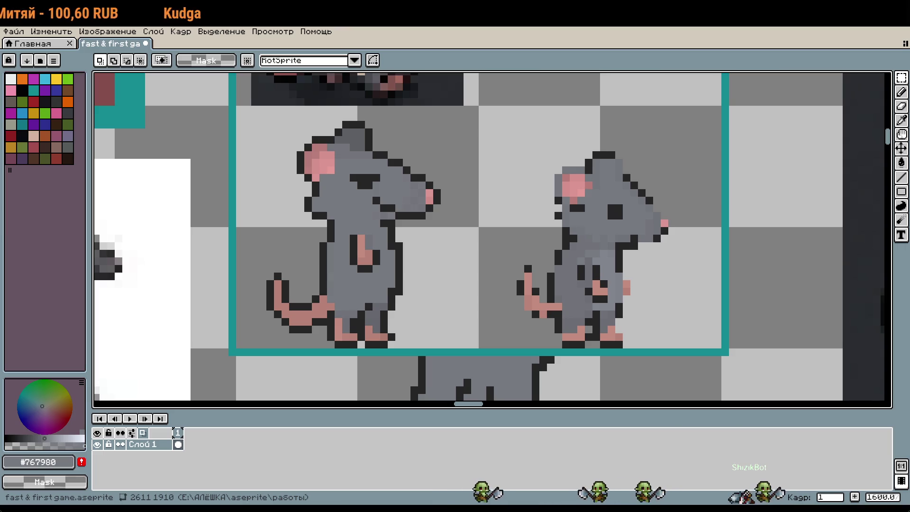
With dark red and the Pencil, undo the stray stroke and finish the X beside the outlined sketch
{"action": "scroll", "coordinate": [648, 303], "scroll_direction": "down", "scroll_amount": 3}
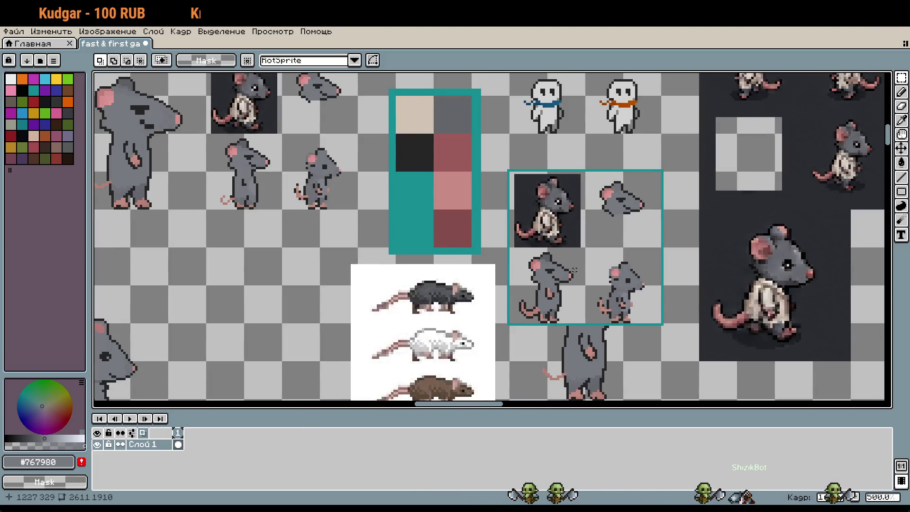
{"action": "left_click_drag", "start_coordinate": [574, 270], "coordinate": [702, 311]}
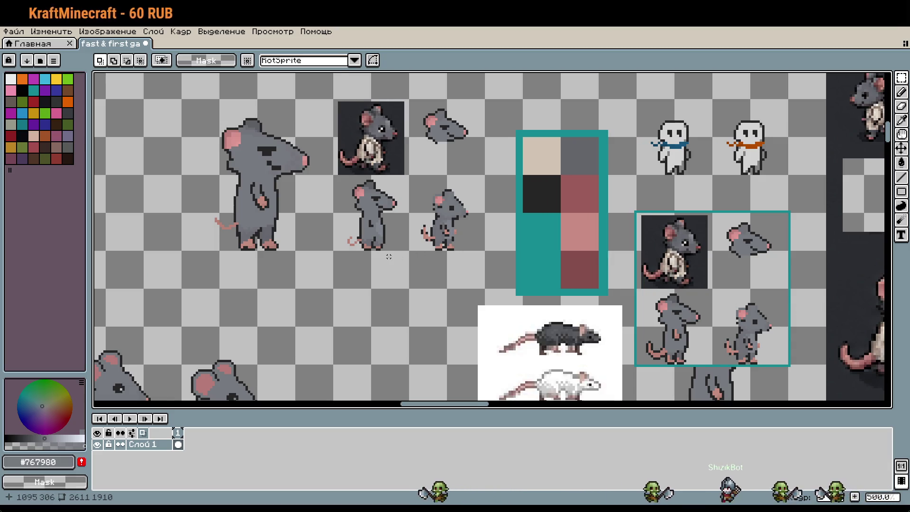
{"action": "left_click_drag", "start_coordinate": [388, 256], "coordinate": [609, 234]}
{"action": "scroll", "coordinate": [607, 236], "scroll_direction": "down", "scroll_amount": 1}
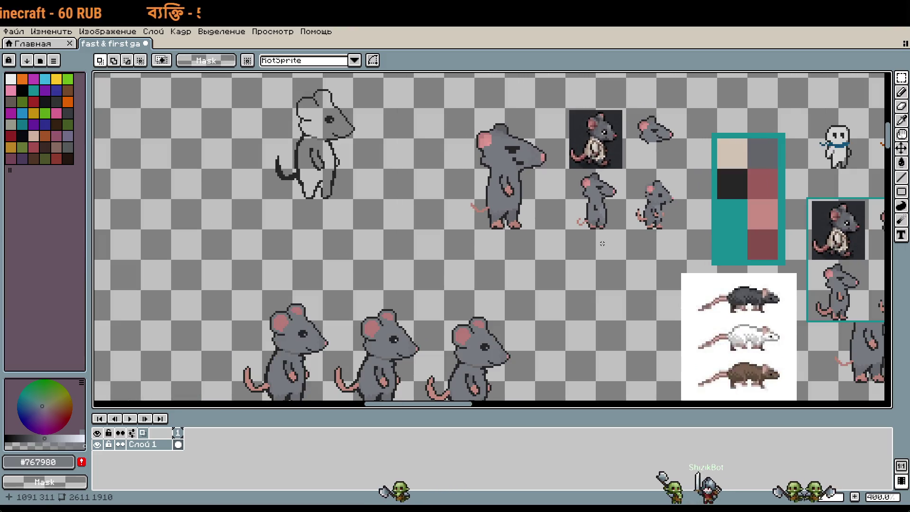
{"action": "left_click", "coordinate": [11, 136]}
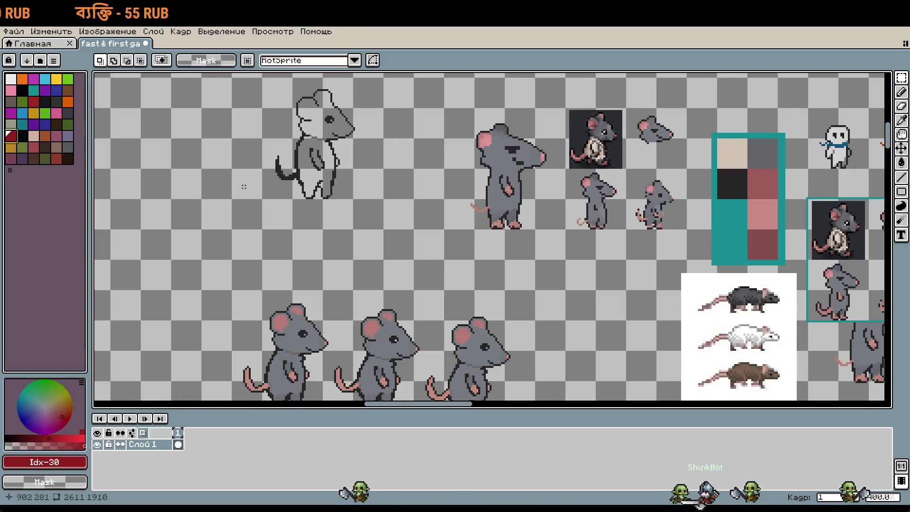
{"action": "key", "text": "b"}
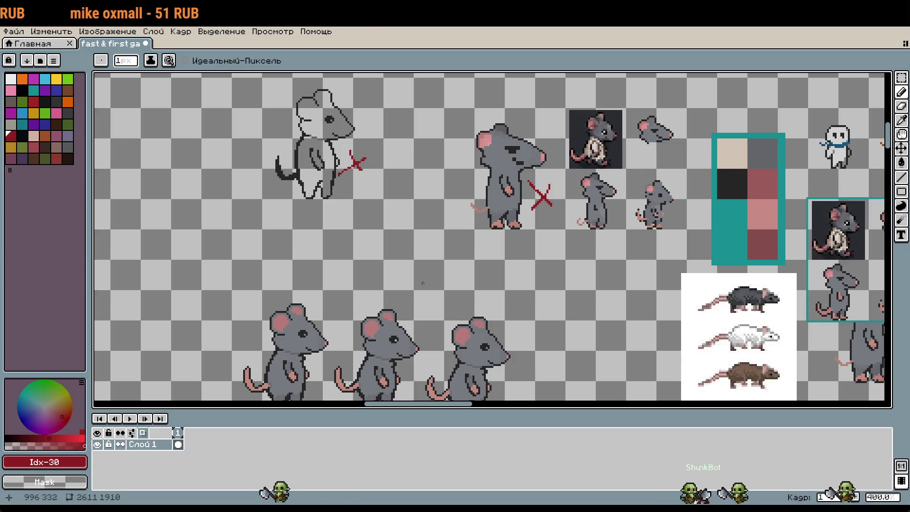
{"action": "key", "text": "ctrl+z"}
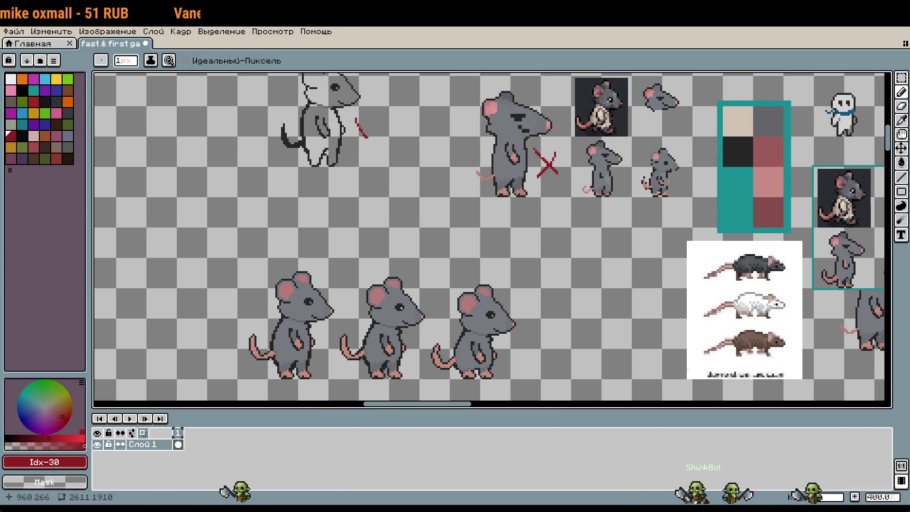
{"action": "left_click_drag", "start_coordinate": [372, 125], "coordinate": [362, 134]}
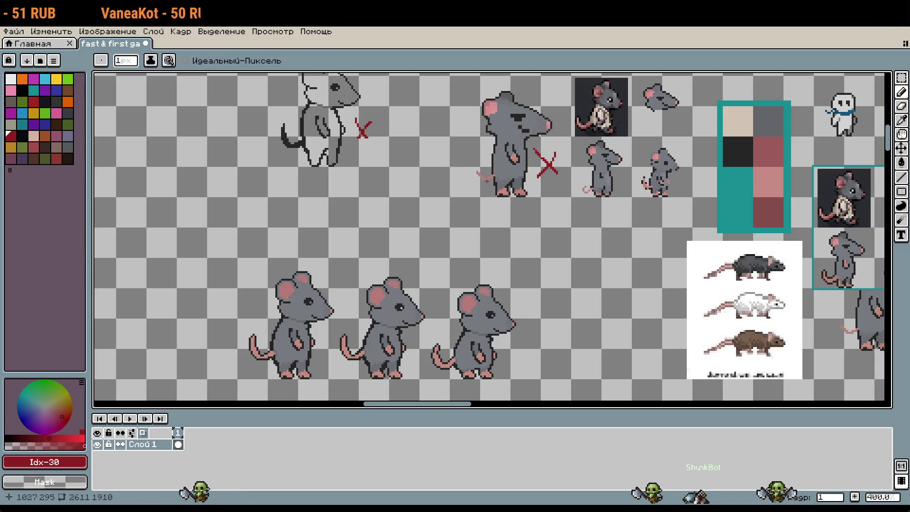
Draw red X marks between the two small rats and beside the first lower rat's foot
{"action": "scroll", "coordinate": [487, 181], "scroll_direction": "up", "scroll_amount": 2}
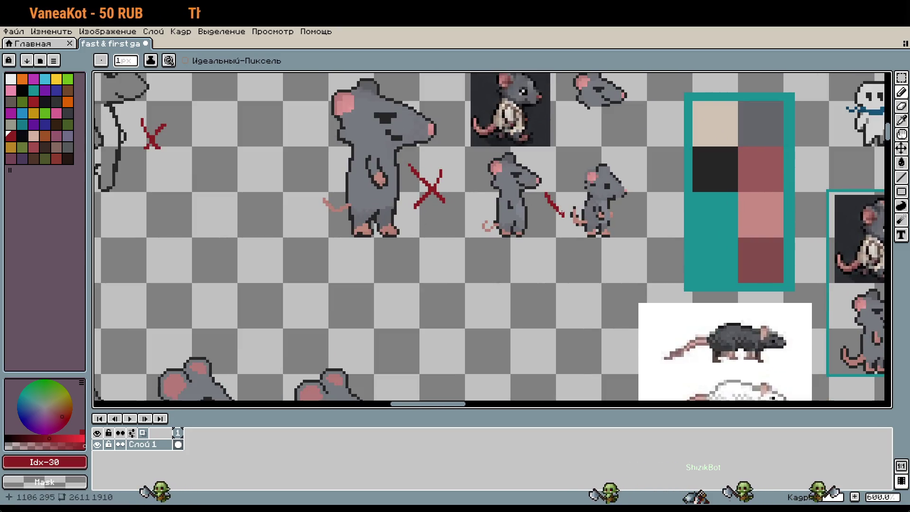
{"action": "left_click_drag", "start_coordinate": [549, 194], "coordinate": [568, 215]}
{"action": "left_click_drag", "start_coordinate": [568, 193], "coordinate": [549, 216]}
{"action": "scroll", "coordinate": [587, 215], "scroll_direction": "down", "scroll_amount": 2}
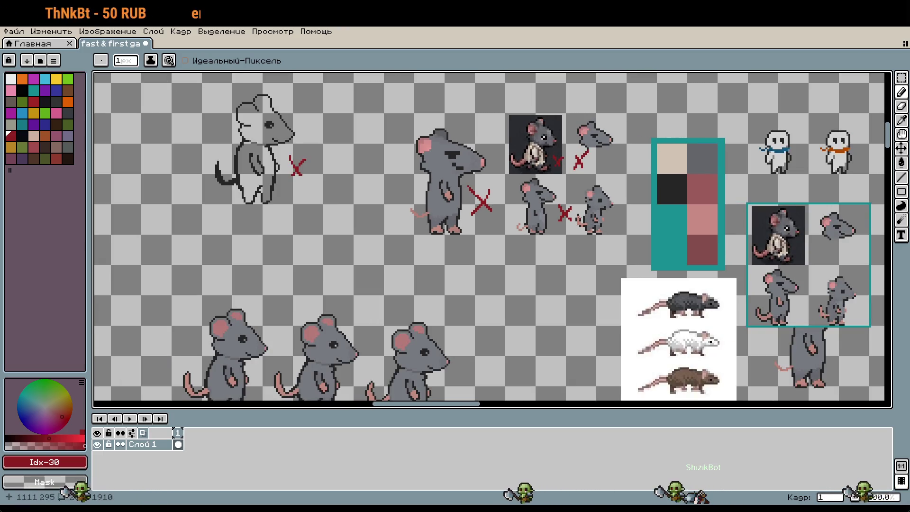
{"action": "left_click_drag", "start_coordinate": [493, 420], "coordinate": [490, 269]}
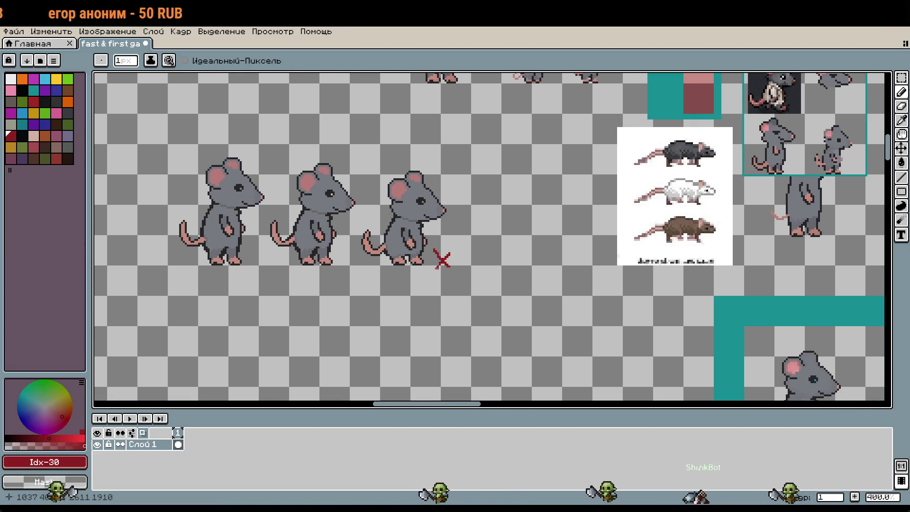
{"action": "left_click_drag", "start_coordinate": [252, 248], "coordinate": [263, 262]}
{"action": "left_click_drag", "start_coordinate": [263, 250], "coordinate": [252, 262]}
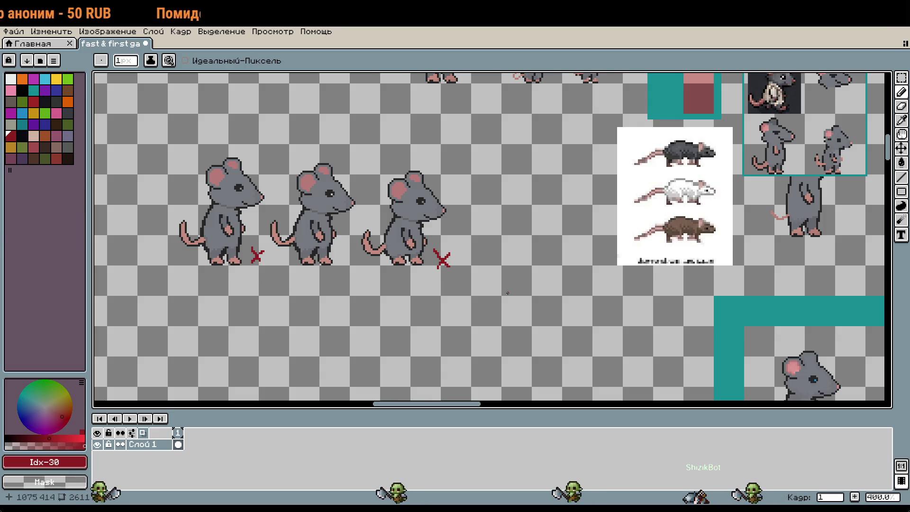
Draw a red X beside the second rat in the teal-framed row
{"action": "mouse_move", "coordinate": [464, 290]}
{"action": "left_mouse_down"}
{"action": "mouse_move", "coordinate": [309, 215]}
{"action": "mouse_move", "coordinate": [274, 177]}
{"action": "mouse_move", "coordinate": [416, 243]}
{"action": "left_mouse_up"}
{"action": "mouse_move", "coordinate": [293, 204]}
{"action": "left_mouse_down"}
{"action": "mouse_move", "coordinate": [309, 221]}
{"action": "mouse_move", "coordinate": [295, 221]}
{"action": "left_mouse_up"}
{"action": "mouse_move", "coordinate": [569, 262]}
{"action": "left_mouse_down"}
{"action": "mouse_move", "coordinate": [488, 291]}
{"action": "mouse_move", "coordinate": [450, 282]}
{"action": "left_mouse_up"}
{"action": "scroll", "coordinate": [450, 282], "scroll_direction": "down", "scroll_amount": 4}
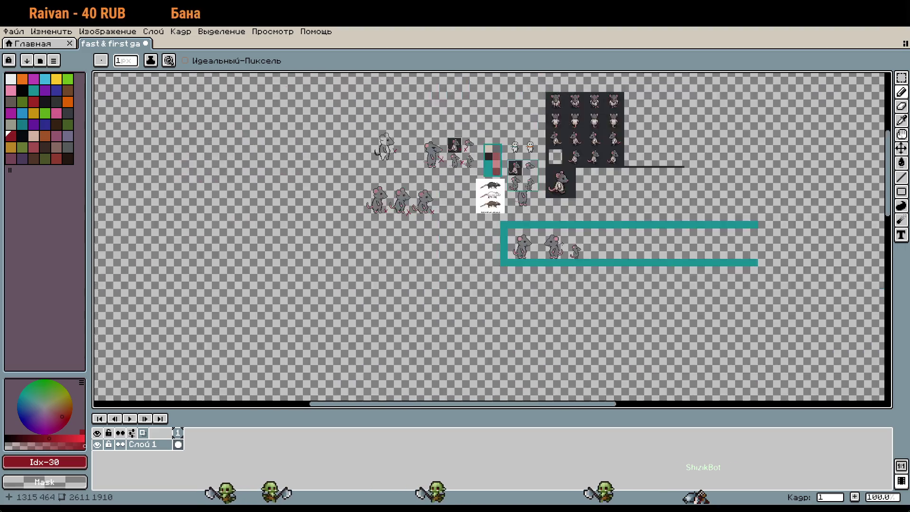
{"action": "scroll", "coordinate": [534, 218], "scroll_direction": "up", "scroll_amount": 2}
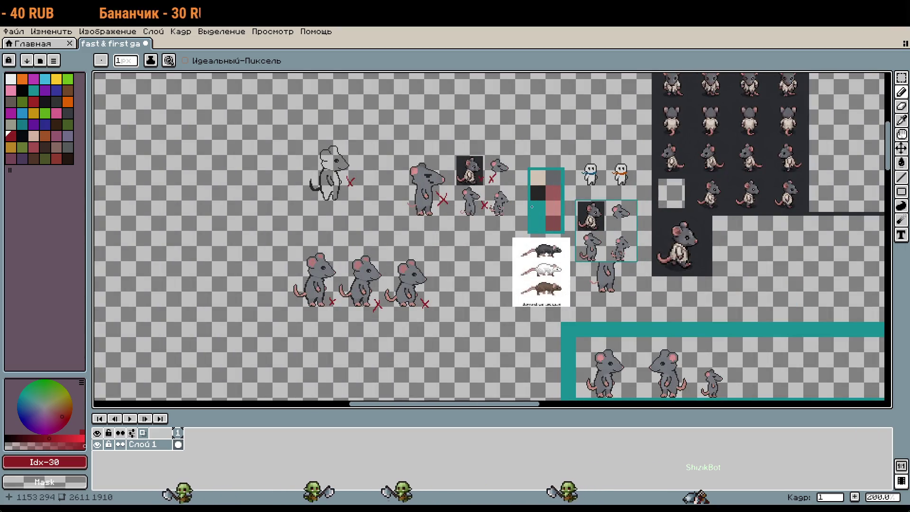
{"action": "scroll", "coordinate": [555, 212], "scroll_direction": "up", "scroll_amount": 1}
{"action": "scroll", "coordinate": [643, 278], "scroll_direction": "up", "scroll_amount": 1}
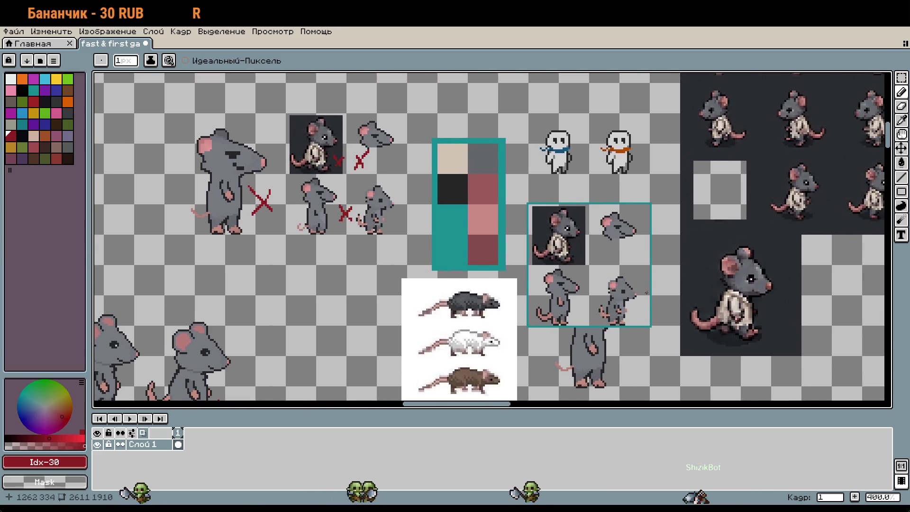
{"action": "scroll", "coordinate": [642, 278], "scroll_direction": "up", "scroll_amount": 7}
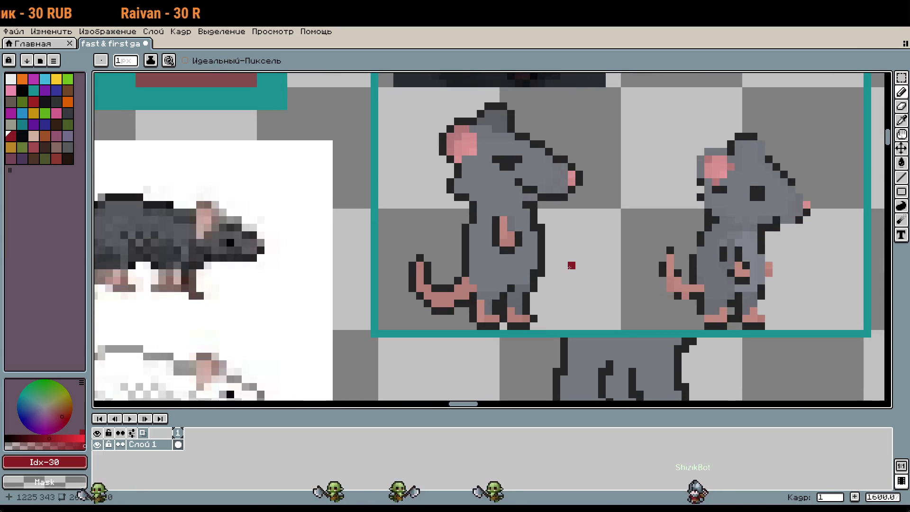
{"action": "scroll", "coordinate": [537, 308], "scroll_direction": "up", "scroll_amount": 1}
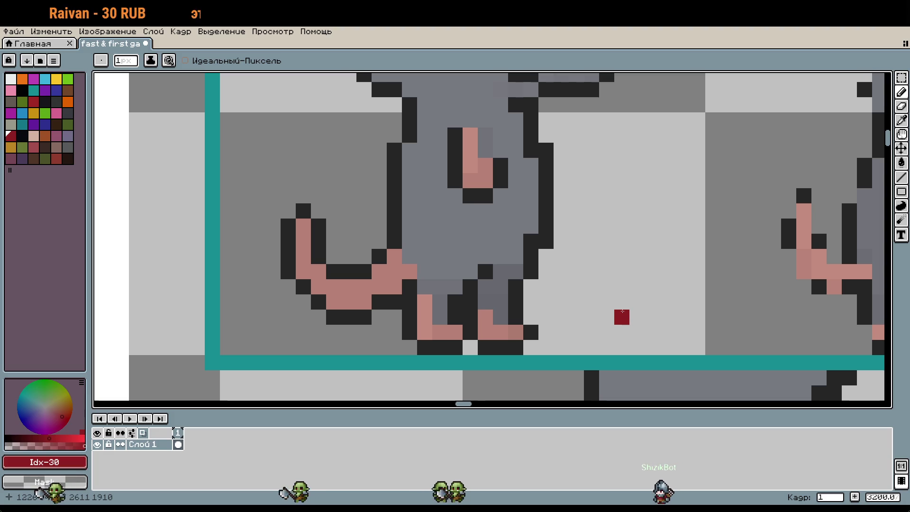
{"action": "left_click", "coordinate": [538, 252], "text": "alt"}
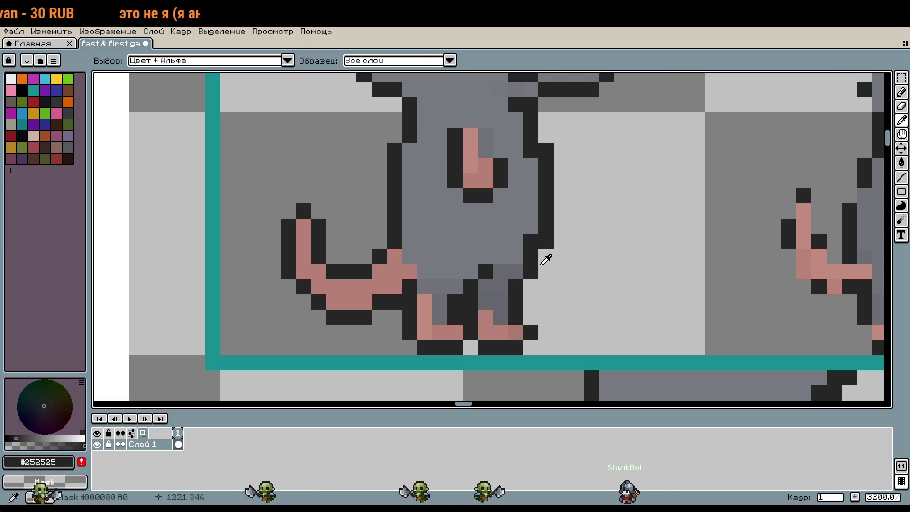
{"action": "left_click_drag", "start_coordinate": [545, 256], "coordinate": [562, 289]}
{"action": "scroll", "coordinate": [561, 288], "scroll_direction": "down", "scroll_amount": 1}
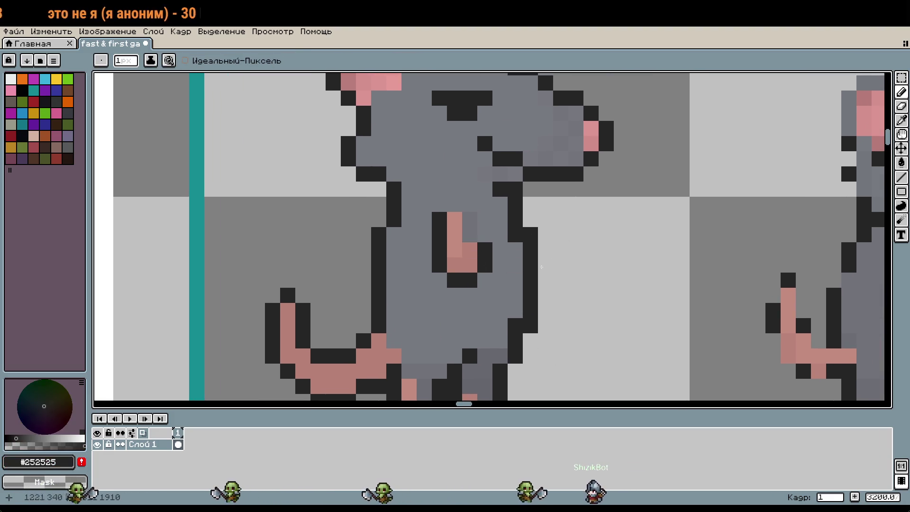
{"action": "scroll", "coordinate": [591, 284], "scroll_direction": "down", "scroll_amount": 3}
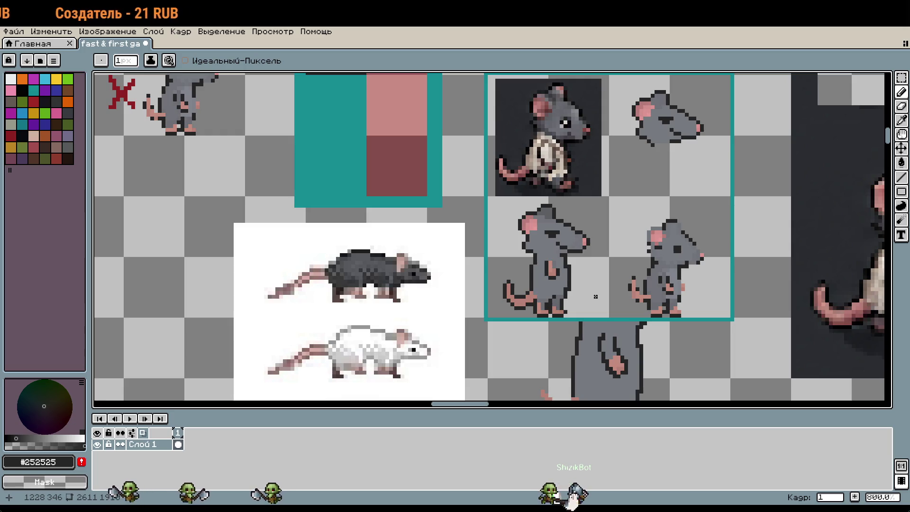
{"action": "scroll", "coordinate": [603, 289], "scroll_direction": "up", "scroll_amount": 2}
{"action": "scroll", "coordinate": [588, 291], "scroll_direction": "down", "scroll_amount": 3}
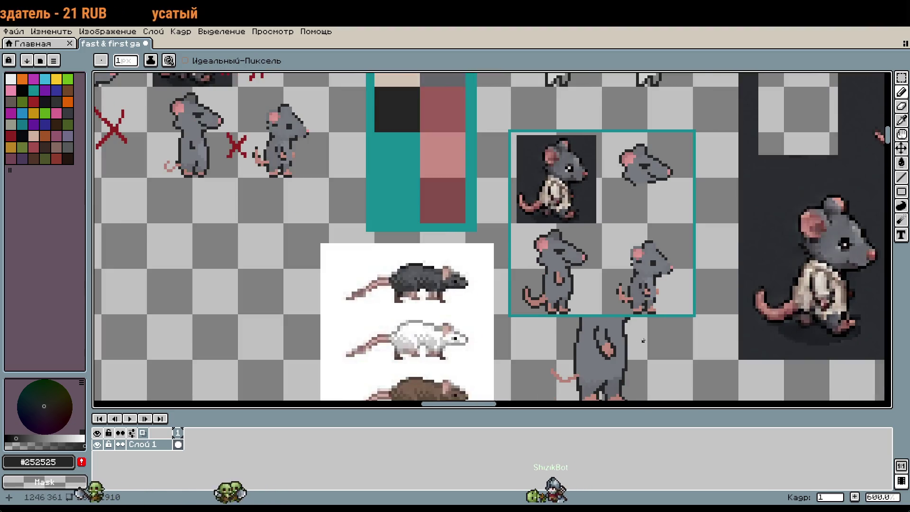
{"action": "scroll", "coordinate": [643, 340], "scroll_direction": "up", "scroll_amount": 5}
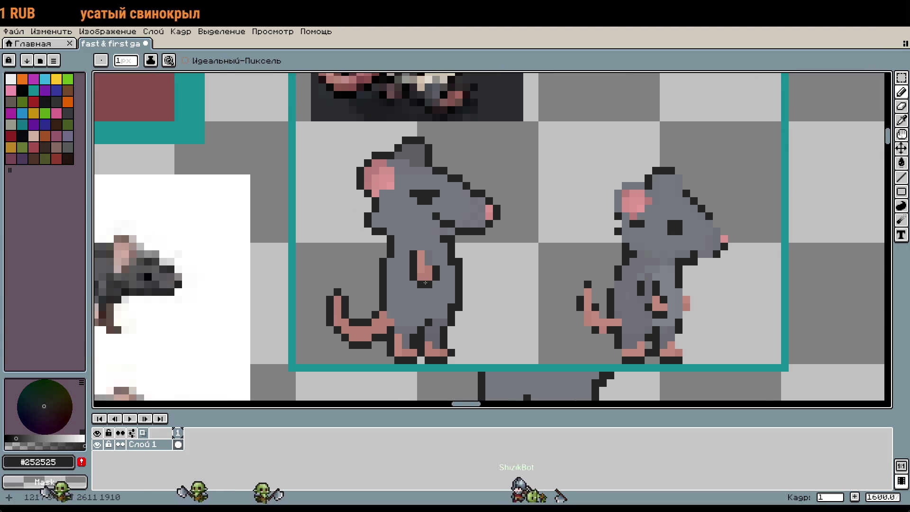
{"action": "scroll", "coordinate": [425, 282], "scroll_direction": "up", "scroll_amount": 1}
{"action": "key", "text": "m"}
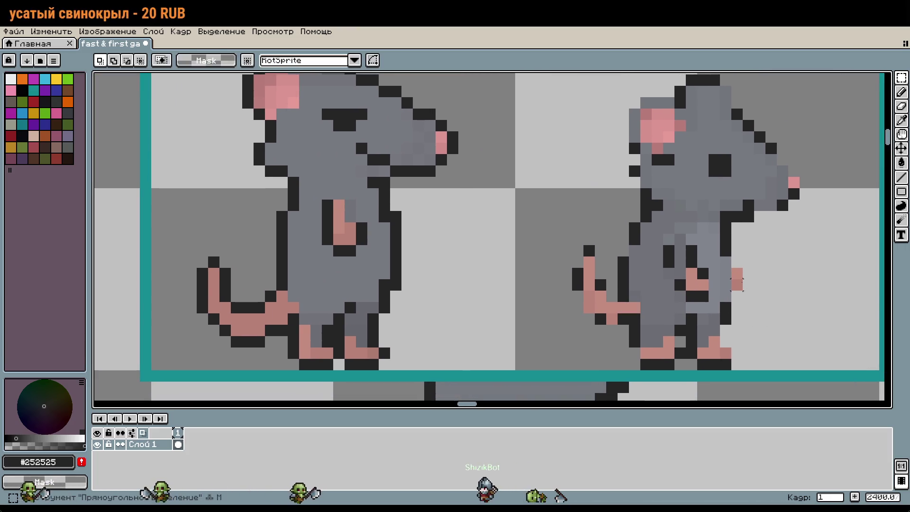
{"action": "key", "text": "ctrl+t"}
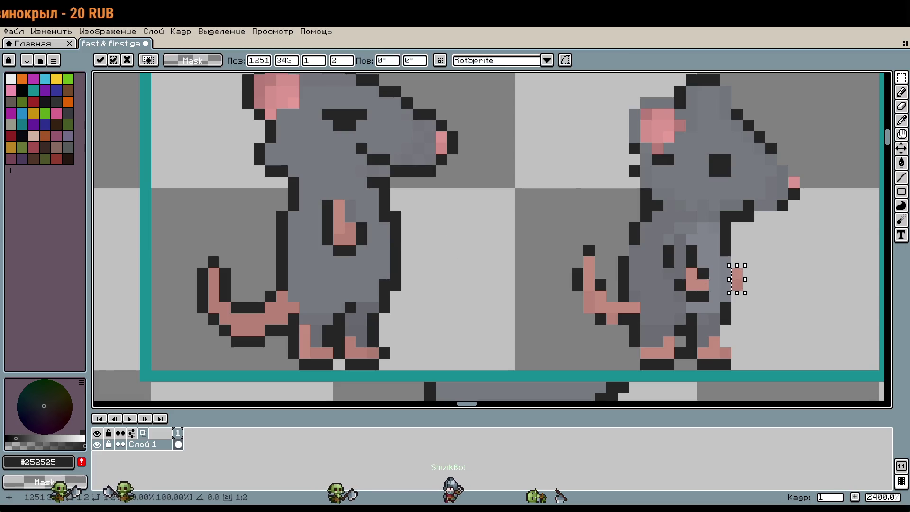
{"action": "mouse_move", "coordinate": [739, 288]}
{"action": "left_mouse_down"}
{"action": "mouse_move", "coordinate": [465, 246]}
{"action": "mouse_move", "coordinate": [408, 250]}
{"action": "left_mouse_up"}
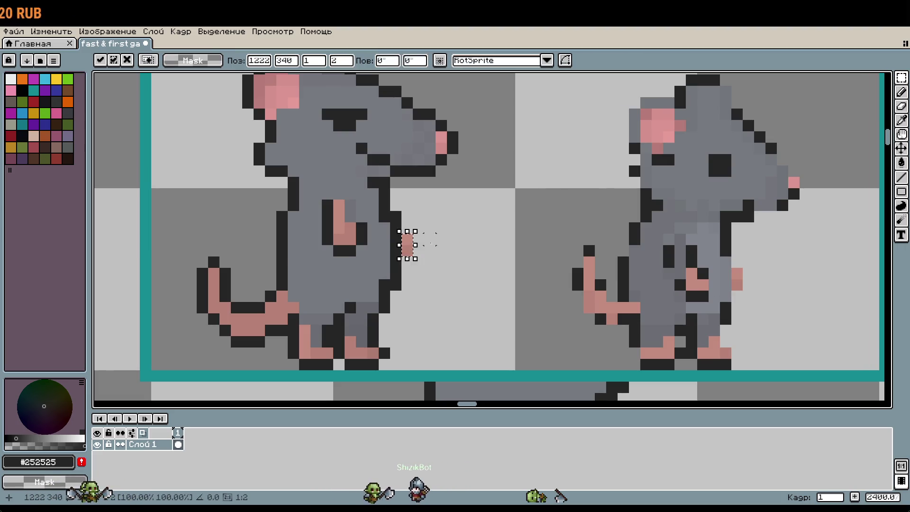
{"action": "key", "text": "Return"}
{"action": "key", "text": "b"}
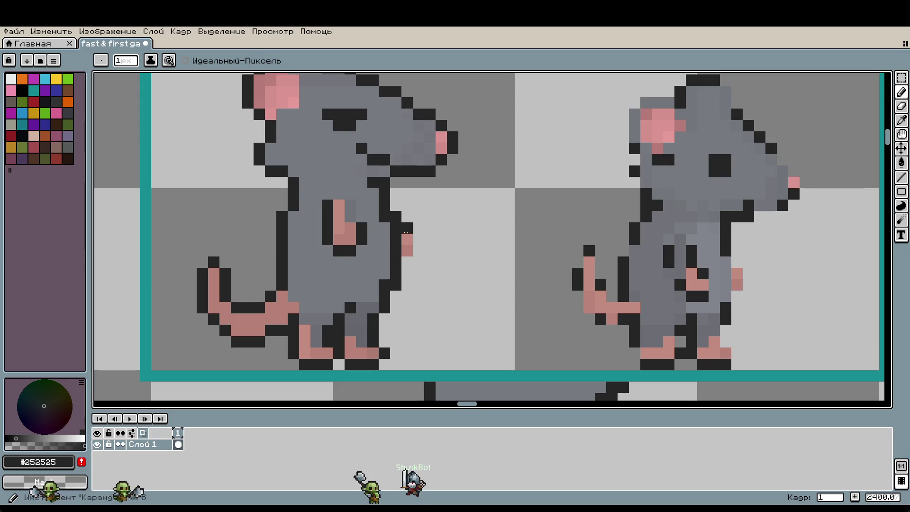
{"action": "left_click", "coordinate": [418, 239]}
{"action": "scroll", "coordinate": [501, 310], "scroll_direction": "down", "scroll_amount": 3}
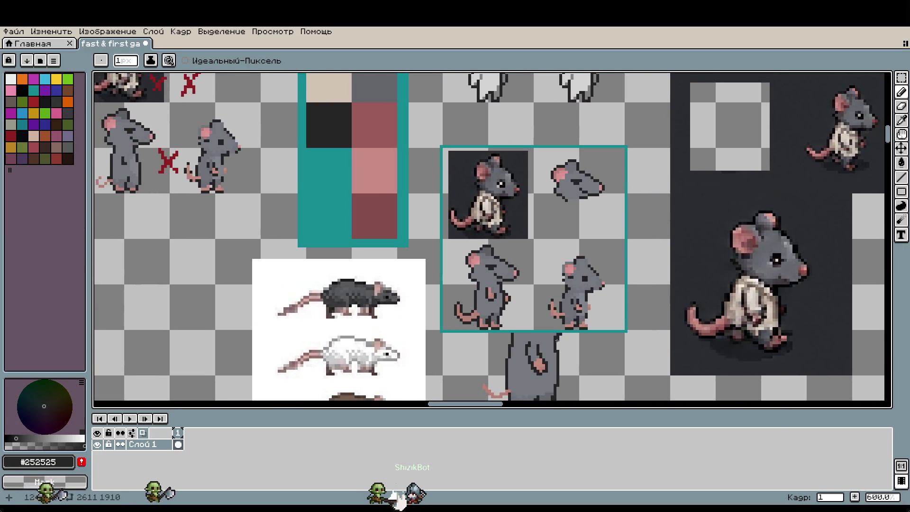
{"action": "key", "text": "ctrl+z"}
{"action": "key", "text": "ctrl+z"}
{"action": "key", "text": "ctrl+z"}
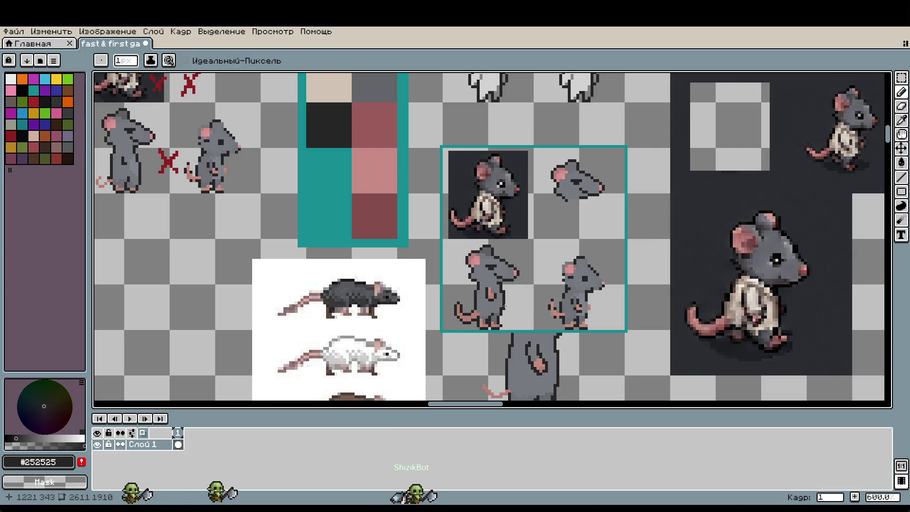
{"action": "scroll", "coordinate": [504, 306], "scroll_direction": "up", "scroll_amount": 1}
{"action": "scroll", "coordinate": [533, 312], "scroll_direction": "up", "scroll_amount": 5}
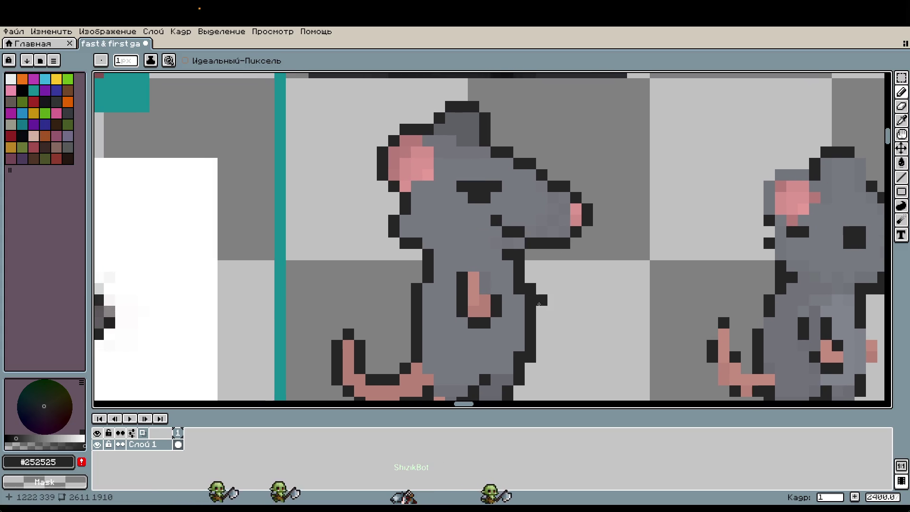
{"action": "left_click_drag", "start_coordinate": [539, 304], "coordinate": [573, 197]}
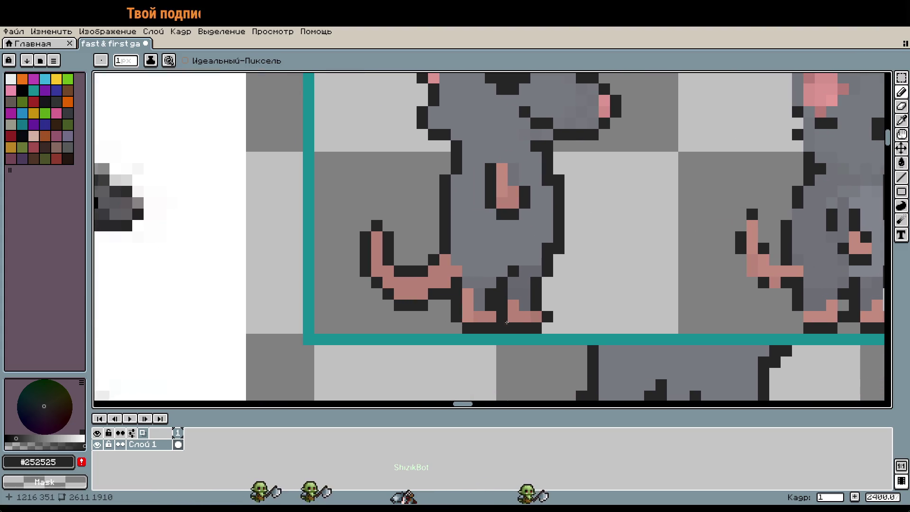
Sample the tail pink, then shade four tail pixels and one tail-base pixel darker pink
{"action": "scroll", "coordinate": [506, 323], "scroll_direction": "up", "scroll_amount": 1}
{"action": "key", "text": "i"}
{"action": "left_click", "coordinate": [488, 275]}
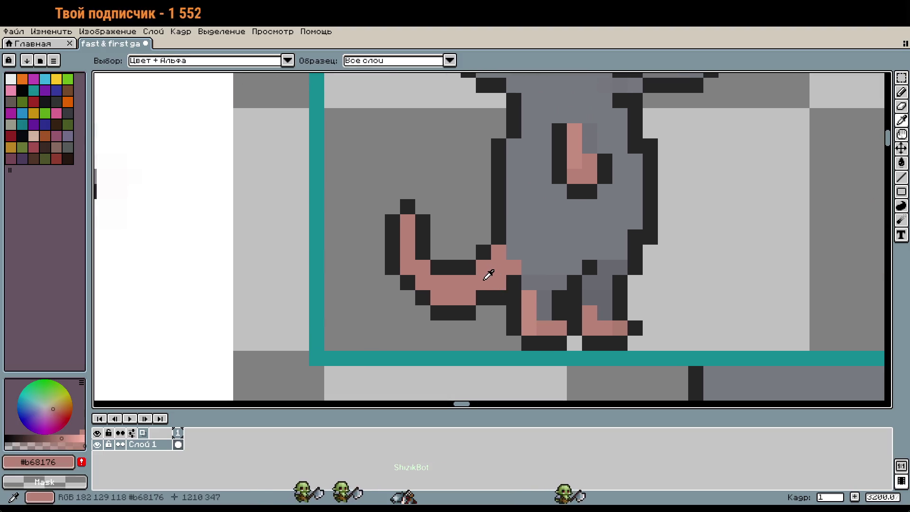
{"action": "key", "text": "b"}
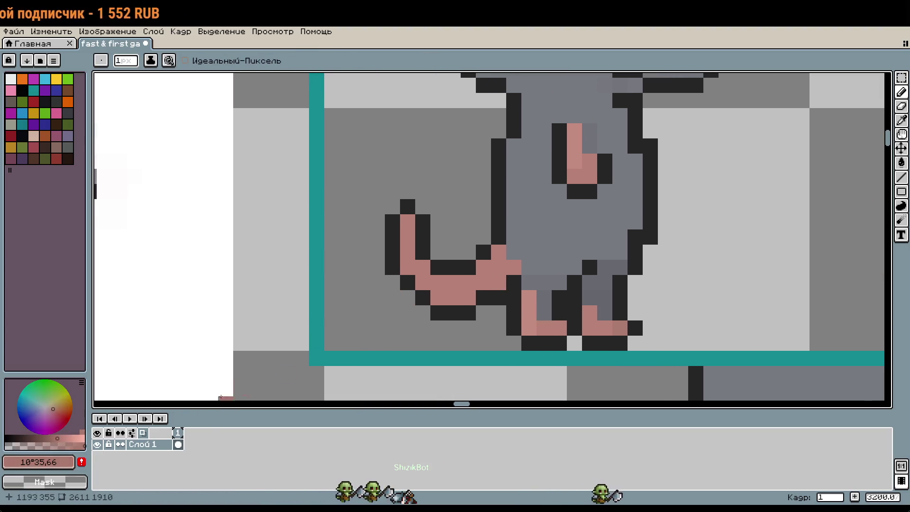
{"action": "scroll", "coordinate": [386, 328], "scroll_direction": "up", "scroll_amount": 1}
{"action": "left_click", "coordinate": [490, 267]}
{"action": "left_click", "coordinate": [521, 268]}
{"action": "left_click", "coordinate": [550, 268]}
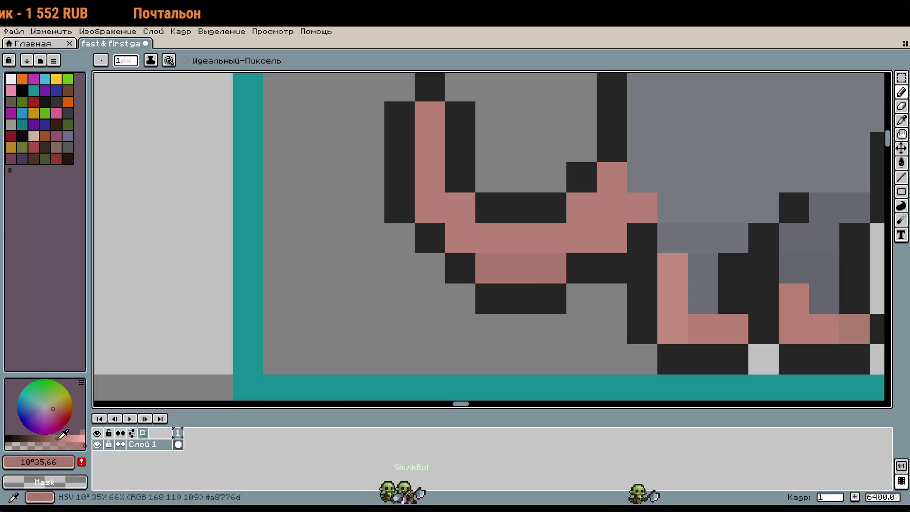
{"action": "left_click", "coordinate": [617, 239]}
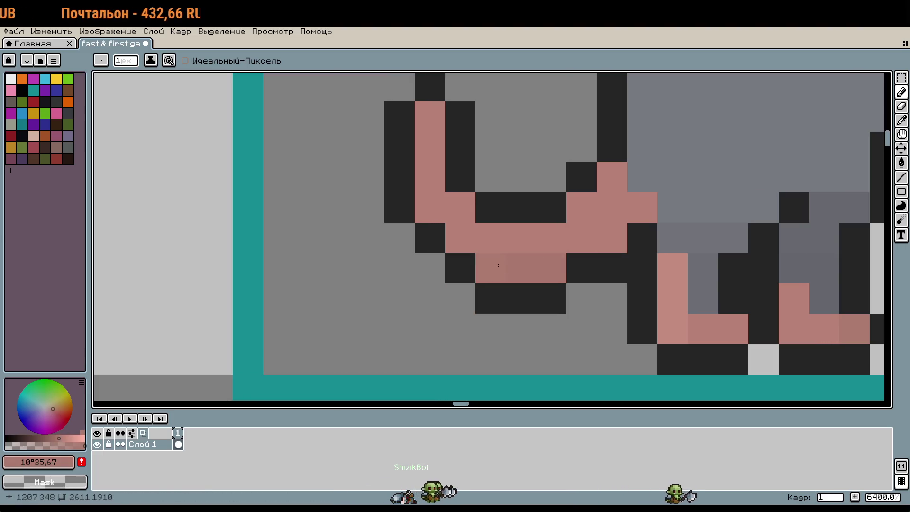
{"action": "left_click", "coordinate": [455, 241]}
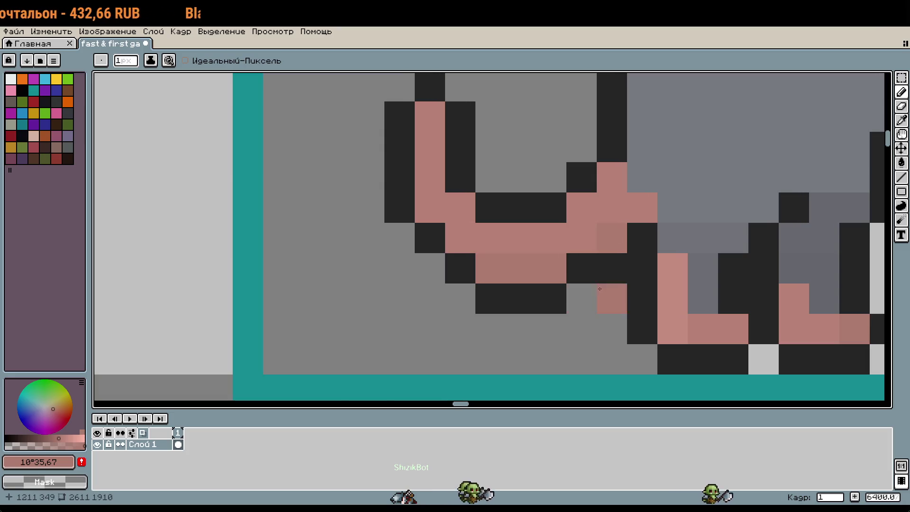
{"action": "scroll", "coordinate": [600, 289], "scroll_direction": "down", "scroll_amount": 1}
{"action": "scroll", "coordinate": [625, 360], "scroll_direction": "down", "scroll_amount": 2}
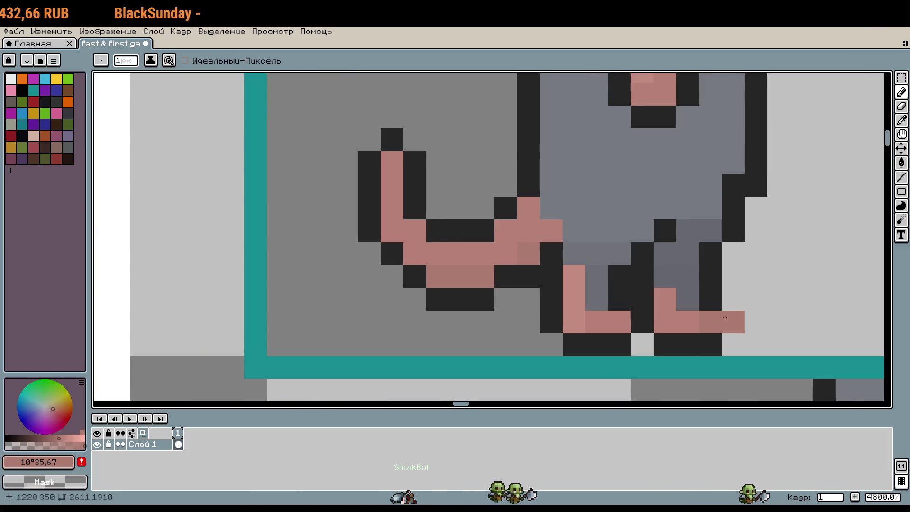
{"action": "scroll", "coordinate": [661, 313], "scroll_direction": "down", "scroll_amount": 1}
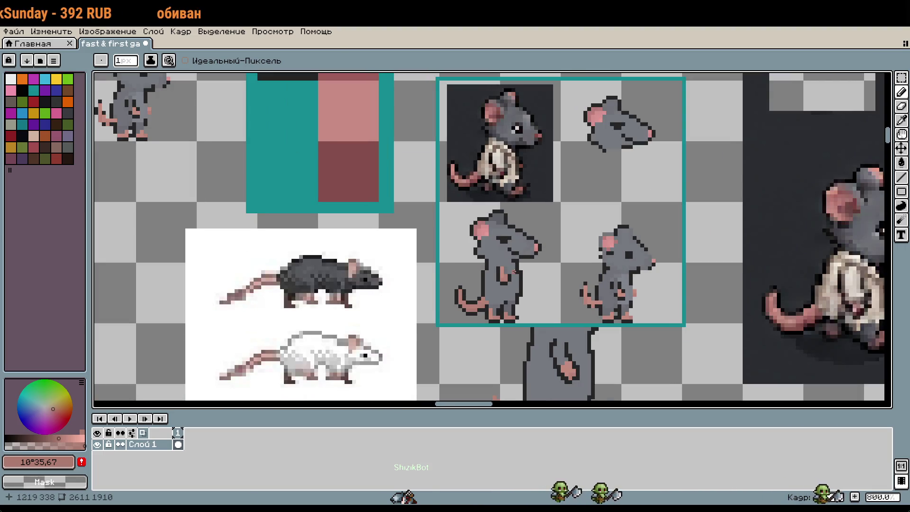
Marquee-select the small rat and paste a copy, nudging it beside the original
{"action": "key", "text": "m"}
{"action": "left_click_drag", "start_coordinate": [456, 230], "coordinate": [560, 322]}
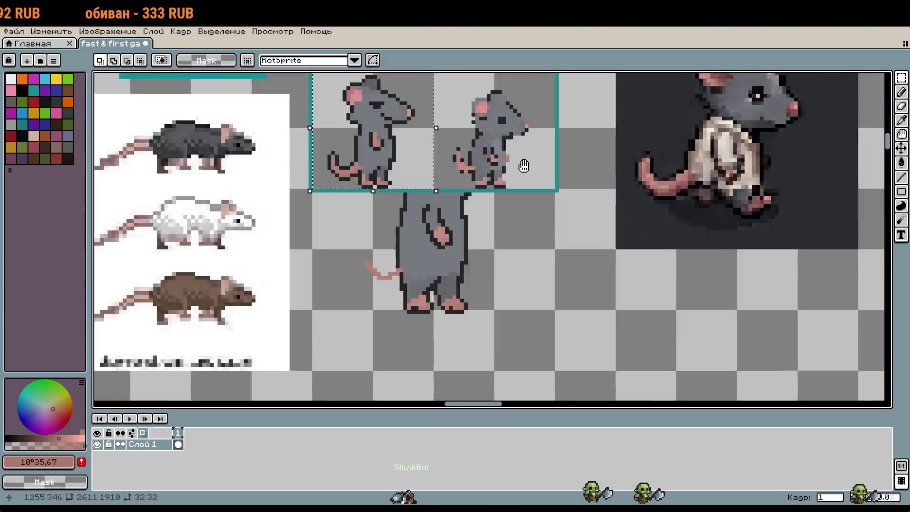
{"action": "scroll", "coordinate": [521, 164], "scroll_direction": "up", "scroll_amount": 2}
{"action": "left_click_drag", "start_coordinate": [673, 298], "coordinate": [512, 395]}
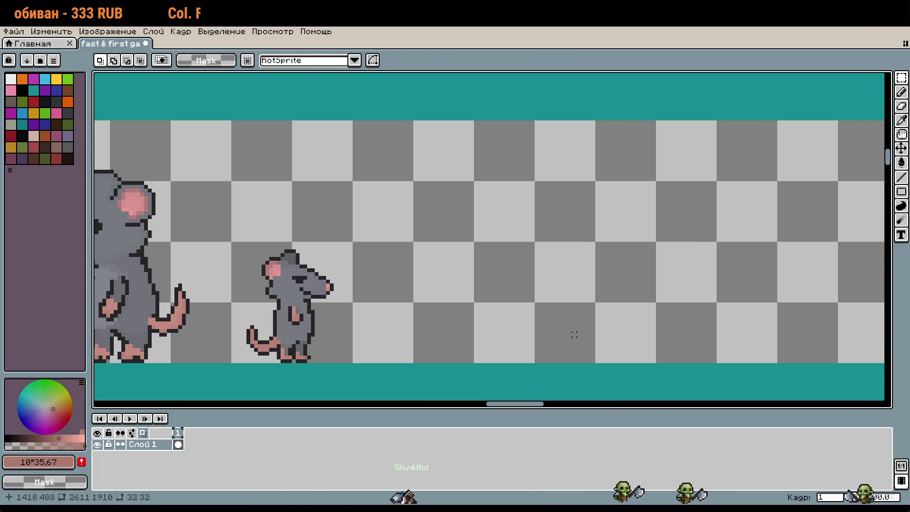
{"action": "key", "text": "ctrl+v"}
{"action": "left_click_drag", "start_coordinate": [503, 235], "coordinate": [492, 306]}
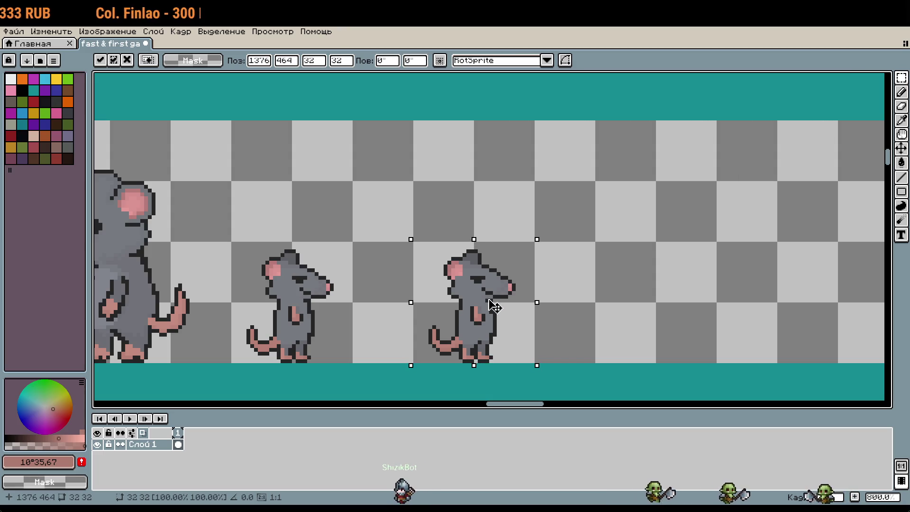
{"action": "key", "text": "Up"}
{"action": "scroll", "coordinate": [620, 305], "scroll_direction": "down", "scroll_amount": 1}
{"action": "mouse_move", "coordinate": [620, 306]}
{"action": "left_mouse_down"}
{"action": "mouse_move", "coordinate": [707, 276]}
{"action": "mouse_move", "coordinate": [551, 313]}
{"action": "mouse_move", "coordinate": [563, 314]}
{"action": "left_mouse_up"}
{"action": "key", "text": "Left"}
{"action": "key", "text": "Left"}
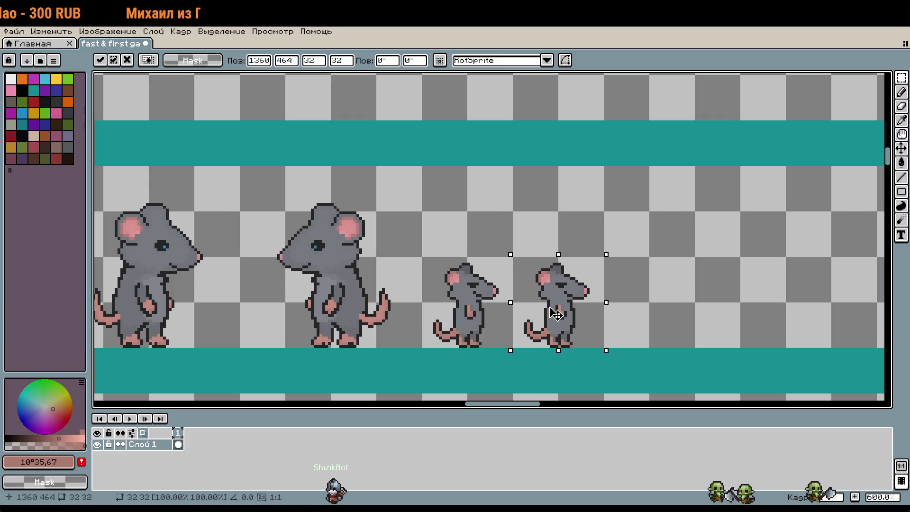
{"action": "mouse_move", "coordinate": [742, 308]}
{"action": "left_mouse_down"}
{"action": "mouse_move", "coordinate": [535, 276]}
{"action": "mouse_move", "coordinate": [603, 180]}
{"action": "left_mouse_up"}
Undo the oversized copy, paste the small rat again beside the original, and commit it
{"action": "key", "text": "ctrl+z"}
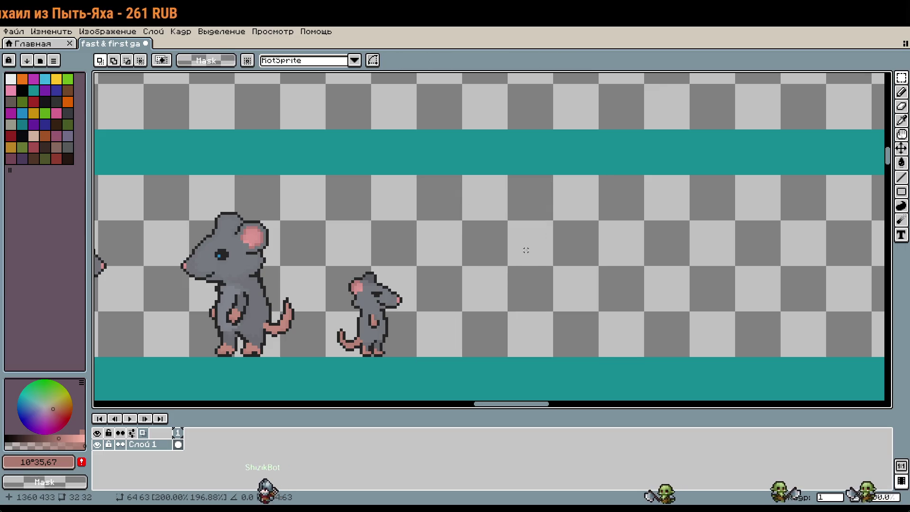
{"action": "key", "text": "ctrl+v"}
{"action": "left_click_drag", "start_coordinate": [484, 237], "coordinate": [473, 299]}
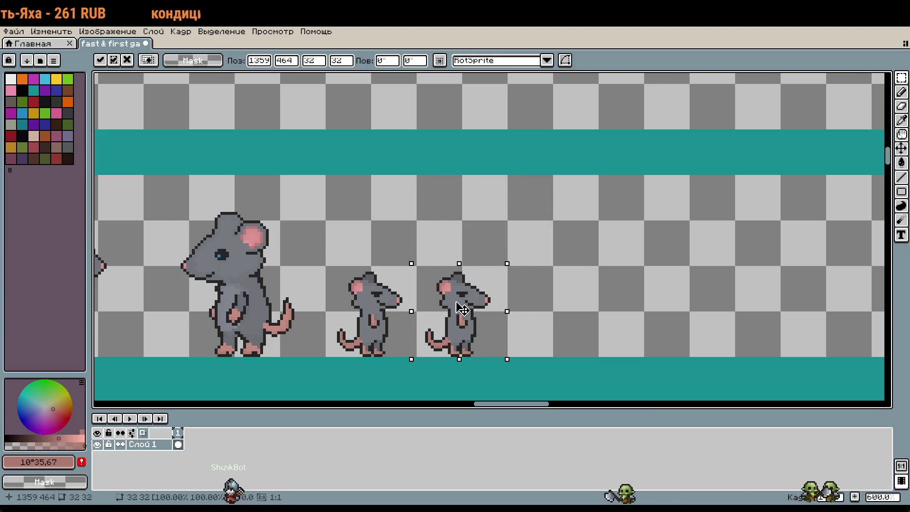
{"action": "left_click", "coordinate": [523, 304]}
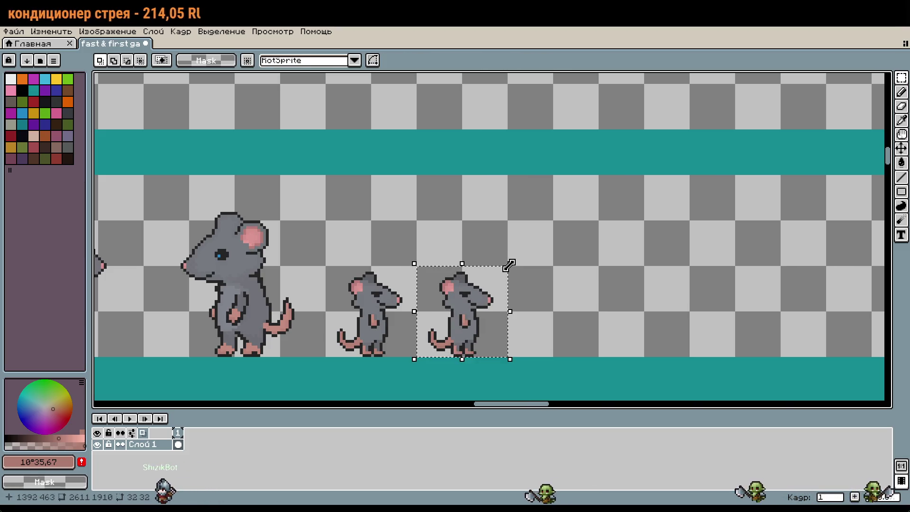
Scale the pasted rat up to about 64×64 and confirm the enlarged copy
{"action": "mouse_move", "coordinate": [510, 264]}
{"action": "left_mouse_down"}
{"action": "mouse_move", "coordinate": [570, 193]}
{"action": "mouse_move", "coordinate": [598, 181]}
{"action": "left_mouse_up"}
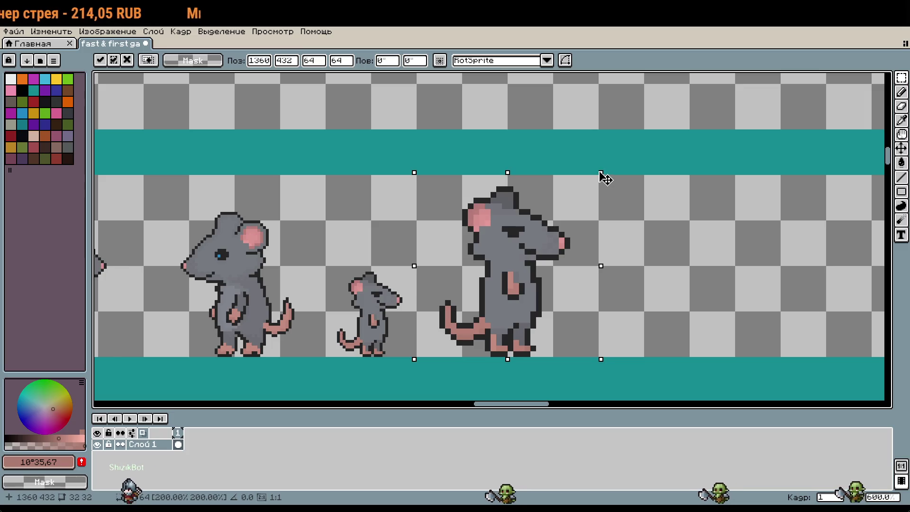
{"action": "key", "text": "Return"}
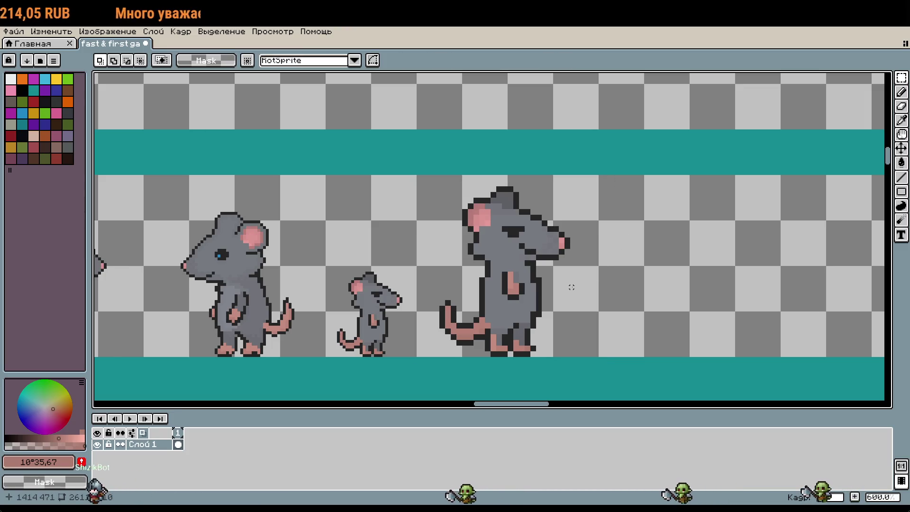
{"action": "mouse_move", "coordinate": [571, 287]}
{"action": "left_mouse_down"}
{"action": "mouse_move", "coordinate": [775, 285]}
{"action": "mouse_move", "coordinate": [625, 279]}
{"action": "left_mouse_up"}
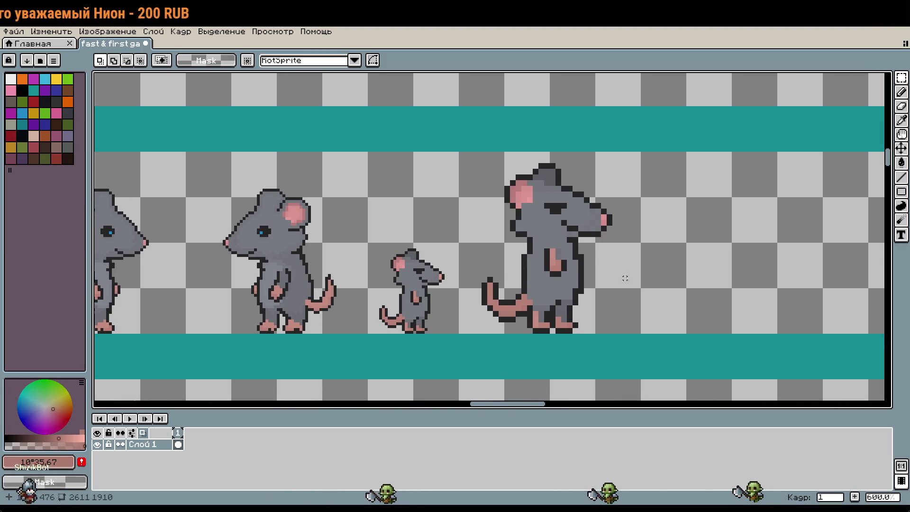
{"action": "scroll", "coordinate": [567, 273], "scroll_direction": "down", "scroll_amount": 5}
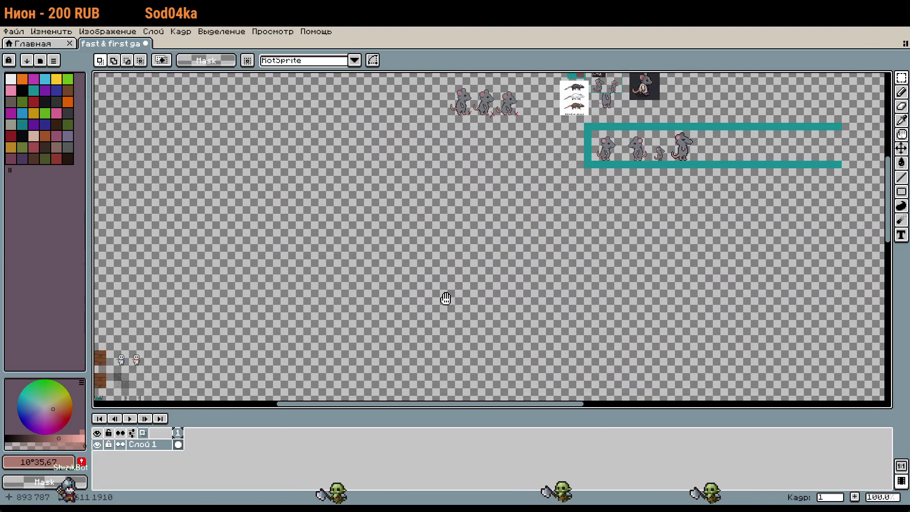
{"action": "left_click_drag", "start_coordinate": [445, 301], "coordinate": [331, 345]}
{"action": "mouse_move", "coordinate": [539, 187]}
{"action": "left_mouse_down"}
{"action": "mouse_move", "coordinate": [425, 289]}
{"action": "mouse_move", "coordinate": [308, 275]}
{"action": "mouse_move", "coordinate": [290, 261]}
{"action": "left_mouse_up"}
{"action": "scroll", "coordinate": [425, 289], "scroll_direction": "up", "scroll_amount": 5}
Draw a black gun shape across the big rat's arm with the Pencil
{"action": "left_click", "coordinate": [22, 90]}
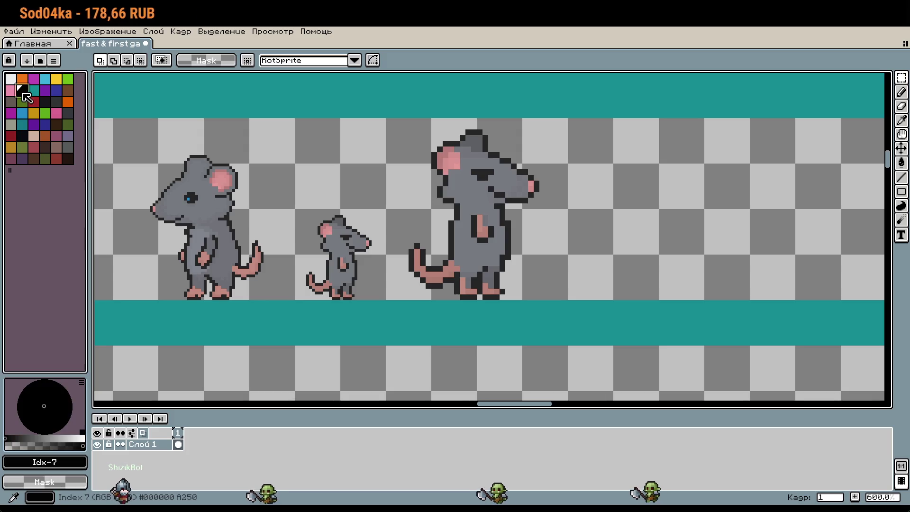
{"action": "scroll", "coordinate": [480, 230], "scroll_direction": "up", "scroll_amount": 4}
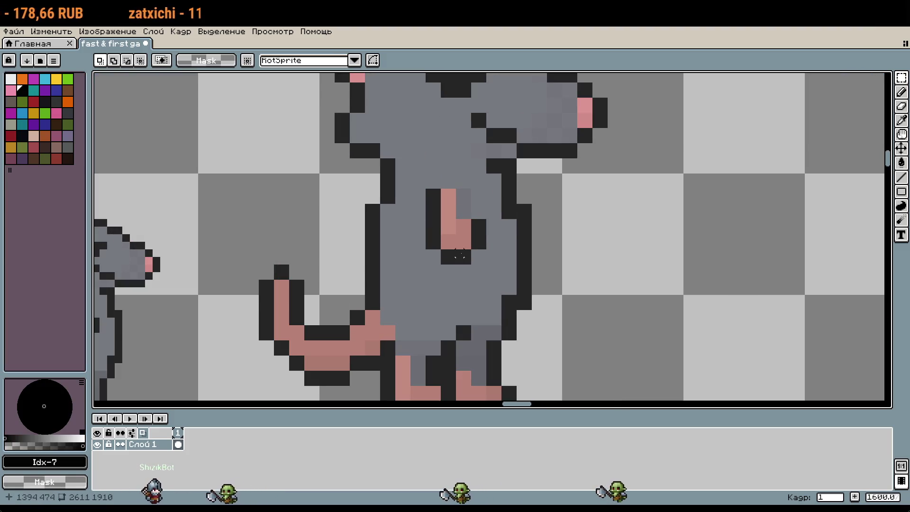
{"action": "key", "text": "b"}
{"action": "mouse_move", "coordinate": [474, 216]}
{"action": "left_mouse_down"}
{"action": "mouse_move", "coordinate": [459, 245]}
{"action": "mouse_move", "coordinate": [460, 208]}
{"action": "mouse_move", "coordinate": [483, 224]}
{"action": "left_mouse_up"}
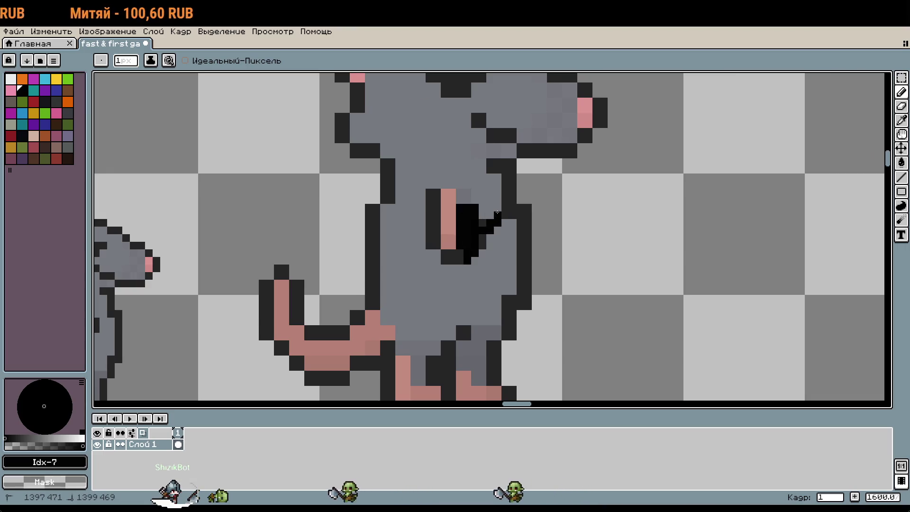
{"action": "left_click_drag", "start_coordinate": [545, 207], "coordinate": [470, 196]}
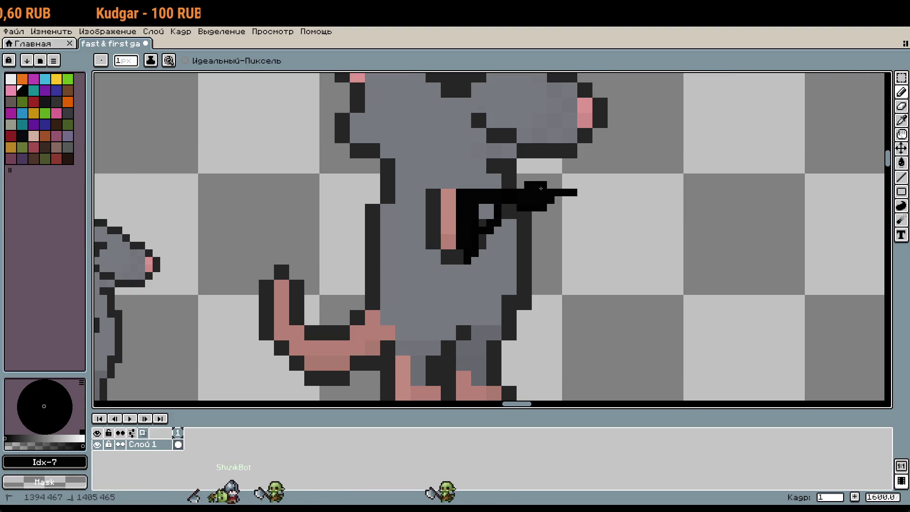
{"action": "scroll", "coordinate": [595, 234], "scroll_direction": "down", "scroll_amount": 3}
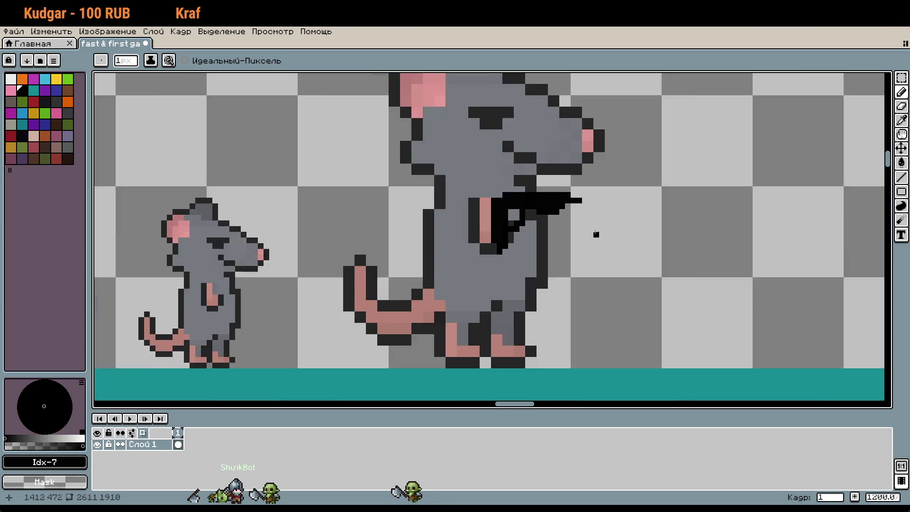
{"action": "scroll", "coordinate": [573, 251], "scroll_direction": "up", "scroll_amount": 2}
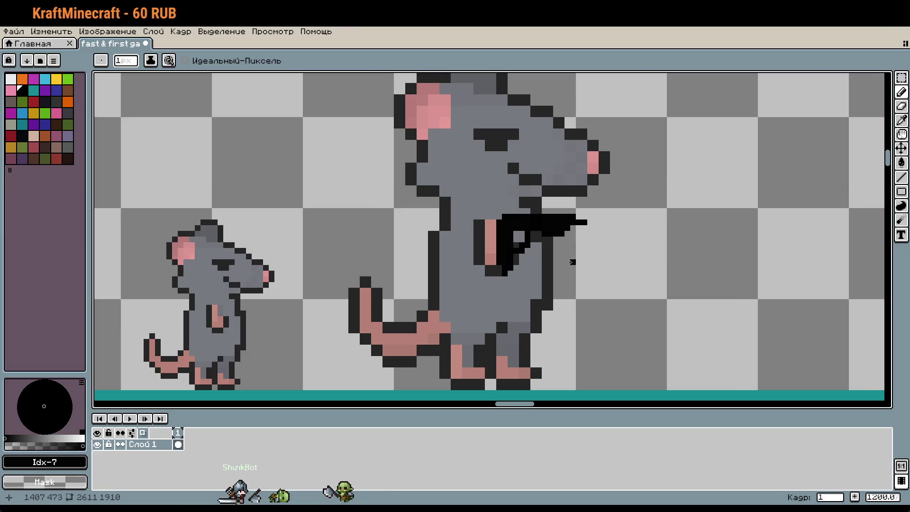
{"action": "scroll", "coordinate": [521, 242], "scroll_direction": "up", "scroll_amount": 2}
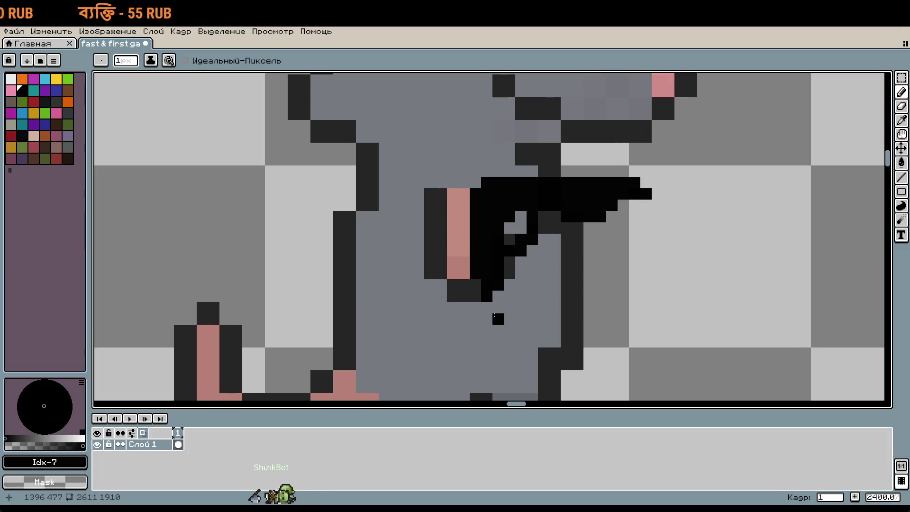
{"action": "scroll", "coordinate": [494, 315], "scroll_direction": "up", "scroll_amount": 2}
Sample the hand pink and repaint two hand pixels pink over the gun
{"action": "key", "text": "i"}
{"action": "left_click", "coordinate": [439, 224]}
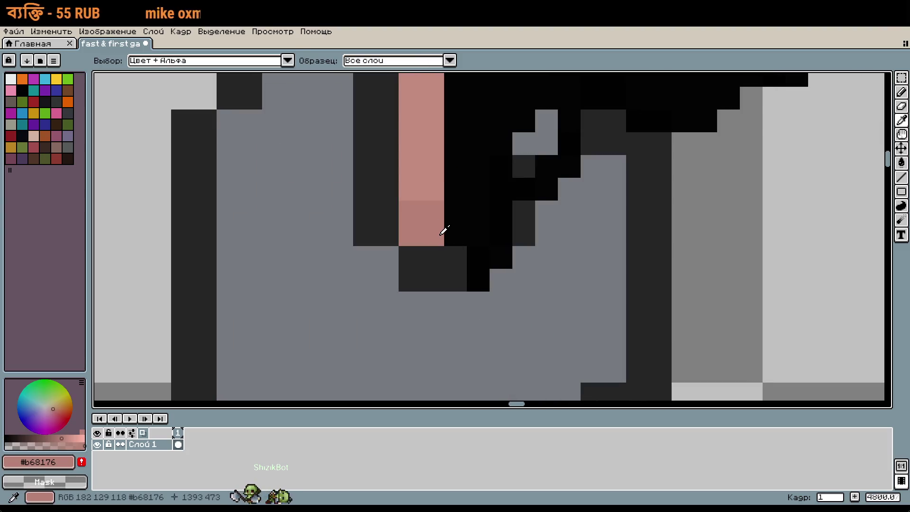
{"action": "key", "text": "b"}
{"action": "left_click", "coordinate": [460, 230]}
{"action": "scroll", "coordinate": [556, 344], "scroll_direction": "down", "scroll_amount": 1}
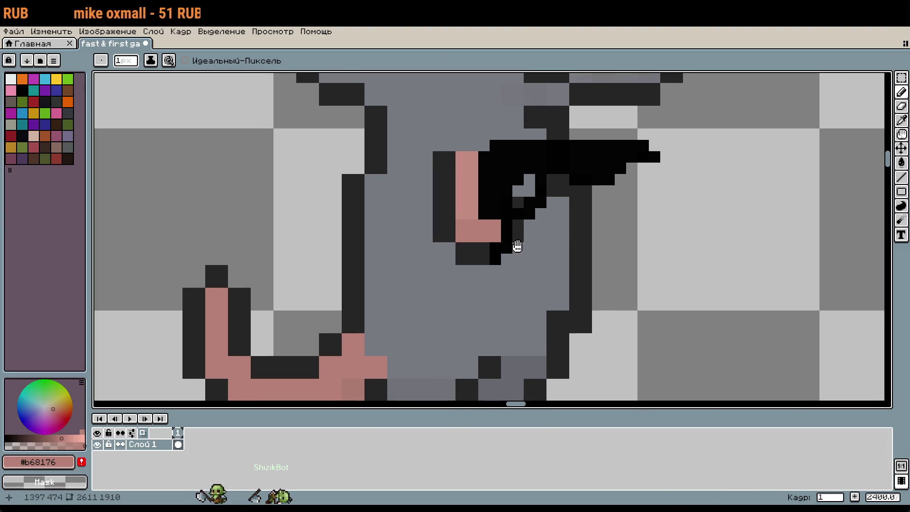
{"action": "left_click", "coordinate": [592, 301]}
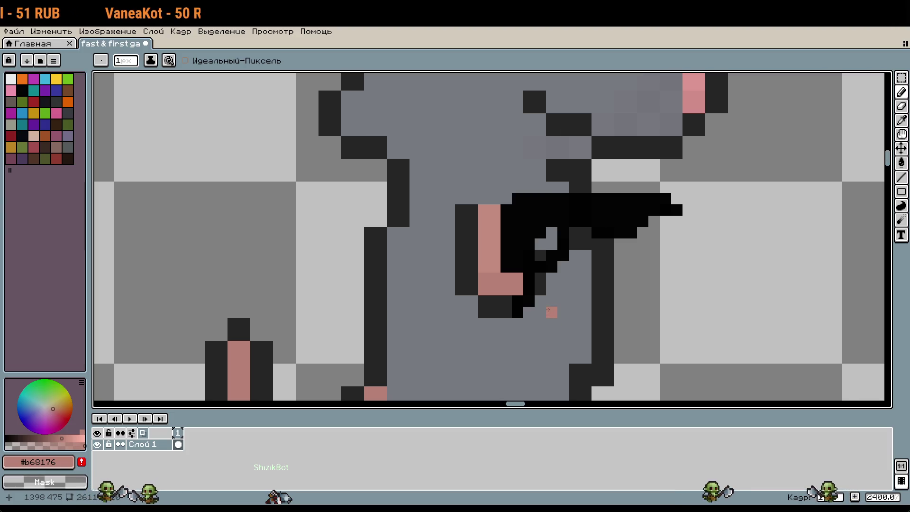
Recolour a gun pixel with the dark grey outline colour
{"action": "left_click", "coordinate": [540, 284], "text": "alt"}
{"action": "left_click", "coordinate": [517, 307]}
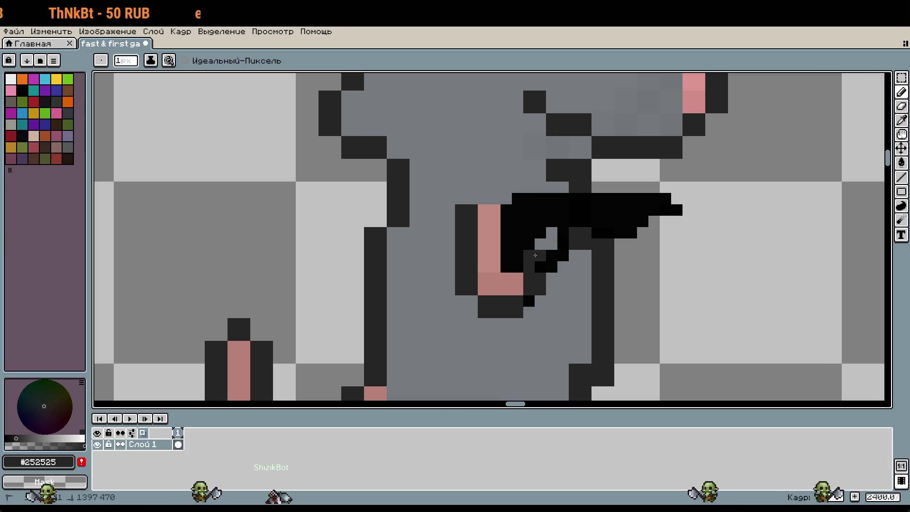
{"action": "scroll", "coordinate": [535, 255], "scroll_direction": "down", "scroll_amount": 3}
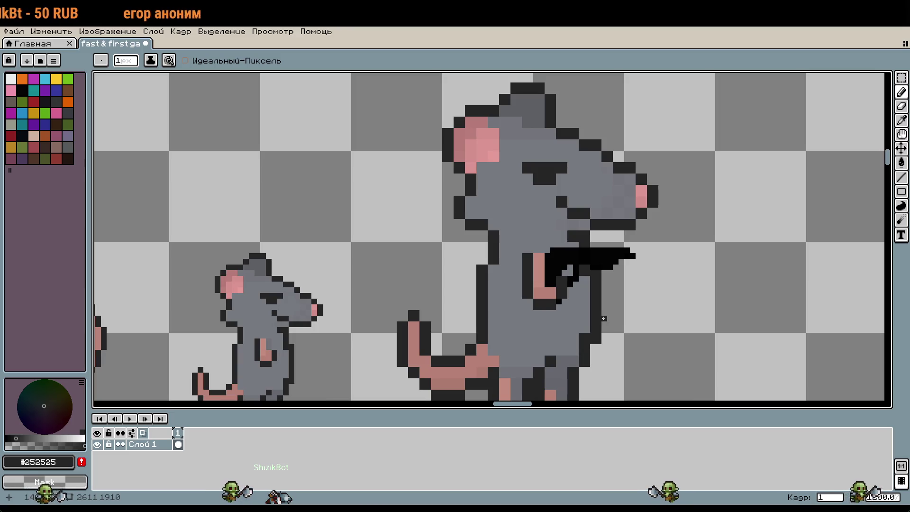
{"action": "scroll", "coordinate": [612, 315], "scroll_direction": "down", "scroll_amount": 3}
{"action": "scroll", "coordinate": [499, 223], "scroll_direction": "up", "scroll_amount": 6}
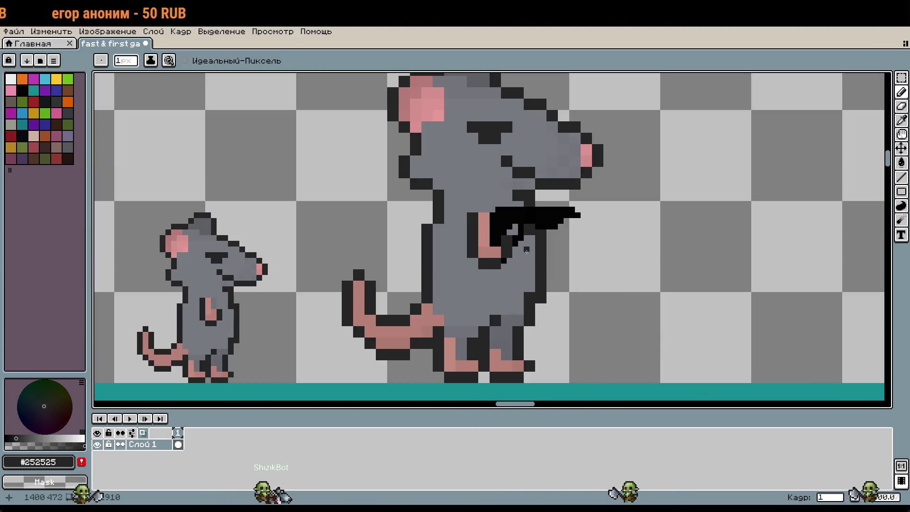
{"action": "scroll", "coordinate": [499, 237], "scroll_direction": "up", "scroll_amount": 1}
Brighten the dark grey, try a Paint Bucket fill on the body, and undo both fills
{"action": "key", "text": "i"}
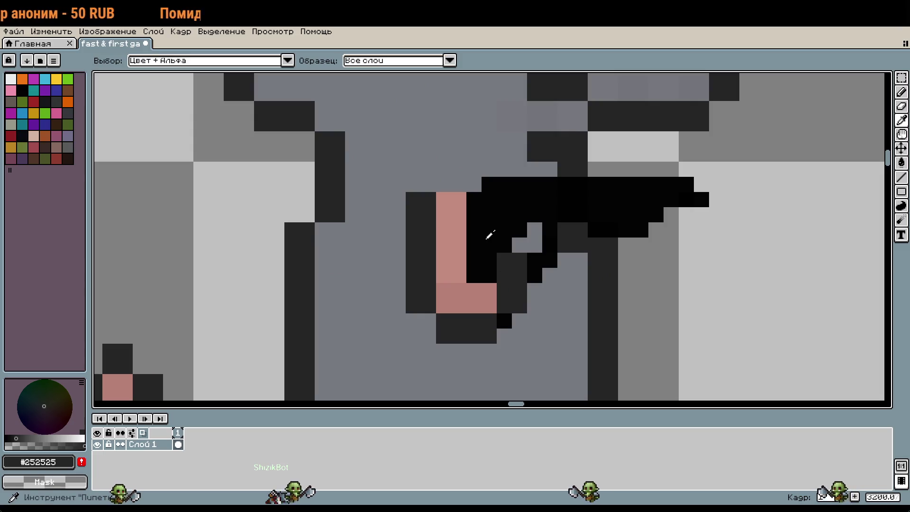
{"action": "left_click", "coordinate": [488, 237]}
{"action": "scroll", "coordinate": [590, 293], "scroll_direction": "down", "scroll_amount": 1}
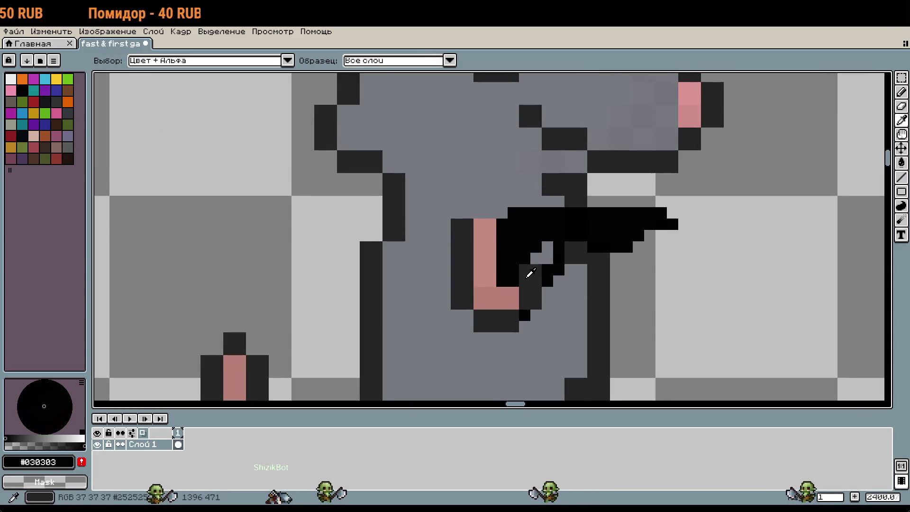
{"action": "left_click", "coordinate": [371, 303]}
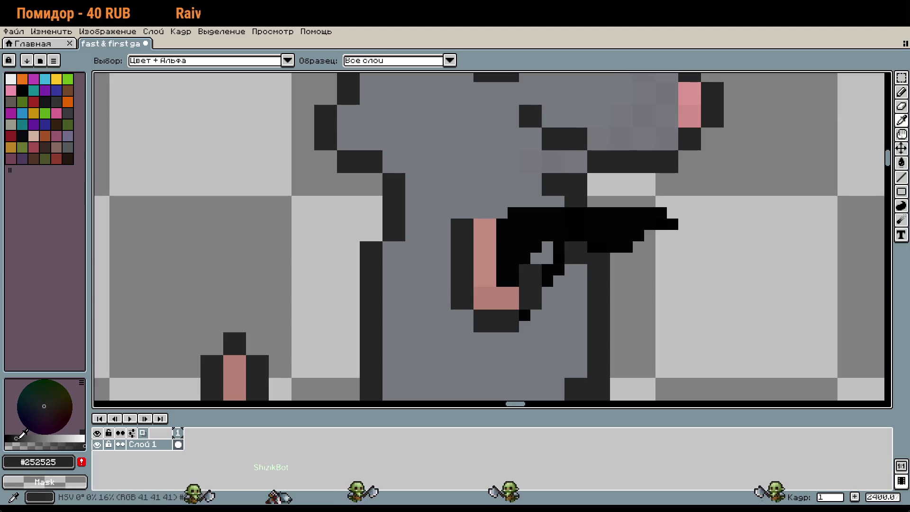
{"action": "left_click", "coordinate": [26, 438]}
{"action": "key", "text": "g"}
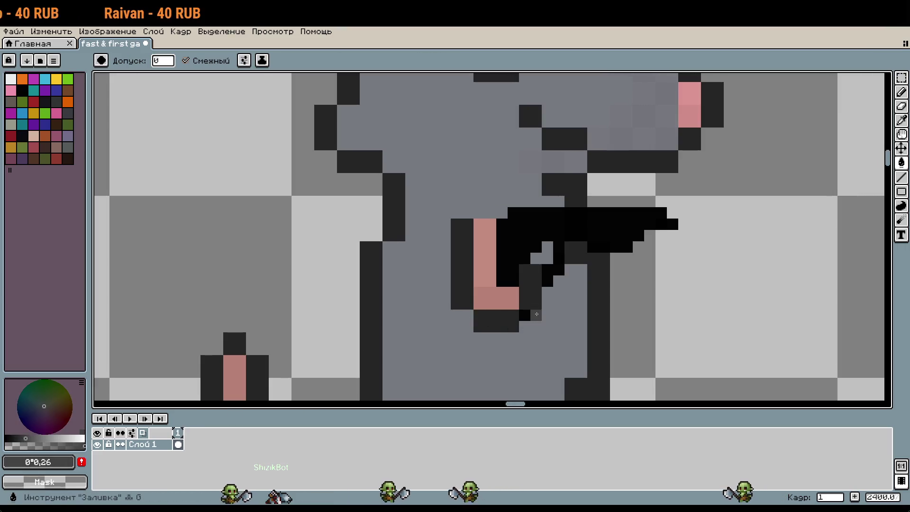
{"action": "left_click", "coordinate": [521, 300]}
{"action": "key", "text": "ctrl+z"}
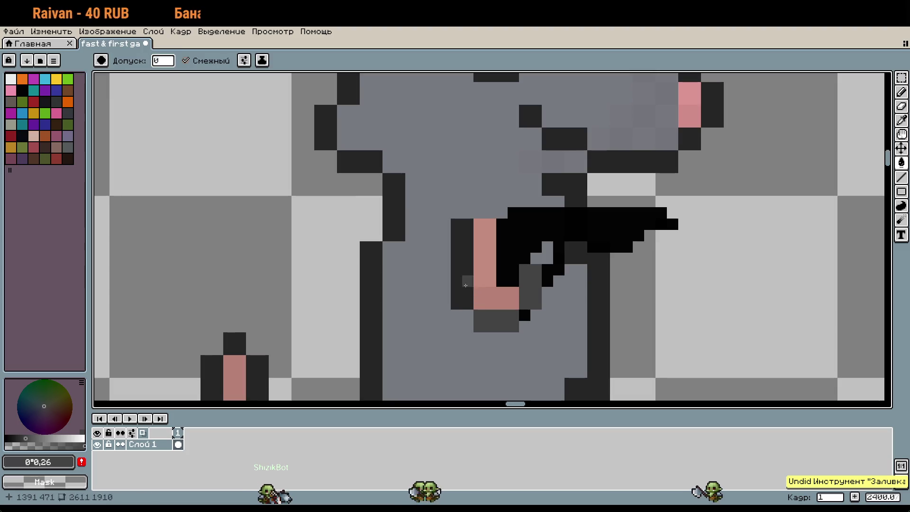
{"action": "key", "text": "ctrl+z"}
{"action": "scroll", "coordinate": [591, 284], "scroll_direction": "down", "scroll_amount": 3}
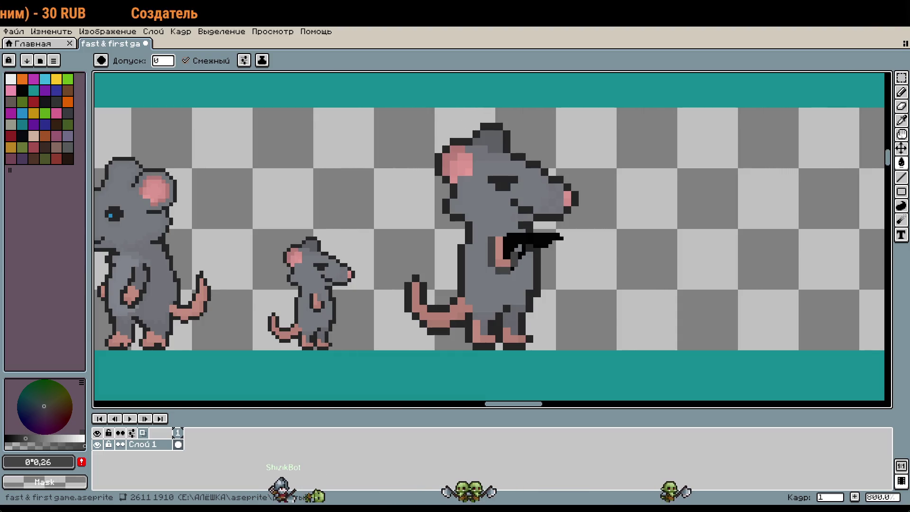
Try filling the pink paw column with the dark colour, then undo it
{"action": "scroll", "coordinate": [531, 238], "scroll_direction": "up", "scroll_amount": 5}
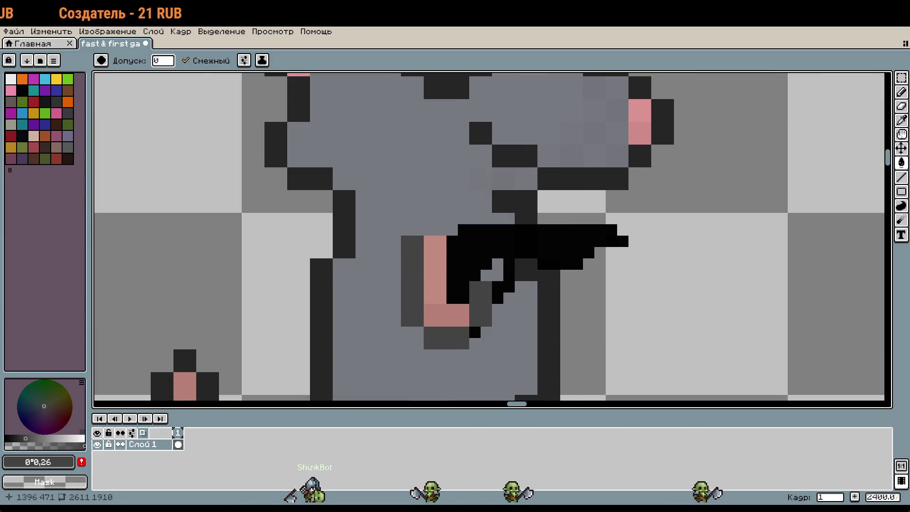
{"action": "scroll", "coordinate": [455, 308], "scroll_direction": "up", "scroll_amount": 1}
{"action": "left_click", "coordinate": [427, 265]}
{"action": "key", "text": "ctrl+z"}
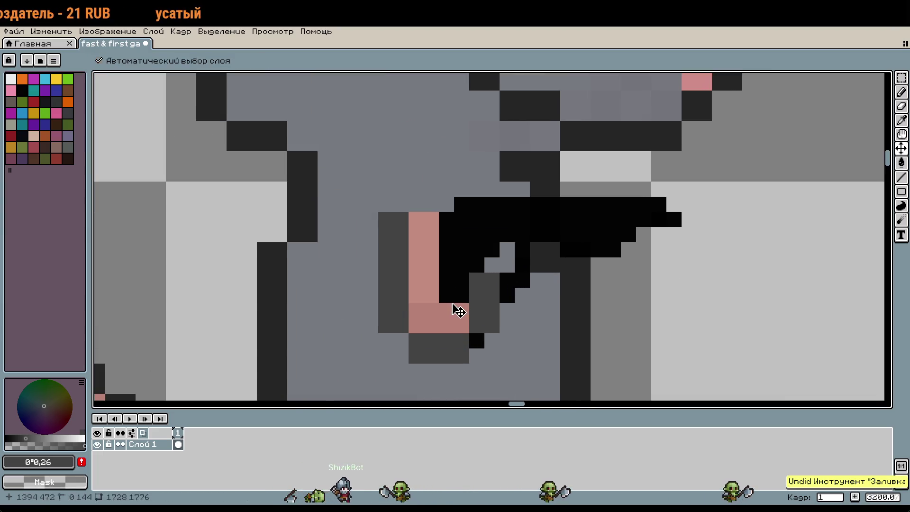
Sample pink #c48b7f from the paw and add one pink pixel to it
{"action": "key", "text": "g"}
{"action": "key", "text": "i"}
{"action": "left_click", "coordinate": [436, 284]}
{"action": "key", "text": "b"}
{"action": "left_click", "coordinate": [460, 296]}
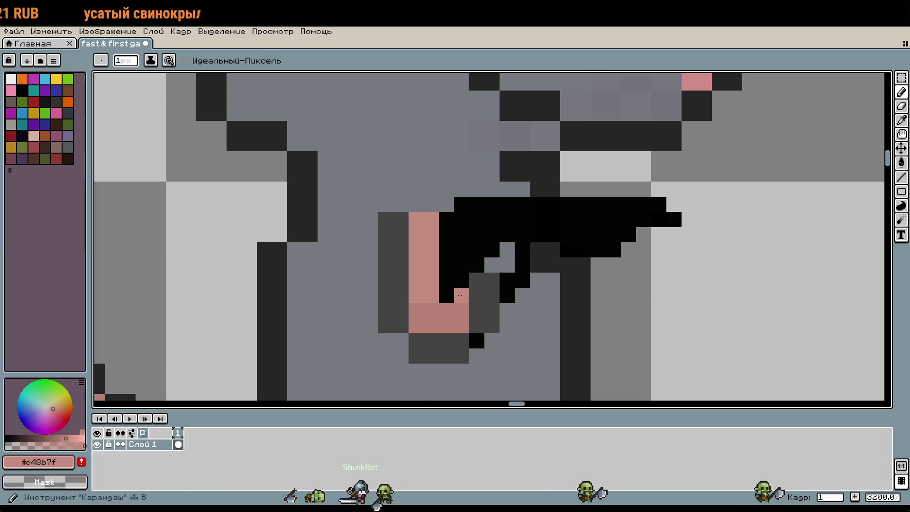
{"action": "scroll", "coordinate": [529, 318], "scroll_direction": "down", "scroll_amount": 3}
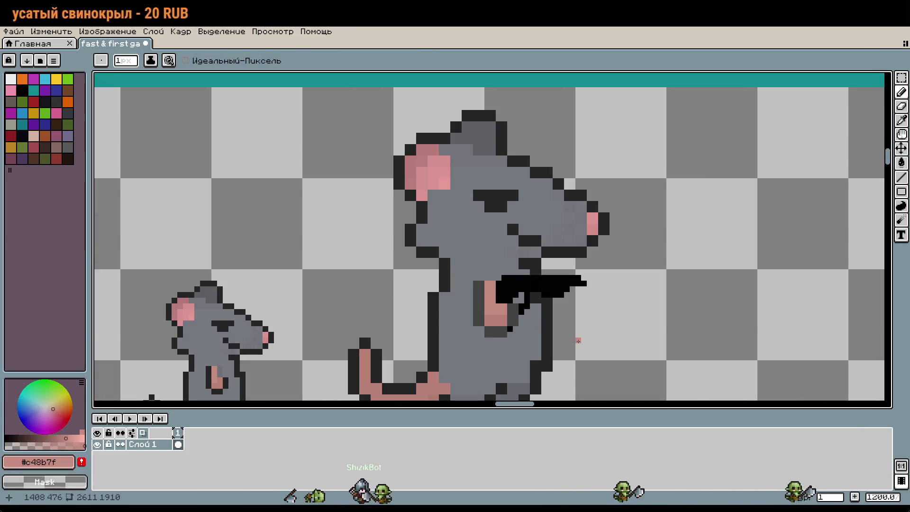
{"action": "left_click_drag", "start_coordinate": [576, 357], "coordinate": [606, 309]}
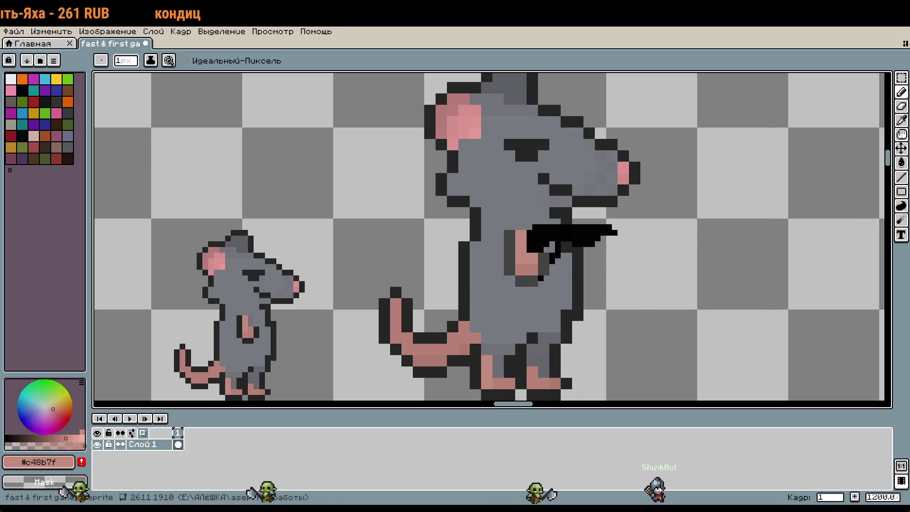
Undo the fill and pencil strokes that formed the black gun on the large rat
{"action": "left_click_drag", "start_coordinate": [727, 203], "coordinate": [706, 199]}
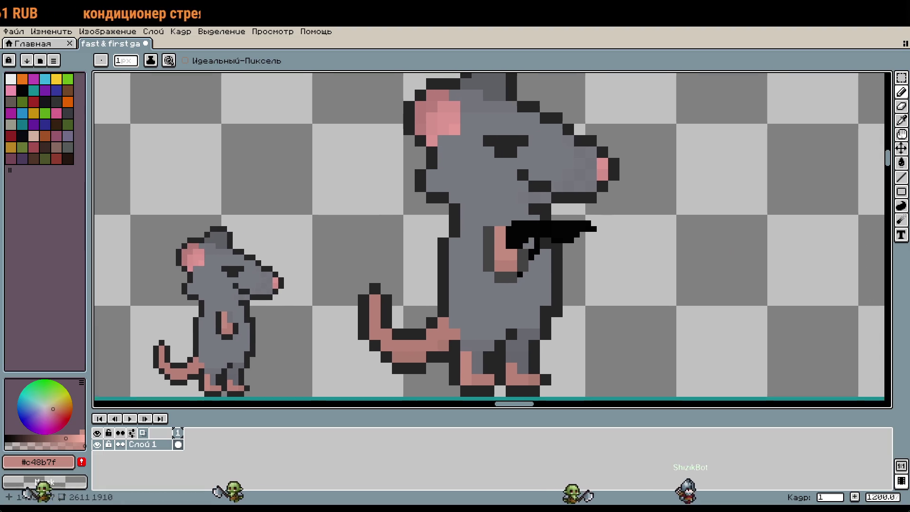
{"action": "scroll", "coordinate": [634, 271], "scroll_direction": "down", "scroll_amount": 3}
{"action": "key", "text": "ctrl+z"}
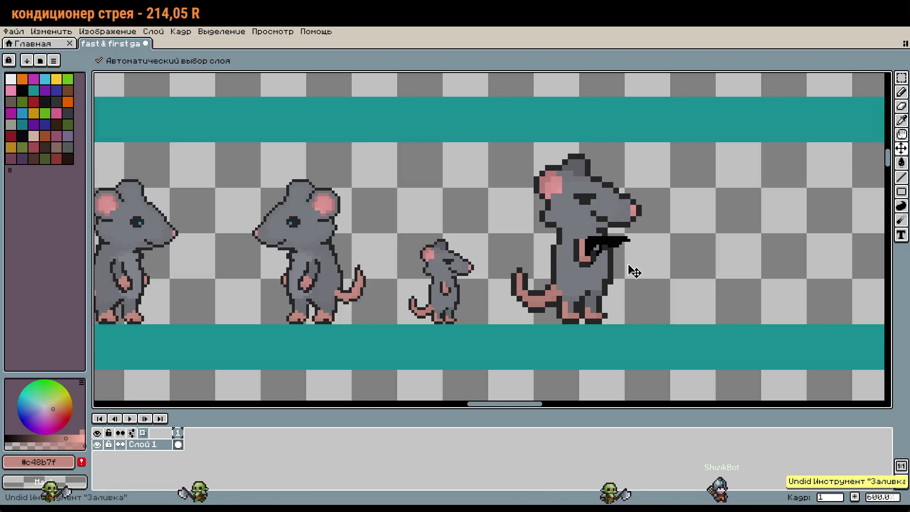
{"action": "key", "text": "ctrl+z"}
{"action": "key", "text": "ctrl+z"}
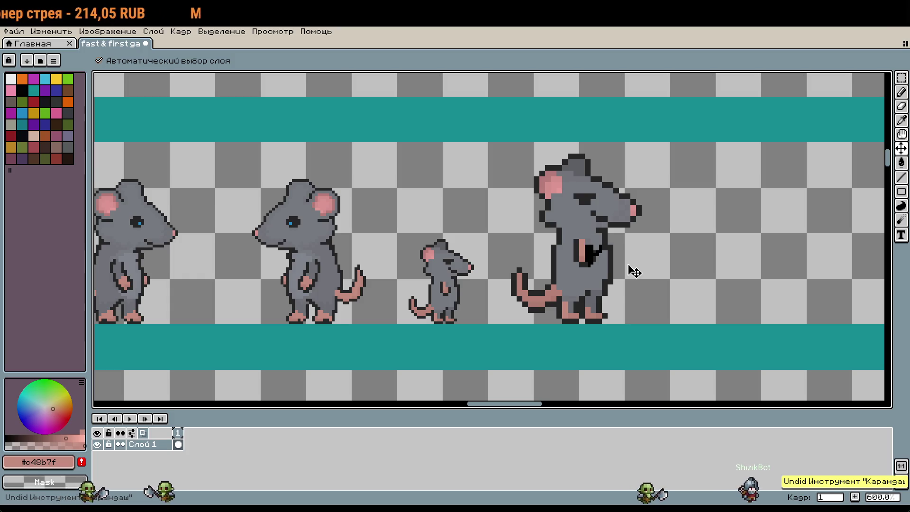
{"action": "key", "text": "ctrl+z"}
{"action": "key", "text": "b"}
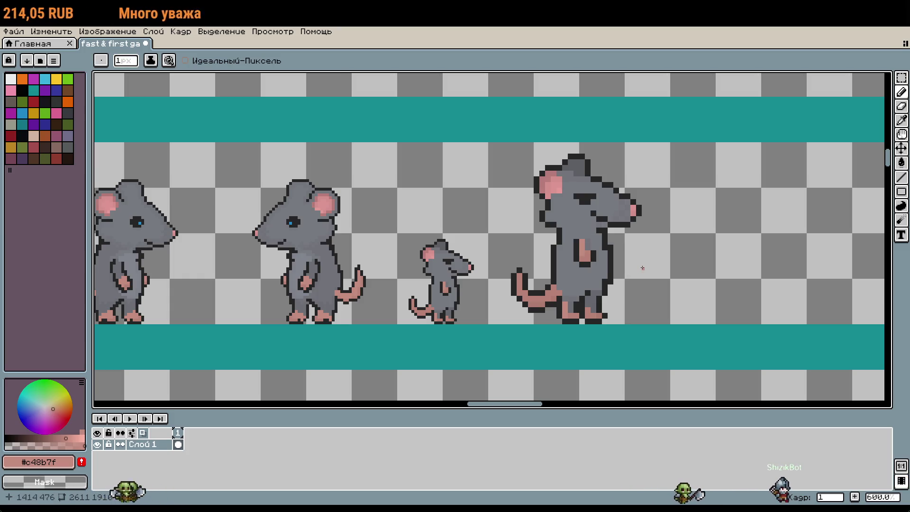
{"action": "scroll", "coordinate": [642, 268], "scroll_direction": "down", "scroll_amount": 4}
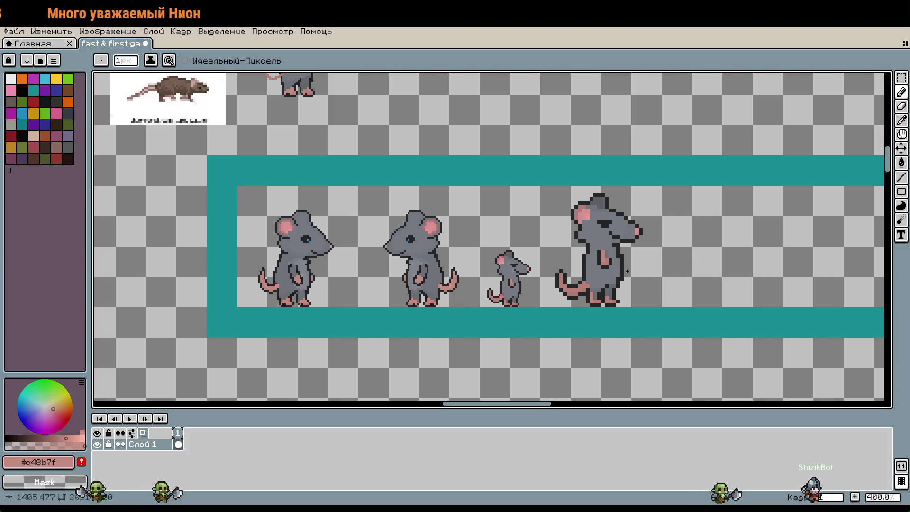
{"action": "scroll", "coordinate": [673, 298], "scroll_direction": "down", "scroll_amount": 1}
{"action": "scroll", "coordinate": [618, 262], "scroll_direction": "up", "scroll_amount": 3}
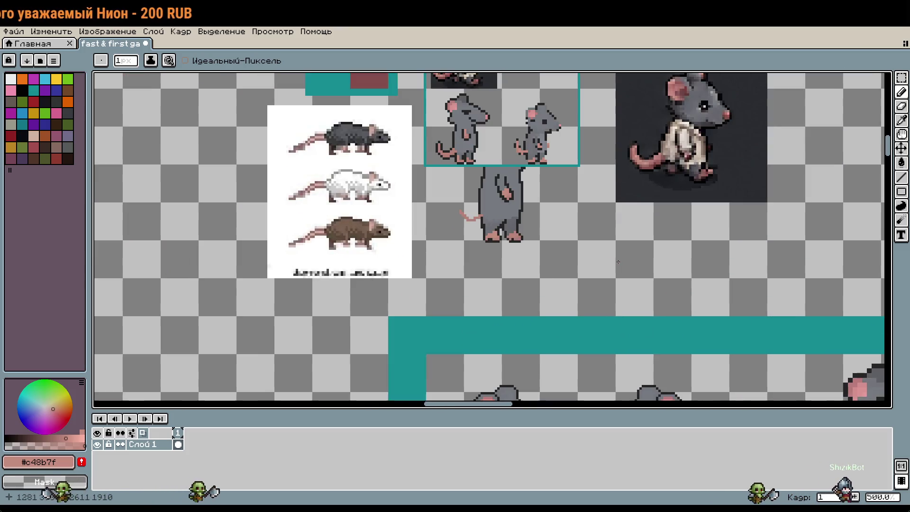
Marquee-select the standing back-view rat sprite and delete it
{"action": "key", "text": "m"}
{"action": "mouse_move", "coordinate": [578, 241]}
{"action": "left_mouse_down"}
{"action": "mouse_move", "coordinate": [539, 202]}
{"action": "mouse_move", "coordinate": [425, 165]}
{"action": "left_mouse_up"}
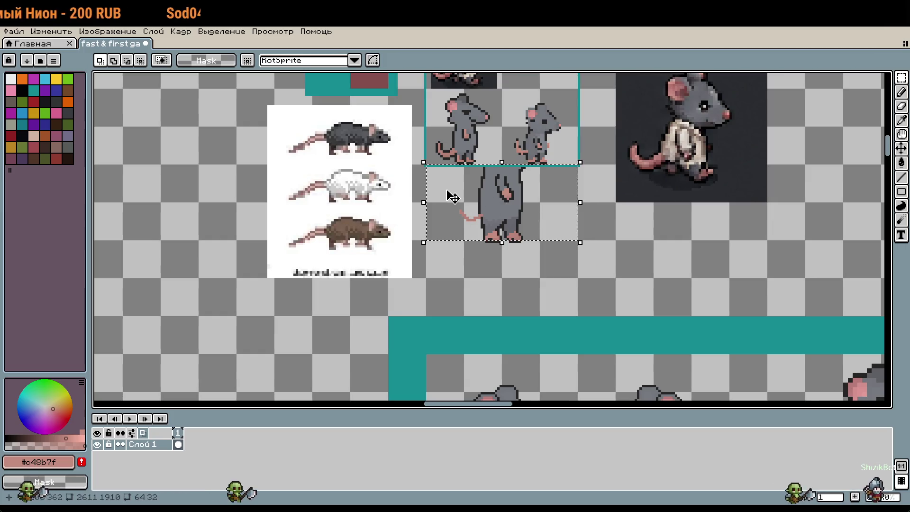
{"action": "left_click", "coordinate": [524, 270]}
{"action": "scroll", "coordinate": [493, 214], "scroll_direction": "up", "scroll_amount": 1}
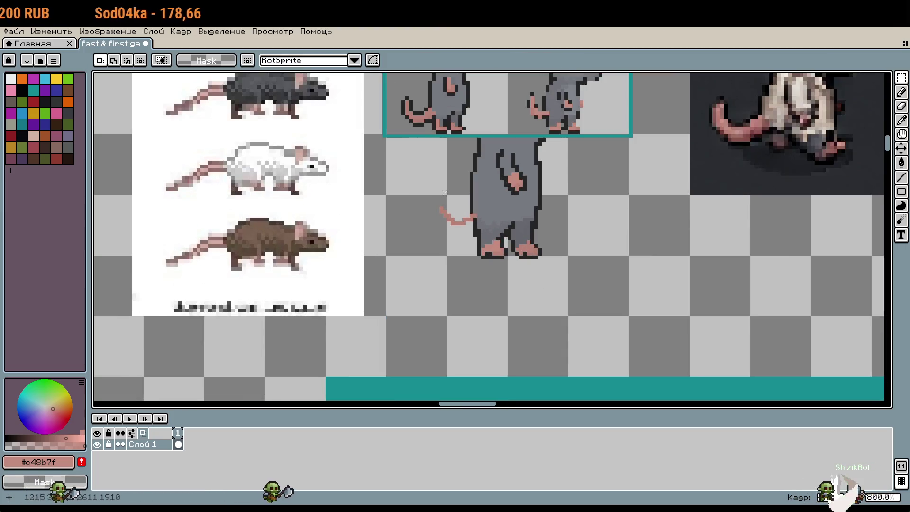
{"action": "mouse_move", "coordinate": [392, 140]}
{"action": "left_mouse_down"}
{"action": "mouse_move", "coordinate": [579, 254]}
{"action": "mouse_move", "coordinate": [638, 302]}
{"action": "left_mouse_up"}
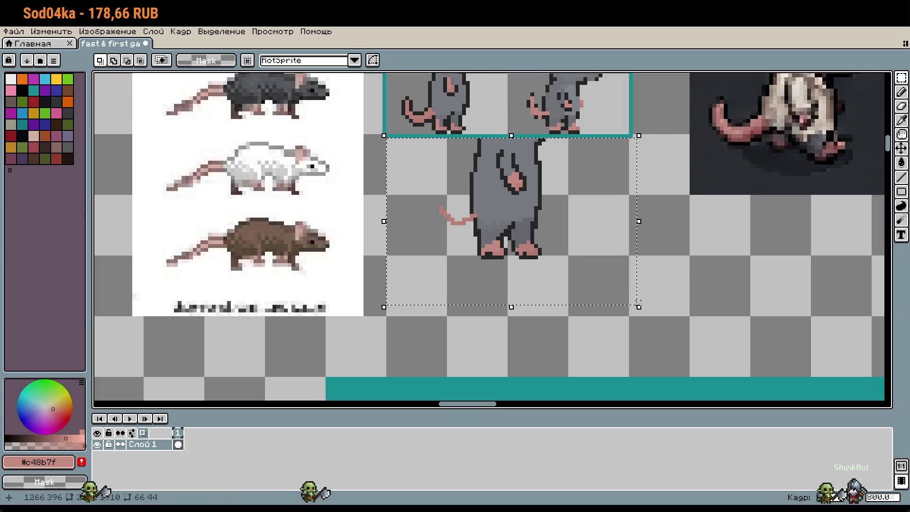
{"action": "key", "text": "Delete"}
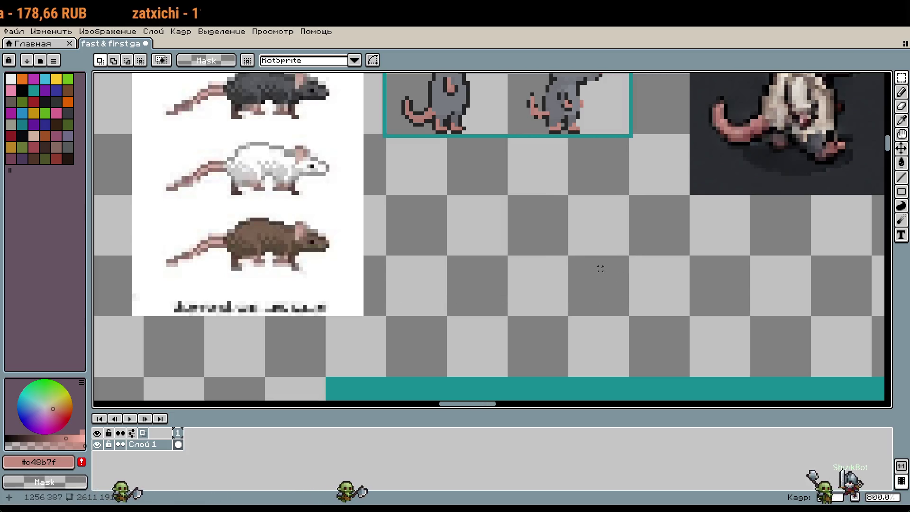
Pan and zoom to bring the reference rat in a shirt into view
{"action": "scroll", "coordinate": [587, 203], "scroll_direction": "down", "scroll_amount": 1}
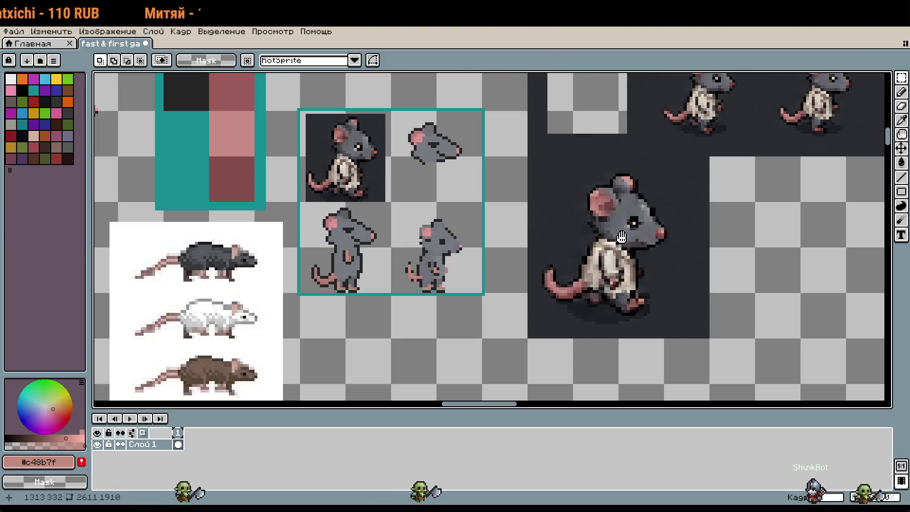
{"action": "mouse_move", "coordinate": [621, 237]}
{"action": "left_mouse_down"}
{"action": "mouse_move", "coordinate": [602, 323]}
{"action": "mouse_move", "coordinate": [561, 216]}
{"action": "left_mouse_up"}
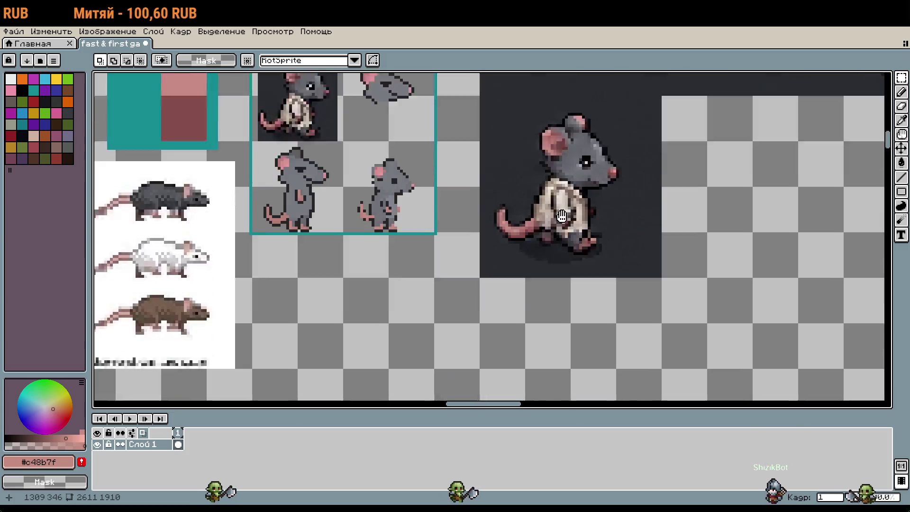
{"action": "scroll", "coordinate": [564, 211], "scroll_direction": "up", "scroll_amount": 3}
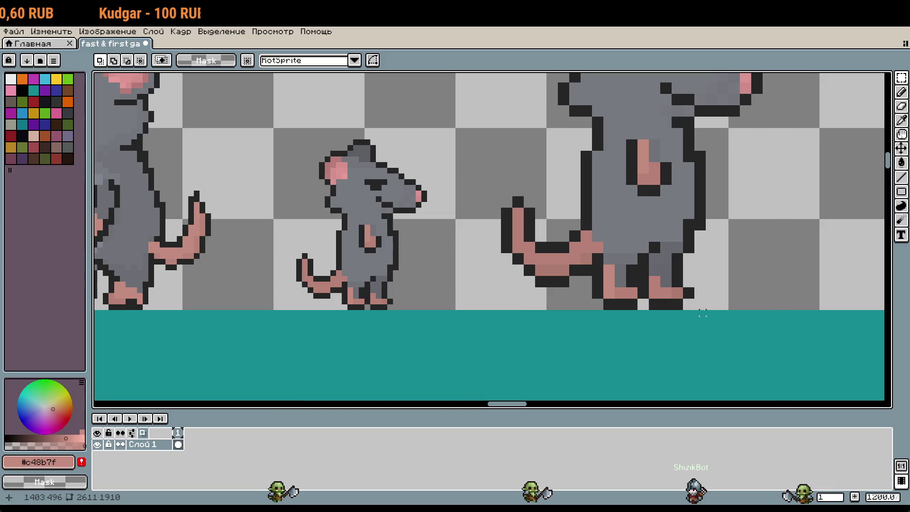
{"action": "scroll", "coordinate": [675, 290], "scroll_direction": "up", "scroll_amount": 4}
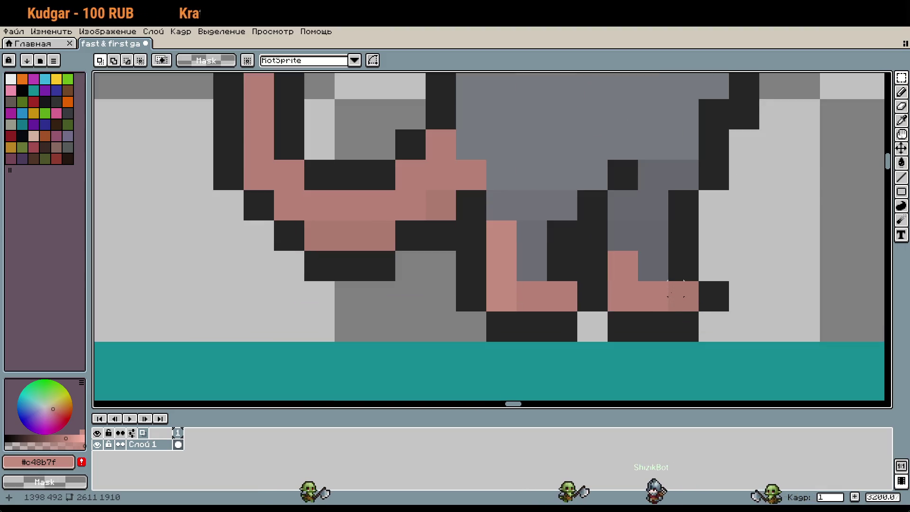
{"action": "scroll", "coordinate": [676, 291], "scroll_direction": "down", "scroll_amount": 1}
Sample the darker #b88277 pink from the foot and bring a back-view rat's feet into view
{"action": "key", "text": "i"}
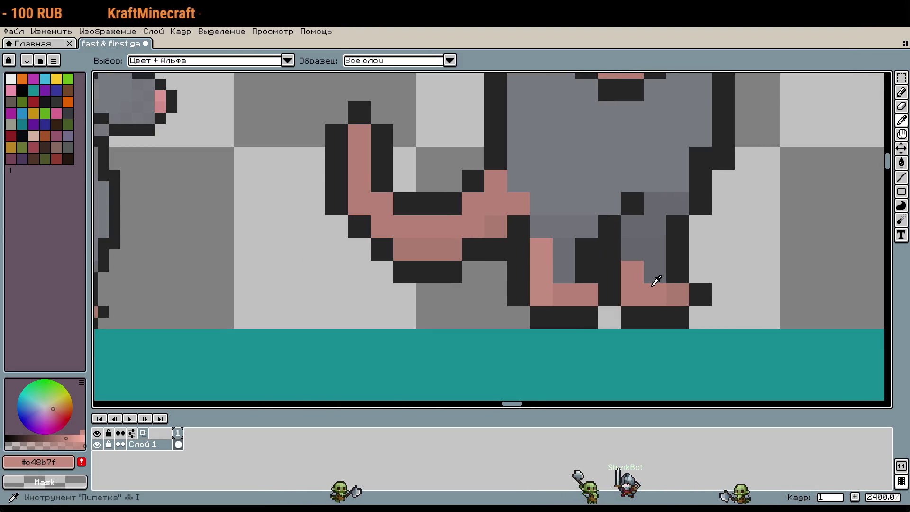
{"action": "left_click", "coordinate": [657, 281]}
{"action": "key", "text": "b"}
{"action": "scroll", "coordinate": [656, 280], "scroll_direction": "up", "scroll_amount": 1}
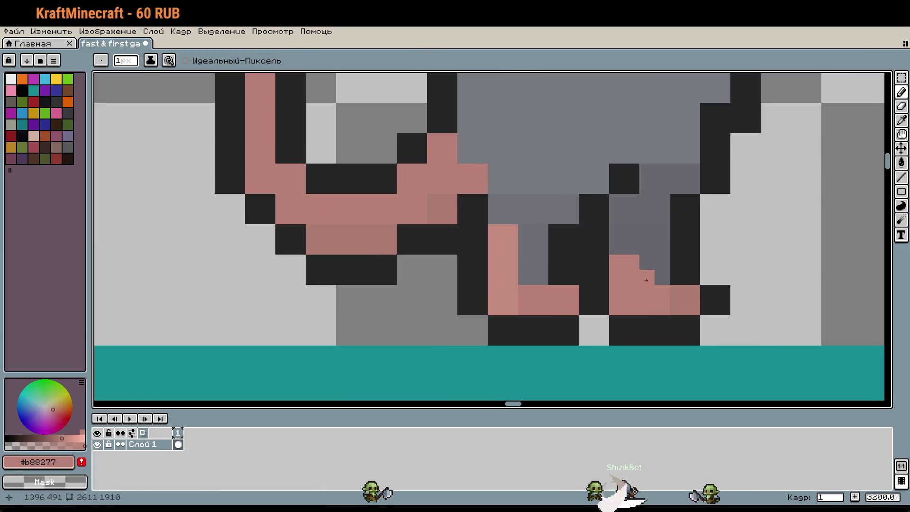
{"action": "scroll", "coordinate": [646, 280], "scroll_direction": "down", "scroll_amount": 3}
{"action": "mouse_move", "coordinate": [553, 290]}
{"action": "left_mouse_down"}
{"action": "mouse_move", "coordinate": [838, 252]}
{"action": "mouse_move", "coordinate": [533, 254]}
{"action": "left_mouse_up"}
{"action": "scroll", "coordinate": [466, 246], "scroll_direction": "up", "scroll_amount": 1}
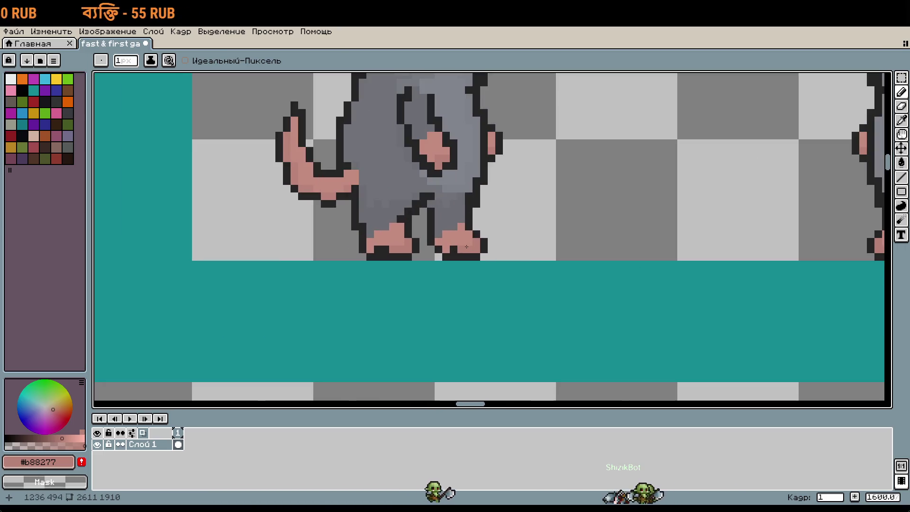
Copy the back-view rat's feet onto the large rat, shift them right, then undo the paste
{"action": "key", "text": "m"}
{"action": "left_click_drag", "start_coordinate": [351, 215], "coordinate": [496, 262]}
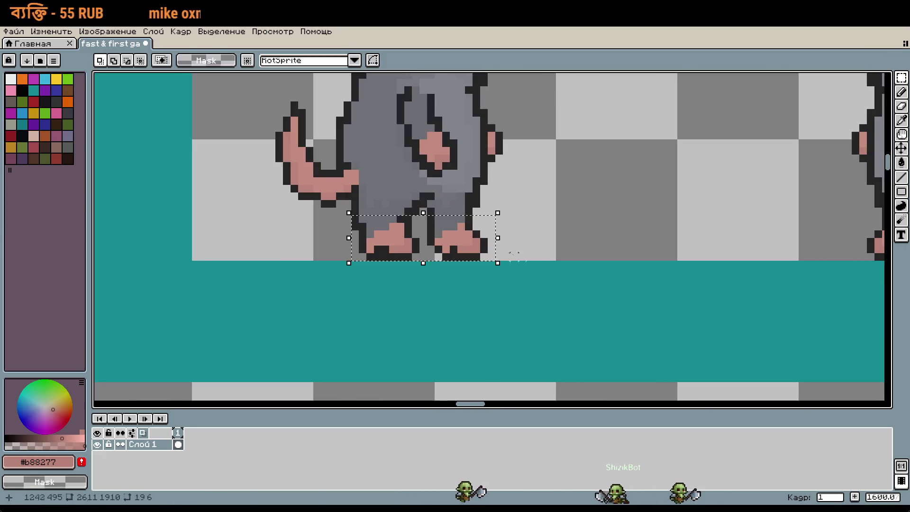
{"action": "scroll", "coordinate": [598, 234], "scroll_direction": "right", "scroll_amount": 10}
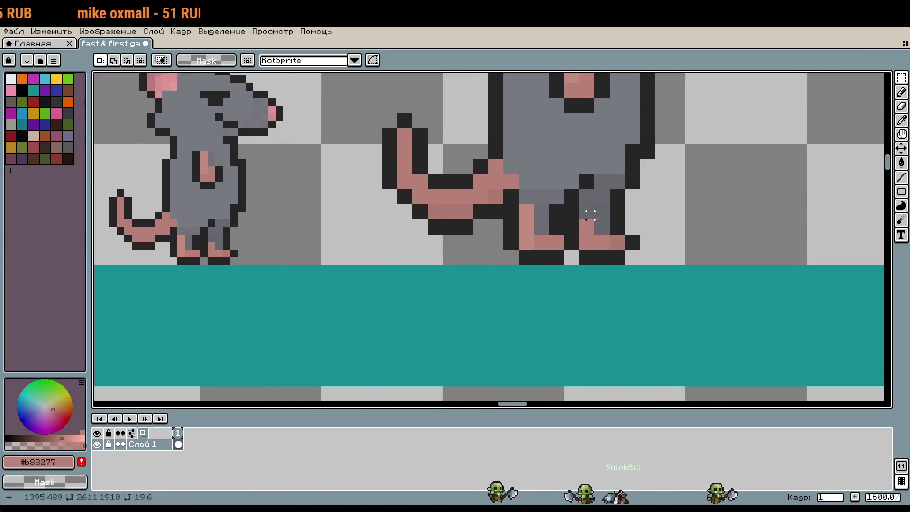
{"action": "scroll", "coordinate": [590, 215], "scroll_direction": "up", "scroll_amount": 1}
{"action": "key", "text": "ctrl+v"}
{"action": "left_click_drag", "start_coordinate": [491, 260], "coordinate": [565, 259]}
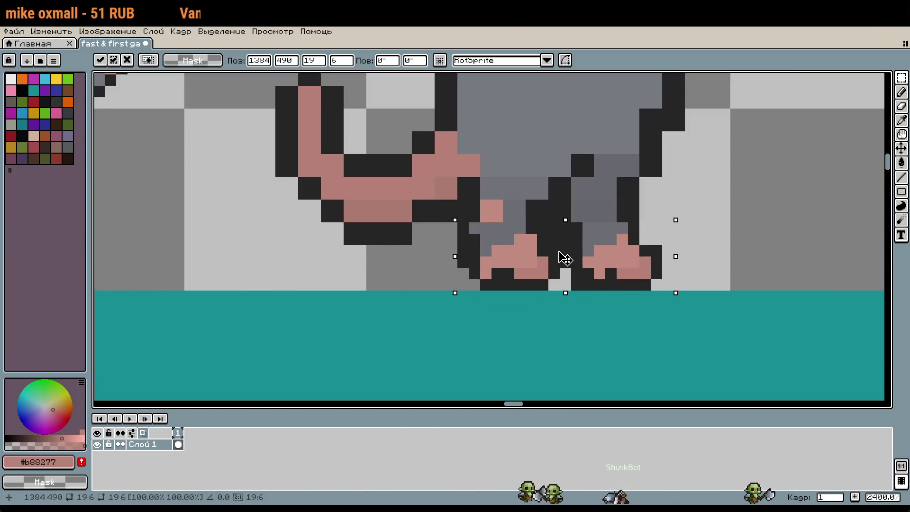
{"action": "scroll", "coordinate": [724, 227], "scroll_direction": "down", "scroll_amount": 2}
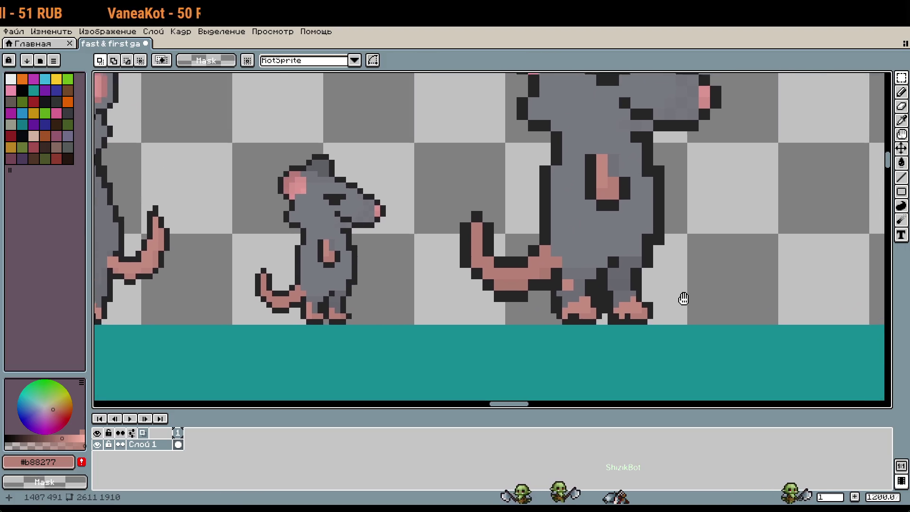
{"action": "key", "text": "ctrl+z"}
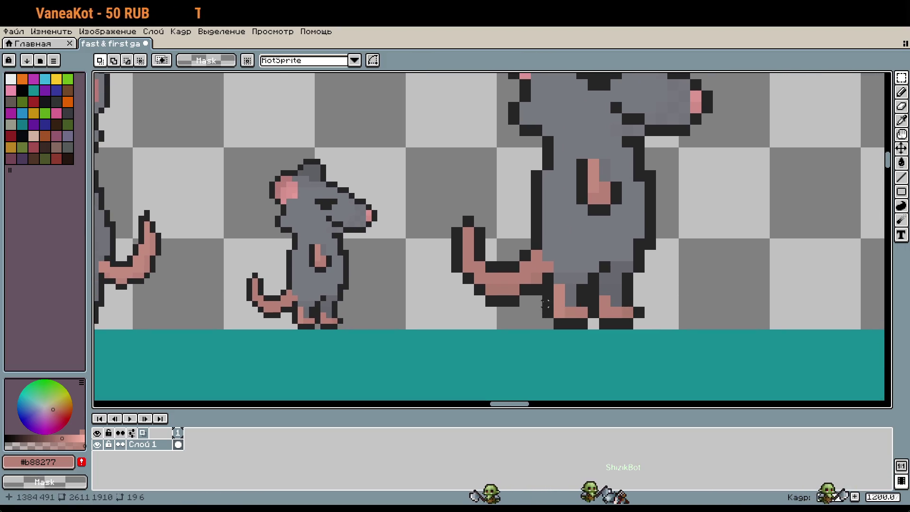
Cut the large rat's feet and drop them under its legs, nudged one pixel left
{"action": "left_click_drag", "start_coordinate": [542, 300], "coordinate": [646, 329]}
{"action": "key", "text": "ctrl+x"}
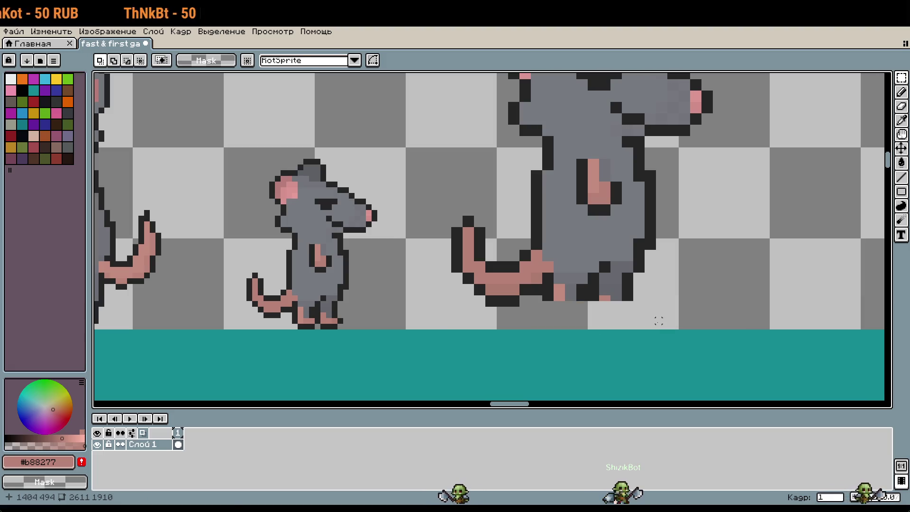
{"action": "key", "text": "ctrl+v"}
{"action": "left_click_drag", "start_coordinate": [508, 326], "coordinate": [613, 325]}
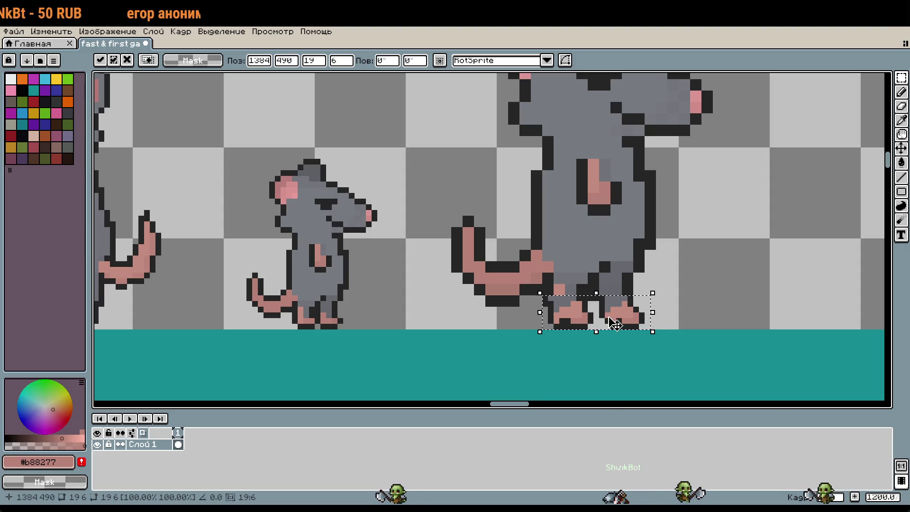
{"action": "left_click_drag", "start_coordinate": [646, 319], "coordinate": [641, 319]}
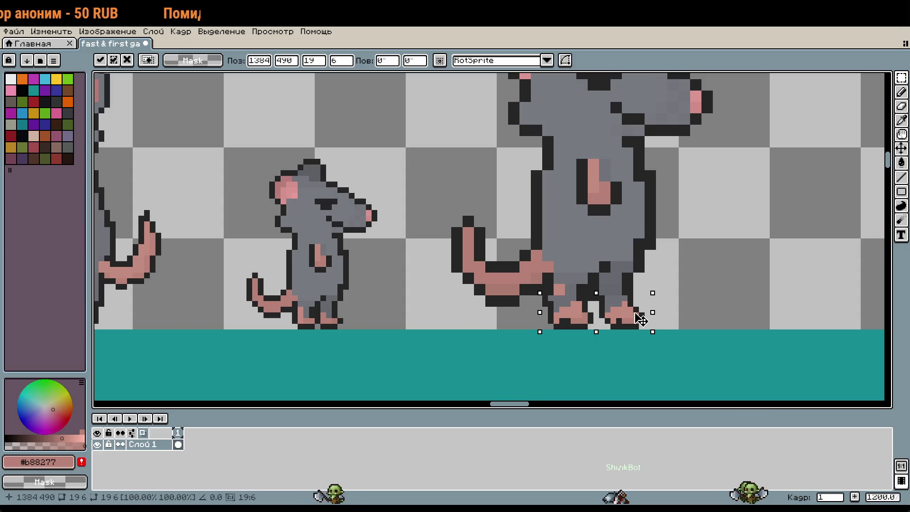
{"action": "key", "text": "Return"}
Paint the light lower-leg patch with the sampled darker leg grey, undoing the last stroke
{"action": "scroll", "coordinate": [649, 313], "scroll_direction": "up", "scroll_amount": 1}
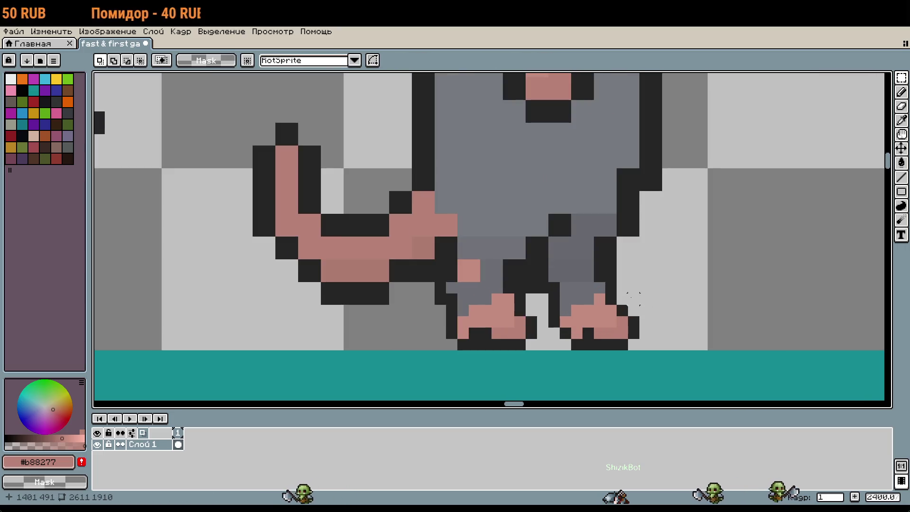
{"action": "key", "text": "i"}
{"action": "left_click", "coordinate": [587, 275]}
{"action": "left_click_drag", "start_coordinate": [599, 286], "coordinate": [583, 294]}
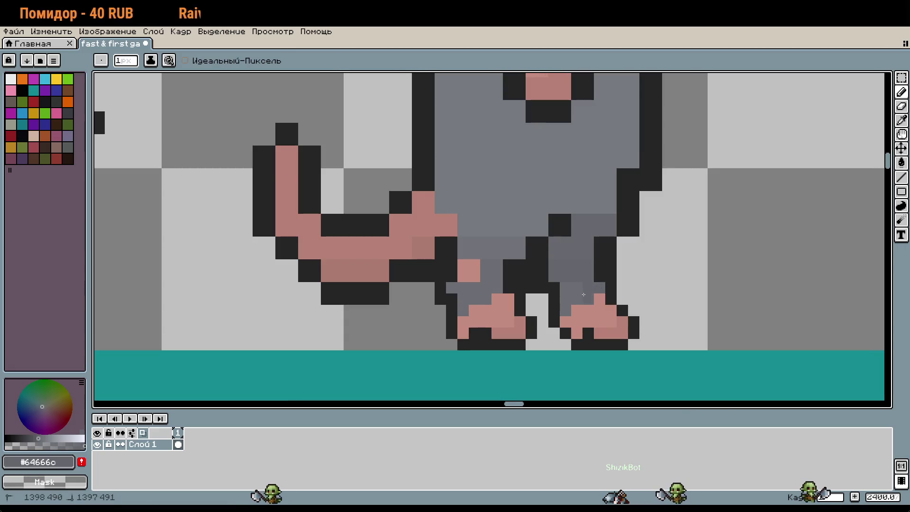
{"action": "left_click", "coordinate": [597, 289]}
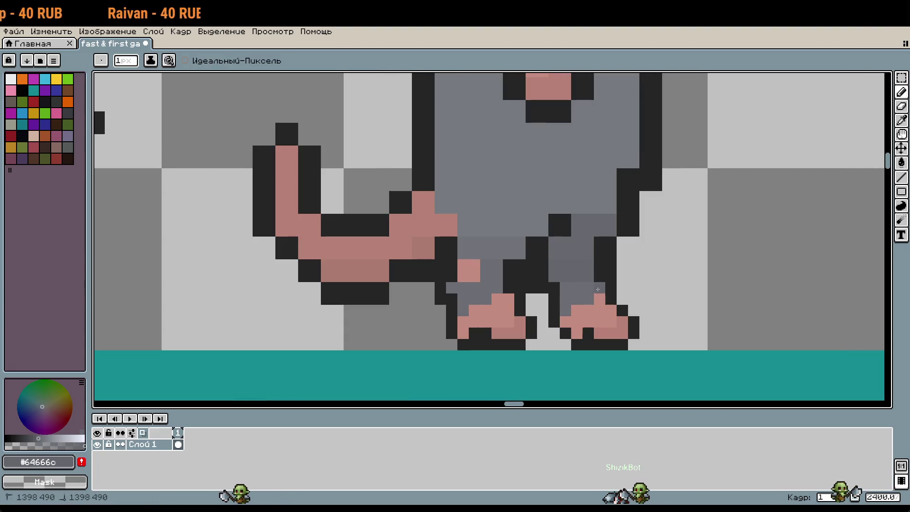
{"action": "left_click_drag", "start_coordinate": [568, 303], "coordinate": [594, 268]}
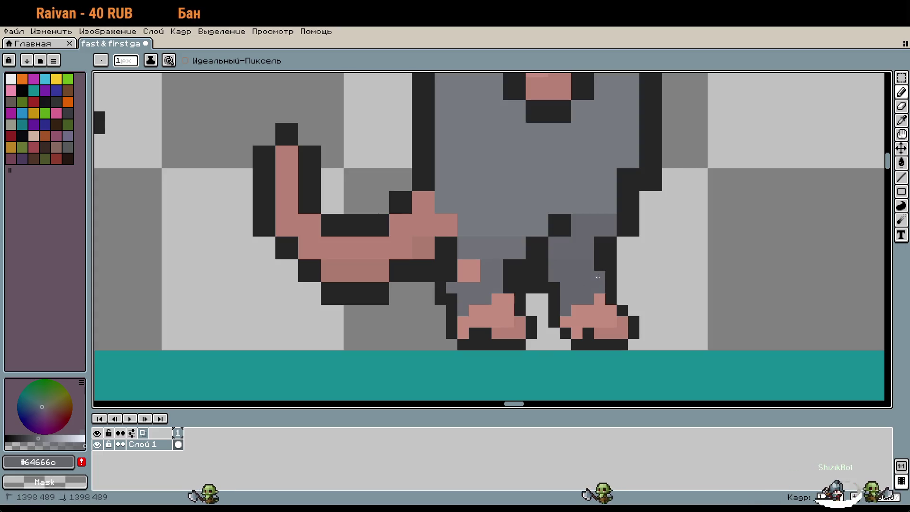
{"action": "left_click", "coordinate": [599, 247], "text": "alt"}
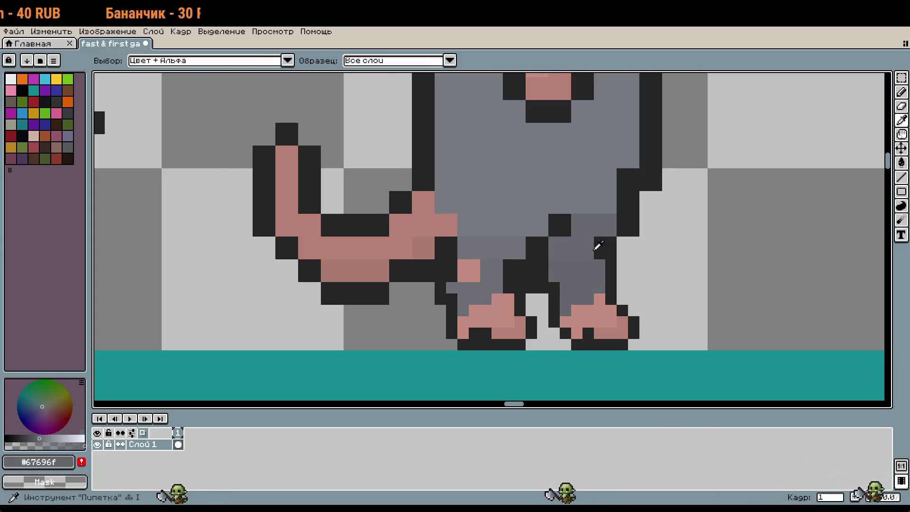
{"action": "left_click", "coordinate": [645, 276]}
{"action": "scroll", "coordinate": [645, 276], "scroll_direction": "down", "scroll_amount": 2}
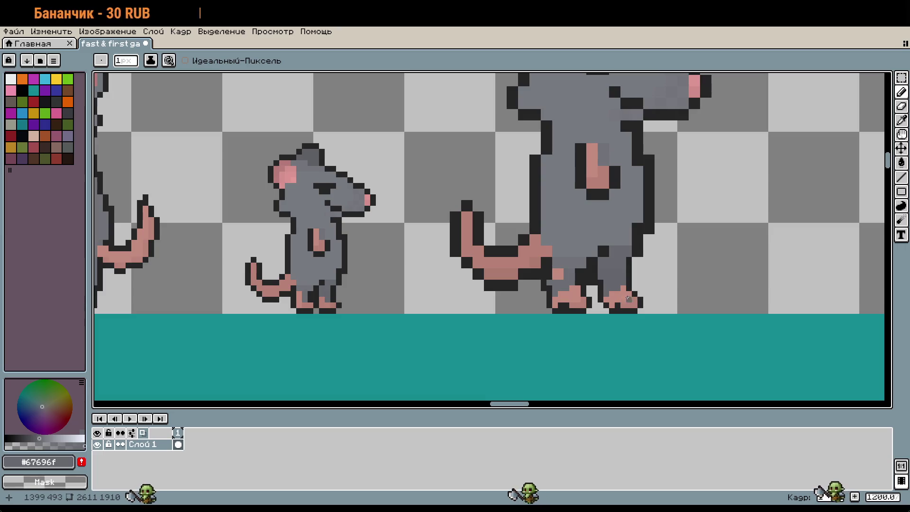
{"action": "key", "text": "ctrl+z"}
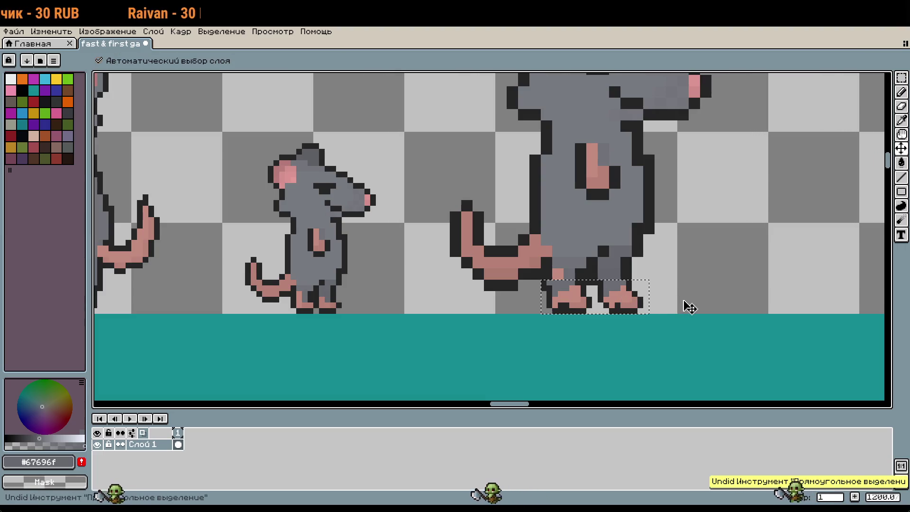
Deselect the big rat's feet and pick the #6b6d73 leg grey for the pencil
{"action": "key", "text": "m"}
{"action": "left_click", "coordinate": [680, 294]}
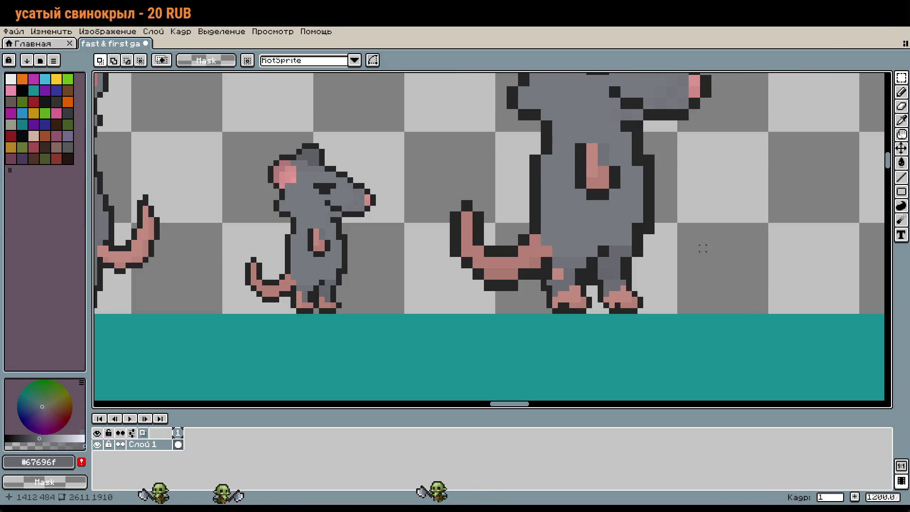
{"action": "scroll", "coordinate": [547, 263], "scroll_direction": "up", "scroll_amount": 1}
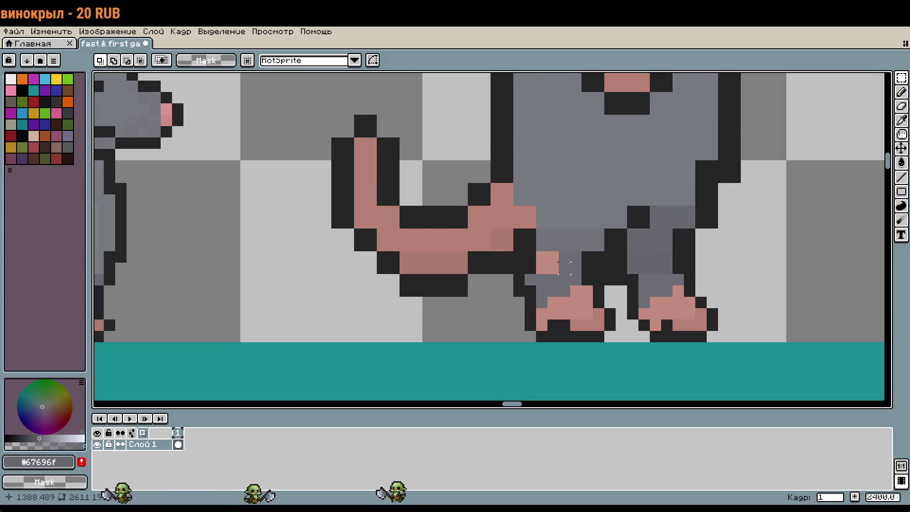
{"action": "key", "text": "i"}
{"action": "left_click", "coordinate": [573, 258]}
{"action": "key", "text": "b"}
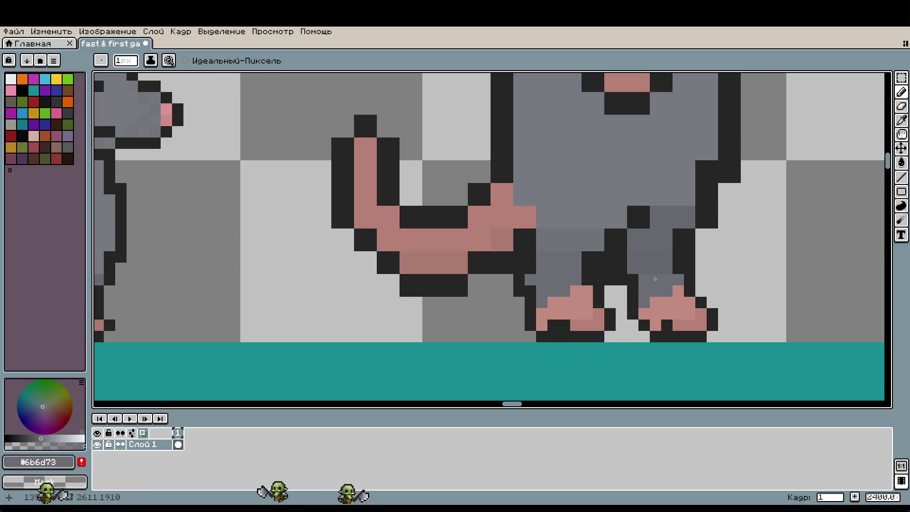
Pick the darker #64666c grey, then zoom out to compare all the rats side by side
{"action": "scroll", "coordinate": [655, 279], "scroll_direction": "down", "scroll_amount": 9}
{"action": "scroll", "coordinate": [658, 285], "scroll_direction": "up", "scroll_amount": 10}
{"action": "key", "text": "i"}
{"action": "left_click", "coordinate": [665, 298]}
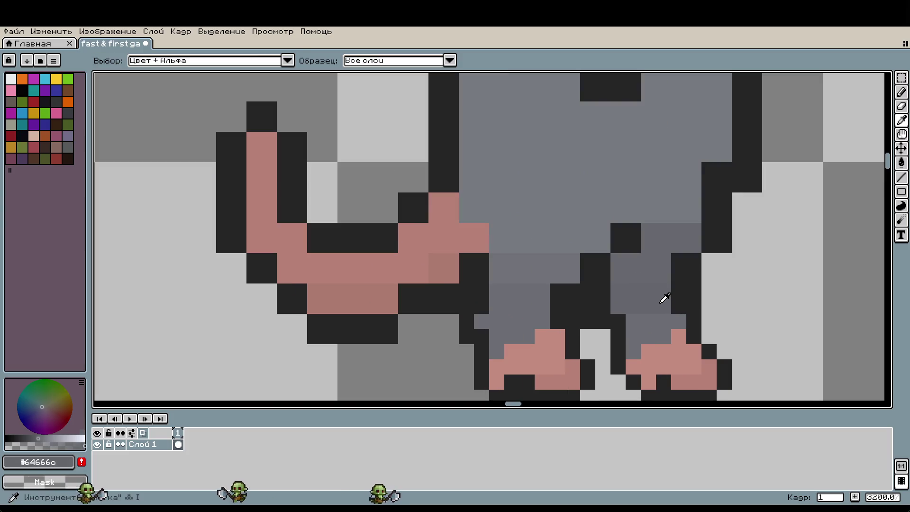
{"action": "key", "text": "b"}
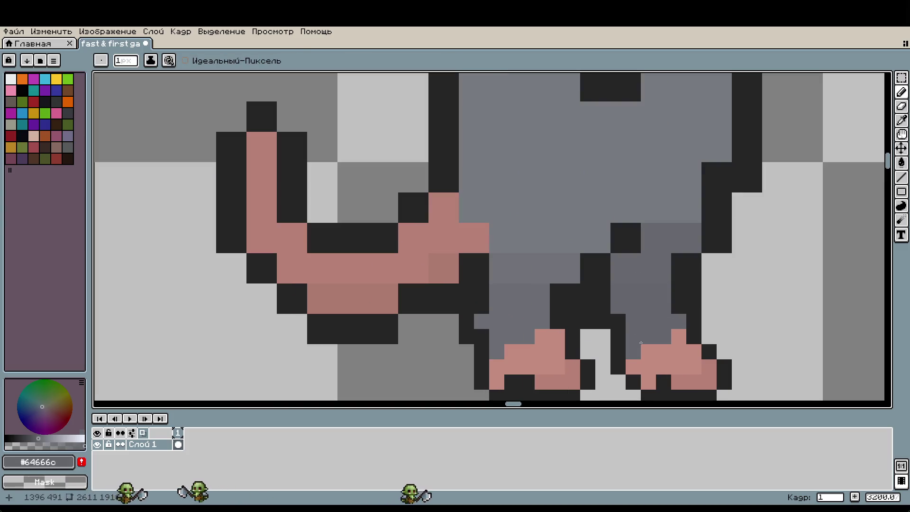
{"action": "scroll", "coordinate": [719, 309], "scroll_direction": "down", "scroll_amount": 4}
{"action": "scroll", "coordinate": [670, 298], "scroll_direction": "up", "scroll_amount": 2}
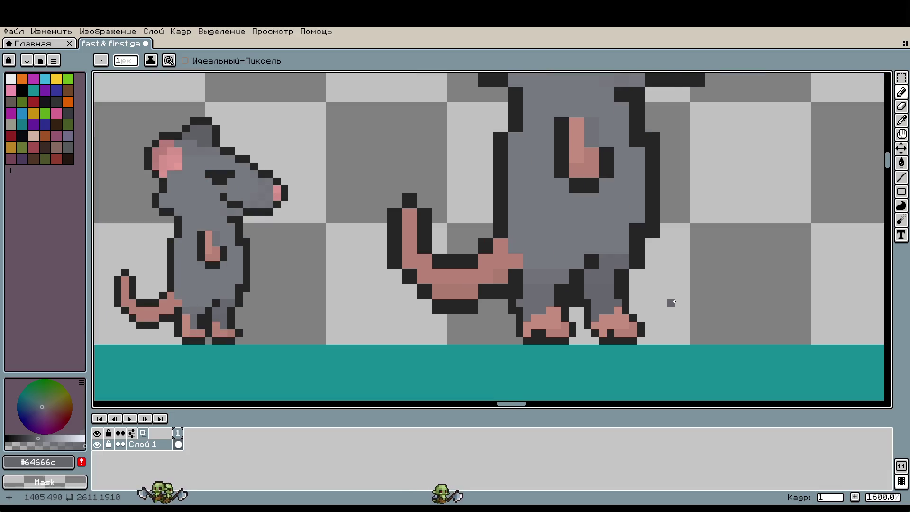
{"action": "scroll", "coordinate": [671, 302], "scroll_direction": "down", "scroll_amount": 2}
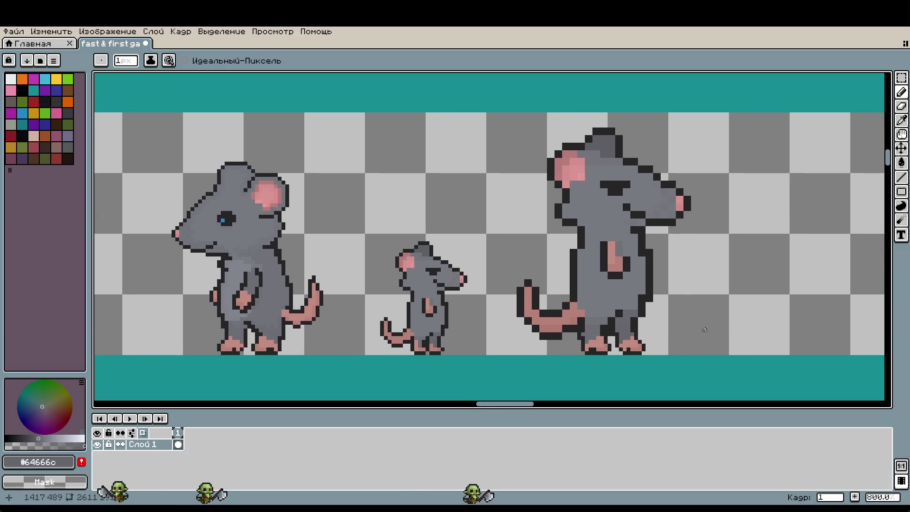
{"action": "scroll", "coordinate": [706, 327], "scroll_direction": "up", "scroll_amount": 2}
{"action": "scroll", "coordinate": [725, 323], "scroll_direction": "down", "scroll_amount": 3}
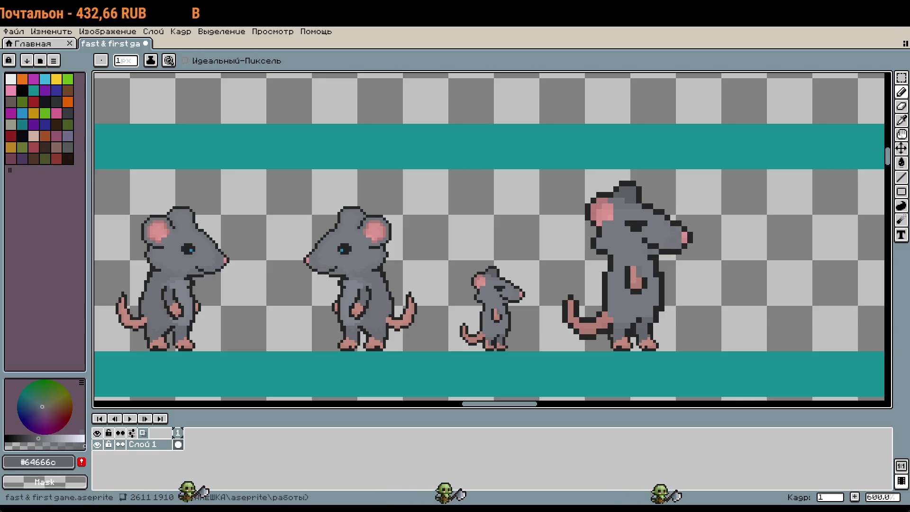
{"action": "scroll", "coordinate": [633, 344], "scroll_direction": "up", "scroll_amount": 2}
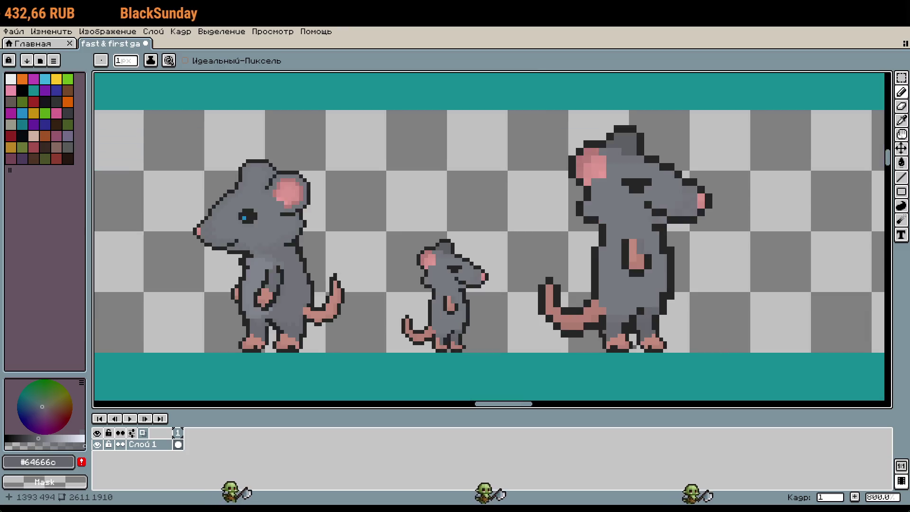
{"action": "scroll", "coordinate": [612, 337], "scroll_direction": "up", "scroll_amount": 3}
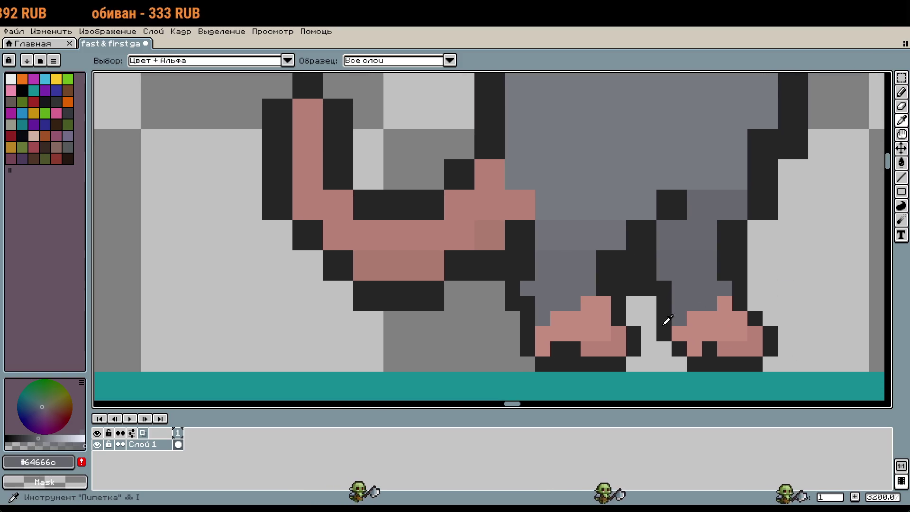
Extend the foot pink over the rat's left foot, undoing a stray pink pixel
{"action": "left_click", "coordinate": [597, 318], "text": "alt"}
{"action": "left_click", "coordinate": [569, 302]}
{"action": "left_click_drag", "start_coordinate": [569, 302], "coordinate": [549, 266]}
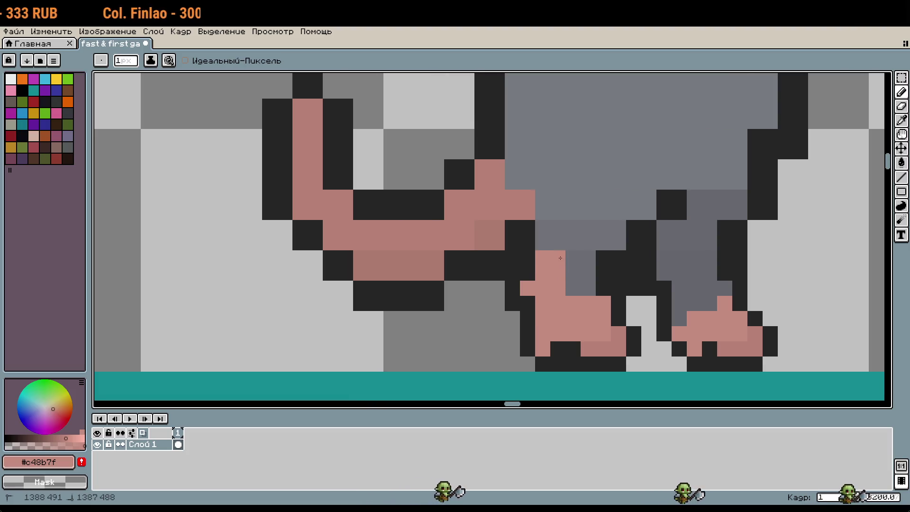
{"action": "scroll", "coordinate": [549, 266], "scroll_direction": "down", "scroll_amount": 2}
{"action": "scroll", "coordinate": [732, 346], "scroll_direction": "down", "scroll_amount": 1}
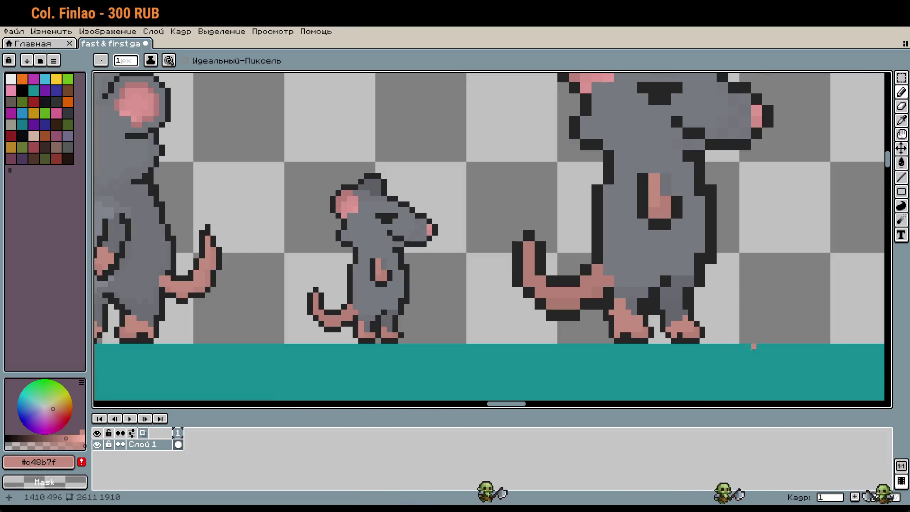
{"action": "key", "text": "ctrl+z"}
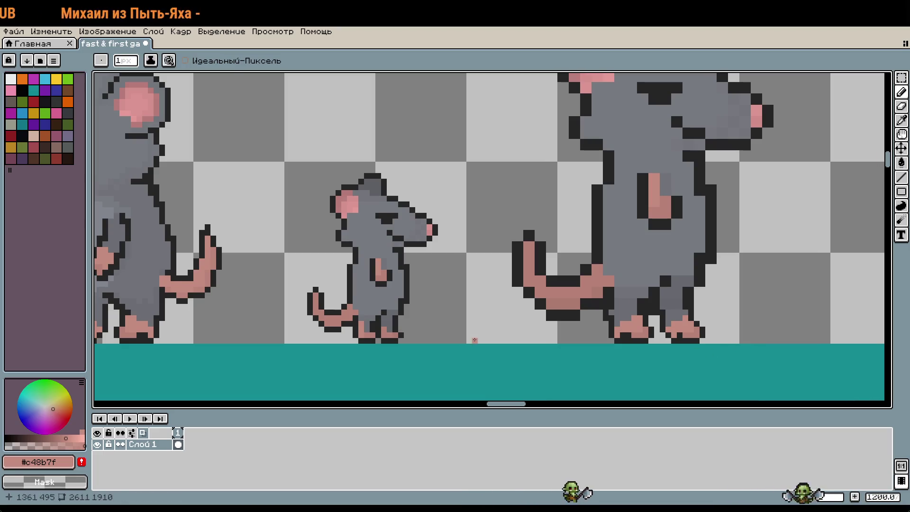
{"action": "scroll", "coordinate": [475, 339], "scroll_direction": "up", "scroll_amount": 3}
{"action": "scroll", "coordinate": [528, 303], "scroll_direction": "up", "scroll_amount": 1}
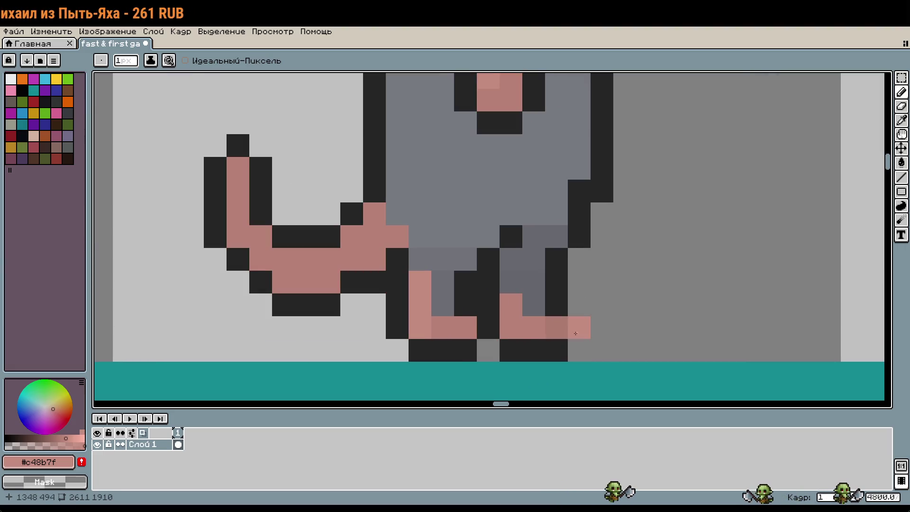
Turn four stray pink foot pixels into the darker leg grey
{"action": "key", "text": "i"}
{"action": "left_click", "coordinate": [520, 291]}
{"action": "key", "text": "b"}
{"action": "left_click", "coordinate": [516, 298]}
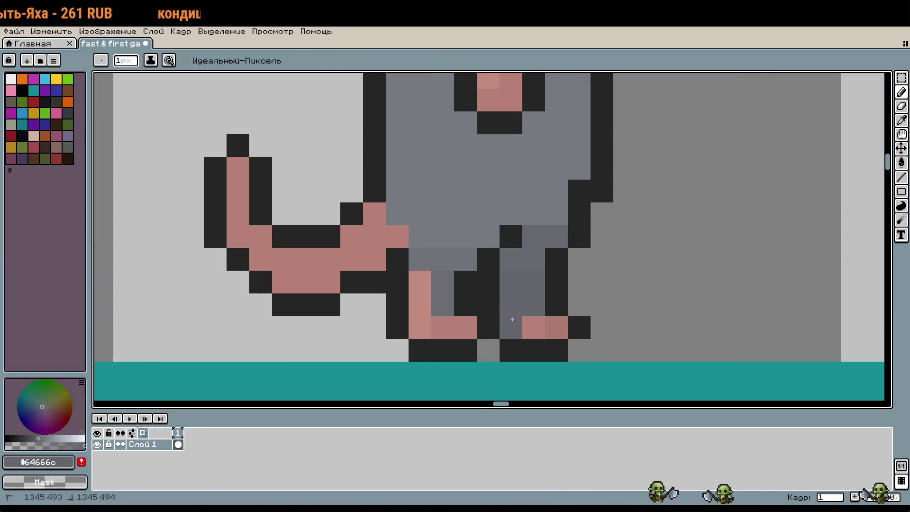
{"action": "left_click", "coordinate": [444, 303], "text": "alt"}
{"action": "left_click", "coordinate": [426, 304]}
{"action": "left_click", "coordinate": [425, 292]}
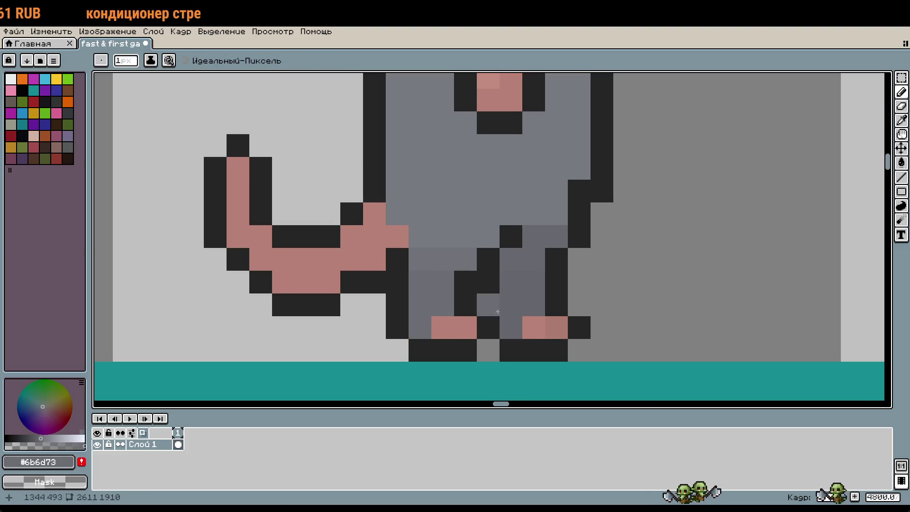
Paint the grey pixel beside the foot with the foot's pink
{"action": "key", "text": "i"}
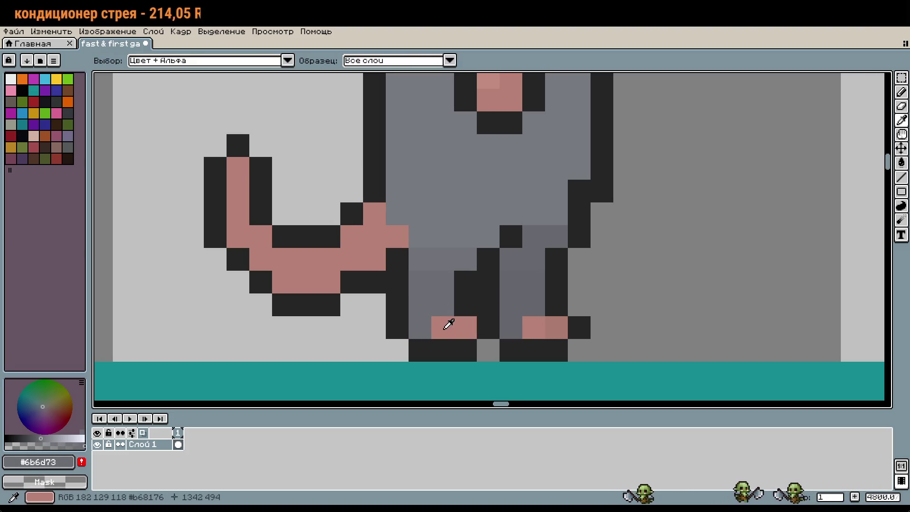
{"action": "left_click", "coordinate": [448, 324]}
{"action": "key", "text": "b"}
{"action": "left_click", "coordinate": [424, 326]}
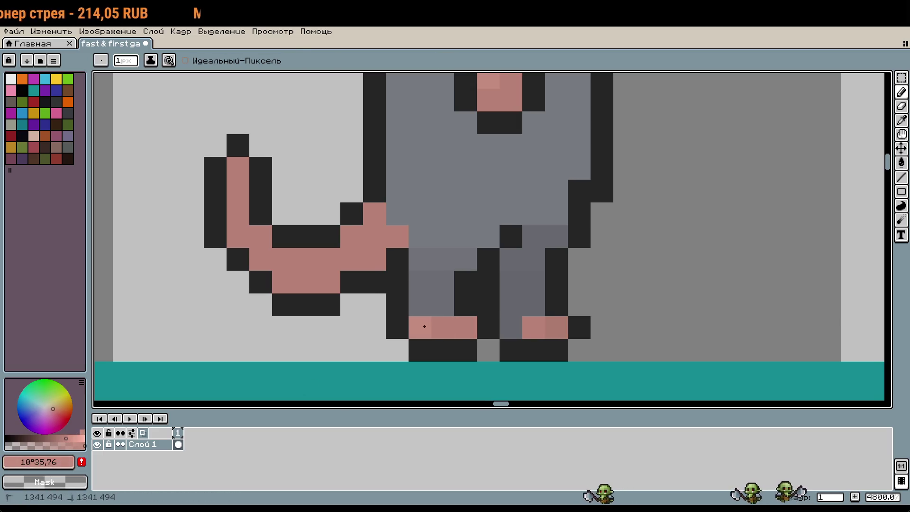
{"action": "scroll", "coordinate": [621, 350], "scroll_direction": "down", "scroll_amount": 1}
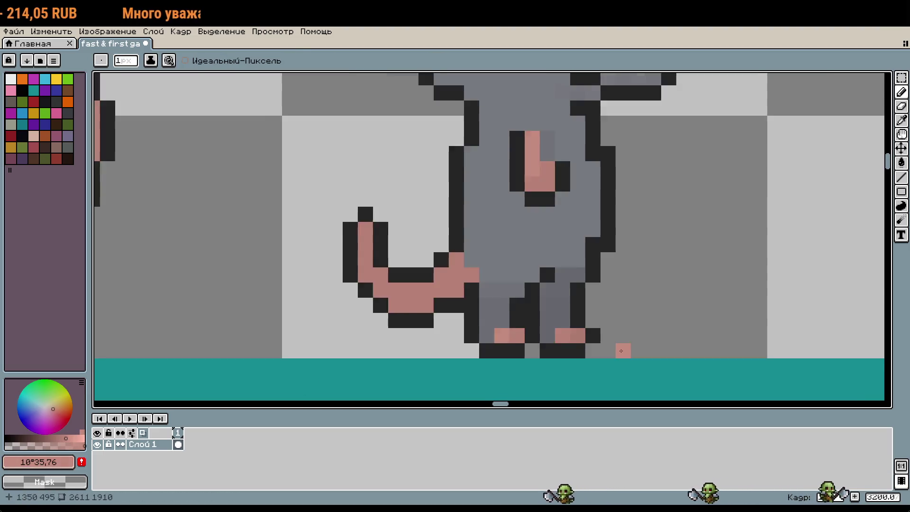
{"action": "scroll", "coordinate": [621, 351], "scroll_direction": "down", "scroll_amount": 3}
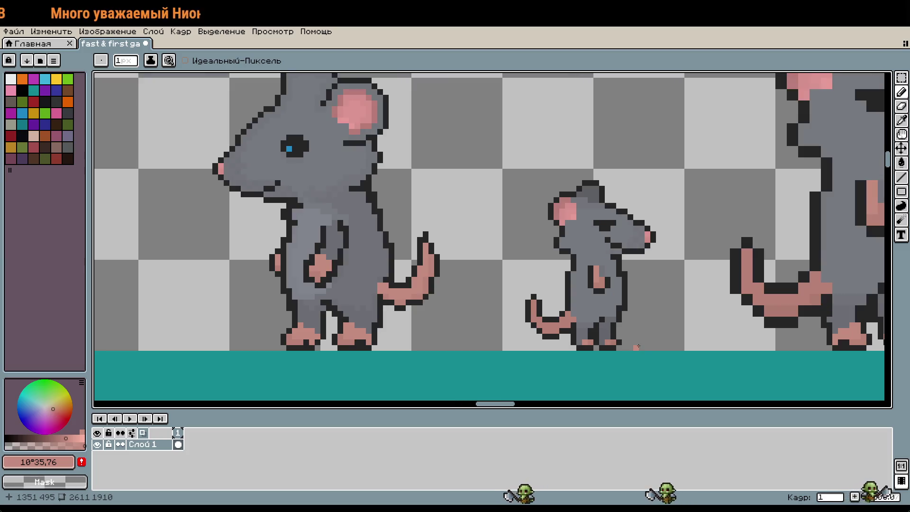
{"action": "scroll", "coordinate": [630, 337], "scroll_direction": "up", "scroll_amount": 3}
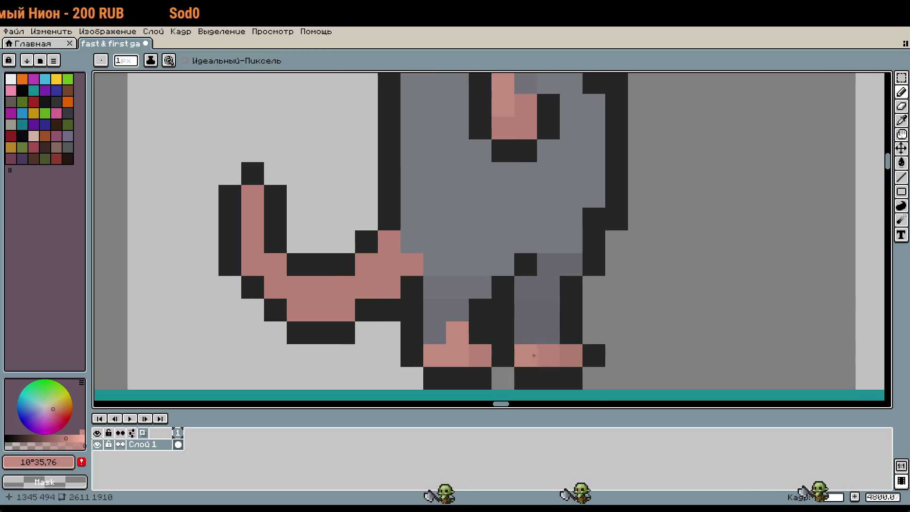
Paint three foot pixels #b88277 pink and sample the #b68176 pink for the soles
{"action": "key", "text": "i"}
{"action": "left_click", "coordinate": [549, 352]}
{"action": "key", "text": "b"}
{"action": "left_click", "coordinate": [548, 332]}
{"action": "left_click", "coordinate": [525, 355]}
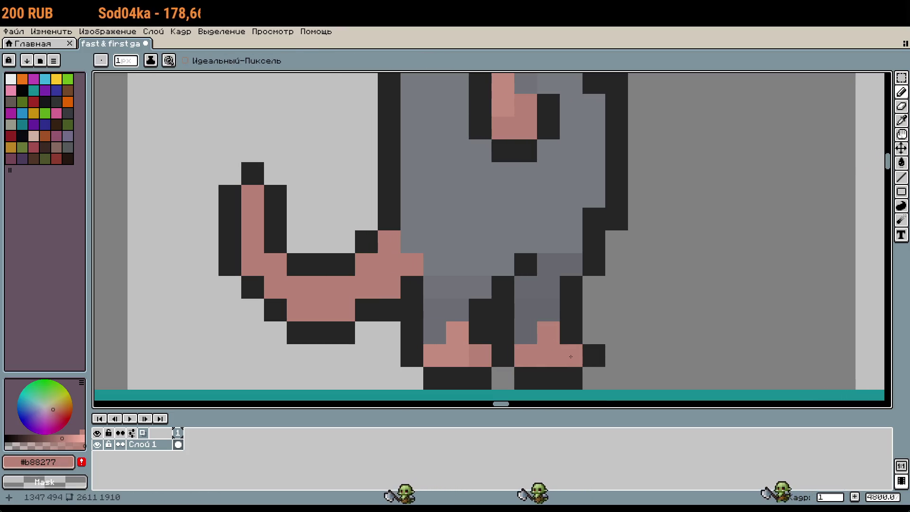
{"action": "left_click", "coordinate": [550, 356], "text": "alt"}
{"action": "left_click", "coordinate": [482, 353], "text": "alt"}
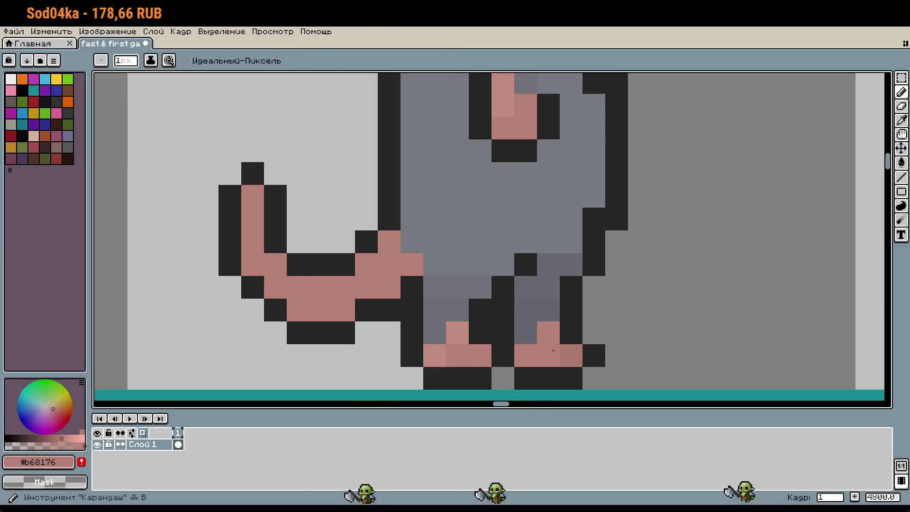
{"action": "scroll", "coordinate": [663, 338], "scroll_direction": "down", "scroll_amount": 1}
{"action": "scroll", "coordinate": [671, 342], "scroll_direction": "down", "scroll_amount": 4}
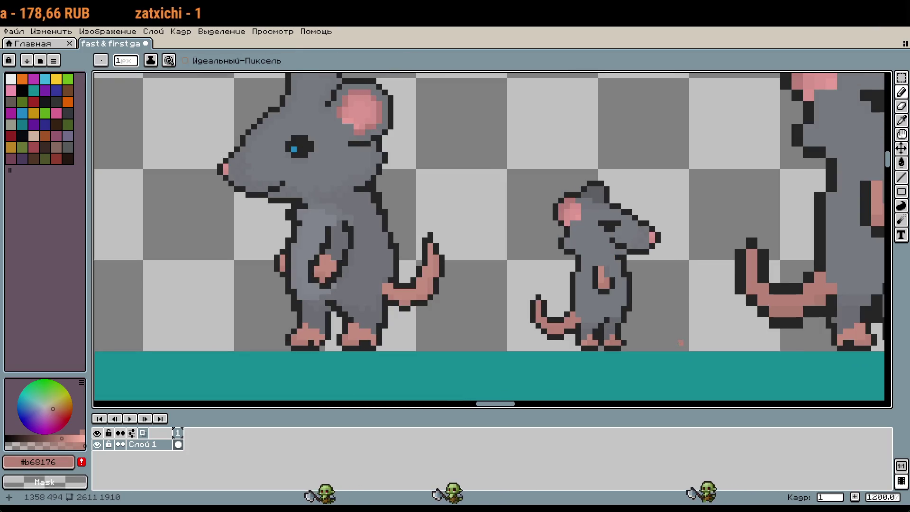
{"action": "scroll", "coordinate": [654, 339], "scroll_direction": "up", "scroll_amount": 1}
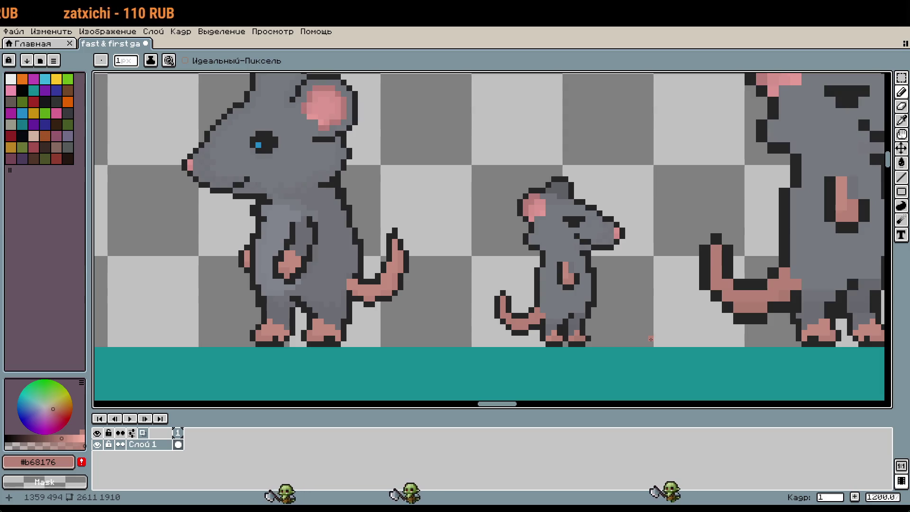
Erase the stray pink pixel beside the foot and draw a dark outline line between the legs
{"action": "scroll", "coordinate": [651, 340], "scroll_direction": "up", "scroll_amount": 3}
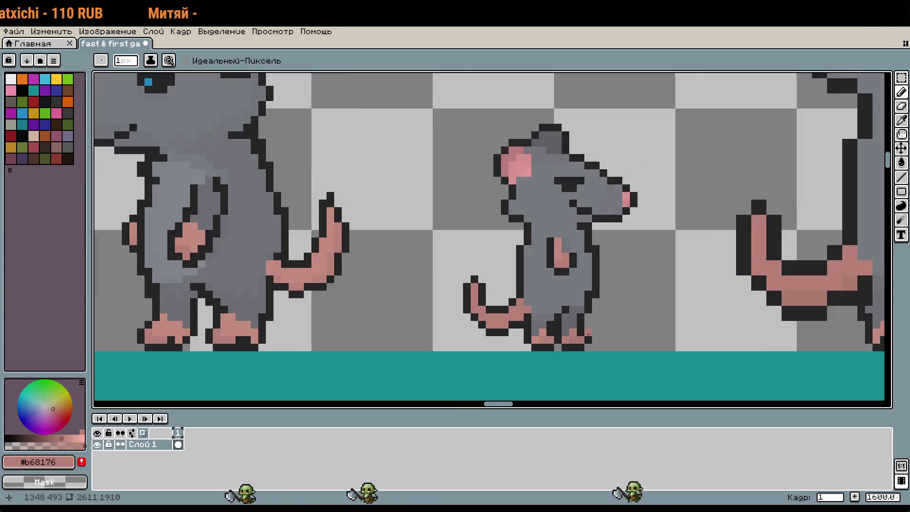
{"action": "right_click", "coordinate": [692, 331]}
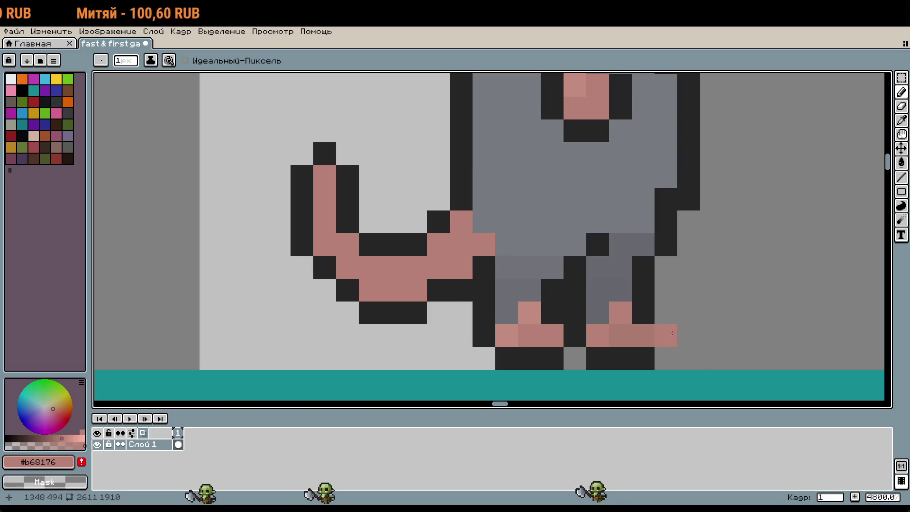
{"action": "left_click", "coordinate": [598, 308], "text": "alt"}
{"action": "left_click_drag", "start_coordinate": [602, 312], "coordinate": [600, 259]}
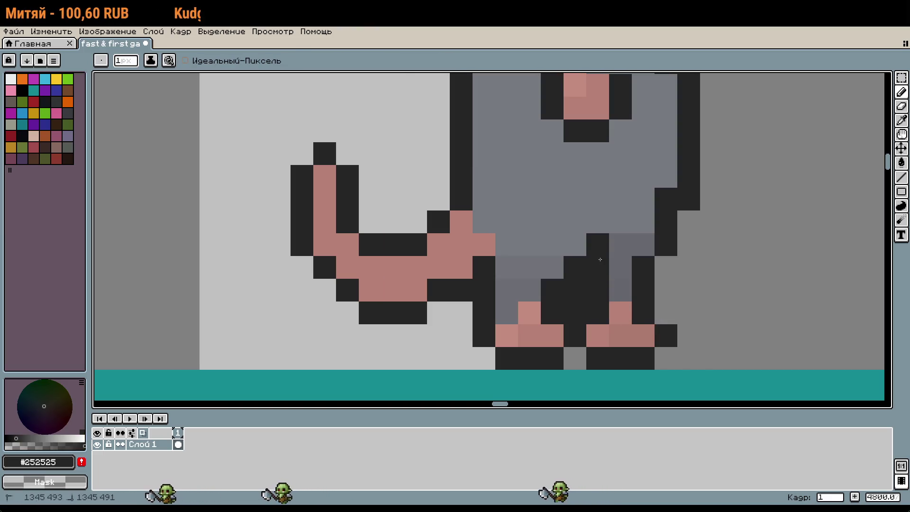
{"action": "scroll", "coordinate": [688, 361], "scroll_direction": "down", "scroll_amount": 2}
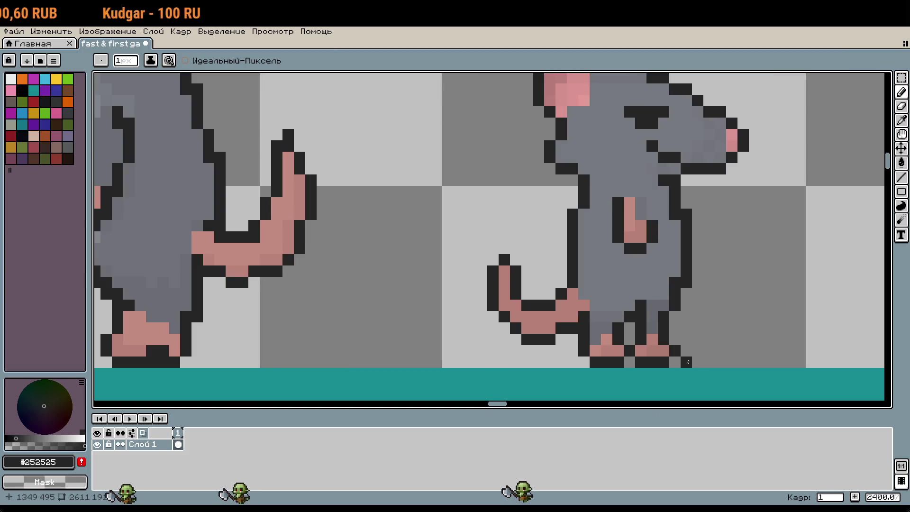
{"action": "scroll", "coordinate": [748, 359], "scroll_direction": "down", "scroll_amount": 1}
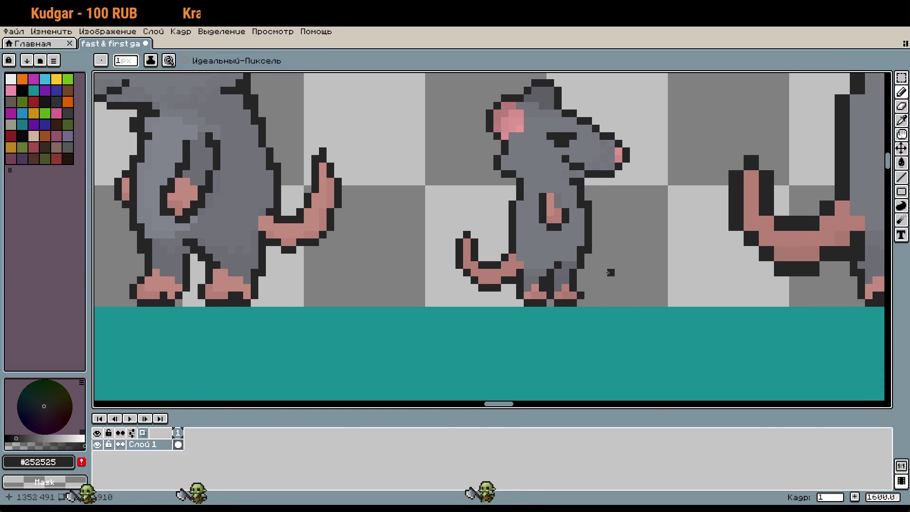
{"action": "mouse_move", "coordinate": [644, 300]}
{"action": "left_mouse_down"}
{"action": "mouse_move", "coordinate": [545, 294]}
{"action": "mouse_move", "coordinate": [473, 268]}
{"action": "left_mouse_up"}
{"action": "mouse_move", "coordinate": [573, 264]}
{"action": "left_mouse_down"}
{"action": "mouse_move", "coordinate": [570, 335]}
{"action": "mouse_move", "coordinate": [578, 333]}
{"action": "left_mouse_up"}
{"action": "scroll", "coordinate": [632, 327], "scroll_direction": "down", "scroll_amount": 1}
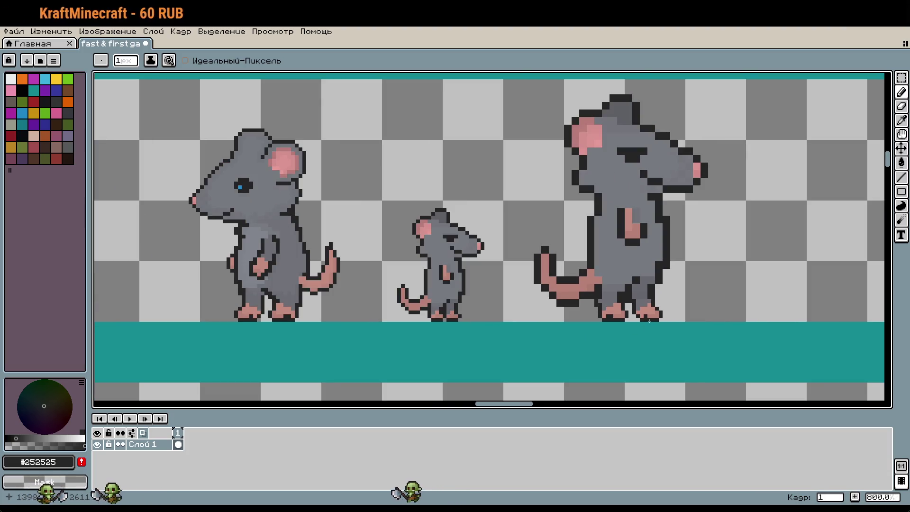
{"action": "scroll", "coordinate": [650, 322], "scroll_direction": "up", "scroll_amount": 1}
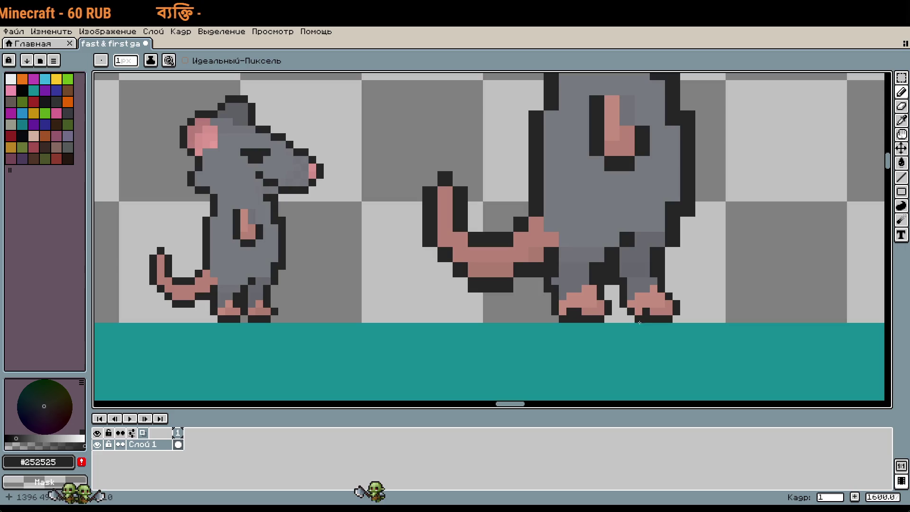
{"action": "scroll", "coordinate": [300, 297], "scroll_direction": "up", "scroll_amount": 2}
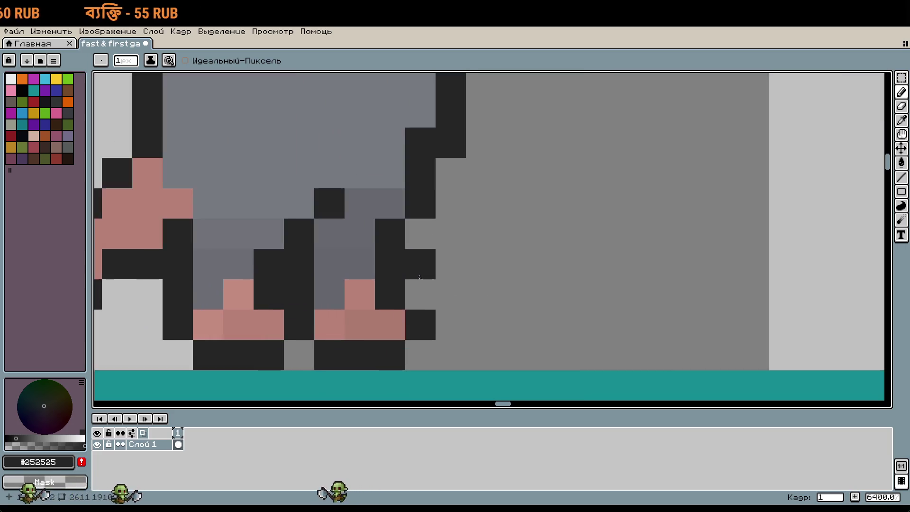
Shade the rat's leg pixels with mid-grey and darker grey tones like #64666c and #67696f
{"action": "left_click", "coordinate": [432, 238], "text": "alt"}
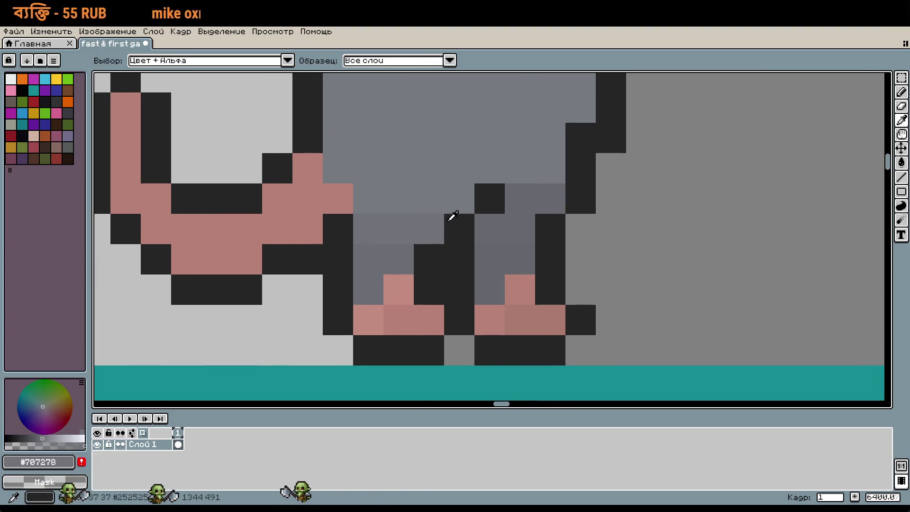
{"action": "left_click", "coordinate": [458, 203]}
{"action": "right_click", "coordinate": [429, 259]}
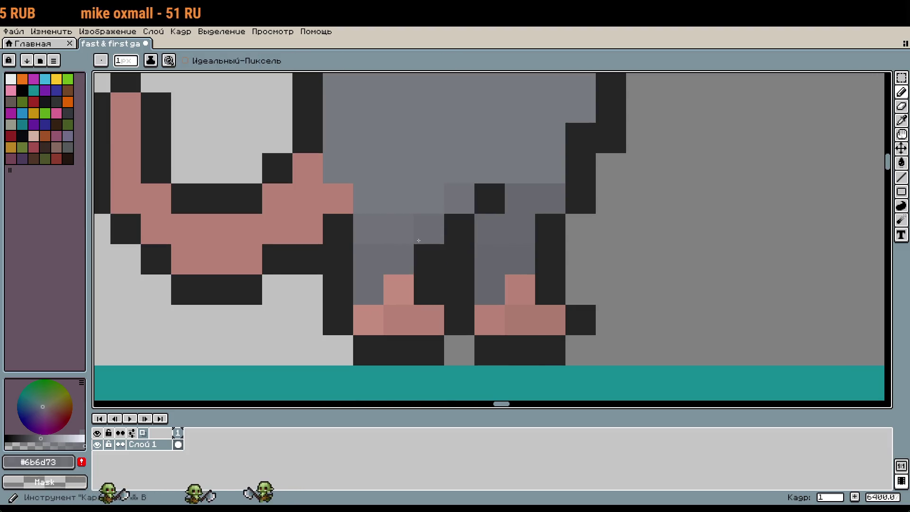
{"action": "left_click", "coordinate": [429, 199]}
{"action": "left_click", "coordinate": [476, 240]}
{"action": "left_click", "coordinate": [475, 240], "text": "alt"}
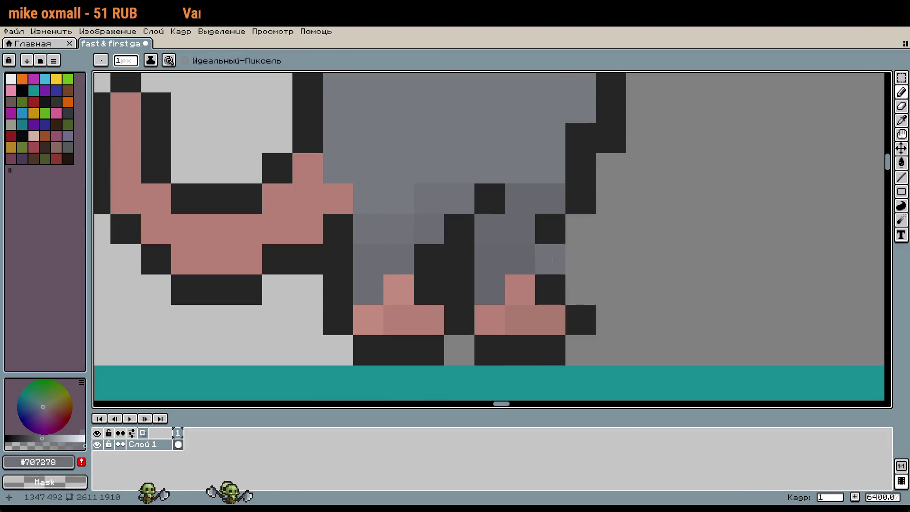
{"action": "left_click_drag", "start_coordinate": [593, 249], "coordinate": [610, 341]}
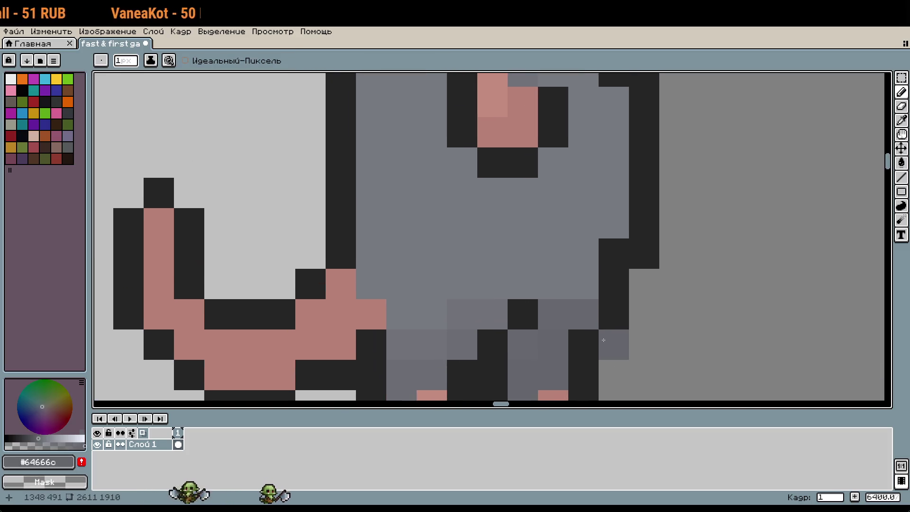
{"action": "left_click", "coordinate": [591, 307], "text": "alt"}
{"action": "scroll", "coordinate": [605, 331], "scroll_direction": "down", "scroll_amount": 3}
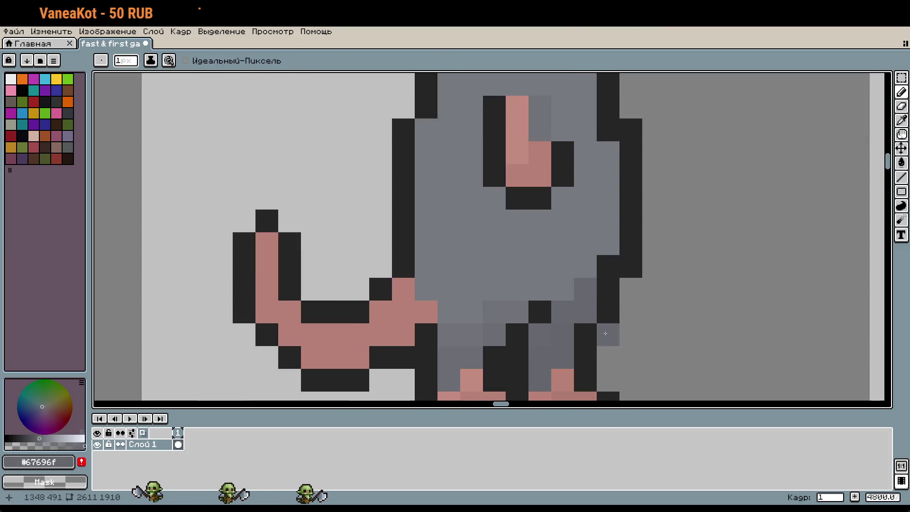
{"action": "scroll", "coordinate": [622, 342], "scroll_direction": "down", "scroll_amount": 2}
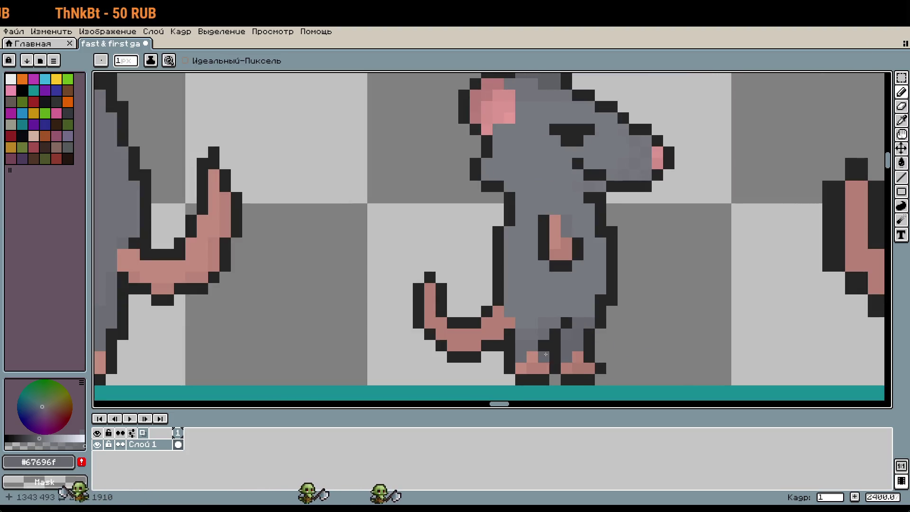
{"action": "scroll", "coordinate": [546, 354], "scroll_direction": "up", "scroll_amount": 1}
{"action": "scroll", "coordinate": [503, 341], "scroll_direction": "down", "scroll_amount": 8}
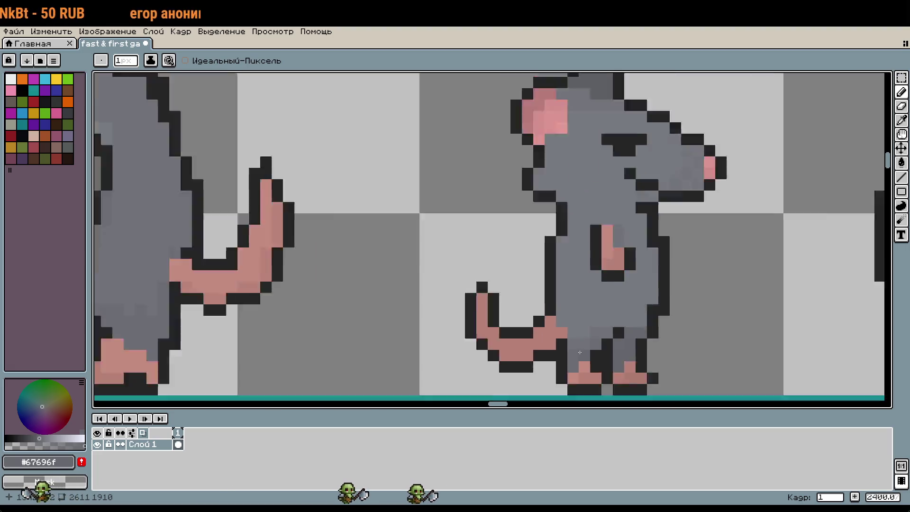
{"action": "scroll", "coordinate": [376, 207], "scroll_direction": "up", "scroll_amount": 8}
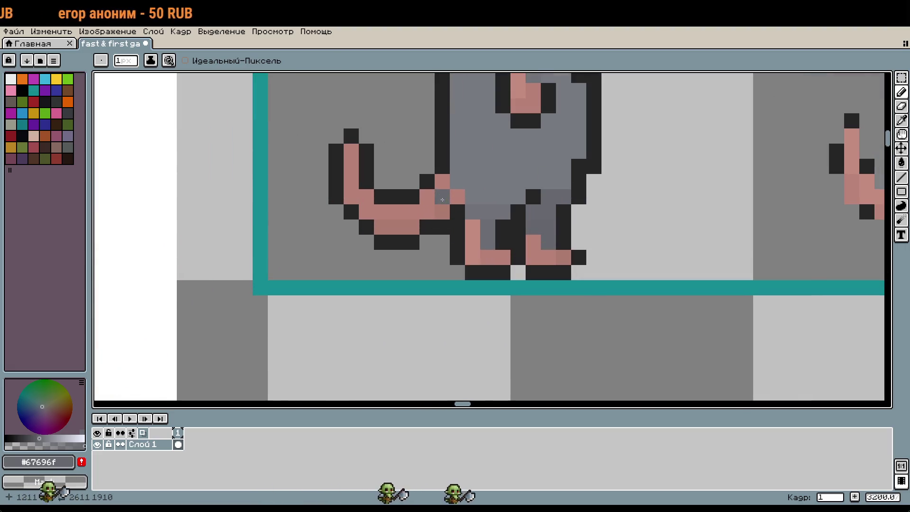
Pencil a darker pink, sampled from the tail, along the bottom edge of the rat's tail
{"action": "scroll", "coordinate": [461, 222], "scroll_direction": "down", "scroll_amount": 8}
{"action": "scroll", "coordinate": [649, 315], "scroll_direction": "up", "scroll_amount": 1}
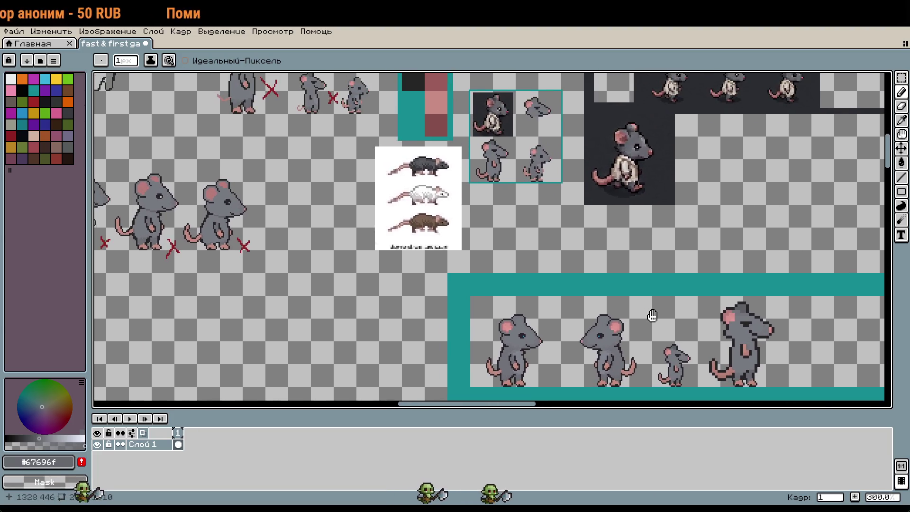
{"action": "scroll", "coordinate": [679, 373], "scroll_direction": "up", "scroll_amount": 8}
{"action": "scroll", "coordinate": [635, 213], "scroll_direction": "down", "scroll_amount": 8}
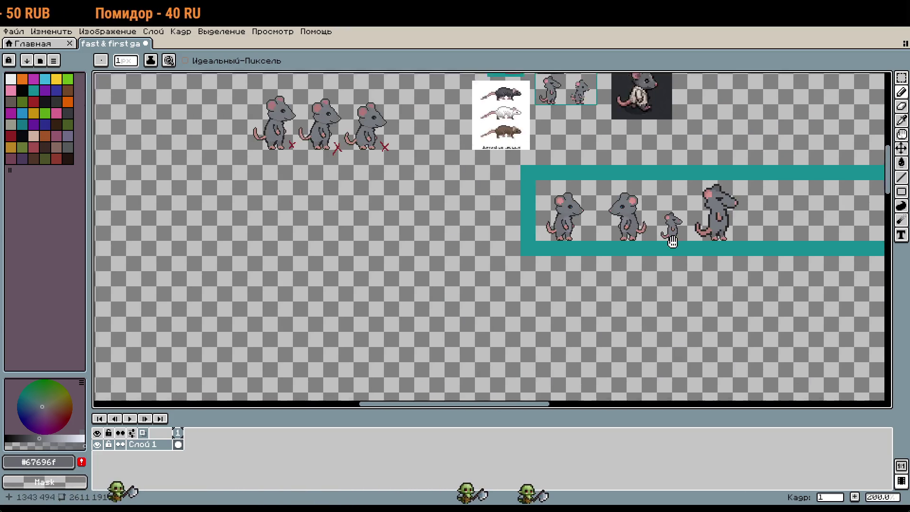
{"action": "scroll", "coordinate": [597, 171], "scroll_direction": "up", "scroll_amount": 1}
{"action": "scroll", "coordinate": [563, 139], "scroll_direction": "up", "scroll_amount": 3}
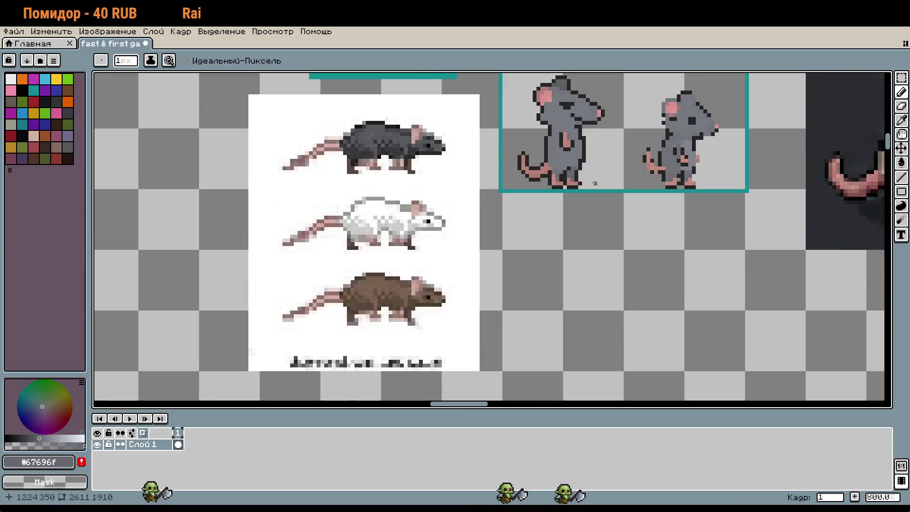
{"action": "scroll", "coordinate": [576, 170], "scroll_direction": "up", "scroll_amount": 1}
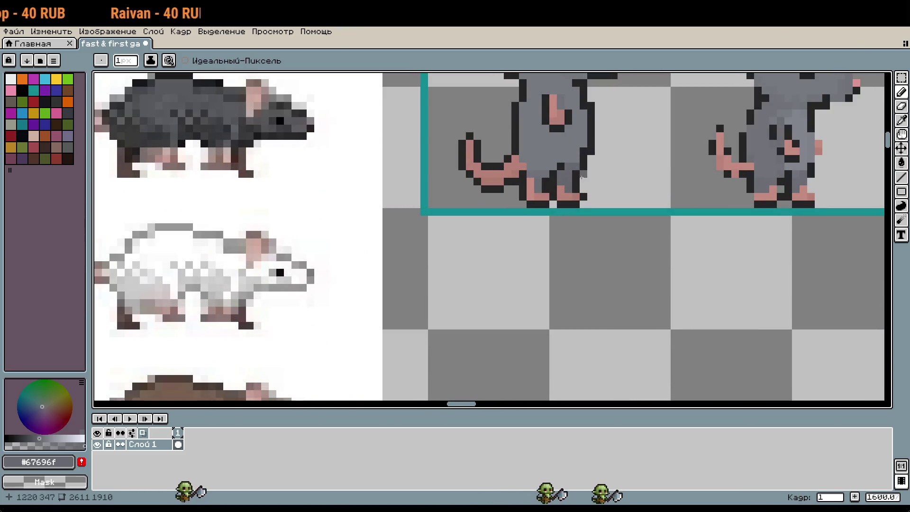
{"action": "scroll", "coordinate": [468, 113], "scroll_direction": "up", "scroll_amount": 1}
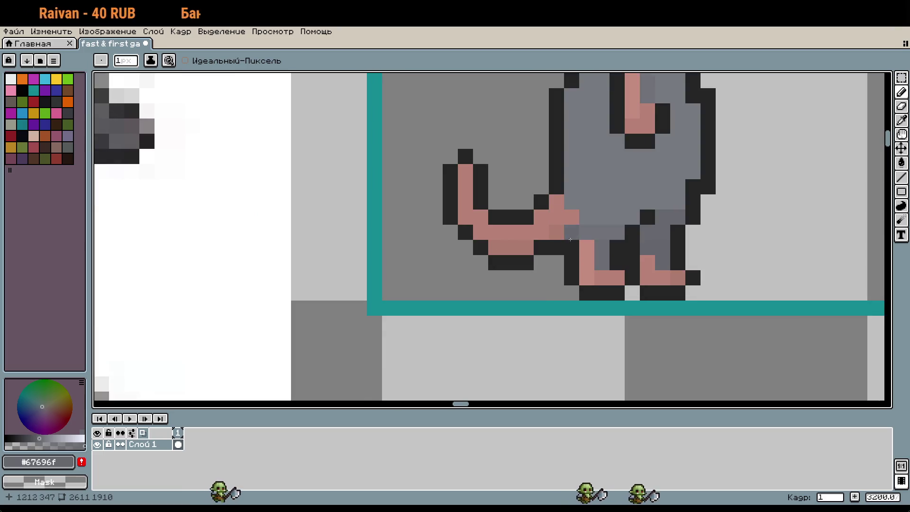
{"action": "scroll", "coordinate": [584, 250], "scroll_direction": "down", "scroll_amount": 3}
{"action": "scroll", "coordinate": [536, 77], "scroll_direction": "up", "scroll_amount": 3}
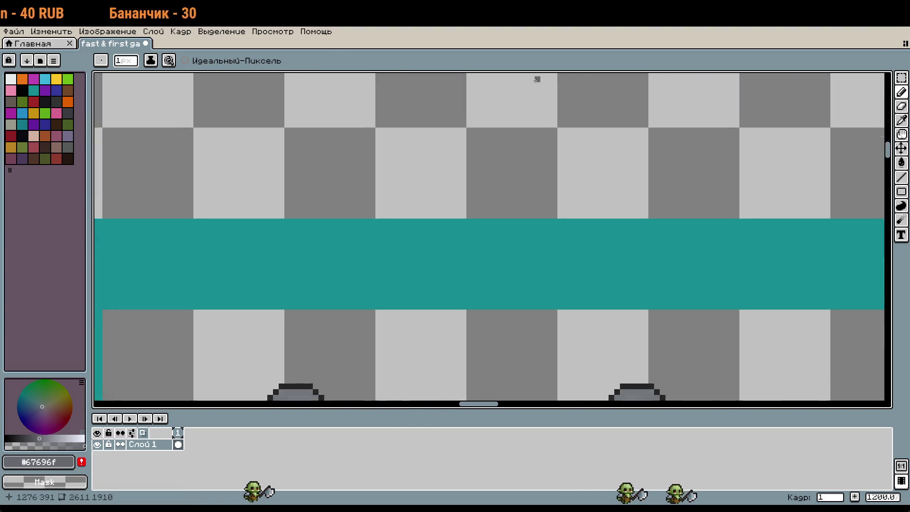
{"action": "scroll", "coordinate": [536, 77], "scroll_direction": "down", "scroll_amount": 2}
{"action": "scroll", "coordinate": [571, 315], "scroll_direction": "up", "scroll_amount": 1}
{"action": "scroll", "coordinate": [522, 275], "scroll_direction": "up", "scroll_amount": 2}
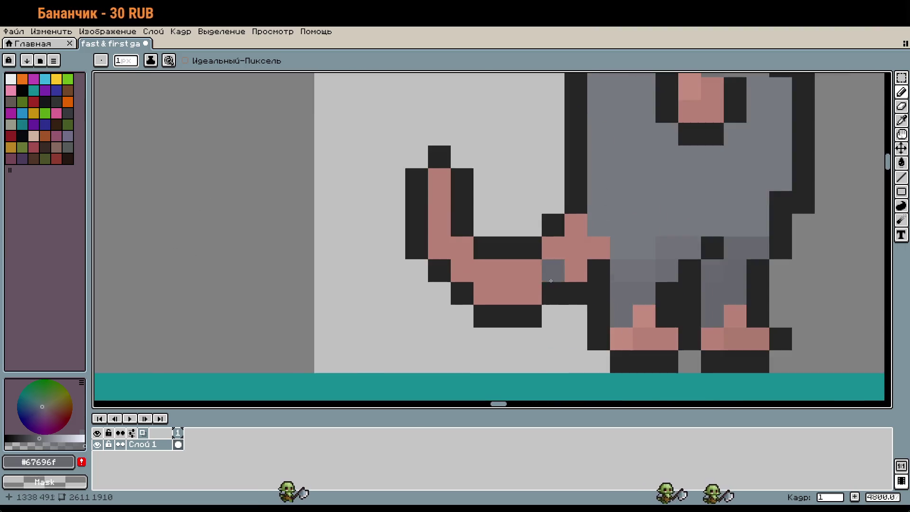
{"action": "left_click", "coordinate": [480, 293], "text": "alt"}
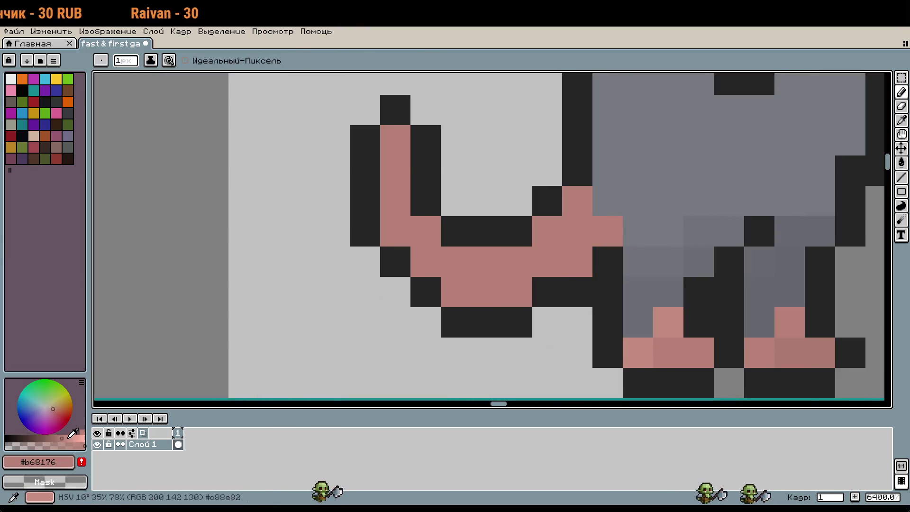
{"action": "left_click", "coordinate": [421, 298]}
{"action": "mouse_move", "coordinate": [421, 298]}
{"action": "left_mouse_down"}
{"action": "mouse_move", "coordinate": [545, 292]}
{"action": "mouse_move", "coordinate": [576, 261]}
{"action": "left_mouse_up"}
{"action": "scroll", "coordinate": [694, 330], "scroll_direction": "down", "scroll_amount": 3}
{"action": "left_click_drag", "start_coordinate": [695, 330], "coordinate": [645, 308]}
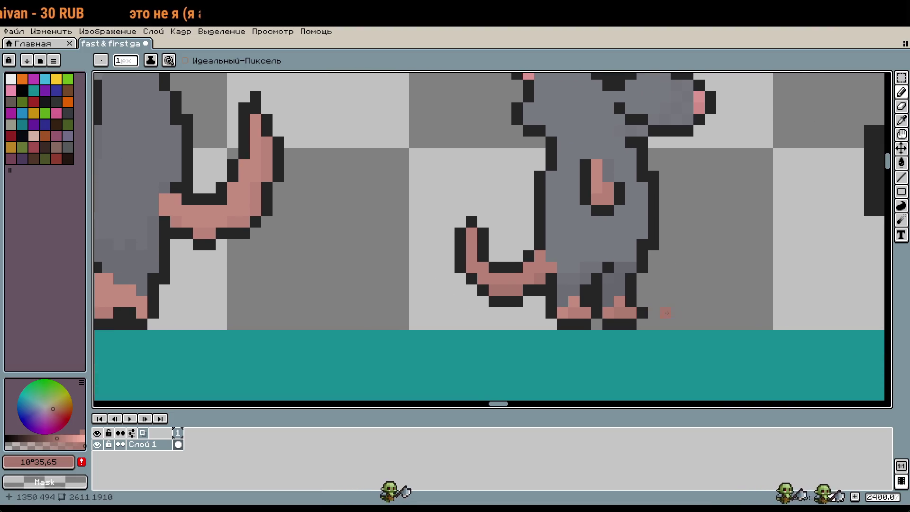
{"action": "scroll", "coordinate": [808, 338], "scroll_direction": "up", "scroll_amount": 1}
{"action": "scroll", "coordinate": [575, 297], "scroll_direction": "up", "scroll_amount": 1}
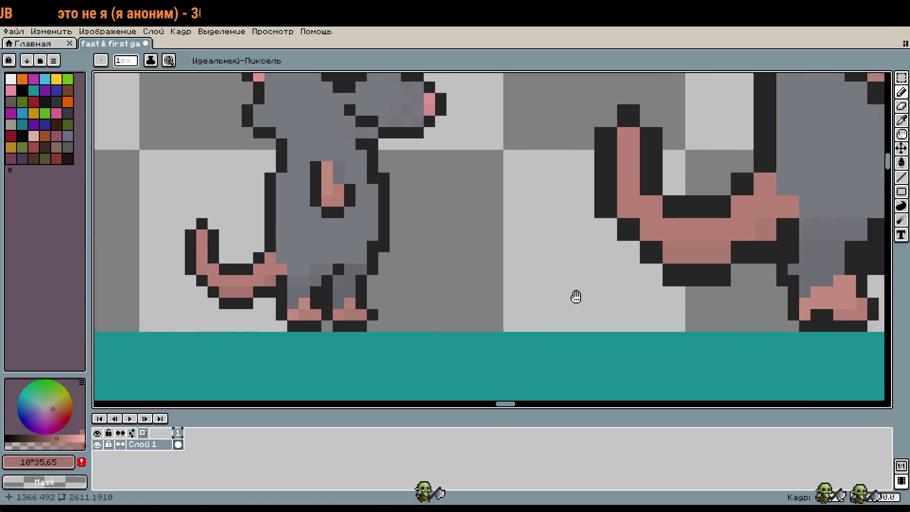
{"action": "scroll", "coordinate": [663, 305], "scroll_direction": "down", "scroll_amount": 2}
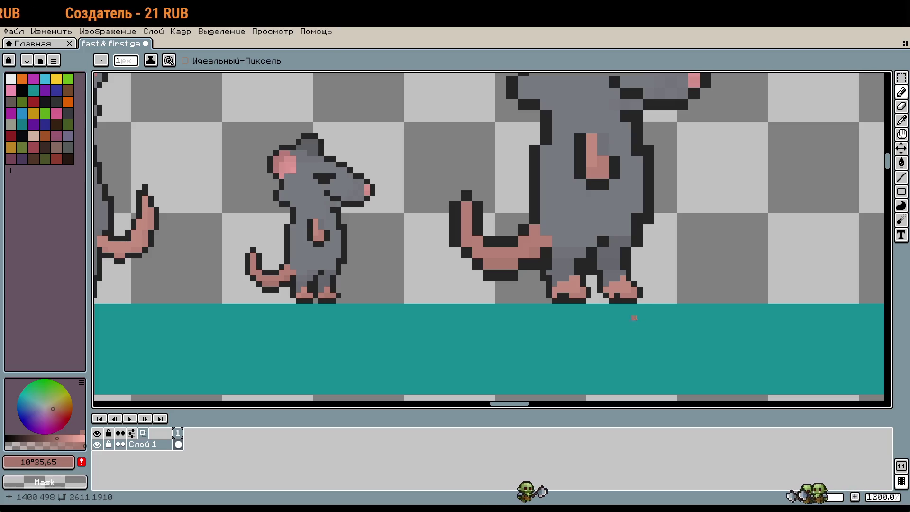
{"action": "scroll", "coordinate": [616, 323], "scroll_direction": "down", "scroll_amount": 1}
Delete the old big rat from the strip and place a copy of the small rat to its right
{"action": "scroll", "coordinate": [597, 318], "scroll_direction": "down", "scroll_amount": 1}
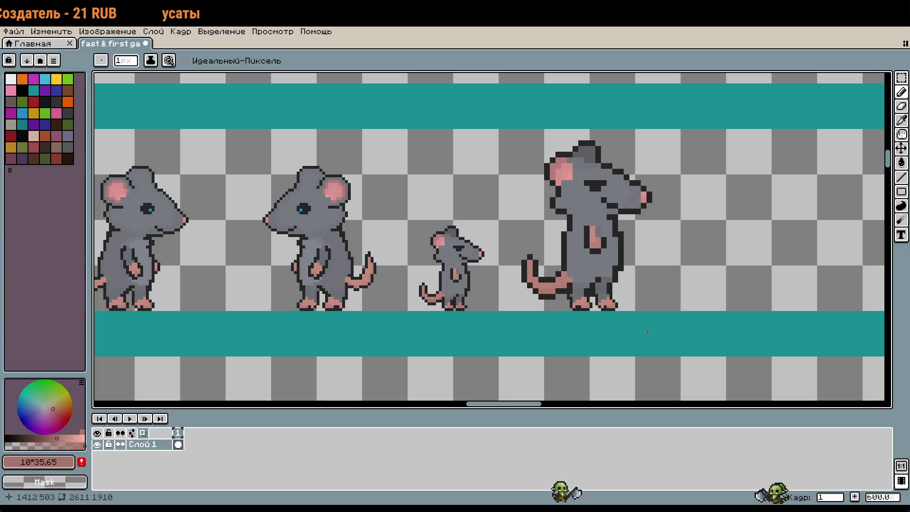
{"action": "key", "text": "m"}
{"action": "mouse_move", "coordinate": [498, 128]}
{"action": "left_mouse_down"}
{"action": "mouse_move", "coordinate": [544, 173]}
{"action": "mouse_move", "coordinate": [681, 266]}
{"action": "mouse_move", "coordinate": [681, 311]}
{"action": "left_mouse_up"}
{"action": "key", "text": "Delete"}
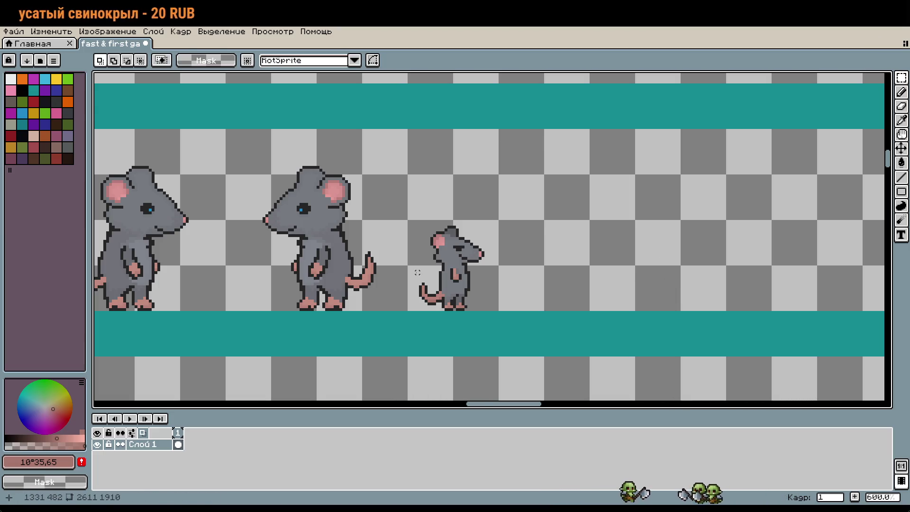
{"action": "mouse_move", "coordinate": [406, 219]}
{"action": "left_mouse_down"}
{"action": "mouse_move", "coordinate": [499, 264]}
{"action": "mouse_move", "coordinate": [501, 312]}
{"action": "left_mouse_up"}
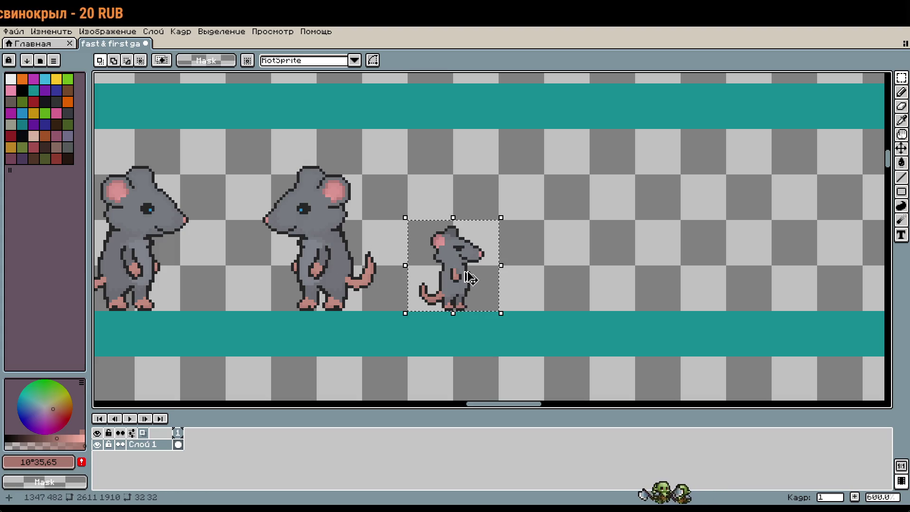
{"action": "mouse_move", "coordinate": [438, 240]}
{"action": "left_mouse_down"}
{"action": "mouse_move", "coordinate": [529, 240]}
{"action": "mouse_move", "coordinate": [590, 311]}
{"action": "left_mouse_up"}
{"action": "key", "text": "Return"}
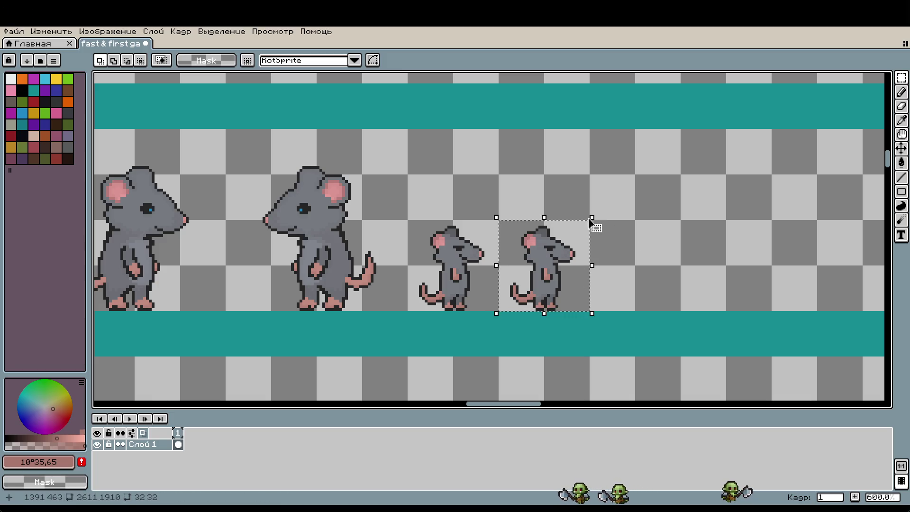
Scale the copied rat up to 64×64 and commit the enlargement
{"action": "mouse_move", "coordinate": [594, 219]}
{"action": "left_mouse_down"}
{"action": "mouse_move", "coordinate": [640, 143]}
{"action": "mouse_move", "coordinate": [693, 124]}
{"action": "mouse_move", "coordinate": [688, 133]}
{"action": "left_mouse_up"}
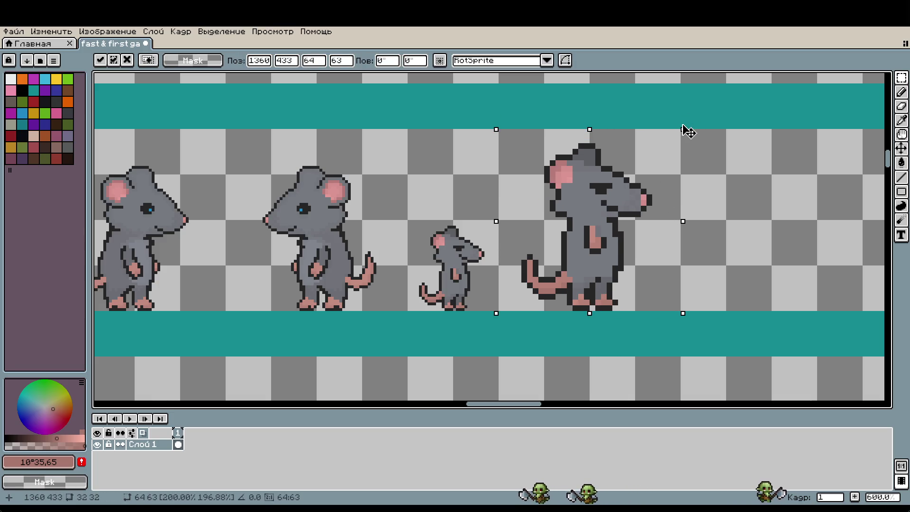
{"action": "key", "text": "Escape"}
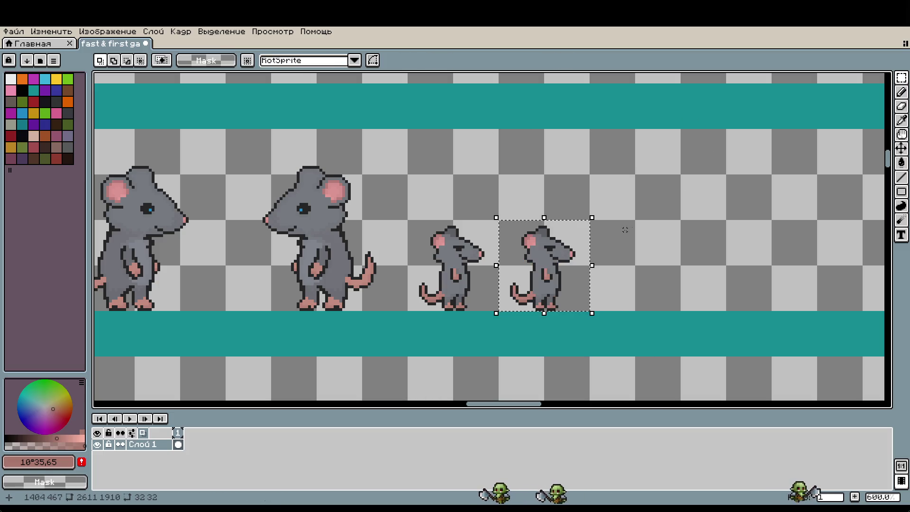
{"action": "mouse_move", "coordinate": [592, 217]}
{"action": "left_mouse_down"}
{"action": "mouse_move", "coordinate": [686, 118]}
{"action": "mouse_move", "coordinate": [689, 131]}
{"action": "left_mouse_up"}
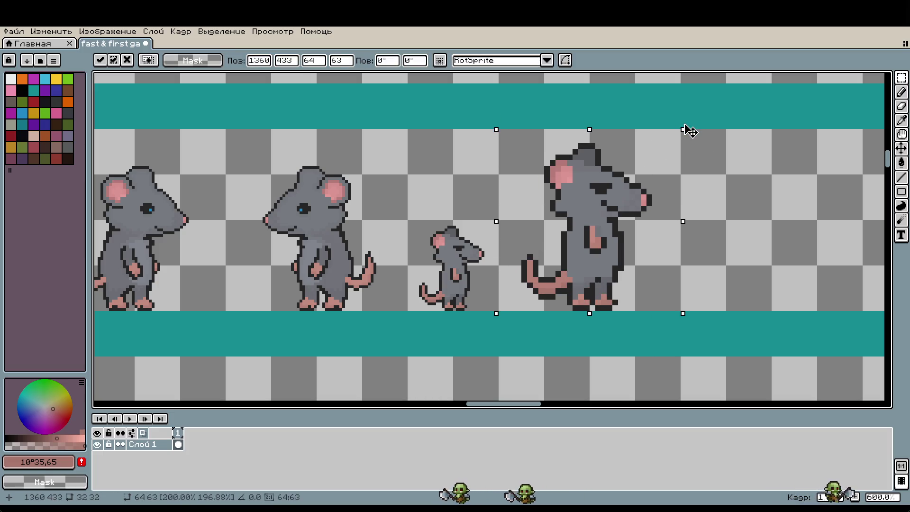
{"action": "key", "text": "Escape"}
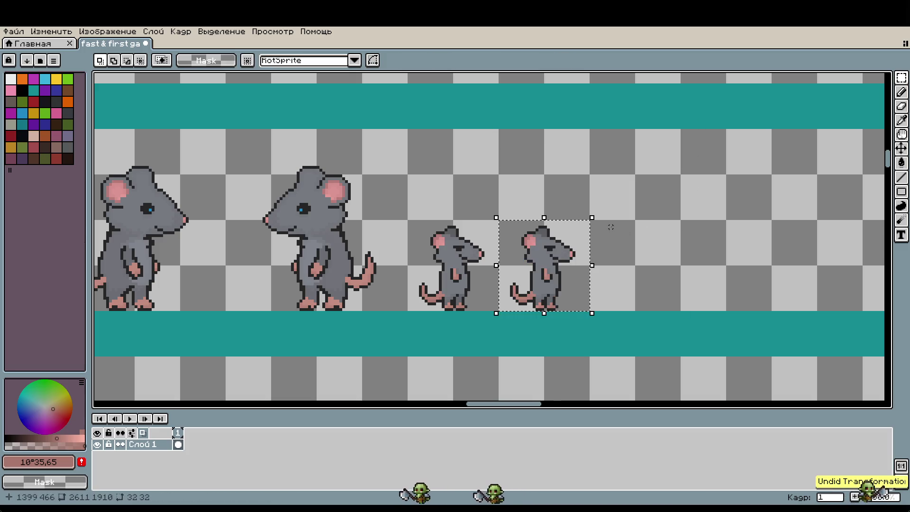
{"action": "left_click_drag", "start_coordinate": [592, 217], "coordinate": [689, 132]}
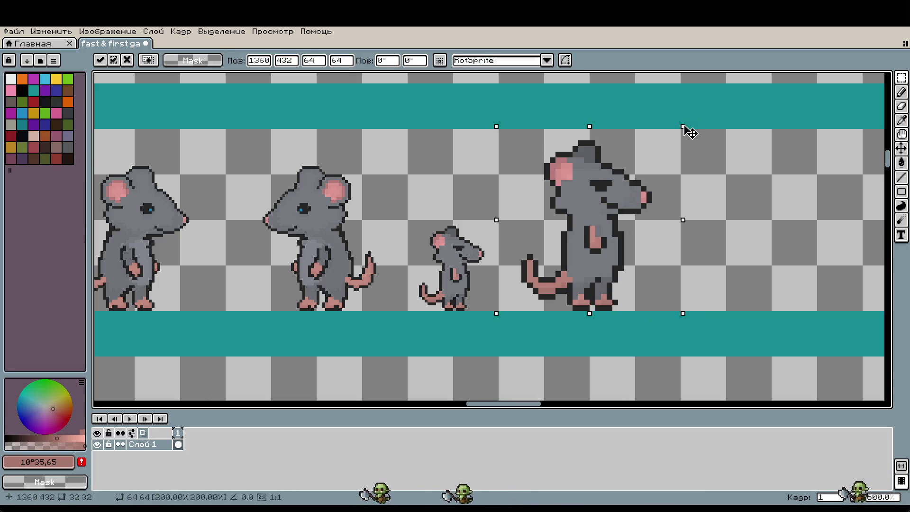
{"action": "left_click", "coordinate": [708, 205]}
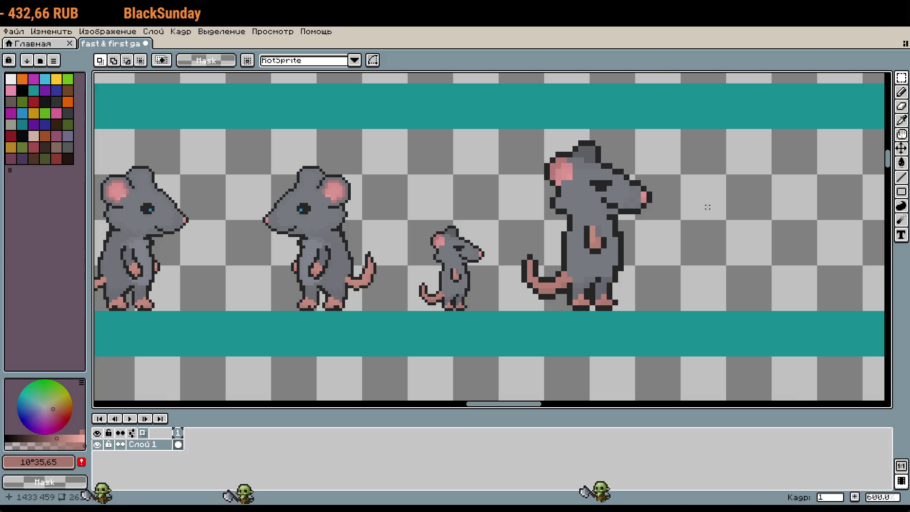
Sample the nose pink #d08d8a and add one pixel past the big rat's nose tip
{"action": "scroll", "coordinate": [707, 207], "scroll_direction": "down", "scroll_amount": 5}
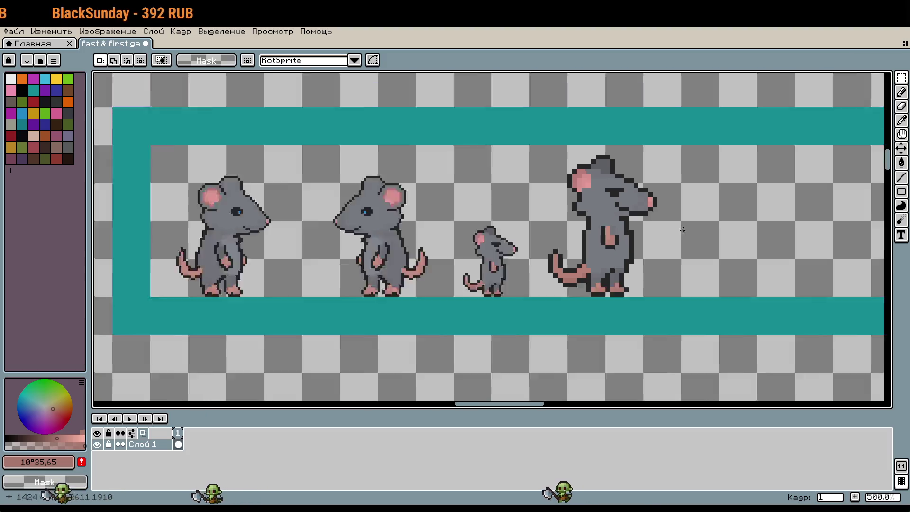
{"action": "scroll", "coordinate": [645, 270], "scroll_direction": "up", "scroll_amount": 4}
{"action": "scroll", "coordinate": [598, 286], "scroll_direction": "up", "scroll_amount": 3}
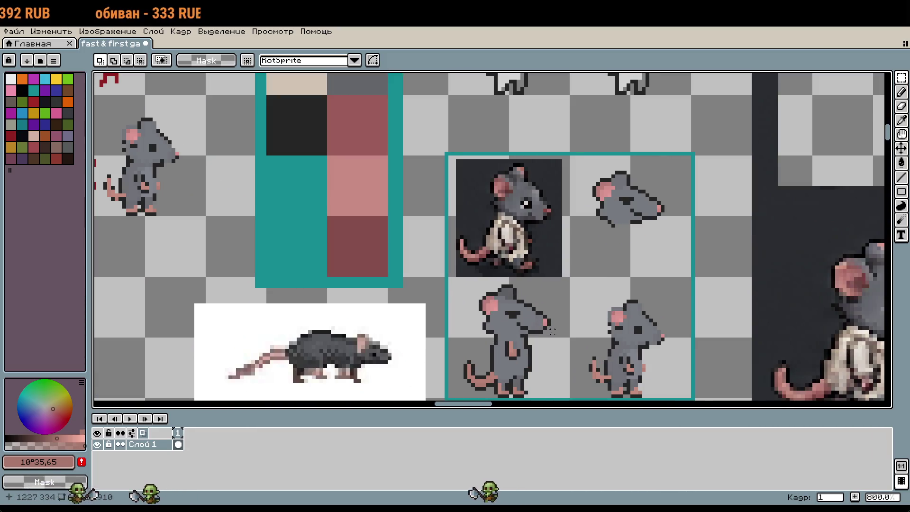
{"action": "scroll", "coordinate": [552, 331], "scroll_direction": "up", "scroll_amount": 3}
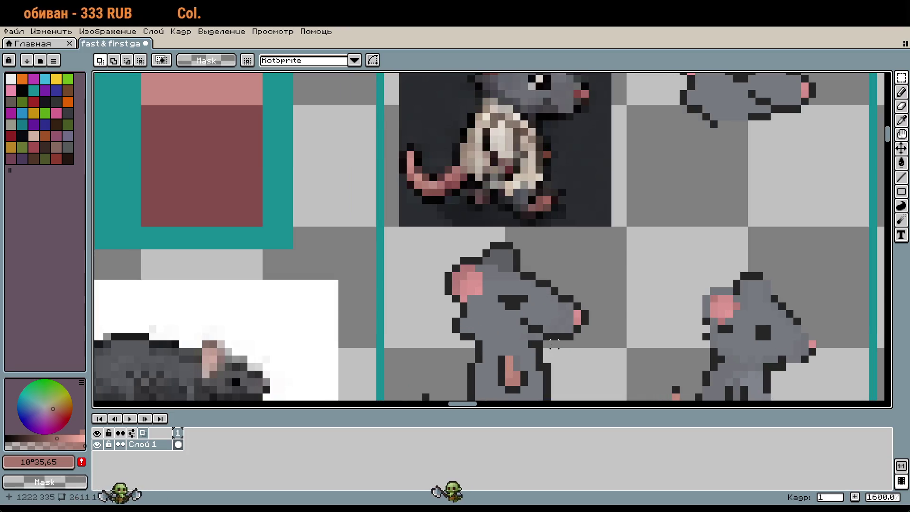
{"action": "scroll", "coordinate": [554, 345], "scroll_direction": "up", "scroll_amount": 5}
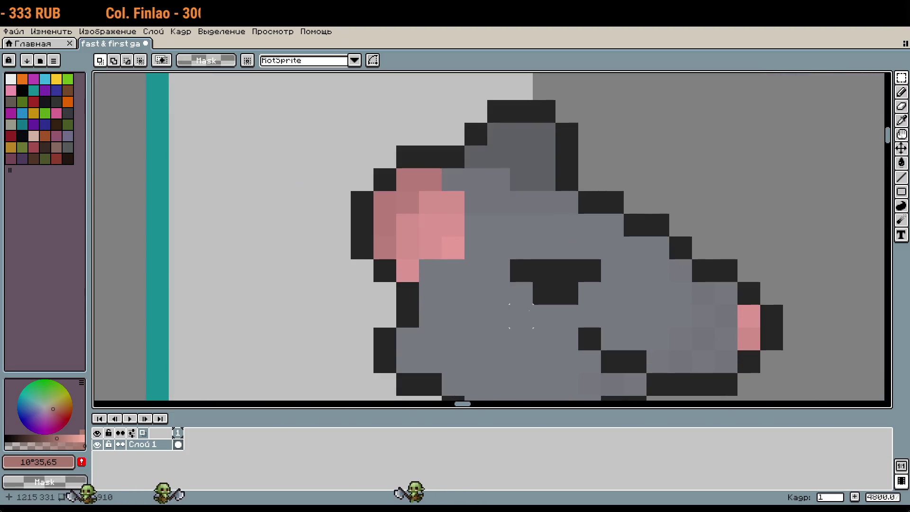
{"action": "scroll", "coordinate": [521, 316], "scroll_direction": "down", "scroll_amount": 4}
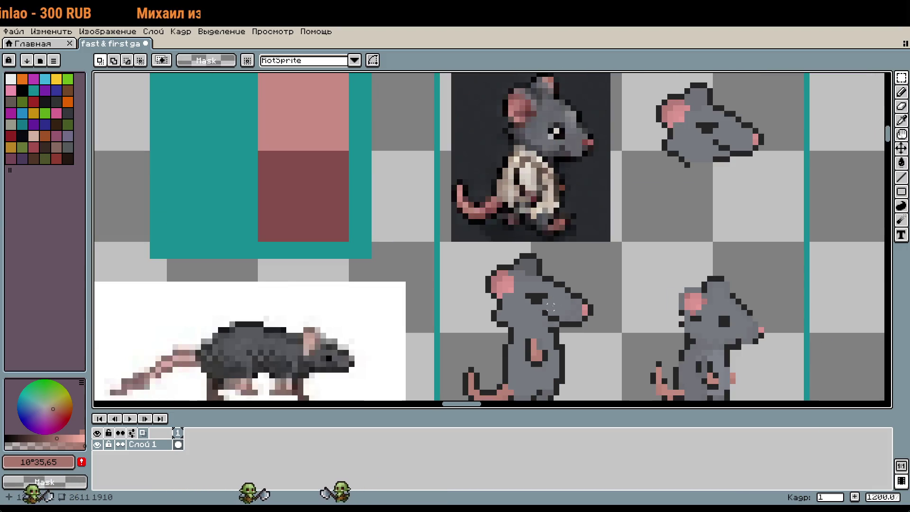
{"action": "scroll", "coordinate": [550, 306], "scroll_direction": "up", "scroll_amount": 4}
{"action": "left_click", "coordinate": [531, 284], "text": "alt"}
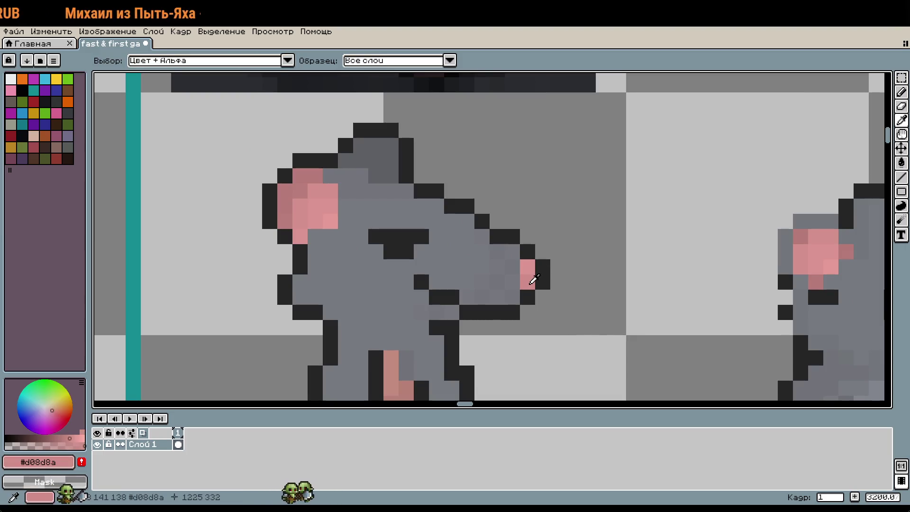
{"action": "left_click", "coordinate": [573, 297]}
{"action": "scroll", "coordinate": [621, 315], "scroll_direction": "down", "scroll_amount": 4}
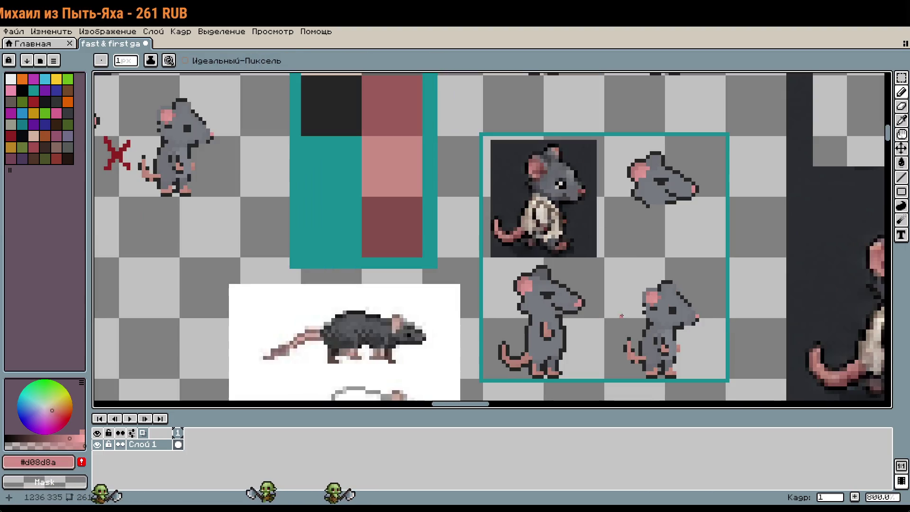
Sample the rat's body grey and paint two columns beside the arm, then undo the stroke
{"action": "left_click_drag", "start_coordinate": [621, 315], "coordinate": [626, 280]}
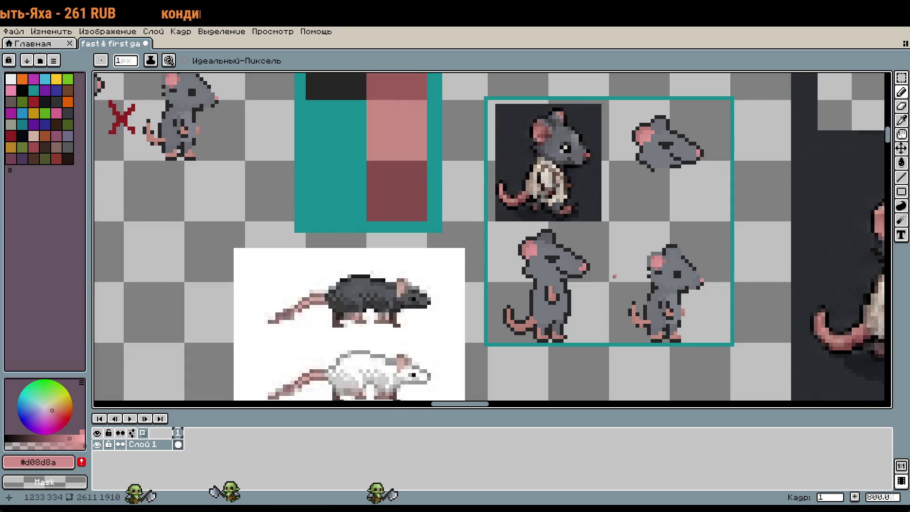
{"action": "scroll", "coordinate": [614, 276], "scroll_direction": "up", "scroll_amount": 4}
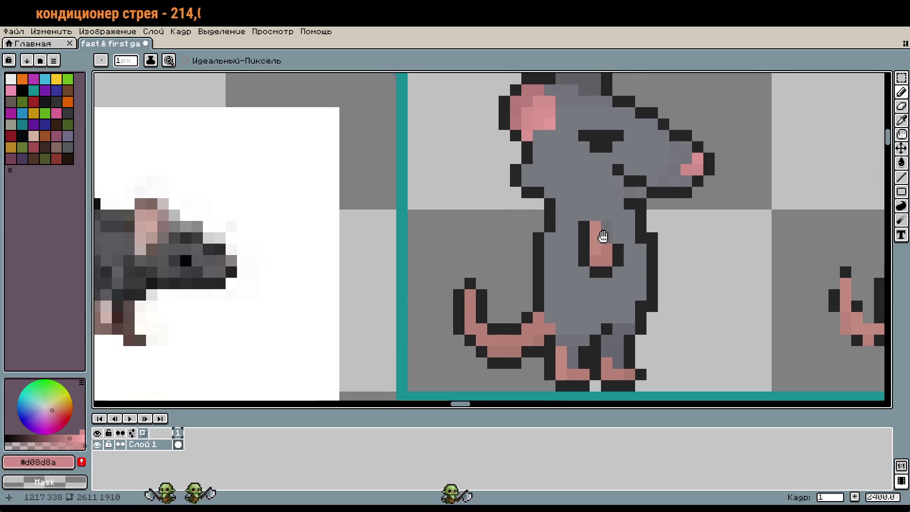
{"action": "left_click_drag", "start_coordinate": [601, 235], "coordinate": [618, 262]}
{"action": "scroll", "coordinate": [703, 286], "scroll_direction": "down", "scroll_amount": 4}
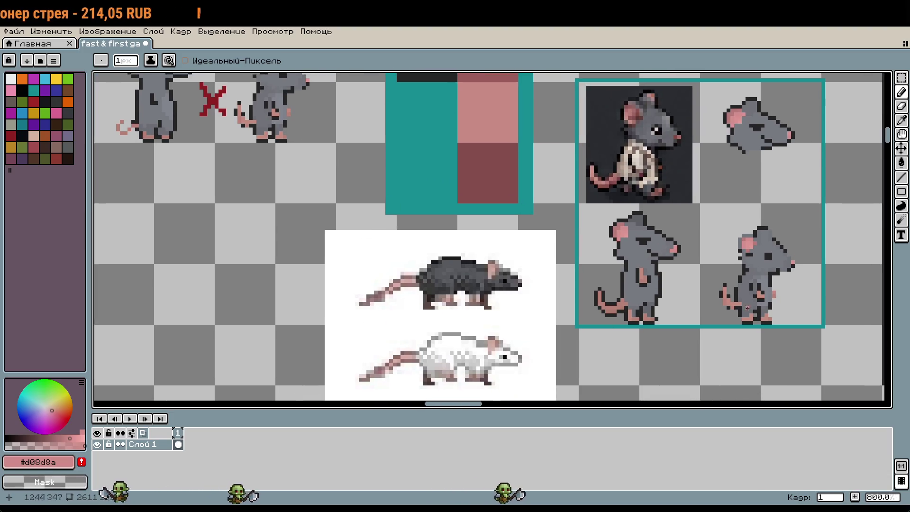
{"action": "scroll", "coordinate": [748, 307], "scroll_direction": "up", "scroll_amount": 3}
{"action": "left_click", "coordinate": [695, 230], "text": "alt"}
{"action": "scroll", "coordinate": [716, 364], "scroll_direction": "up", "scroll_amount": 2}
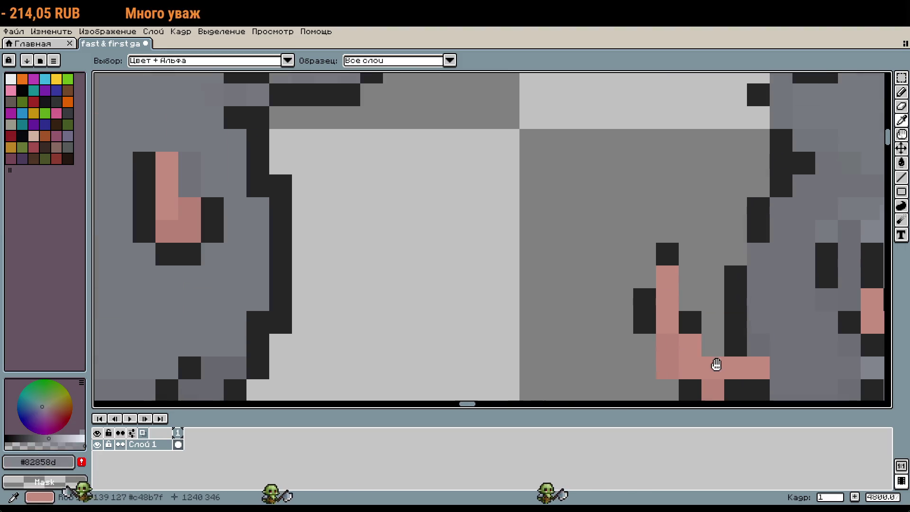
{"action": "left_click_drag", "start_coordinate": [406, 189], "coordinate": [385, 193]}
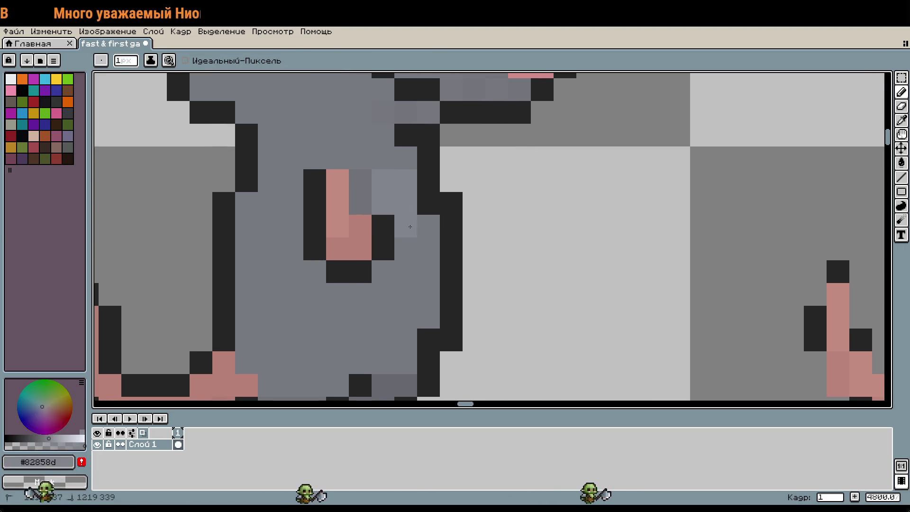
{"action": "mouse_move", "coordinate": [406, 268]}
{"action": "left_mouse_down"}
{"action": "mouse_move", "coordinate": [405, 299]}
{"action": "mouse_move", "coordinate": [426, 285]}
{"action": "mouse_move", "coordinate": [394, 309]}
{"action": "mouse_move", "coordinate": [383, 268]}
{"action": "left_mouse_up"}
{"action": "scroll", "coordinate": [462, 270], "scroll_direction": "down", "scroll_amount": 3}
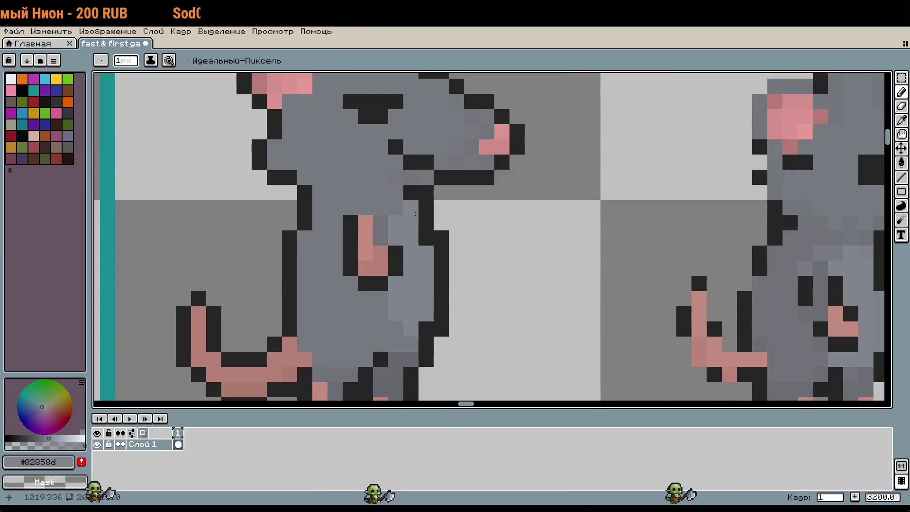
{"action": "key", "text": "ctrl+z"}
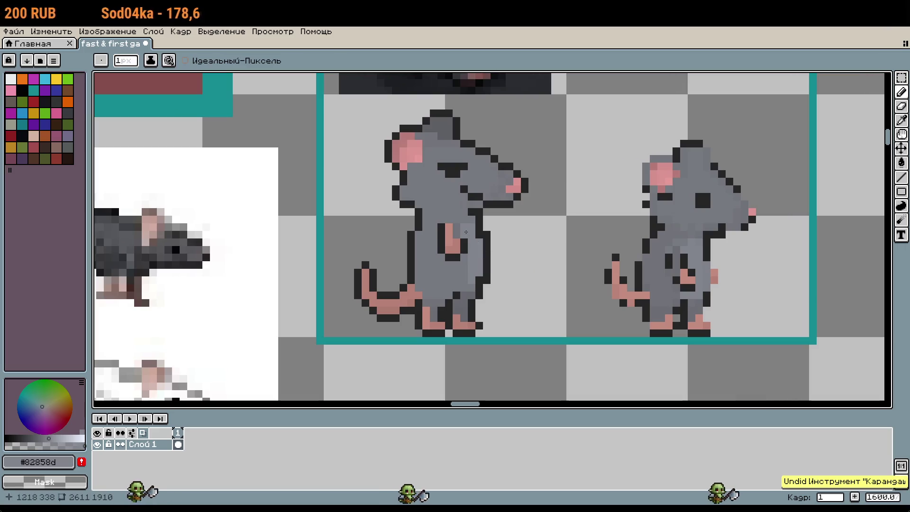
Paint a lighter grey #82858d strip down the large rat's chest and belly
{"action": "scroll", "coordinate": [464, 223], "scroll_direction": "up", "scroll_amount": 3}
{"action": "left_click", "coordinate": [465, 230], "text": "alt"}
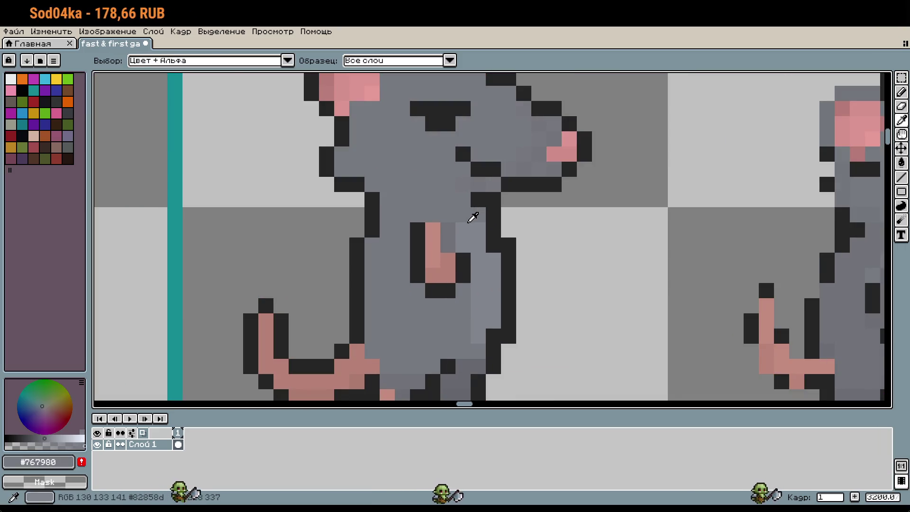
{"action": "left_click", "coordinate": [479, 294], "text": "alt"}
{"action": "left_click_drag", "start_coordinate": [463, 290], "coordinate": [463, 319]}
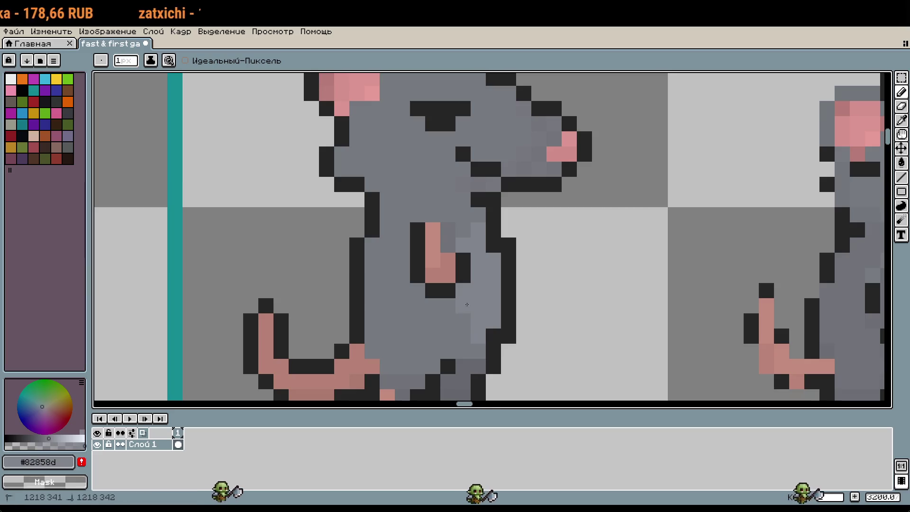
{"action": "left_click", "coordinate": [502, 352]}
{"action": "scroll", "coordinate": [545, 336], "scroll_direction": "down", "scroll_amount": 2}
{"action": "scroll", "coordinate": [583, 322], "scroll_direction": "up", "scroll_amount": 2}
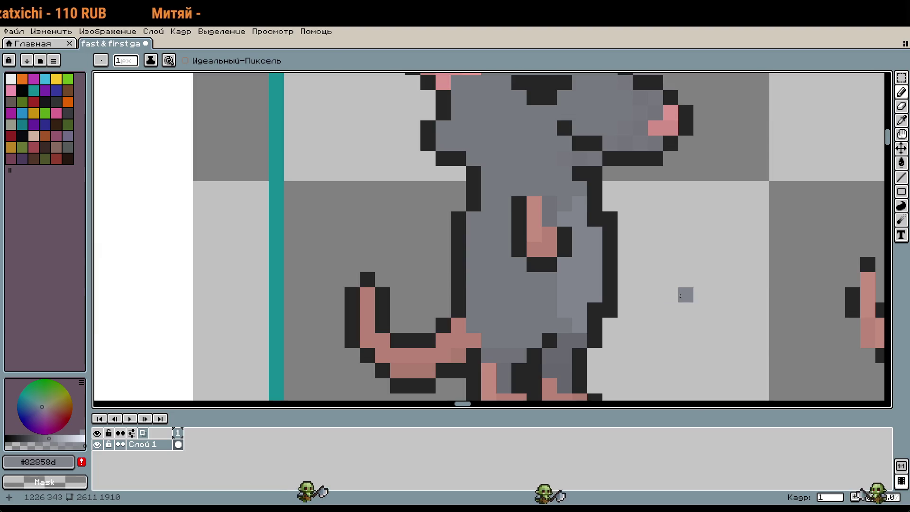
{"action": "scroll", "coordinate": [688, 304], "scroll_direction": "down", "scroll_amount": 1}
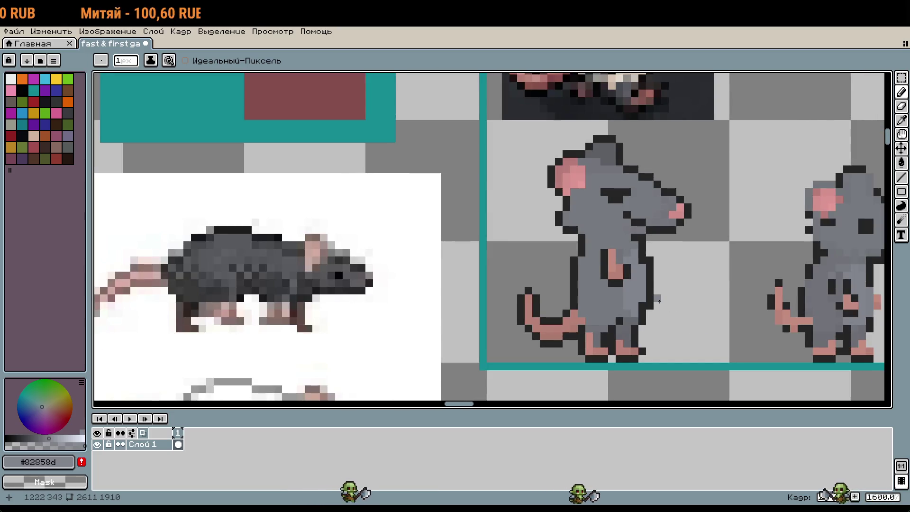
{"action": "scroll", "coordinate": [660, 300], "scroll_direction": "up", "scroll_amount": 1}
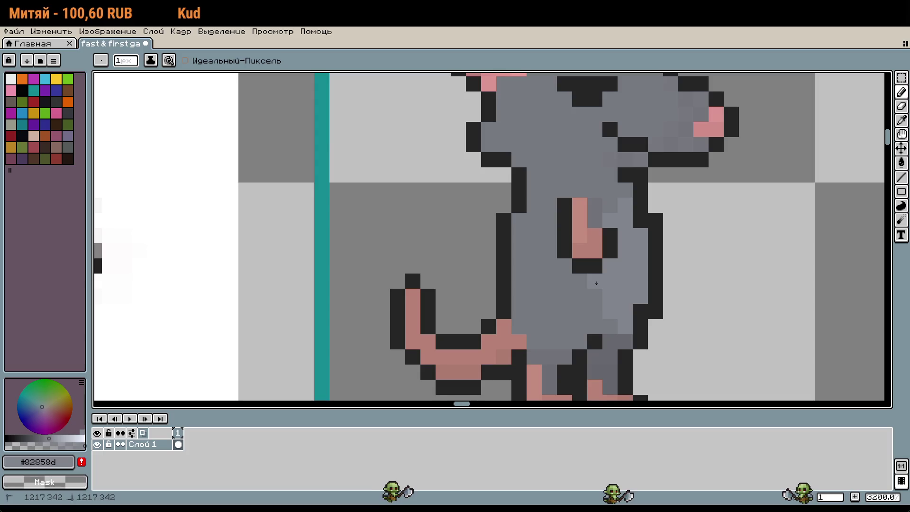
{"action": "scroll", "coordinate": [752, 306], "scroll_direction": "down", "scroll_amount": 1}
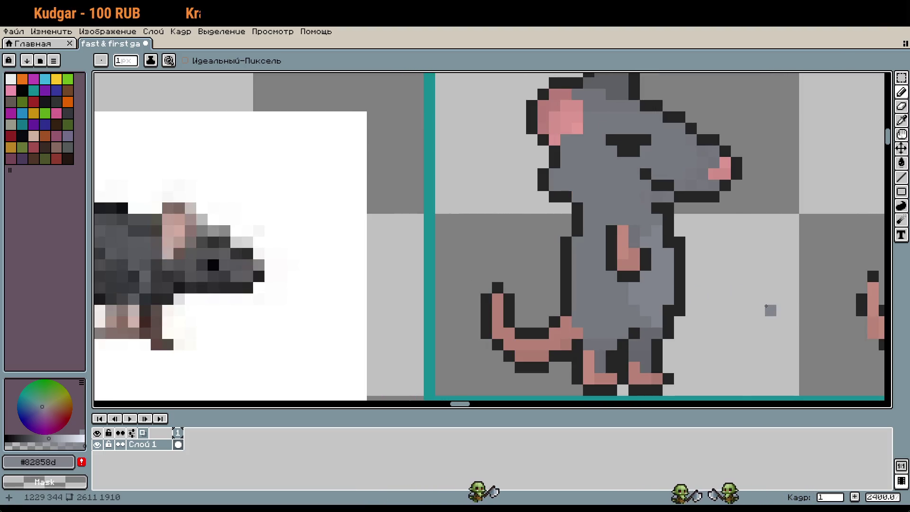
{"action": "scroll", "coordinate": [753, 303], "scroll_direction": "down", "scroll_amount": 2}
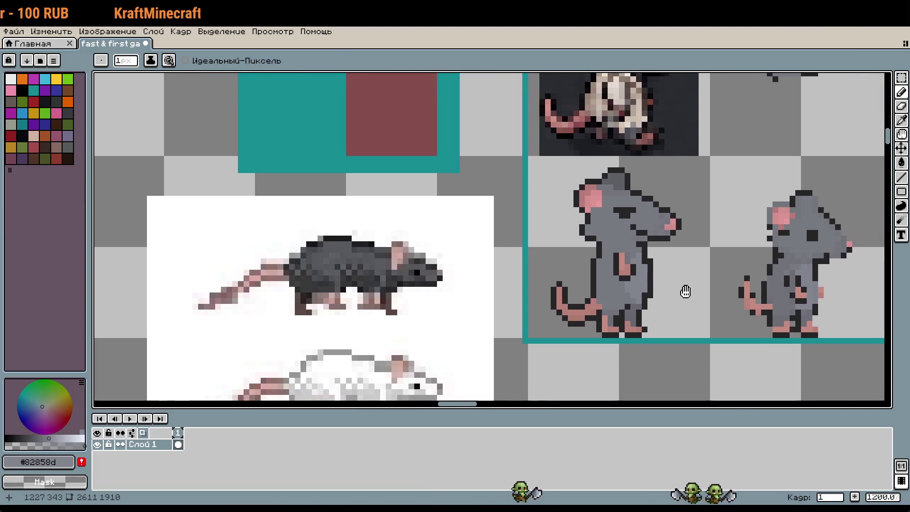
{"action": "scroll", "coordinate": [655, 276], "scroll_direction": "up", "scroll_amount": 2}
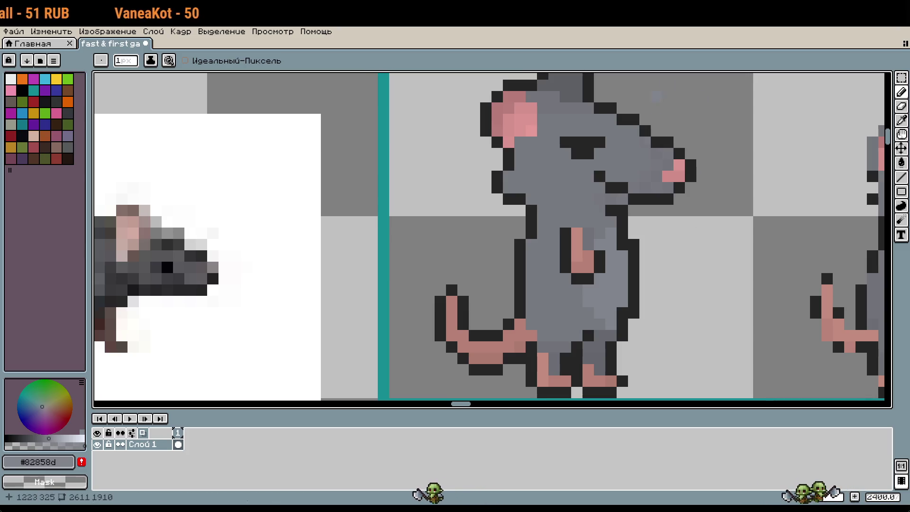
{"action": "mouse_move", "coordinate": [689, 238]}
{"action": "left_mouse_down"}
{"action": "mouse_move", "coordinate": [646, 256]}
{"action": "mouse_move", "coordinate": [627, 229]}
{"action": "left_mouse_up"}
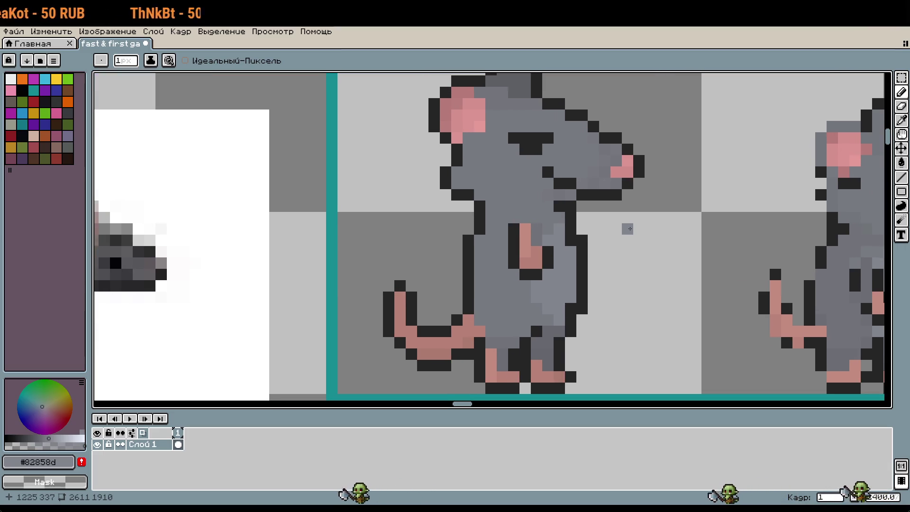
{"action": "left_click_drag", "start_coordinate": [682, 227], "coordinate": [654, 124]}
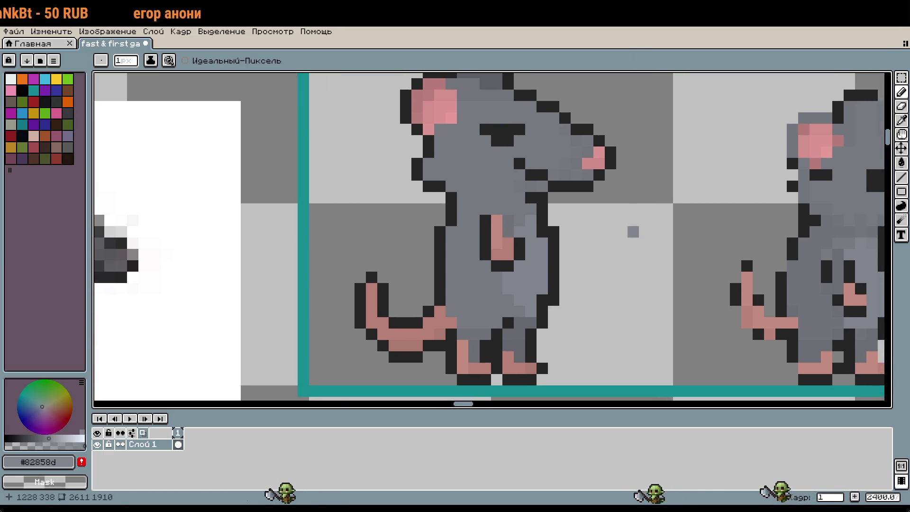
{"action": "left_click_drag", "start_coordinate": [610, 230], "coordinate": [619, 247]}
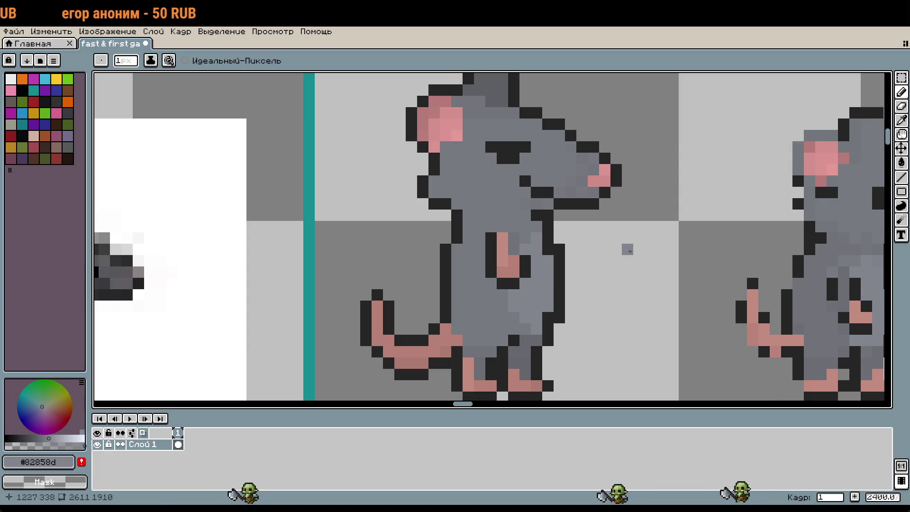
{"action": "scroll", "coordinate": [627, 249], "scroll_direction": "down", "scroll_amount": 4}
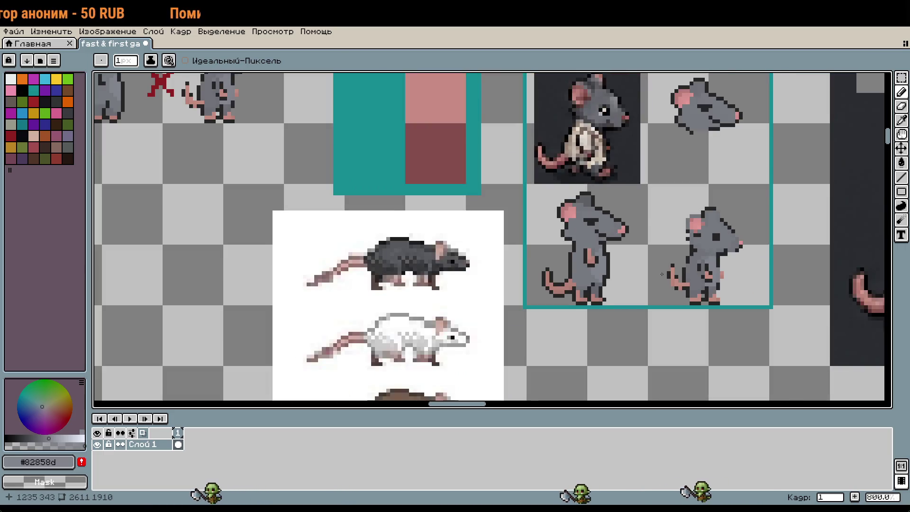
{"action": "scroll", "coordinate": [395, 268], "scroll_direction": "up", "scroll_amount": 1}
{"action": "mouse_move", "coordinate": [432, 271]}
{"action": "left_mouse_down"}
{"action": "mouse_move", "coordinate": [395, 268]}
{"action": "mouse_move", "coordinate": [429, 302]}
{"action": "left_mouse_up"}
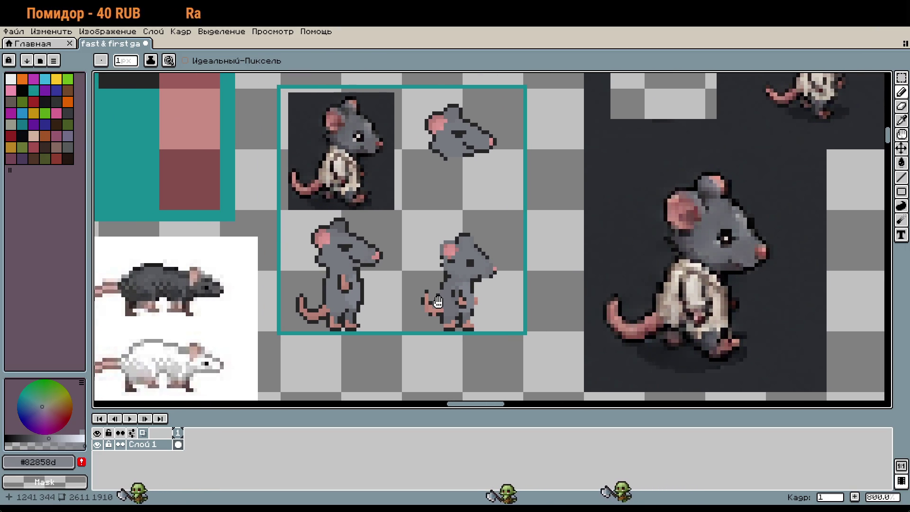
{"action": "scroll", "coordinate": [466, 240], "scroll_direction": "left", "scroll_amount": 8}
{"action": "scroll", "coordinate": [466, 239], "scroll_direction": "up", "scroll_amount": 2}
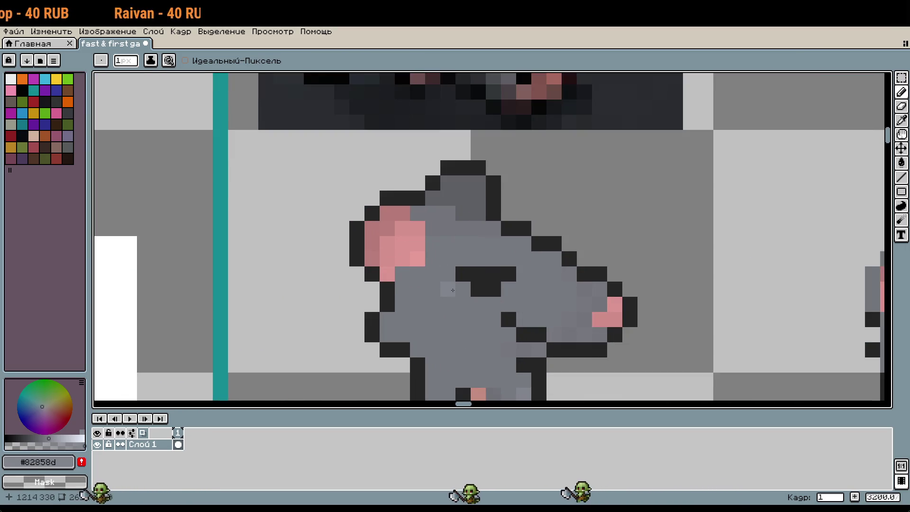
{"action": "scroll", "coordinate": [462, 256], "scroll_direction": "up", "scroll_amount": 1}
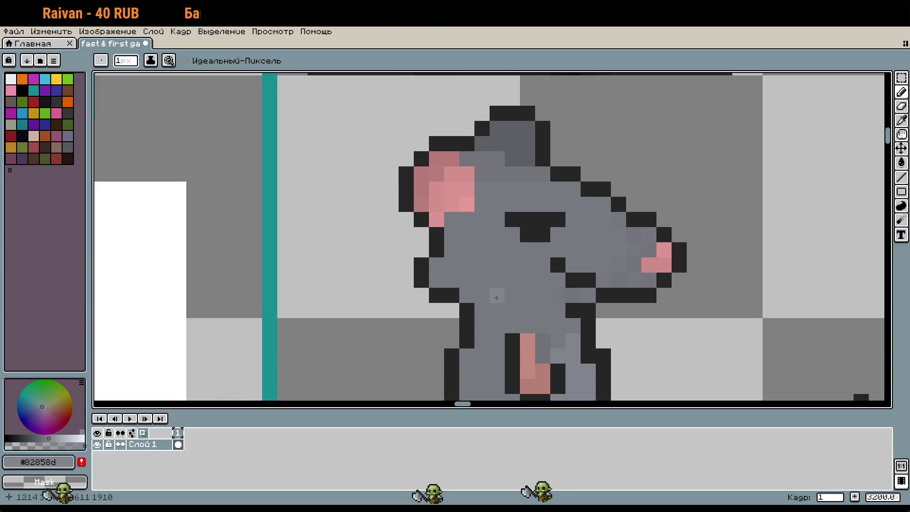
{"action": "scroll", "coordinate": [577, 250], "scroll_direction": "down", "scroll_amount": 5}
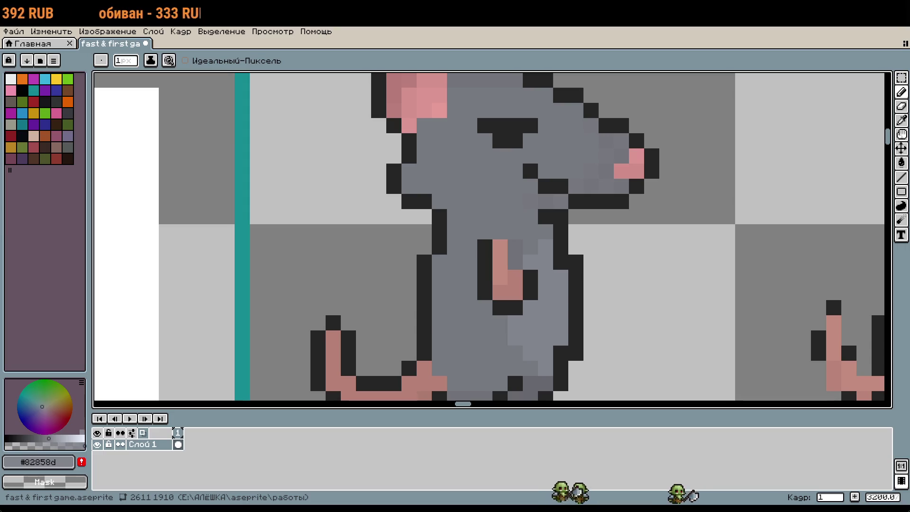
{"action": "scroll", "coordinate": [635, 260], "scroll_direction": "down", "scroll_amount": 1}
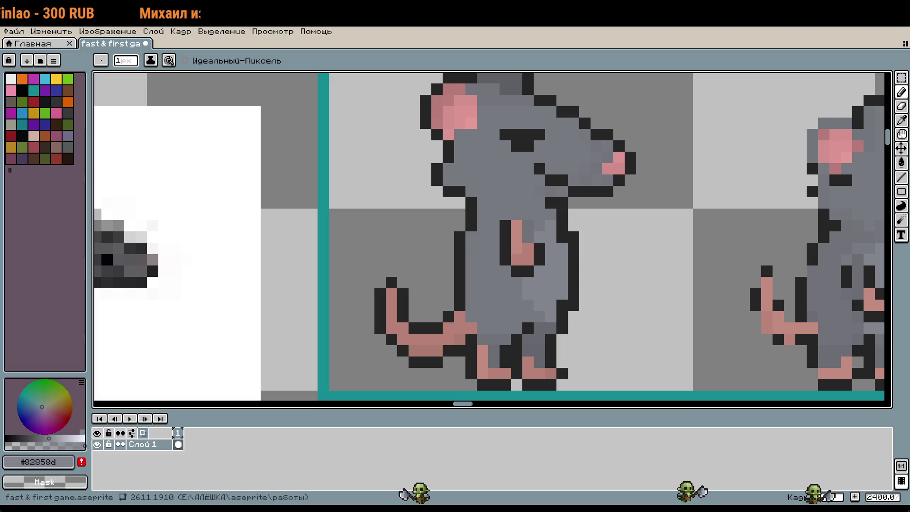
Sample the head grey, lighten it slightly, and try shading the rat's head, then undo
{"action": "mouse_move", "coordinate": [735, 358]}
{"action": "left_mouse_down"}
{"action": "mouse_move", "coordinate": [654, 282]}
{"action": "mouse_move", "coordinate": [681, 346]}
{"action": "mouse_move", "coordinate": [698, 359]}
{"action": "left_mouse_up"}
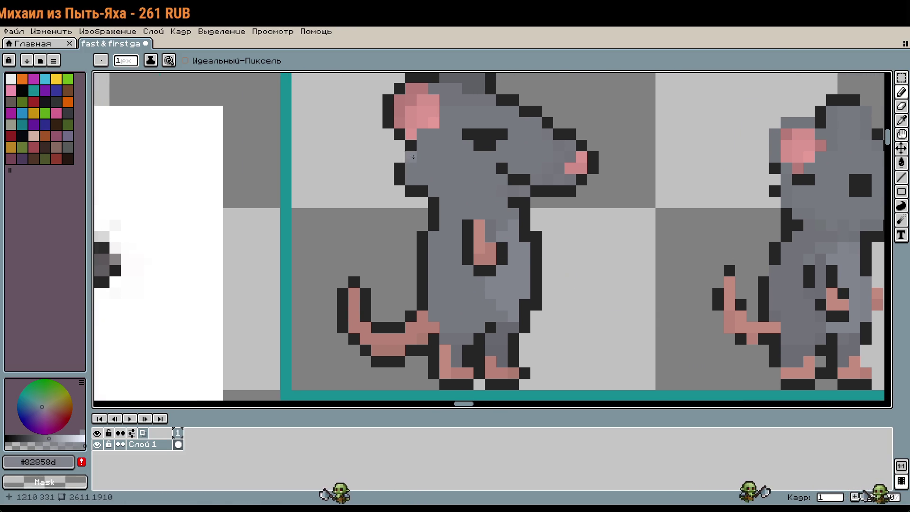
{"action": "scroll", "coordinate": [580, 283], "scroll_direction": "up", "scroll_amount": 2}
{"action": "scroll", "coordinate": [512, 242], "scroll_direction": "up", "scroll_amount": 2}
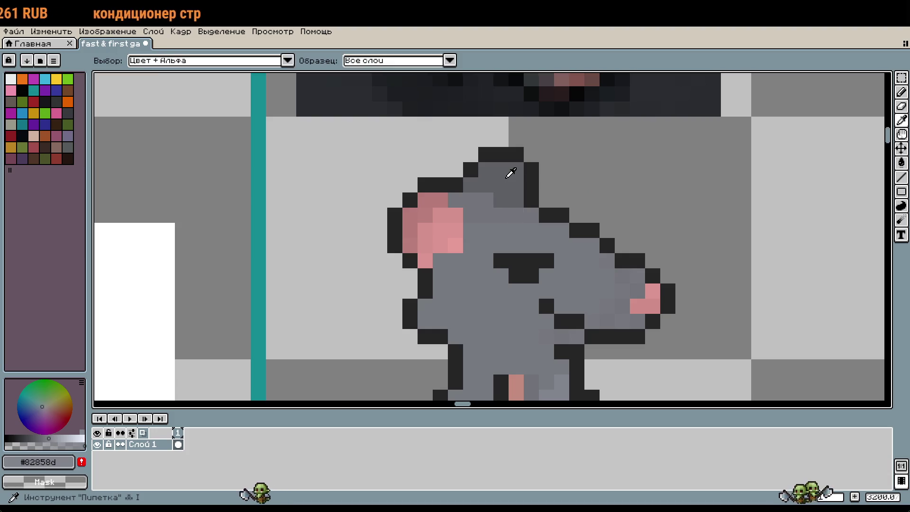
{"action": "left_click", "coordinate": [510, 173], "text": "alt"}
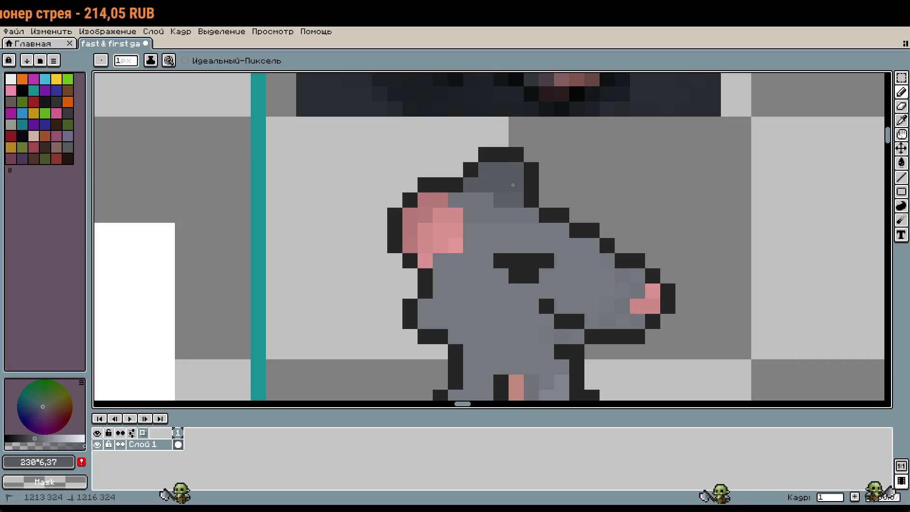
{"action": "left_click", "coordinate": [37, 436]}
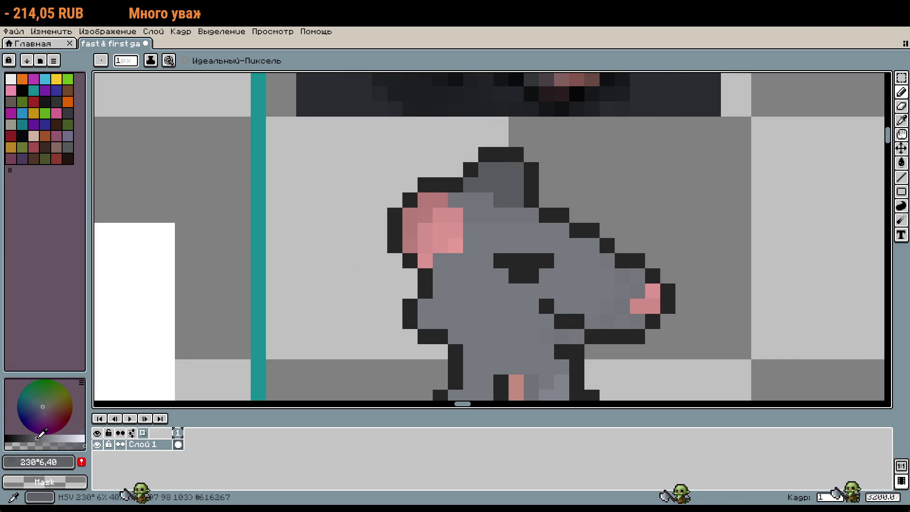
{"action": "left_click", "coordinate": [39, 437]}
{"action": "left_click_drag", "start_coordinate": [470, 200], "coordinate": [539, 236]}
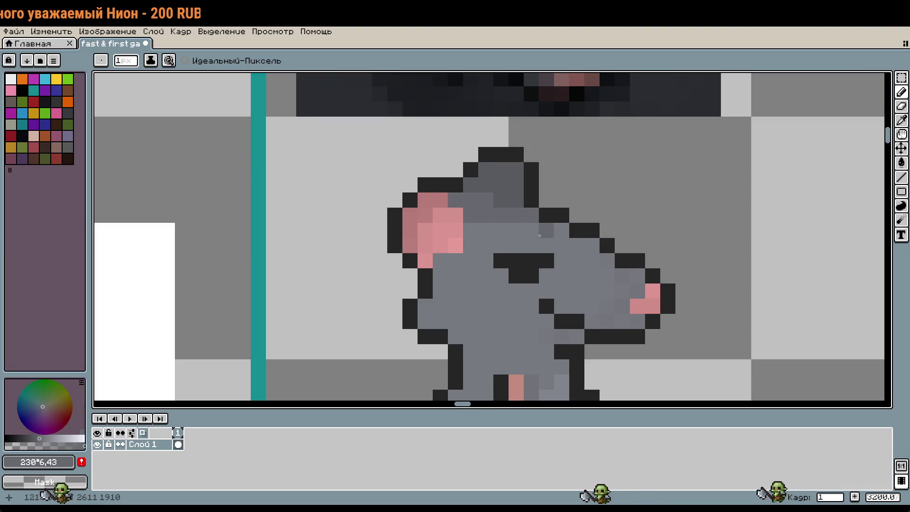
{"action": "scroll", "coordinate": [547, 233], "scroll_direction": "down", "scroll_amount": 3}
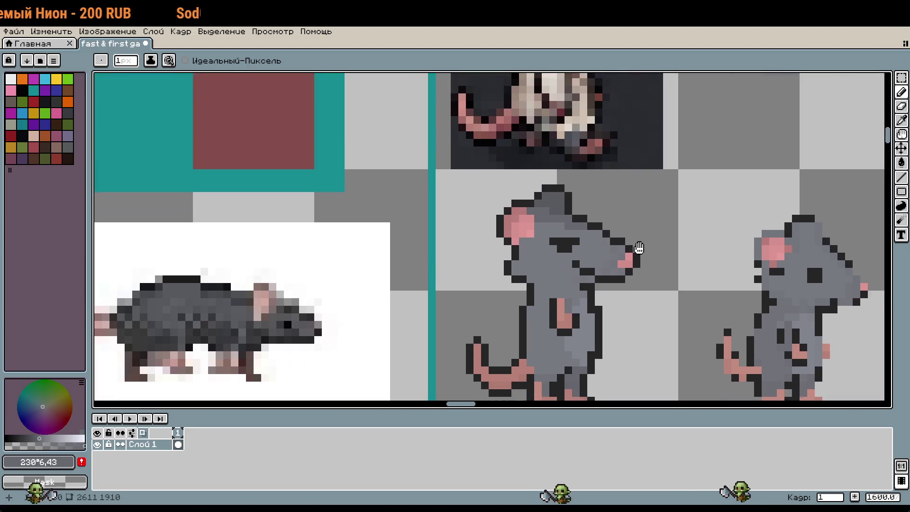
{"action": "key", "text": "ctrl+z"}
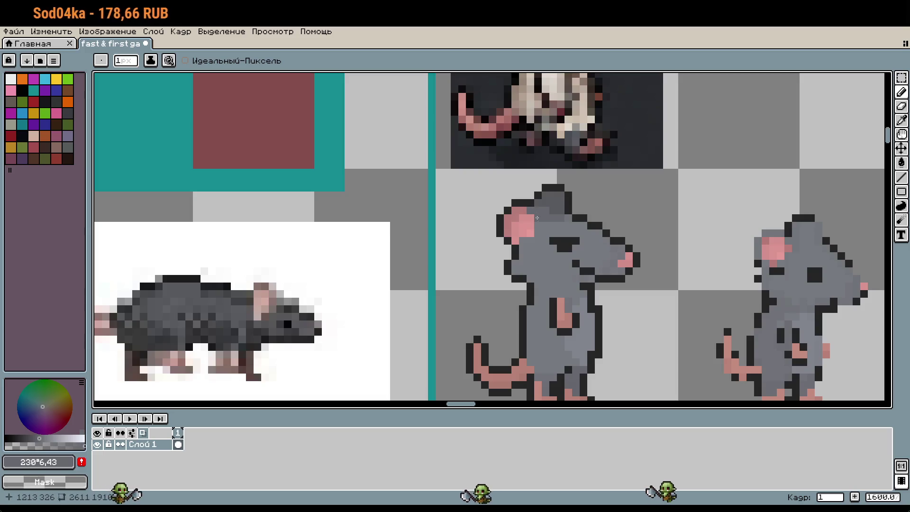
Retune the grey shade and shade the ear's right edge and the head's left edge
{"action": "scroll", "coordinate": [541, 237], "scroll_direction": "up", "scroll_amount": 1}
{"action": "left_click", "coordinate": [44, 439]}
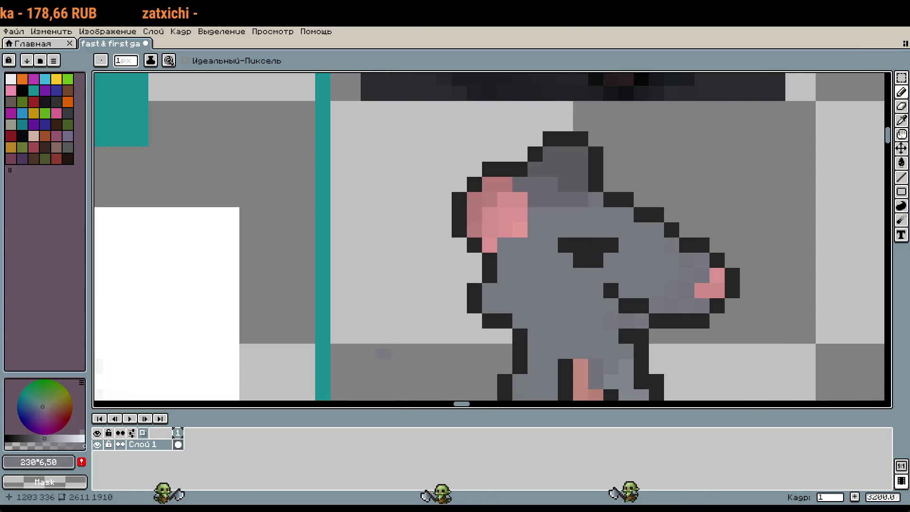
{"action": "left_click", "coordinate": [41, 437]}
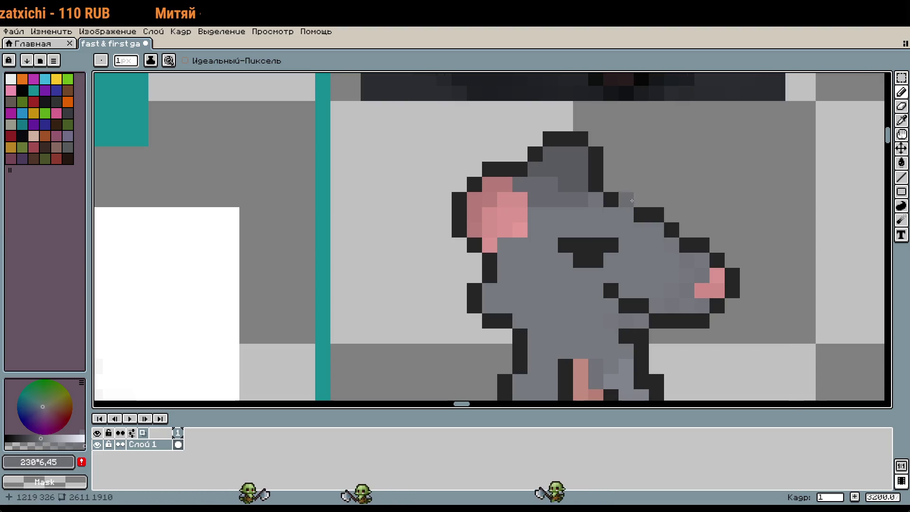
{"action": "left_click_drag", "start_coordinate": [533, 229], "coordinate": [491, 297]}
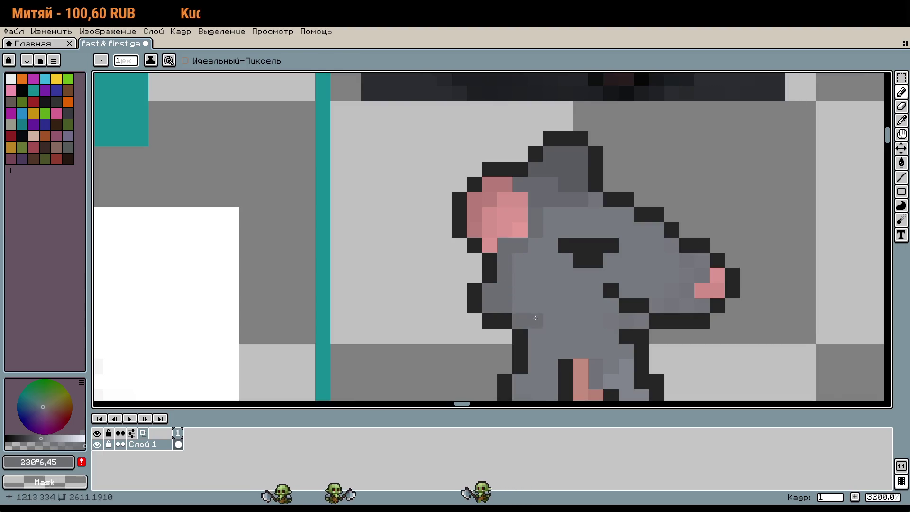
{"action": "scroll", "coordinate": [644, 288], "scroll_direction": "down", "scroll_amount": 3}
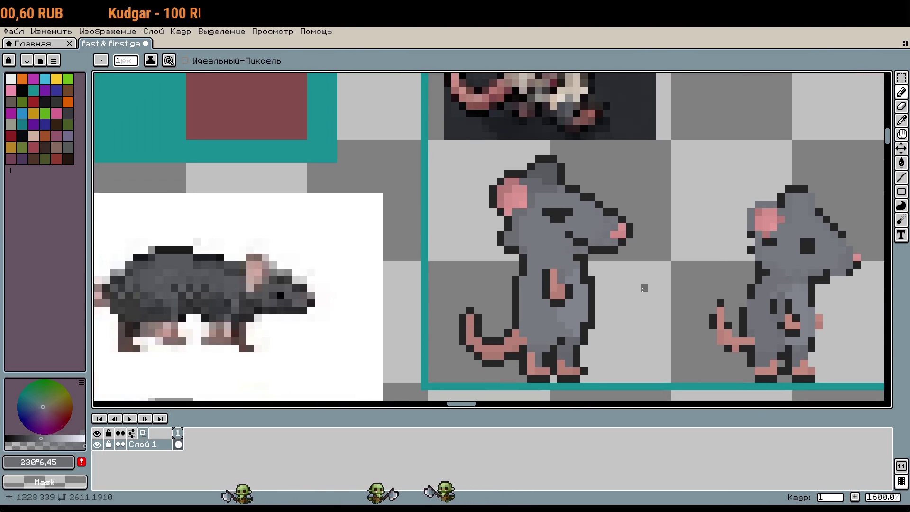
Bucket-fill part of the left rat's body with lighter grey, then darken the grey slightly
{"action": "mouse_move", "coordinate": [644, 288]}
{"action": "left_mouse_down"}
{"action": "mouse_move", "coordinate": [237, 262]}
{"action": "mouse_move", "coordinate": [433, 376]}
{"action": "mouse_move", "coordinate": [667, 361]}
{"action": "mouse_move", "coordinate": [524, 296]}
{"action": "mouse_move", "coordinate": [456, 310]}
{"action": "left_mouse_up"}
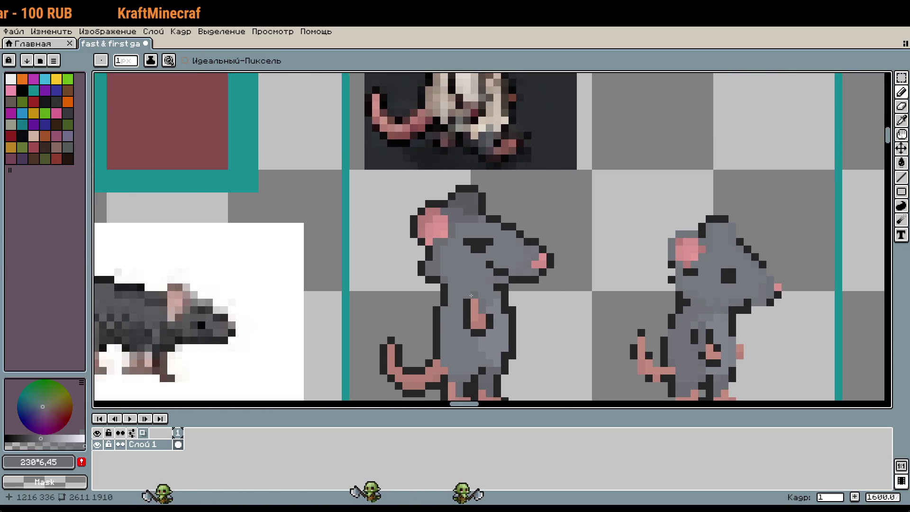
{"action": "scroll", "coordinate": [474, 303], "scroll_direction": "down", "scroll_amount": 1}
{"action": "scroll", "coordinate": [518, 306], "scroll_direction": "down", "scroll_amount": 2}
{"action": "scroll", "coordinate": [475, 263], "scroll_direction": "up", "scroll_amount": 3}
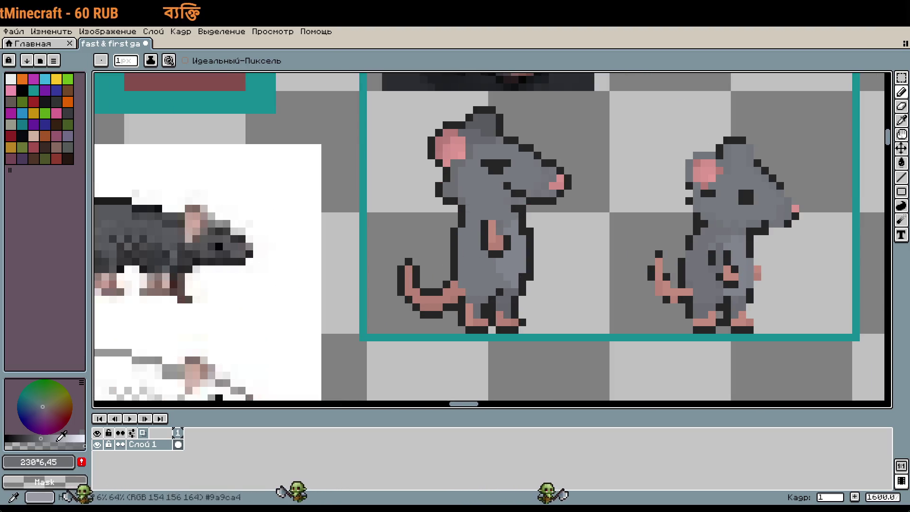
{"action": "key", "text": "g"}
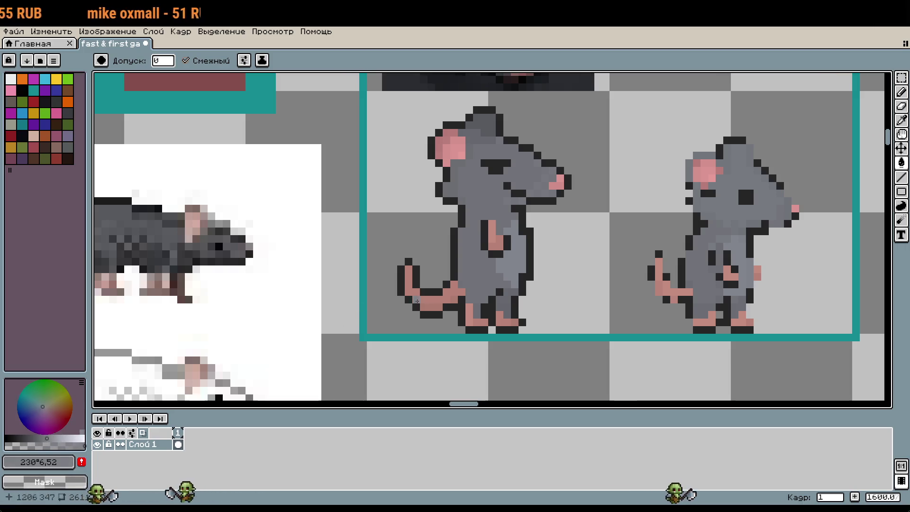
{"action": "left_click", "coordinate": [489, 274]}
{"action": "scroll", "coordinate": [387, 334], "scroll_direction": "up", "scroll_amount": 1}
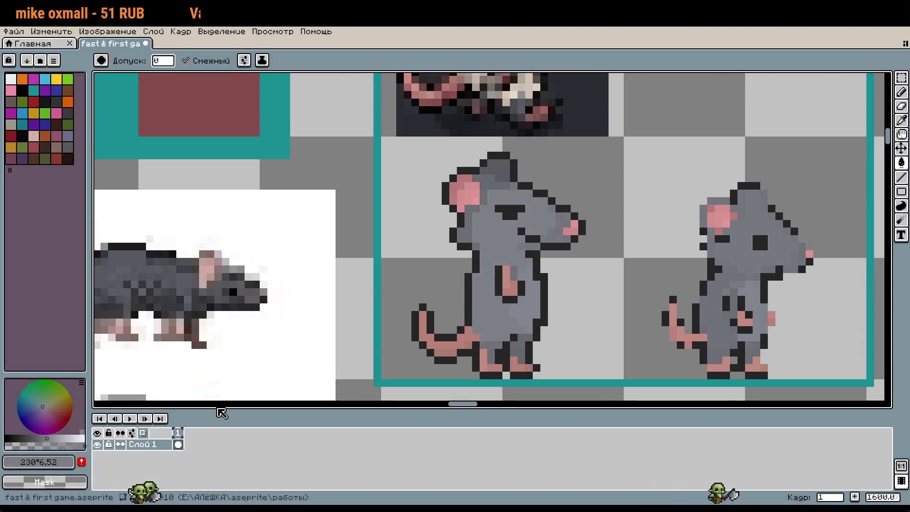
{"action": "left_click", "coordinate": [48, 436]}
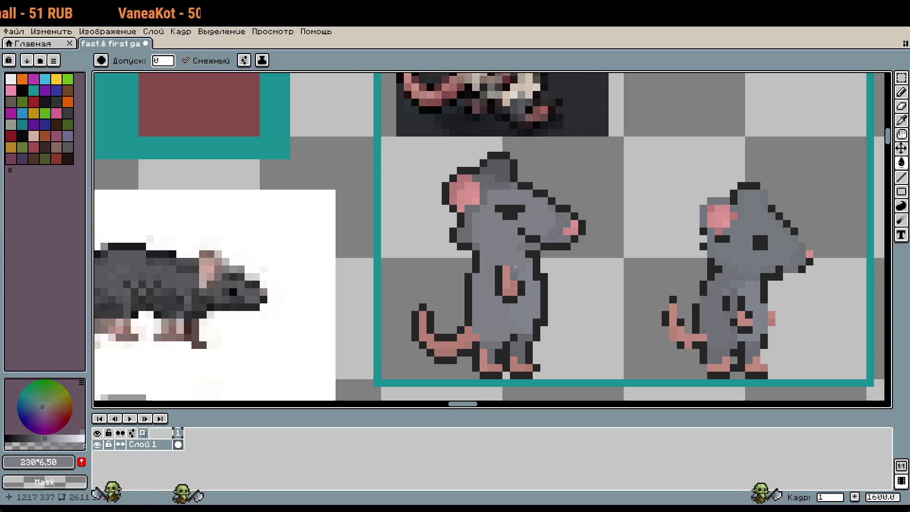
Pan the view toward the rat reference sheet
{"action": "left_click_drag", "start_coordinate": [510, 336], "coordinate": [632, 317]}
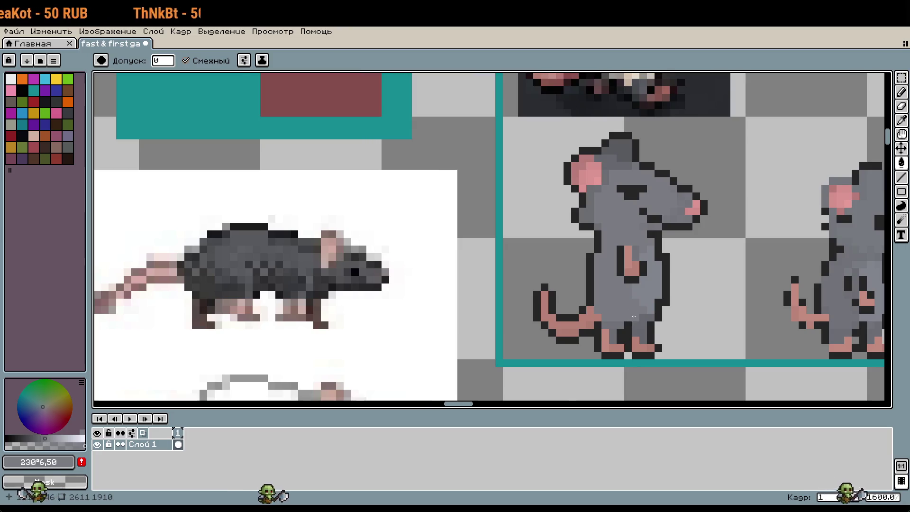
{"action": "scroll", "coordinate": [634, 316], "scroll_direction": "down", "scroll_amount": 3}
{"action": "scroll", "coordinate": [545, 207], "scroll_direction": "up", "scroll_amount": 2}
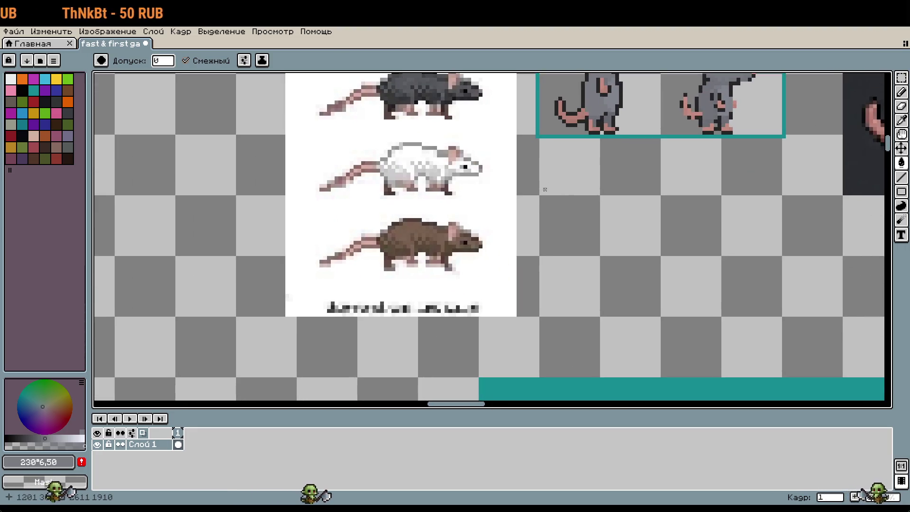
{"action": "left_click_drag", "start_coordinate": [544, 189], "coordinate": [492, 309]}
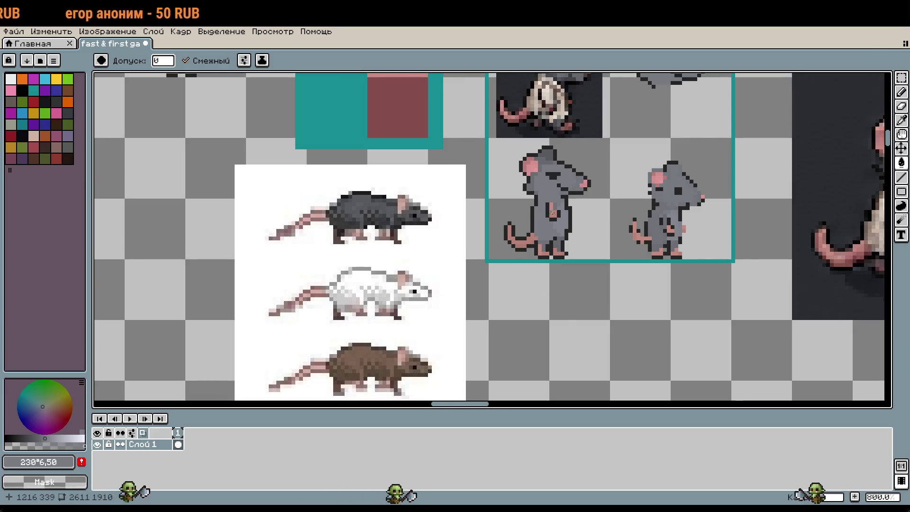
Sample the face grey, pick a slightly darker shade, and add a pixel on the rat's head
{"action": "scroll", "coordinate": [553, 212], "scroll_direction": "up", "scroll_amount": 2}
{"action": "key", "text": "i"}
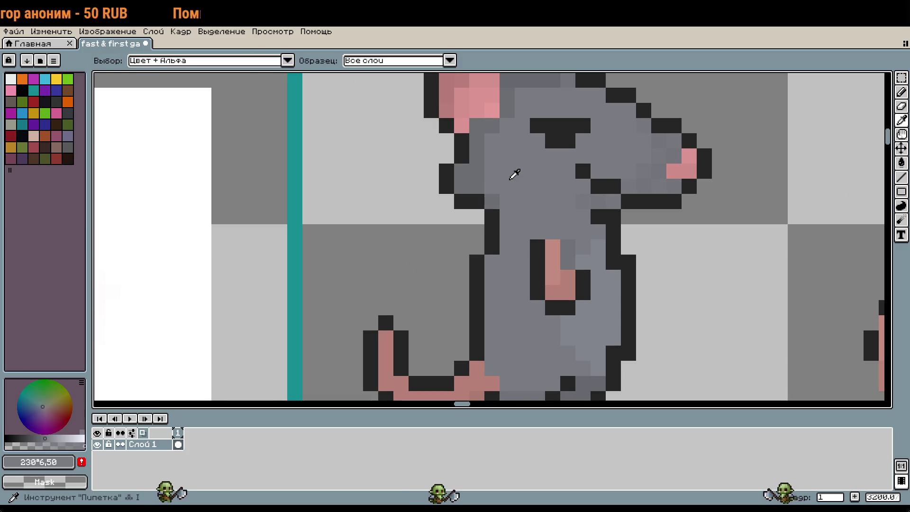
{"action": "left_click", "coordinate": [510, 179]}
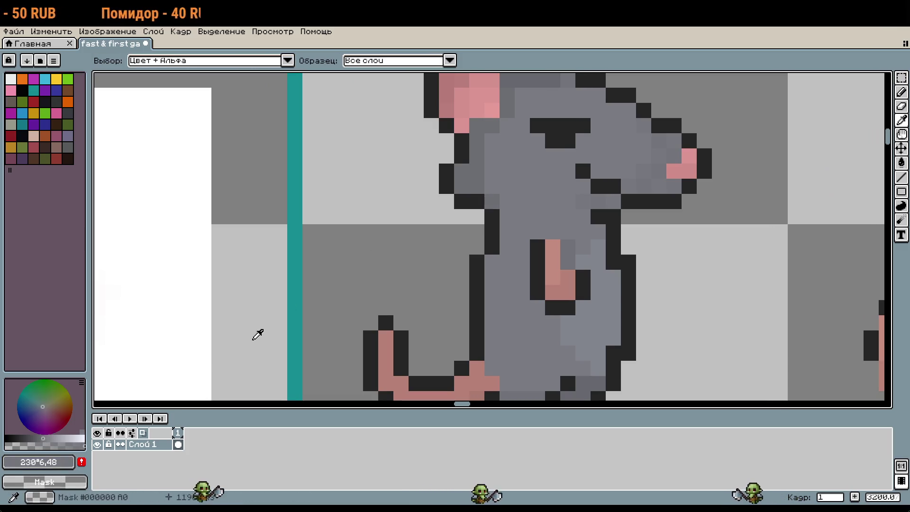
{"action": "key", "text": "b"}
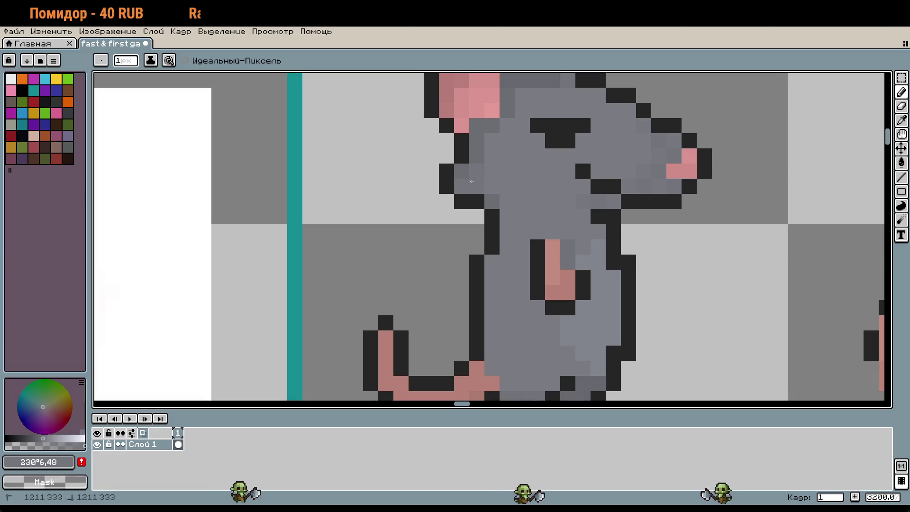
{"action": "scroll", "coordinate": [500, 184], "scroll_direction": "up", "scroll_amount": 2}
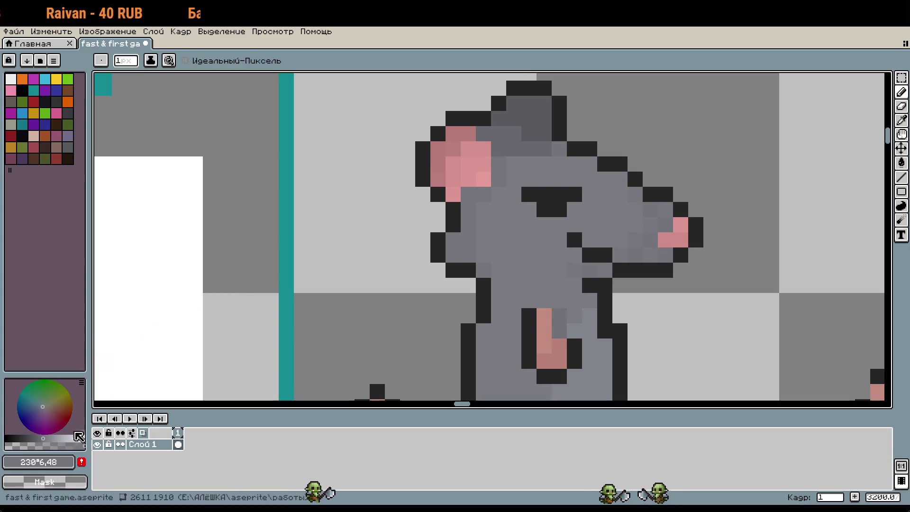
{"action": "left_click", "coordinate": [40, 438]}
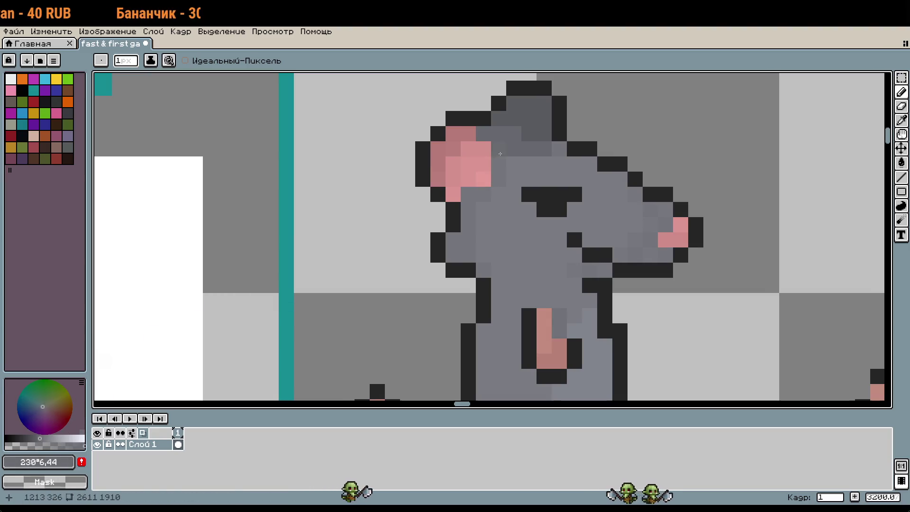
{"action": "left_click", "coordinate": [560, 179]}
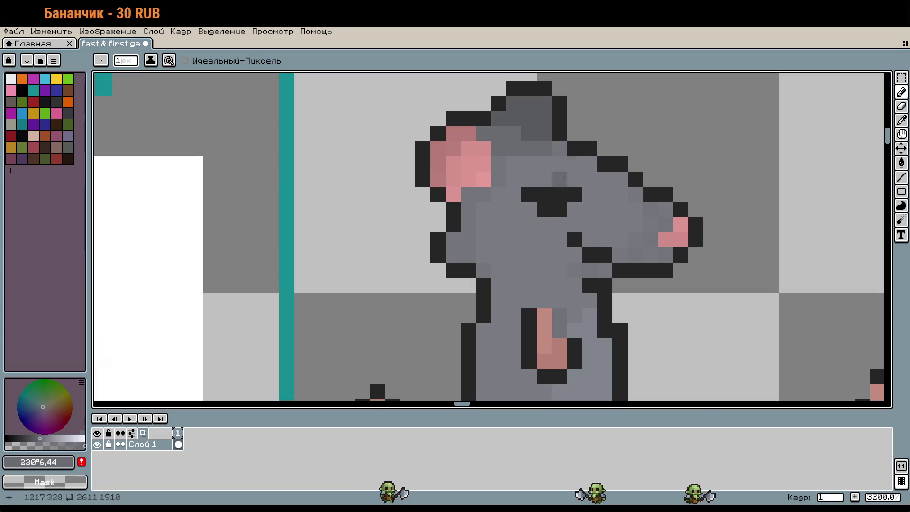
Sample darker body grey #73757b and dot shading pixels across the body and chest, repositioning misplaced ones
{"action": "scroll", "coordinate": [624, 234], "scroll_direction": "down", "scroll_amount": 2}
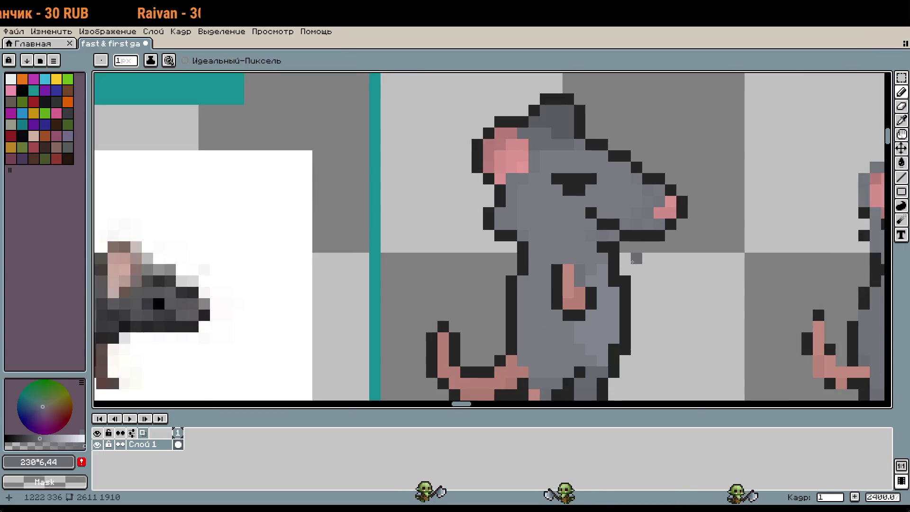
{"action": "scroll", "coordinate": [613, 234], "scroll_direction": "up", "scroll_amount": 3}
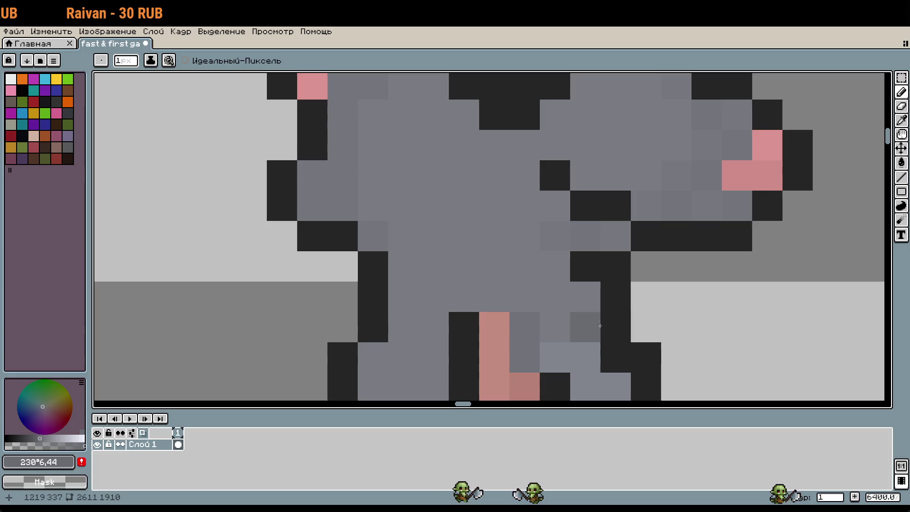
{"action": "key", "text": "i"}
{"action": "left_click", "coordinate": [581, 242]}
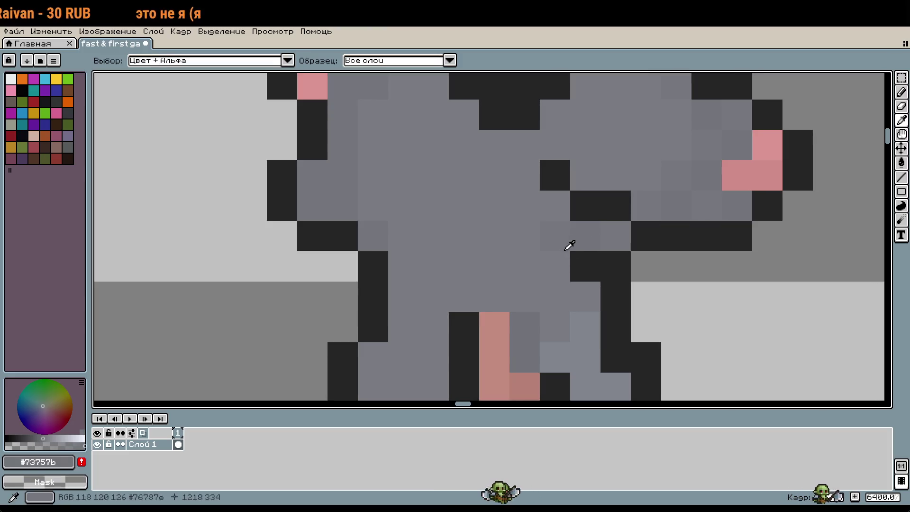
{"action": "key", "text": "b"}
{"action": "left_click", "coordinate": [555, 266]}
{"action": "left_click", "coordinate": [493, 266]}
{"action": "left_click", "coordinate": [434, 247]}
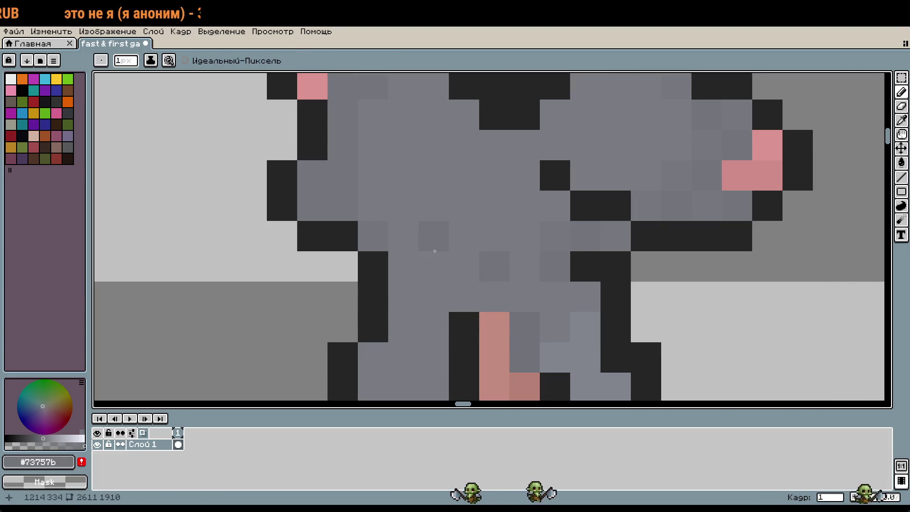
{"action": "left_click", "coordinate": [457, 262]}
{"action": "key", "text": "ctrl+z"}
{"action": "left_click", "coordinate": [424, 281]}
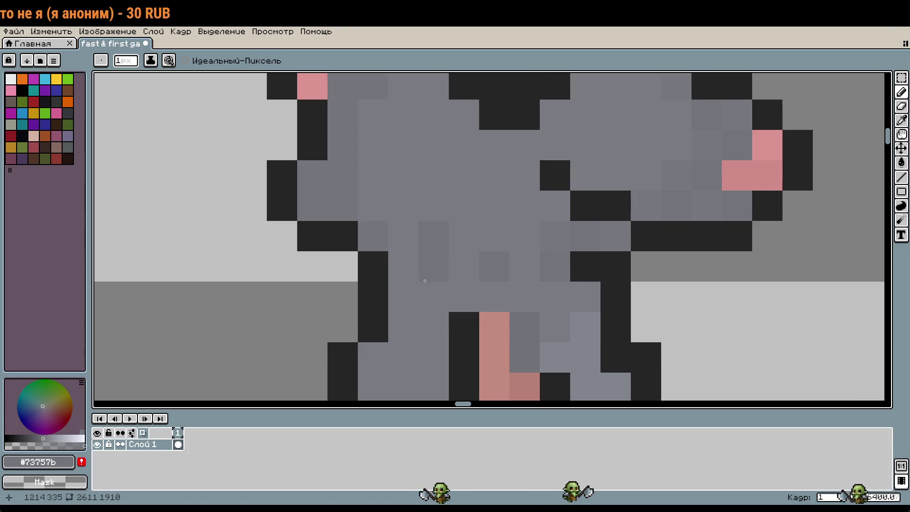
{"action": "key", "text": "ctrl+z"}
{"action": "left_click", "coordinate": [418, 266]}
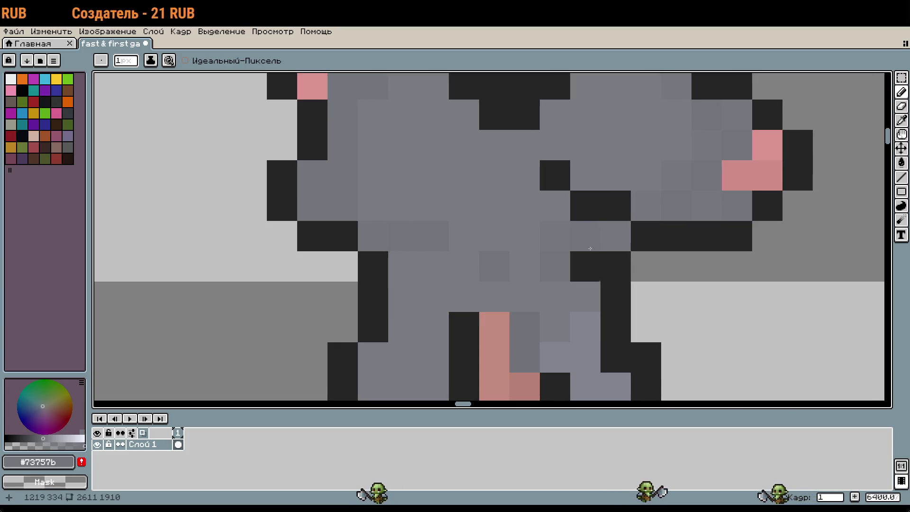
Sample the lighter body grey and return to the Pencil
{"action": "key", "text": "i"}
{"action": "left_click", "coordinate": [549, 236]}
{"action": "key", "text": "b"}
{"action": "scroll", "coordinate": [606, 307], "scroll_direction": "down", "scroll_amount": 1}
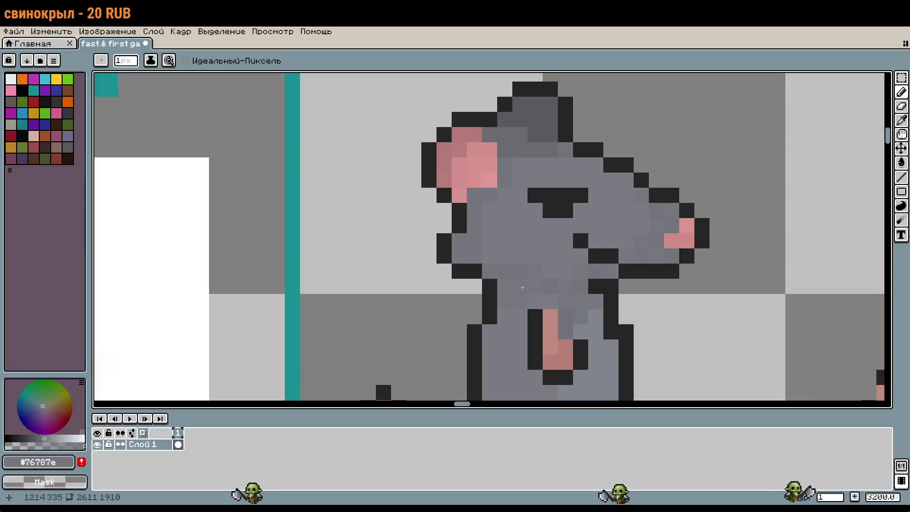
{"action": "key", "text": "i"}
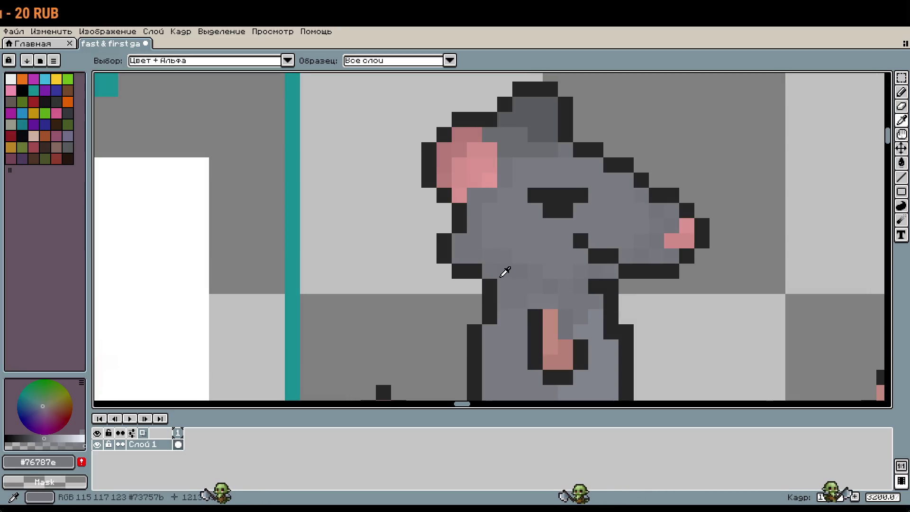
{"action": "scroll", "coordinate": [504, 270], "scroll_direction": "up", "scroll_amount": 1}
{"action": "key", "text": "b"}
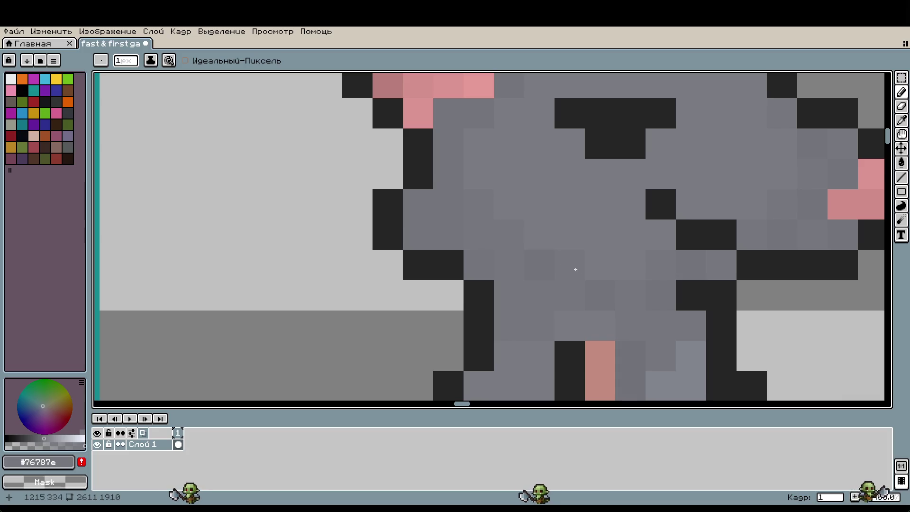
{"action": "scroll", "coordinate": [484, 246], "scroll_direction": "down", "scroll_amount": 1}
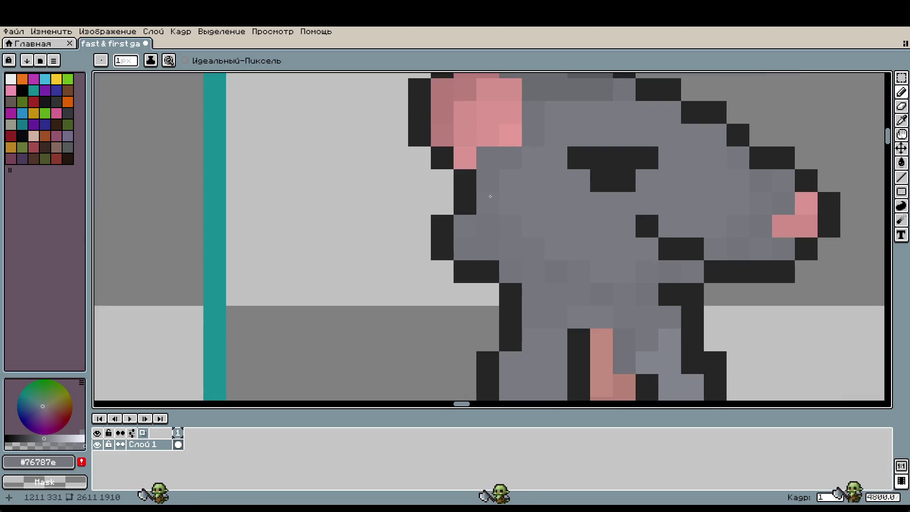
{"action": "scroll", "coordinate": [487, 256], "scroll_direction": "down", "scroll_amount": 1}
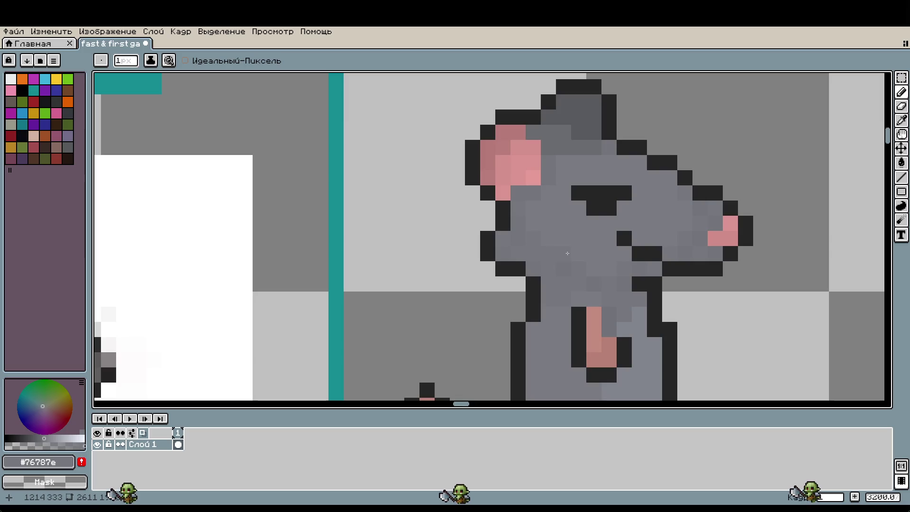
Add a #73757b shading pixel on the rat's lower body, then sample #76787e
{"action": "scroll", "coordinate": [615, 306], "scroll_direction": "up", "scroll_amount": 2}
{"action": "left_click", "coordinate": [583, 266], "text": "alt"}
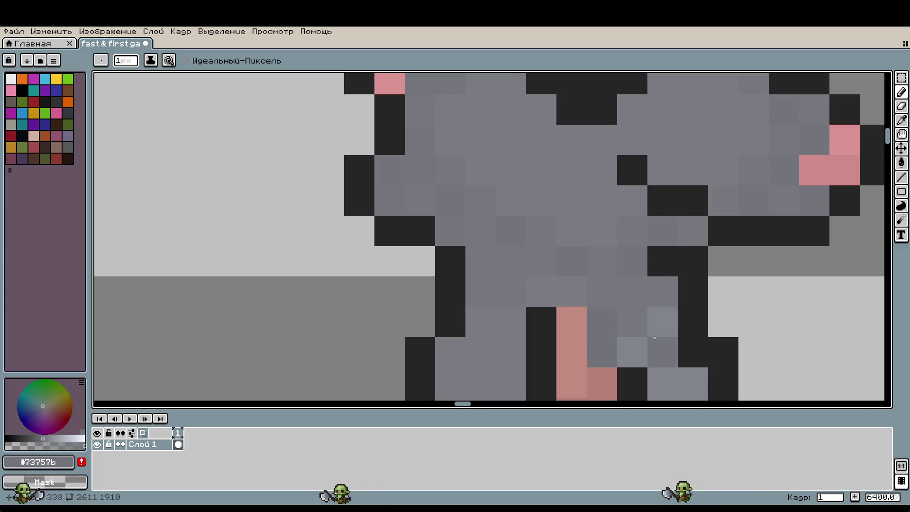
{"action": "scroll", "coordinate": [654, 337], "scroll_direction": "down", "scroll_amount": 2}
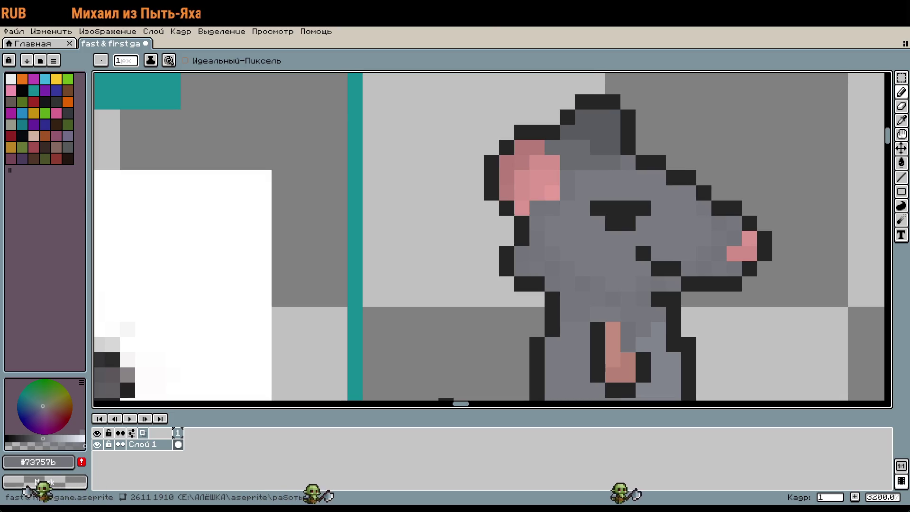
{"action": "scroll", "coordinate": [590, 257], "scroll_direction": "up", "scroll_amount": 2}
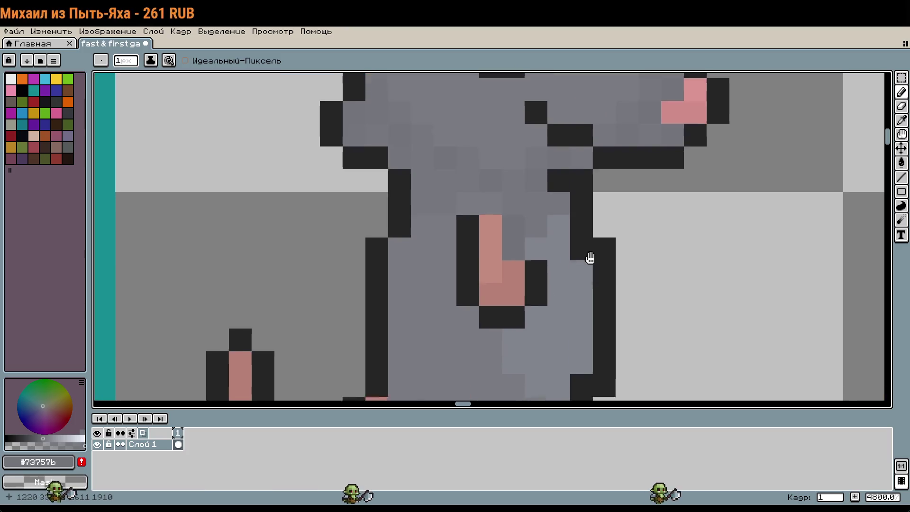
{"action": "left_click_drag", "start_coordinate": [590, 257], "coordinate": [600, 195]}
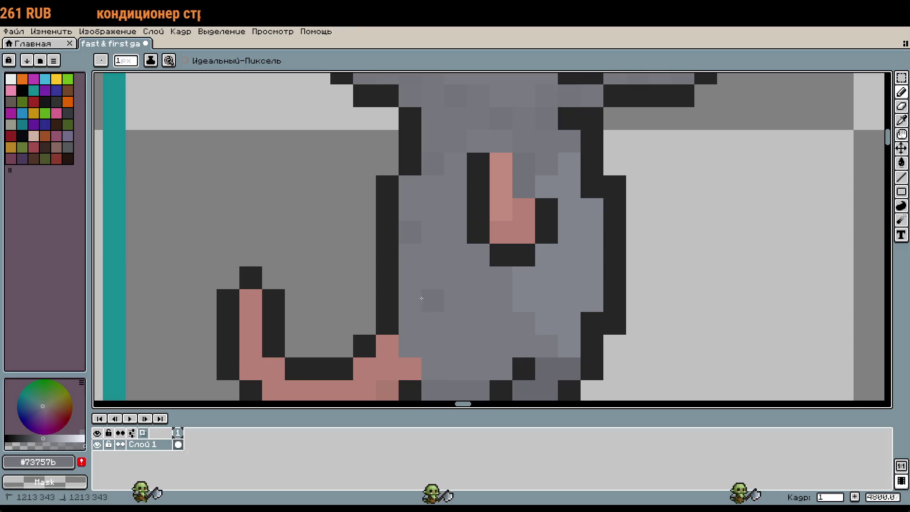
{"action": "left_click", "coordinate": [433, 300]}
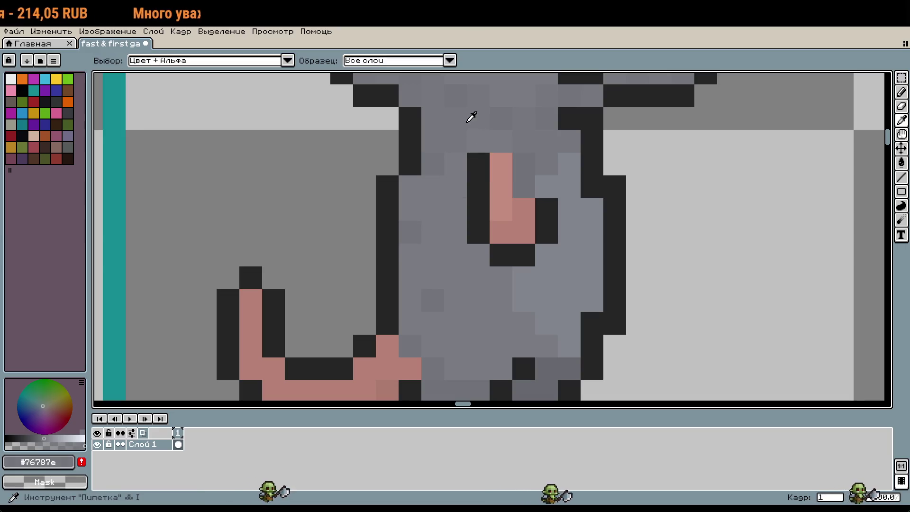
{"action": "left_click", "coordinate": [445, 156], "text": "alt"}
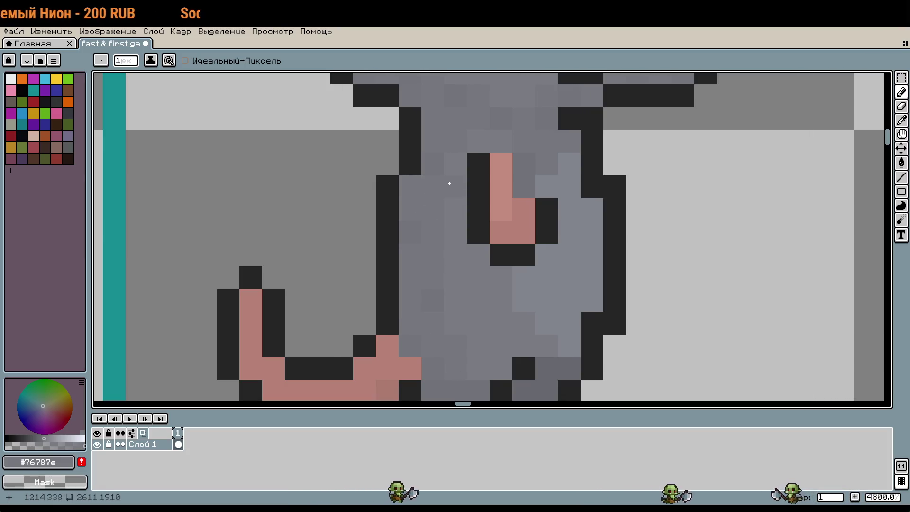
{"action": "scroll", "coordinate": [466, 153], "scroll_direction": "down", "scroll_amount": 3}
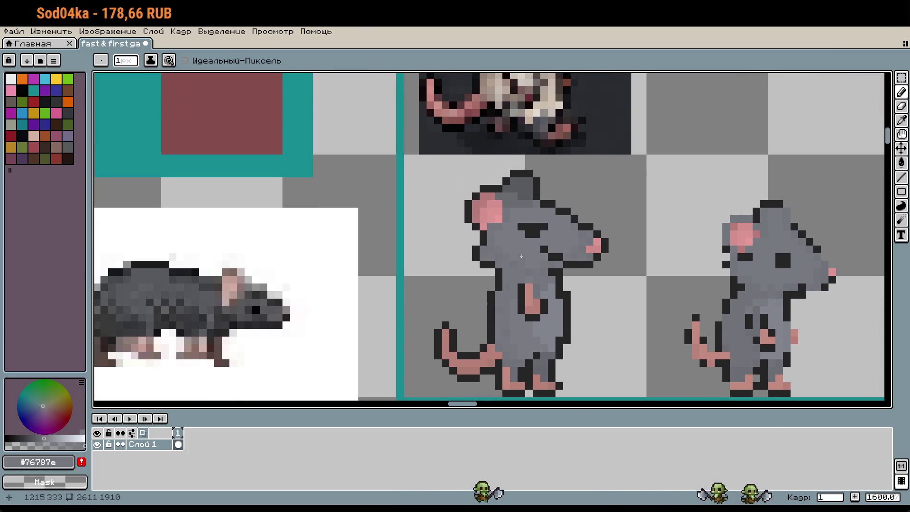
{"action": "scroll", "coordinate": [521, 256], "scroll_direction": "down", "scroll_amount": 8}
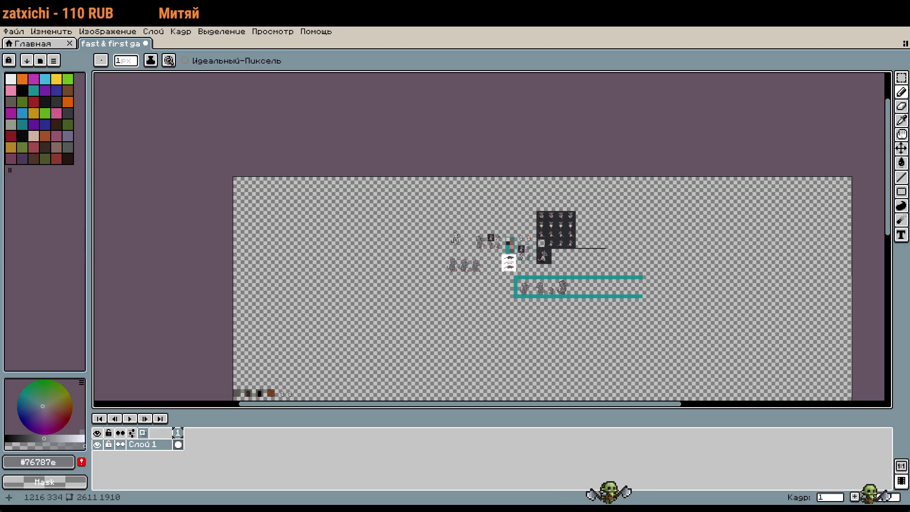
{"action": "scroll", "coordinate": [521, 256], "scroll_direction": "up", "scroll_amount": 5}
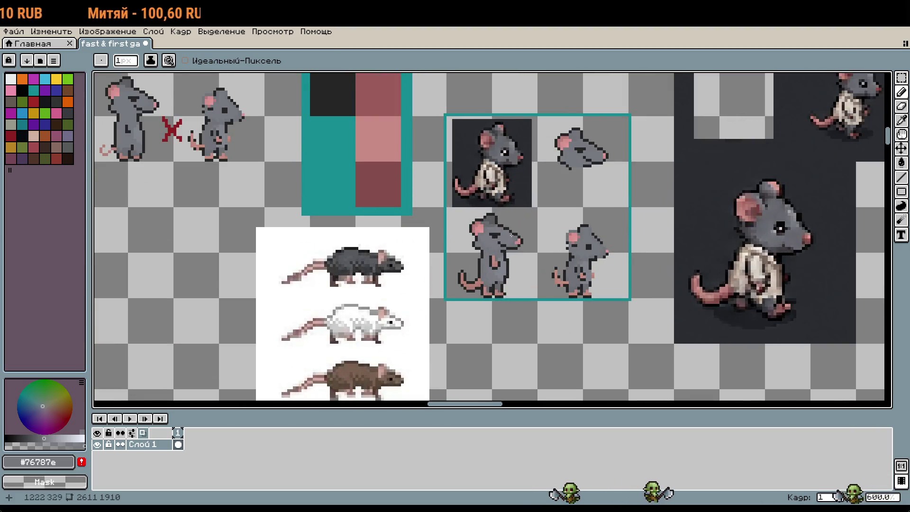
{"action": "scroll", "coordinate": [512, 235], "scroll_direction": "up", "scroll_amount": 2}
{"action": "scroll", "coordinate": [511, 235], "scroll_direction": "up", "scroll_amount": 2}
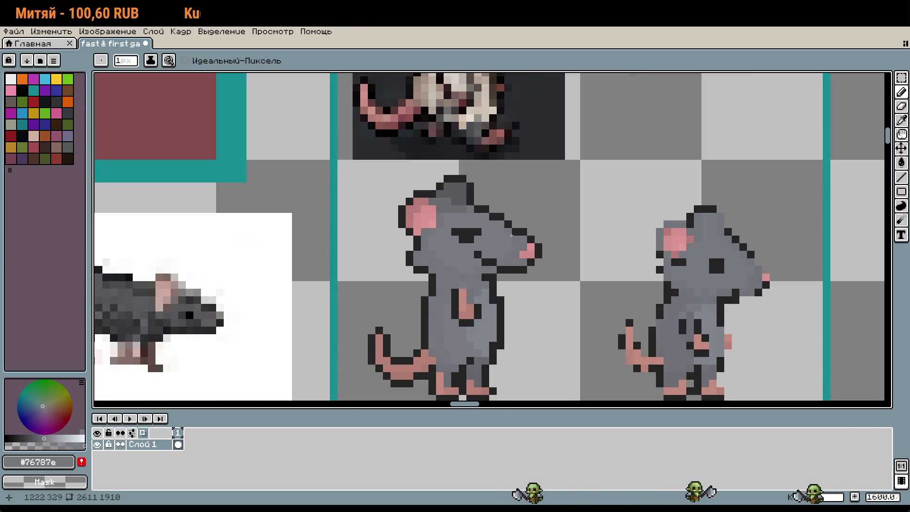
{"action": "scroll", "coordinate": [531, 315], "scroll_direction": "down", "scroll_amount": 1}
Sample body grey #73757b and repaint the dark pixel near the leg with it
{"action": "scroll", "coordinate": [491, 305], "scroll_direction": "up", "scroll_amount": 1}
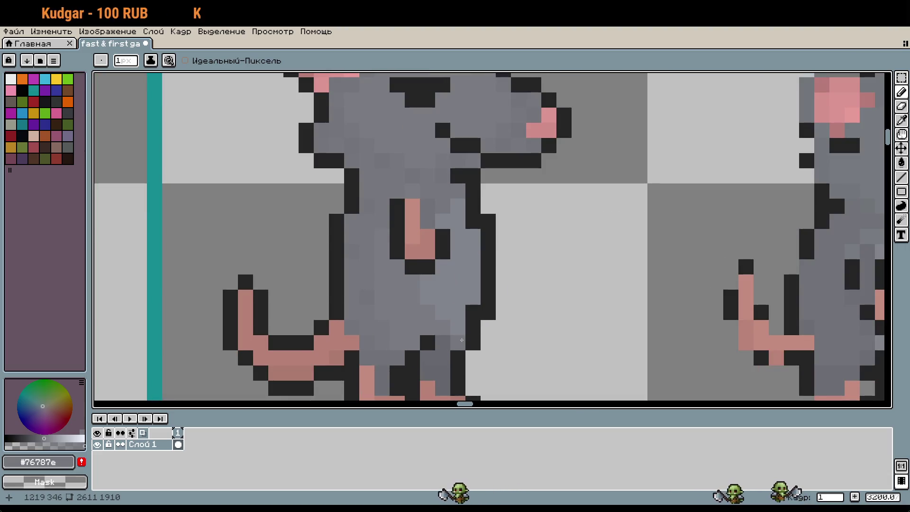
{"action": "left_click_drag", "start_coordinate": [441, 335], "coordinate": [467, 318]}
{"action": "scroll", "coordinate": [467, 318], "scroll_direction": "up", "scroll_amount": 1}
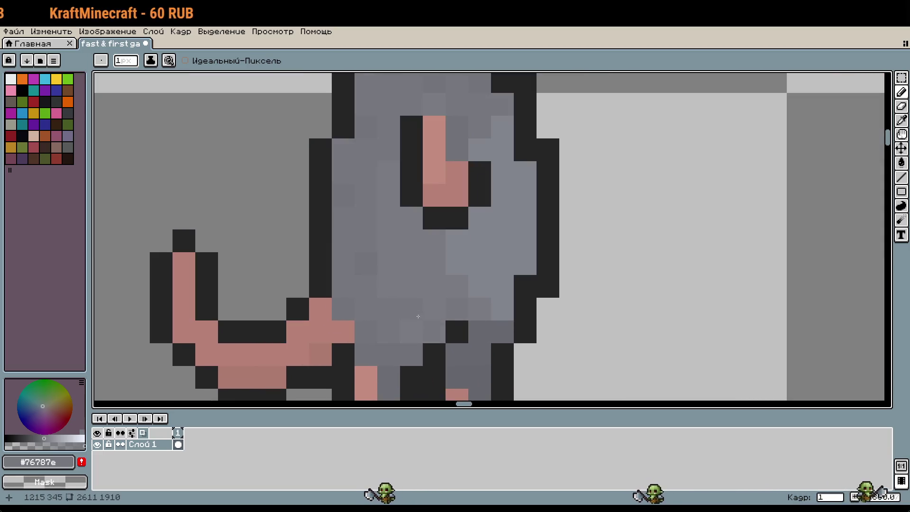
{"action": "key", "text": "i"}
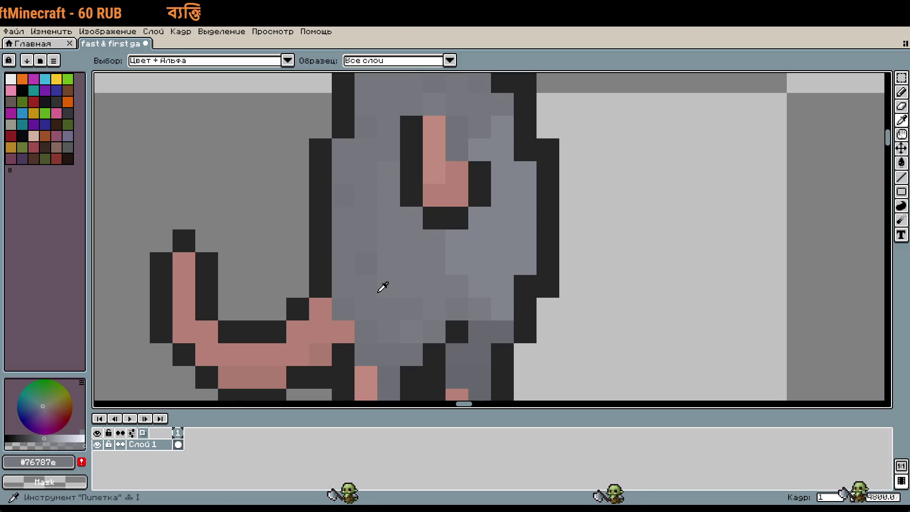
{"action": "left_click", "coordinate": [371, 264]}
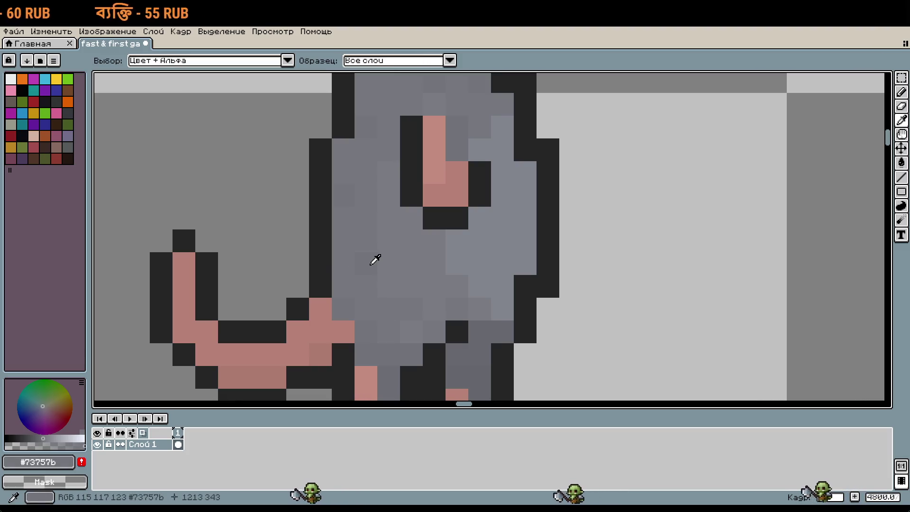
{"action": "key", "text": "b"}
{"action": "left_click", "coordinate": [509, 371]}
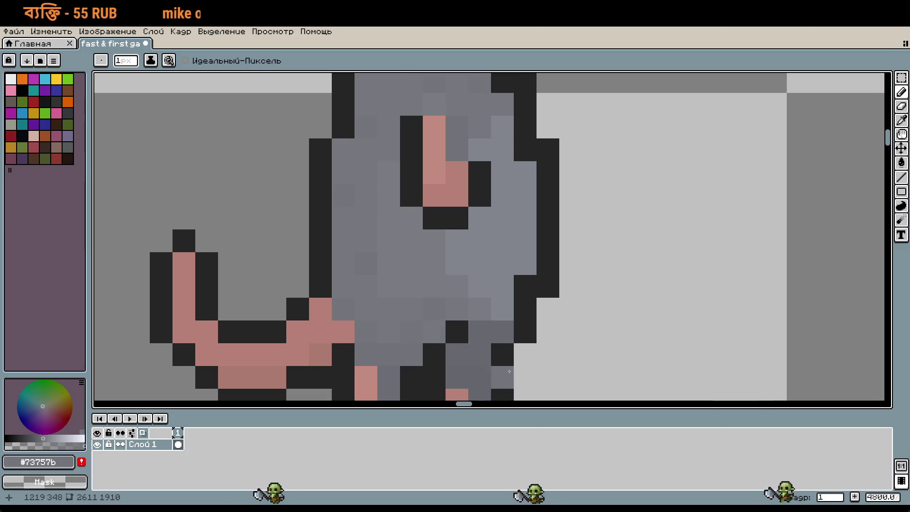
Sample lighter and mid body greys, then undo the last pixel change
{"action": "scroll", "coordinate": [516, 370], "scroll_direction": "down", "scroll_amount": 1}
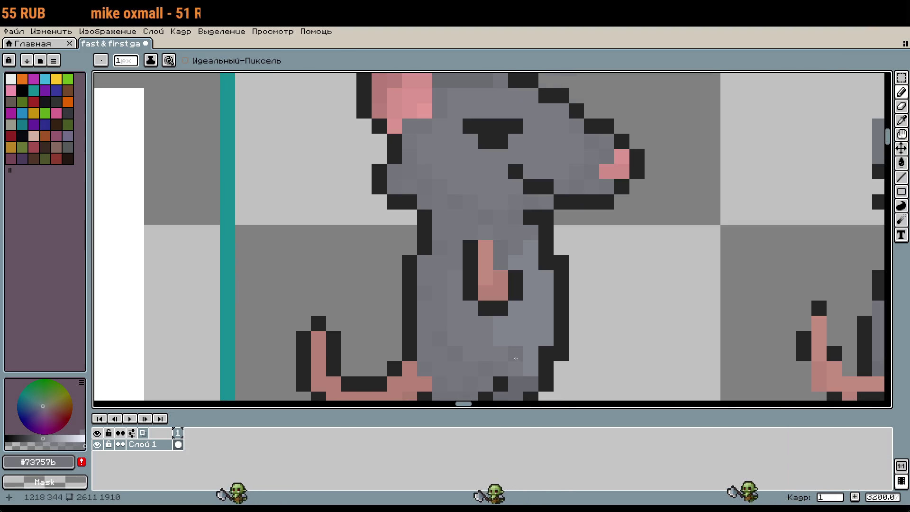
{"action": "scroll", "coordinate": [521, 294], "scroll_direction": "down", "scroll_amount": 1}
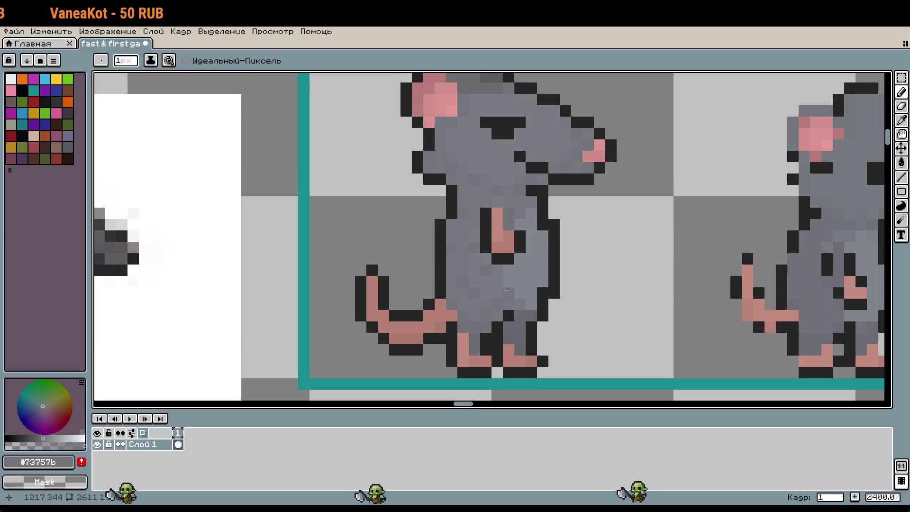
{"action": "scroll", "coordinate": [509, 294], "scroll_direction": "up", "scroll_amount": 1}
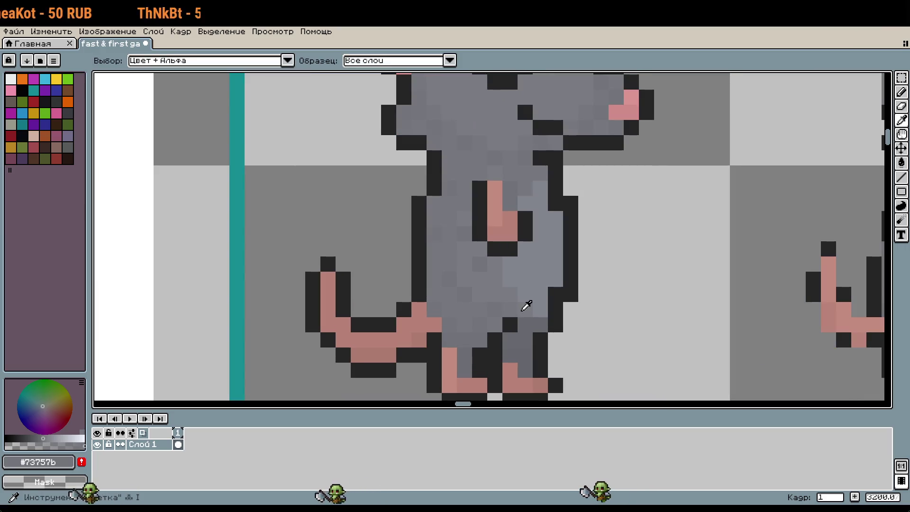
{"action": "left_click", "coordinate": [525, 303], "text": "alt"}
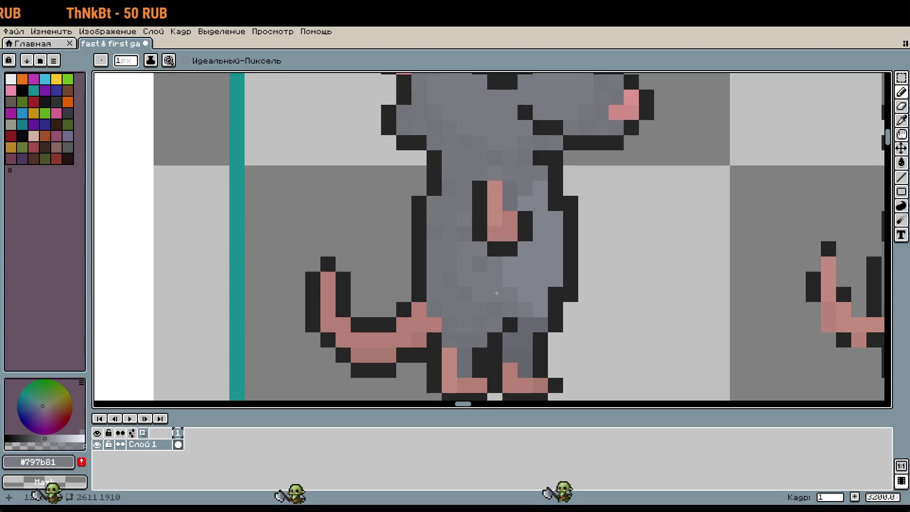
{"action": "left_click", "coordinate": [486, 298], "text": "alt"}
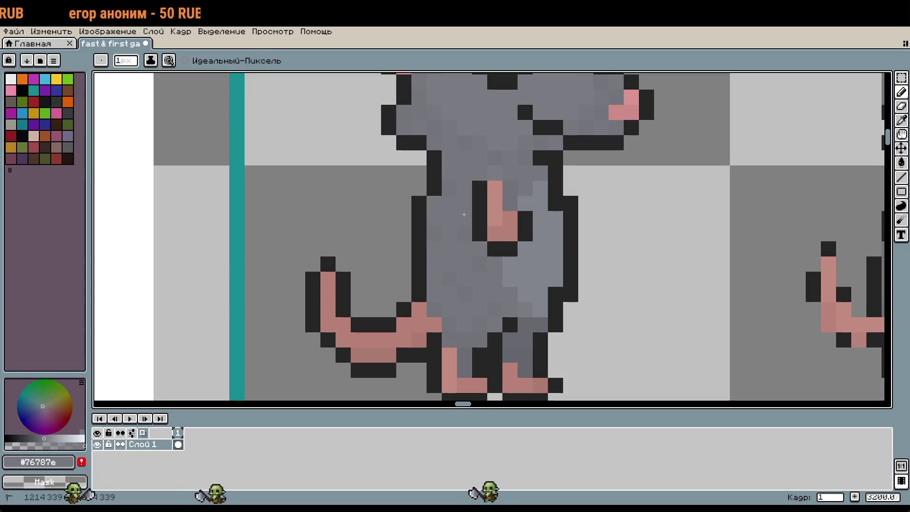
{"action": "scroll", "coordinate": [497, 251], "scroll_direction": "up", "scroll_amount": 2}
{"action": "key", "text": "ctrl+z"}
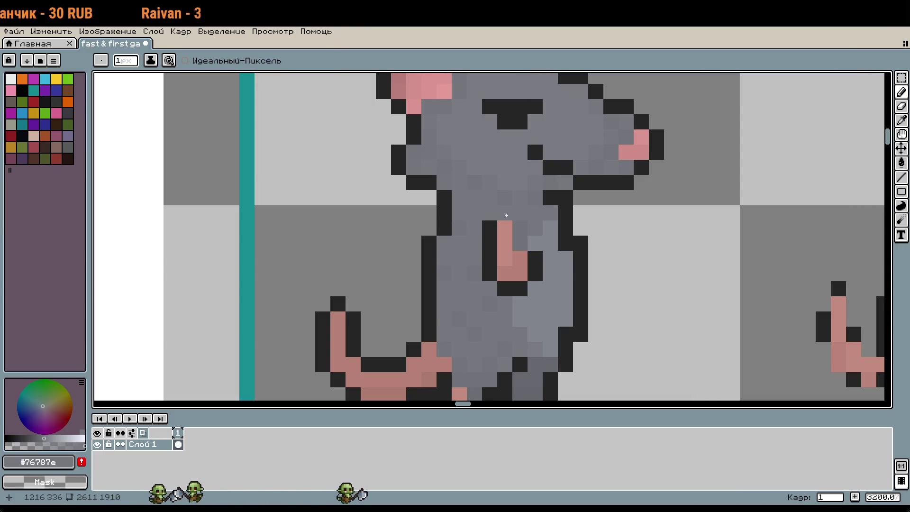
{"action": "scroll", "coordinate": [557, 214], "scroll_direction": "up", "scroll_amount": 2}
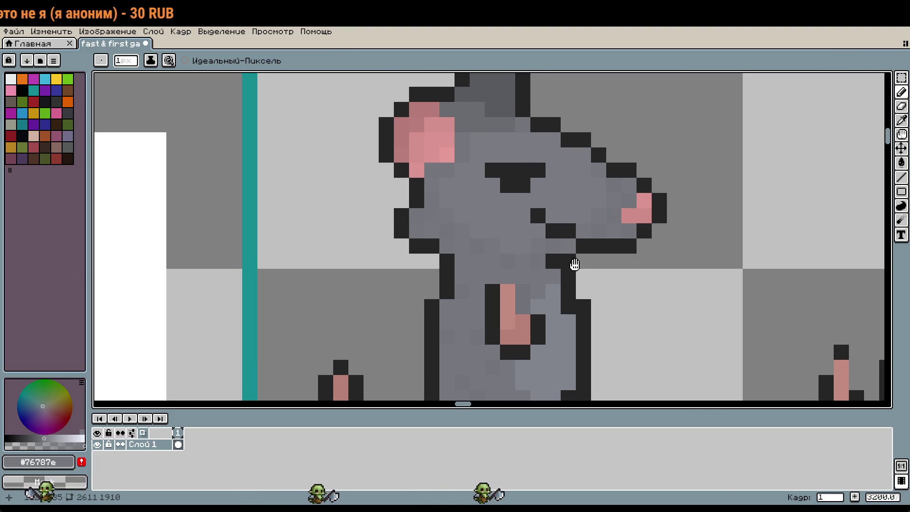
{"action": "scroll", "coordinate": [573, 264], "scroll_direction": "up", "scroll_amount": 1}
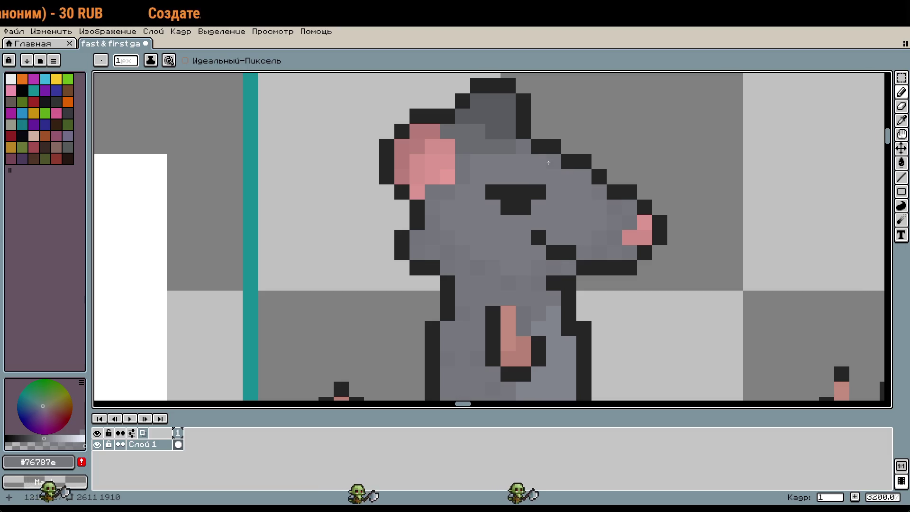
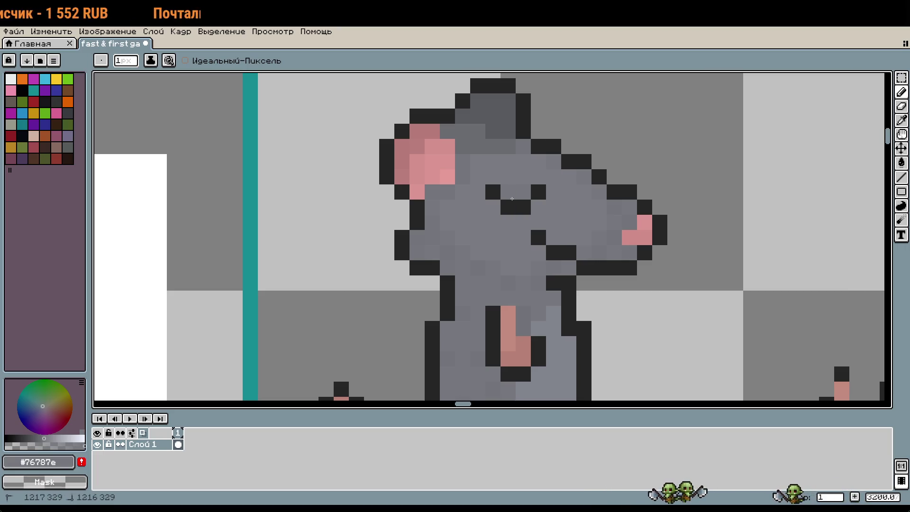
Fill the gap between the two eye pixels dark to form a solid eye bar
{"action": "scroll", "coordinate": [613, 310], "scroll_direction": "down", "scroll_amount": 2}
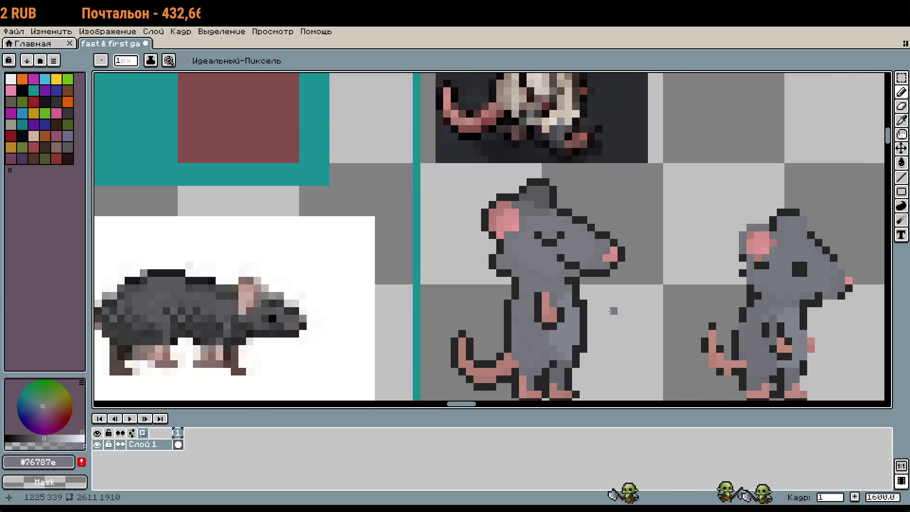
{"action": "left_click", "coordinate": [550, 236]}
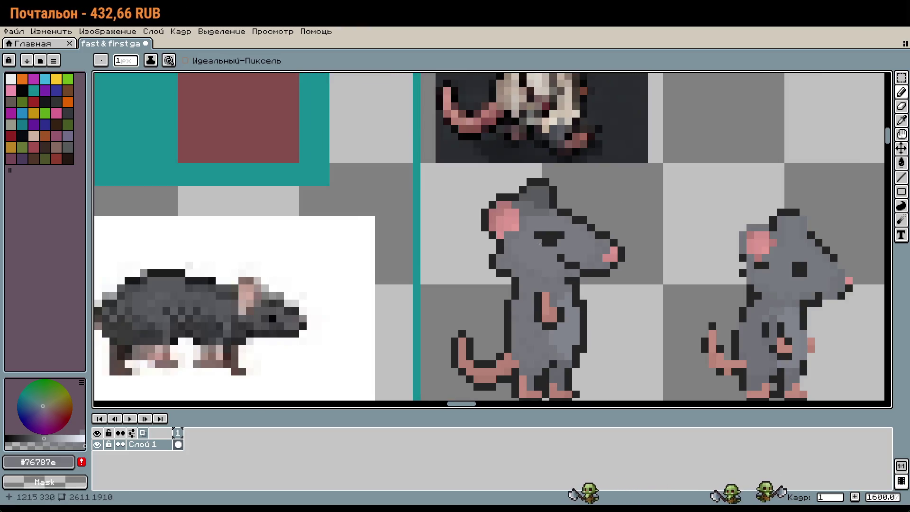
{"action": "scroll", "coordinate": [539, 243], "scroll_direction": "up", "scroll_amount": 2}
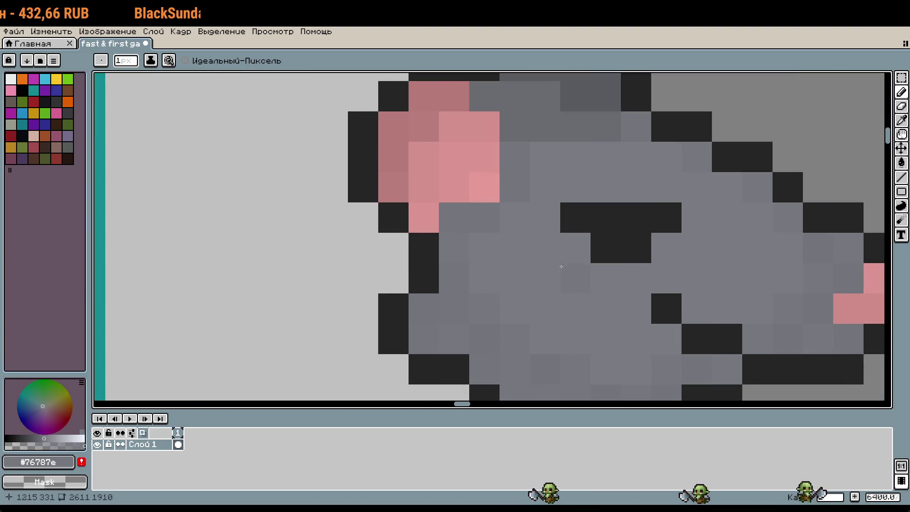
{"action": "scroll", "coordinate": [561, 267], "scroll_direction": "down", "scroll_amount": 1}
{"action": "scroll", "coordinate": [637, 330], "scroll_direction": "down", "scroll_amount": 1}
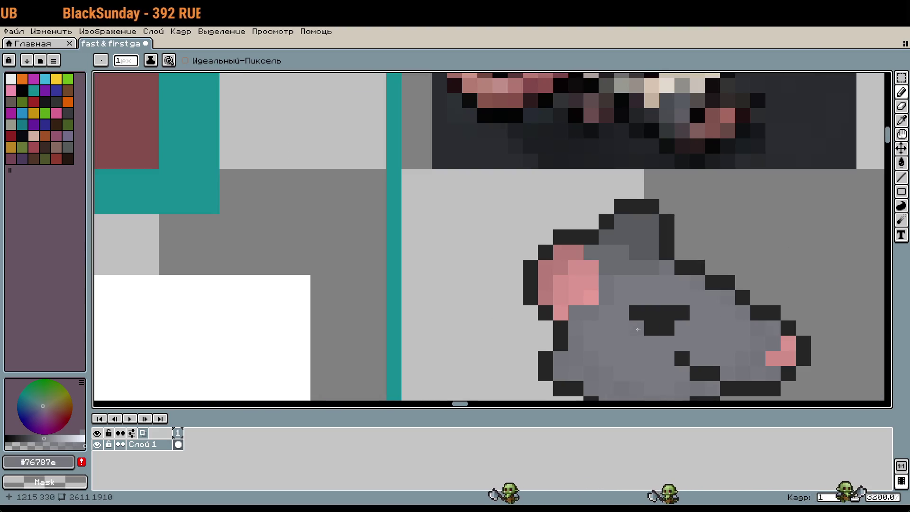
{"action": "left_click_drag", "start_coordinate": [637, 329], "coordinate": [536, 215]}
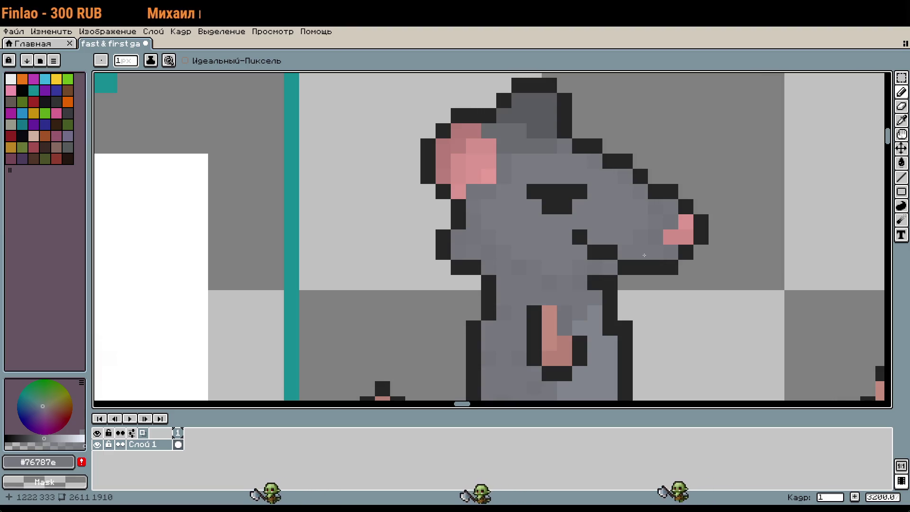
Center the rat's head at close zoom and marquee-select its snout
{"action": "scroll", "coordinate": [645, 255], "scroll_direction": "down", "scroll_amount": 5}
{"action": "scroll", "coordinate": [630, 252], "scroll_direction": "up", "scroll_amount": 5}
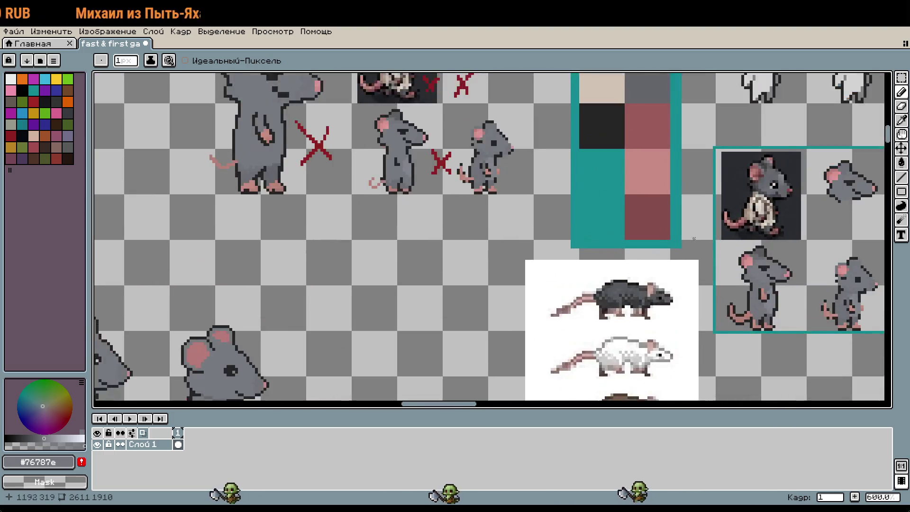
{"action": "scroll", "coordinate": [748, 263], "scroll_direction": "up", "scroll_amount": 4}
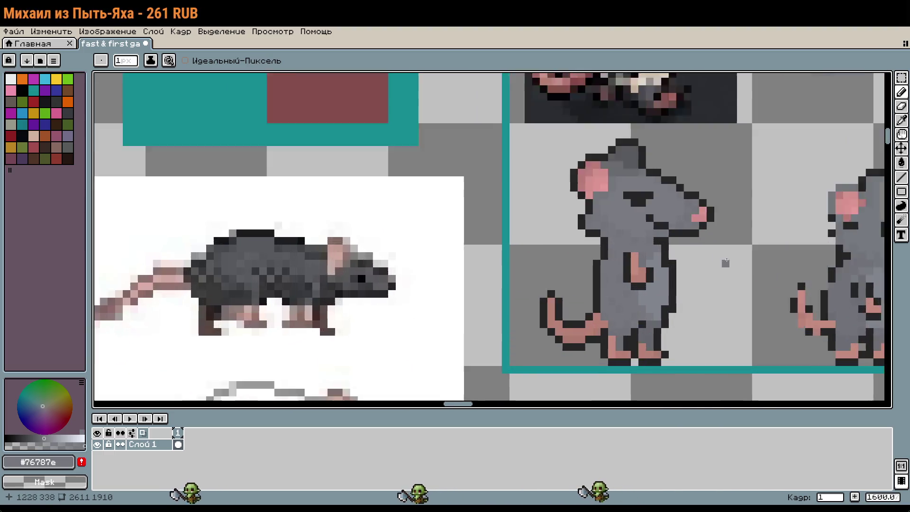
{"action": "left_click_drag", "start_coordinate": [692, 272], "coordinate": [705, 327]}
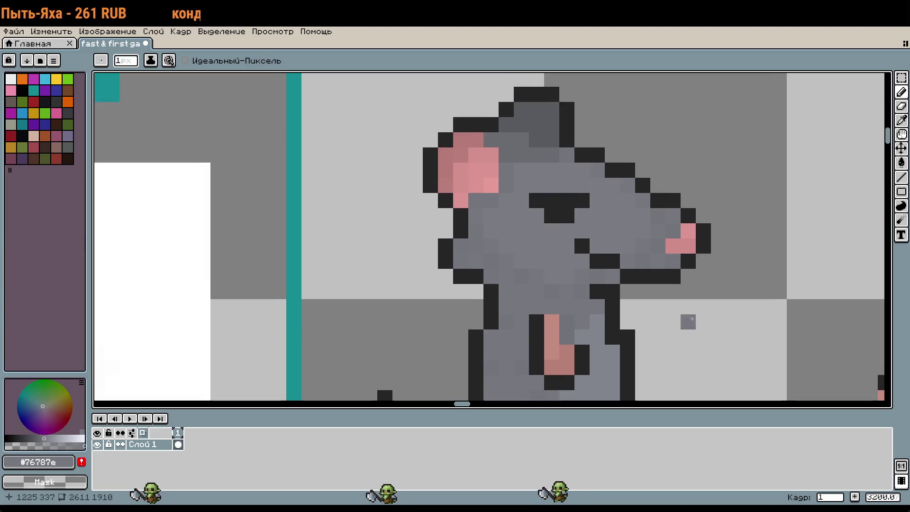
{"action": "key", "text": "m"}
{"action": "left_click_drag", "start_coordinate": [620, 170], "coordinate": [725, 284]}
Select the snout pixels and shift the snout tip one pixel left toward the face
{"action": "left_click", "coordinate": [672, 199]}
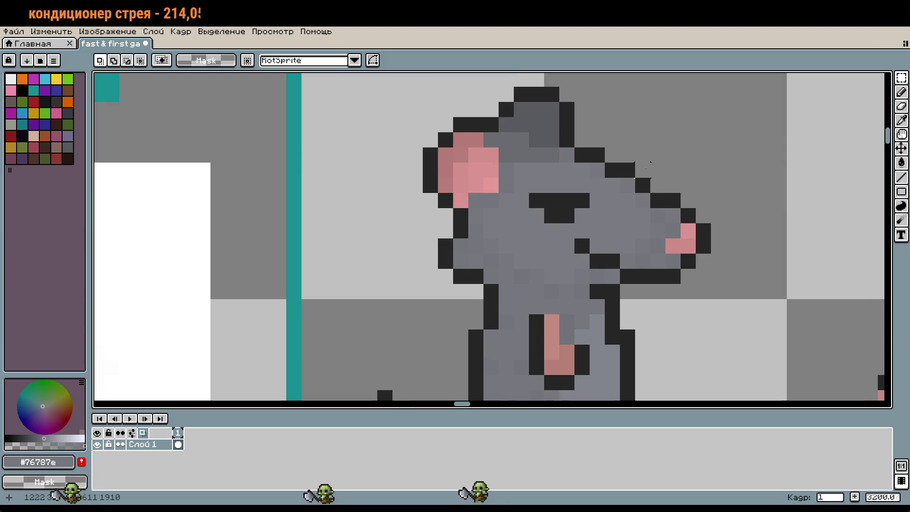
{"action": "left_click_drag", "start_coordinate": [633, 161], "coordinate": [729, 302]}
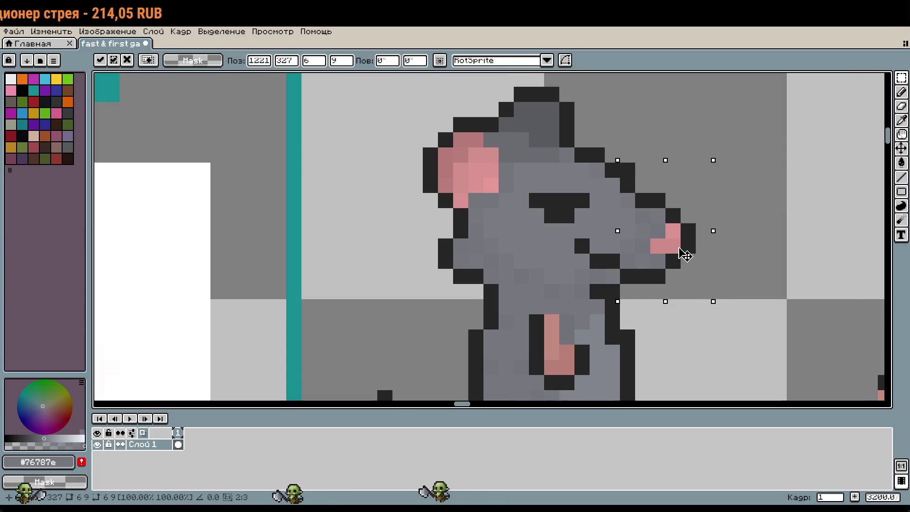
{"action": "left_click", "coordinate": [748, 246]}
{"action": "scroll", "coordinate": [747, 246], "scroll_direction": "down", "scroll_amount": 1}
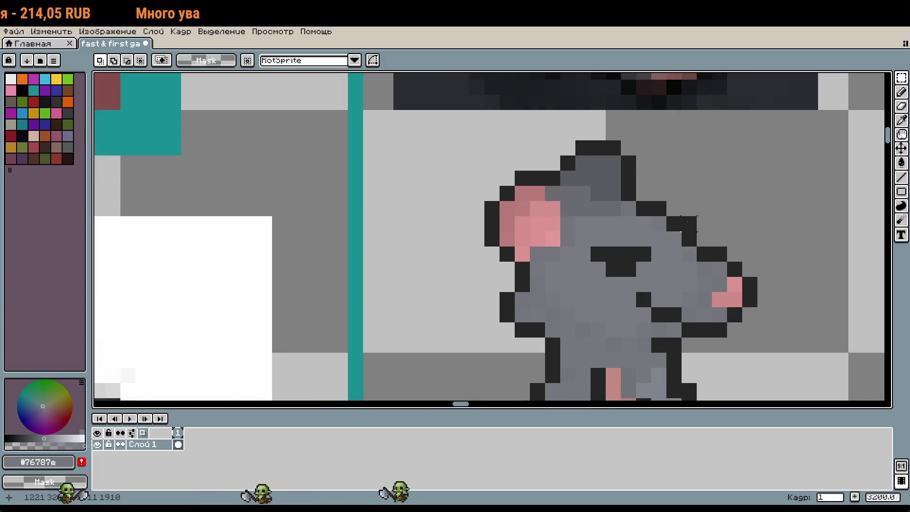
{"action": "key", "text": "b"}
{"action": "scroll", "coordinate": [759, 254], "scroll_direction": "down", "scroll_amount": 2}
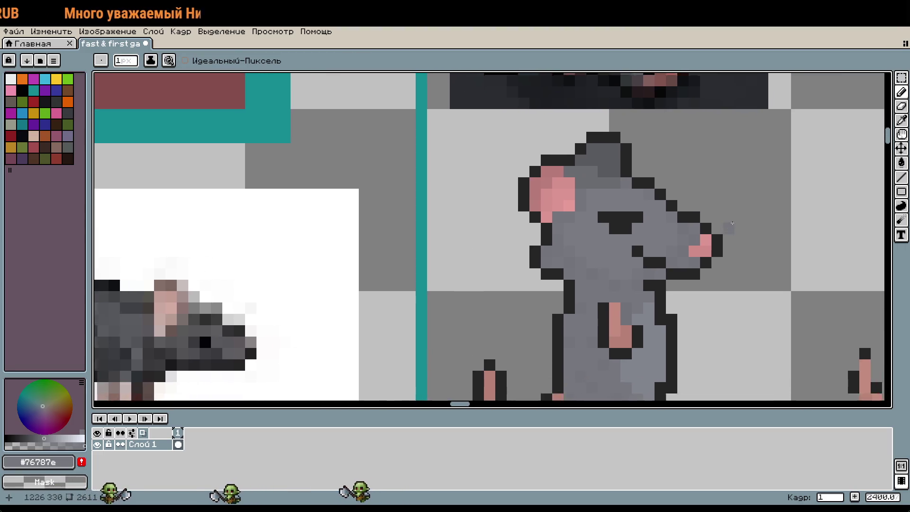
{"action": "left_click_drag", "start_coordinate": [760, 280], "coordinate": [698, 291]}
{"action": "key", "text": "ctrl+z"}
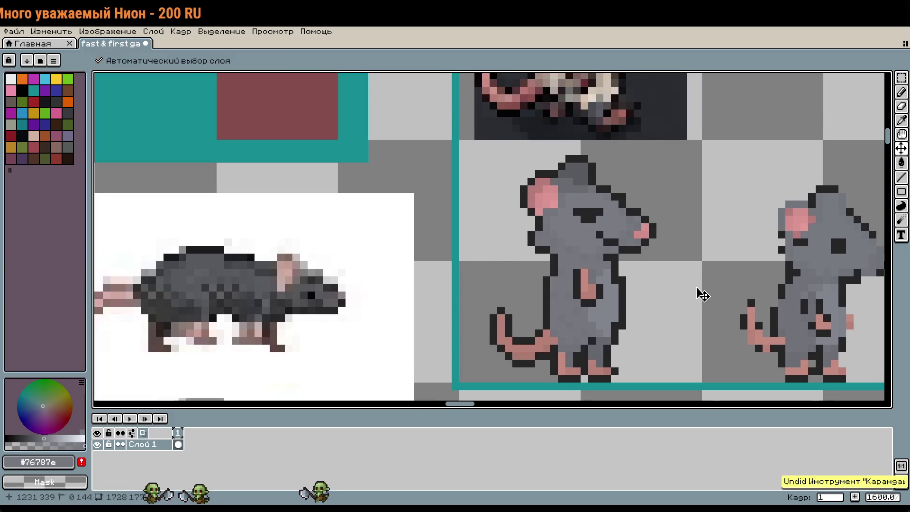
{"action": "key", "text": "ctrl+z"}
{"action": "key", "text": "m"}
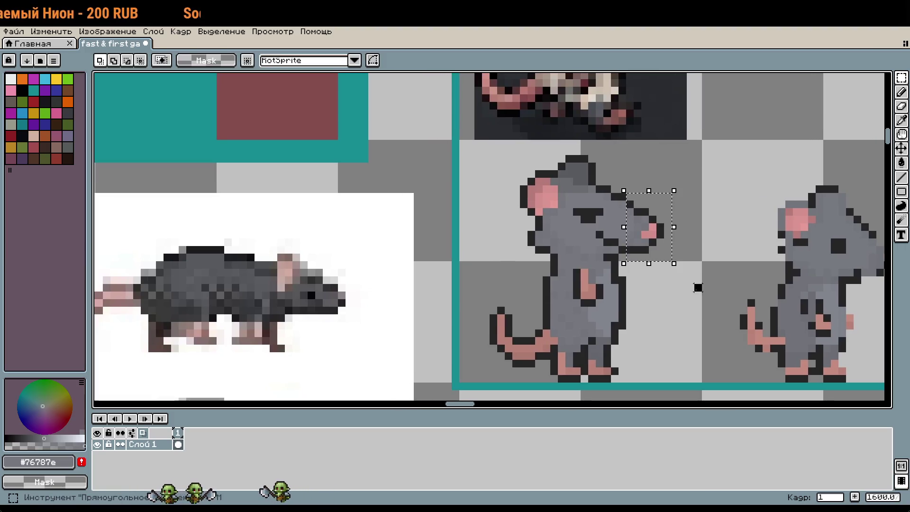
{"action": "key", "text": "b"}
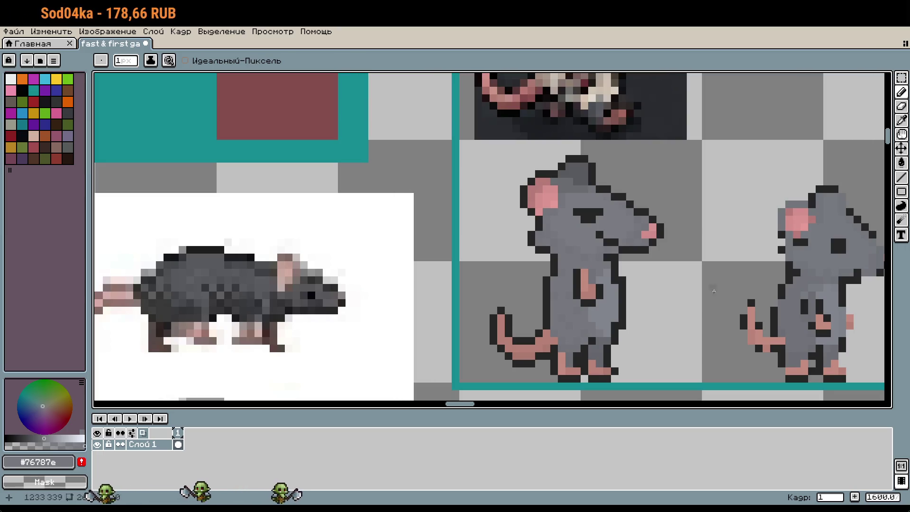
{"action": "scroll", "coordinate": [660, 280], "scroll_direction": "up", "scroll_amount": 1}
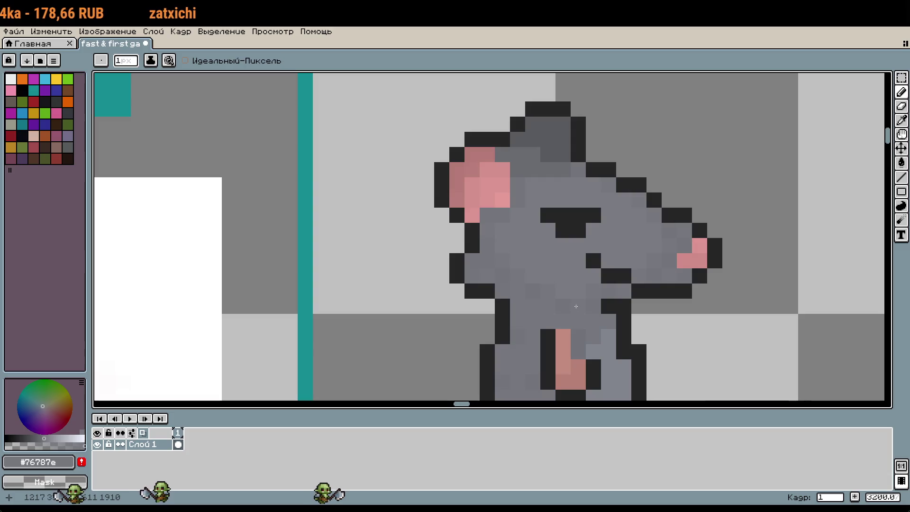
{"action": "scroll", "coordinate": [553, 288], "scroll_direction": "up", "scroll_amount": 1}
{"action": "key", "text": "i"}
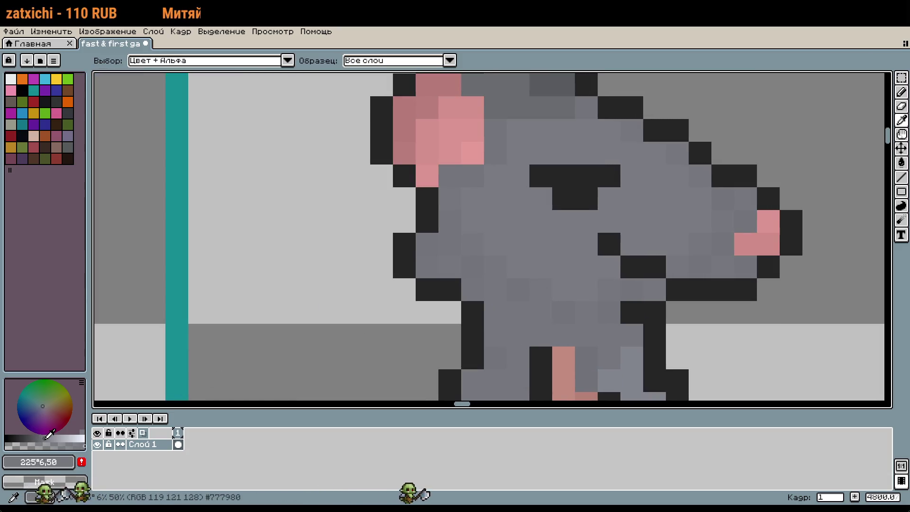
{"action": "key", "text": "g"}
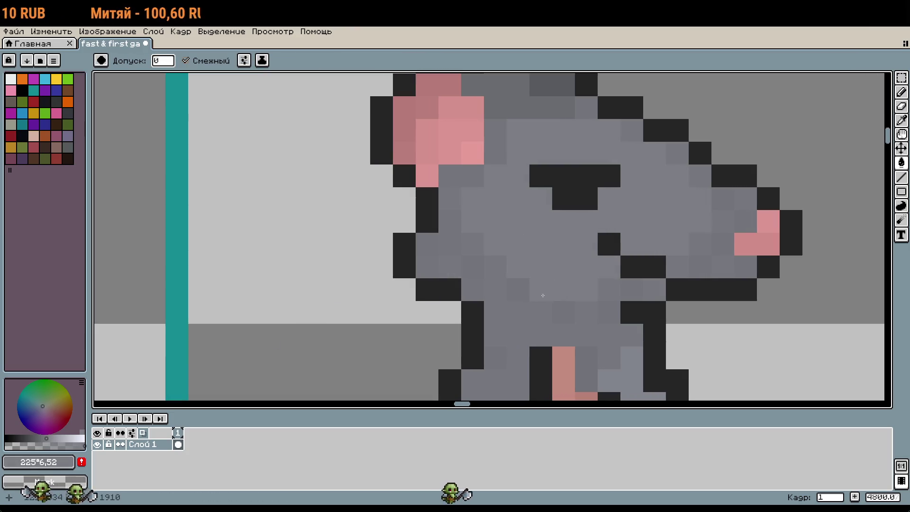
{"action": "scroll", "coordinate": [543, 299], "scroll_direction": "down", "scroll_amount": 8}
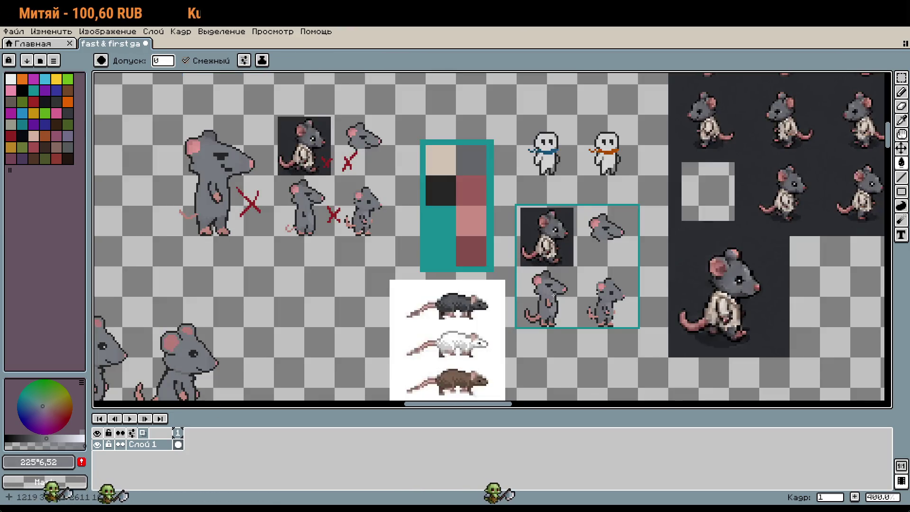
{"action": "scroll", "coordinate": [549, 304], "scroll_direction": "up", "scroll_amount": 6}
{"action": "scroll", "coordinate": [541, 272], "scroll_direction": "up", "scroll_amount": 1}
{"action": "key", "text": "i"}
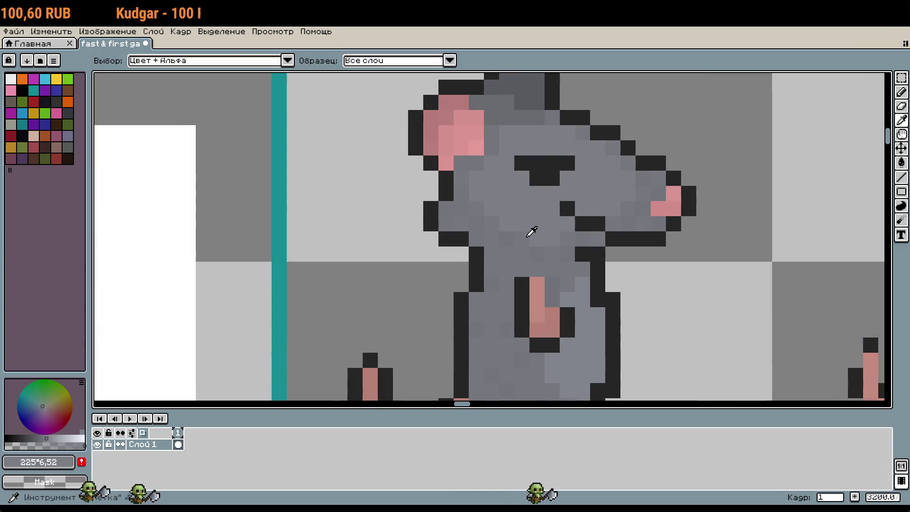
{"action": "scroll", "coordinate": [522, 247], "scroll_direction": "up", "scroll_amount": 4}
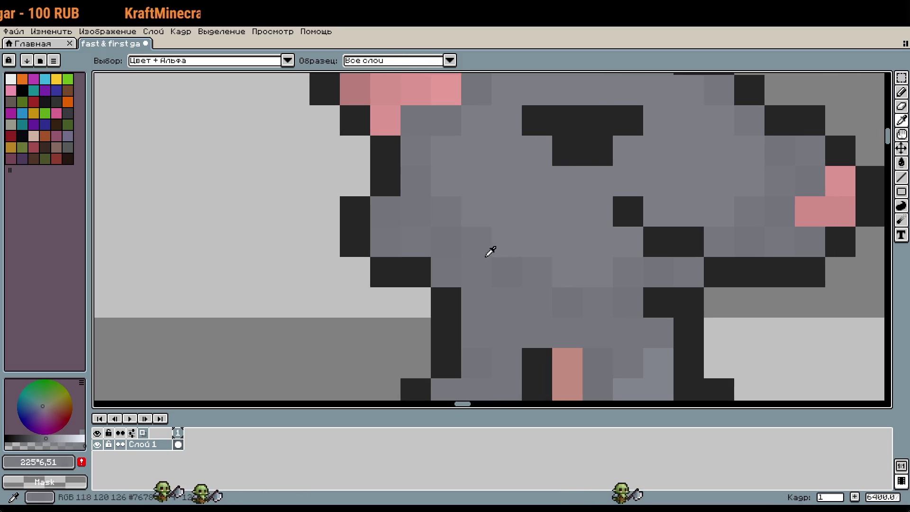
{"action": "key", "text": "g"}
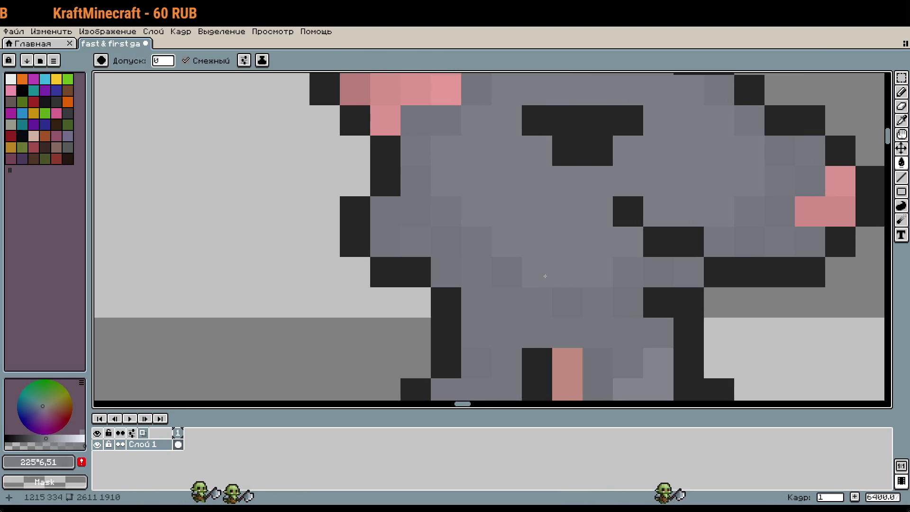
{"action": "key", "text": "i"}
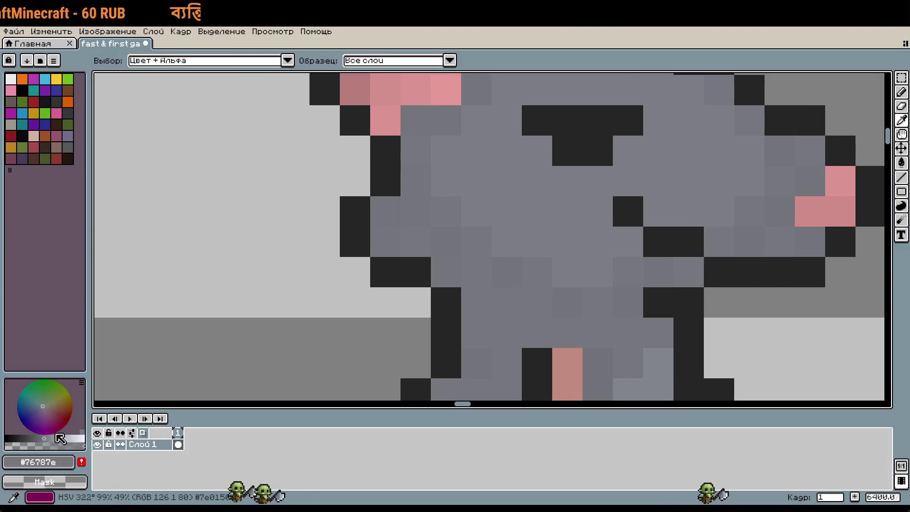
{"action": "left_click", "coordinate": [51, 433]}
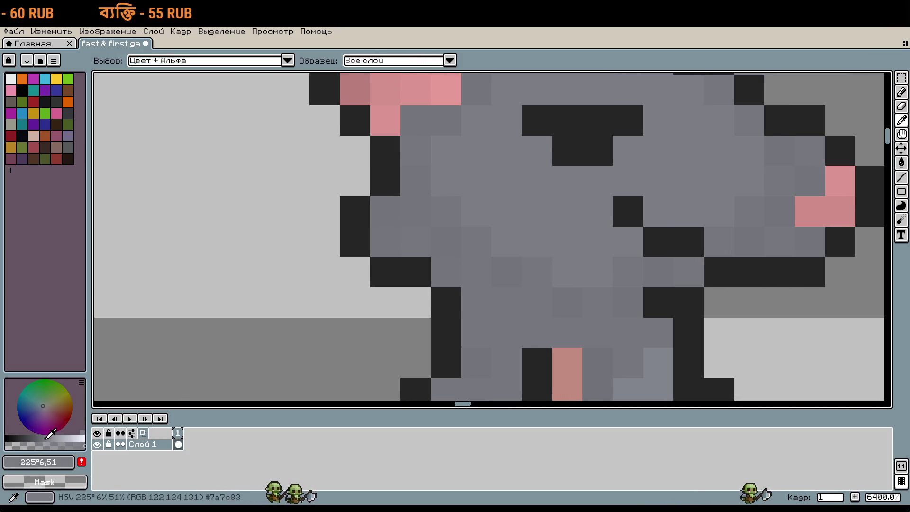
{"action": "key", "text": "g"}
{"action": "left_click_drag", "start_coordinate": [639, 242], "coordinate": [630, 262]}
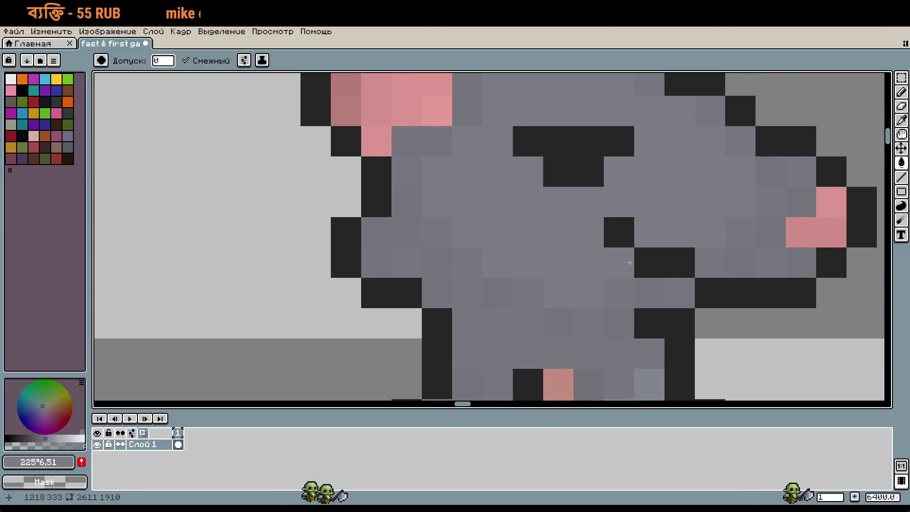
{"action": "left_click", "coordinate": [507, 284], "text": "alt"}
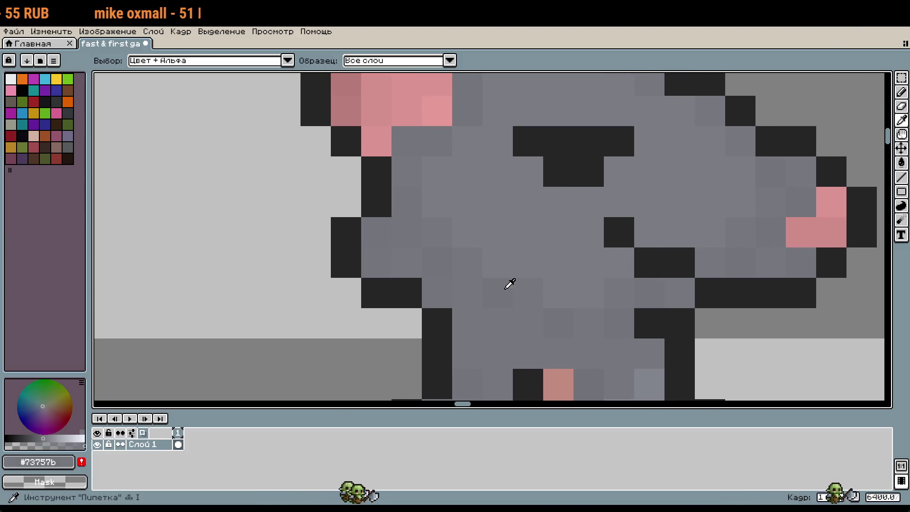
{"action": "left_click", "coordinate": [503, 197]}
{"action": "key", "text": "ctrl+z"}
{"action": "key", "text": "b"}
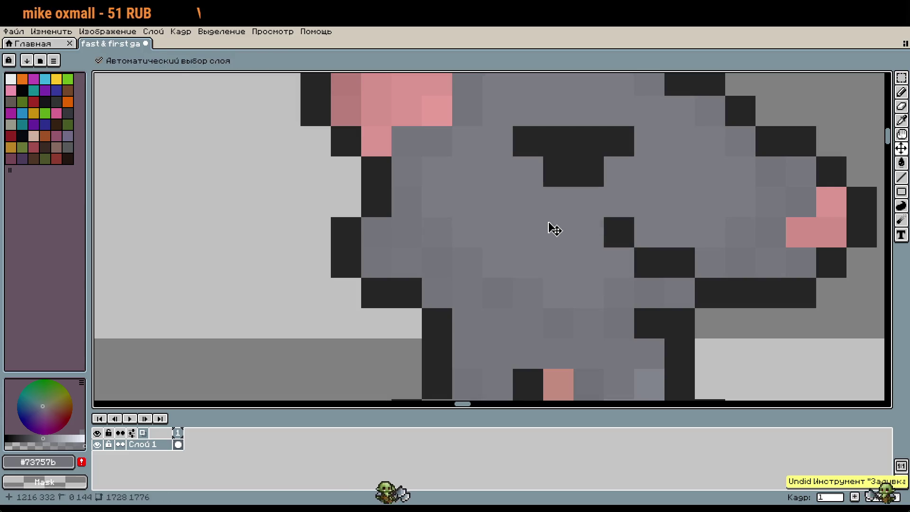
{"action": "left_click", "coordinate": [509, 198]}
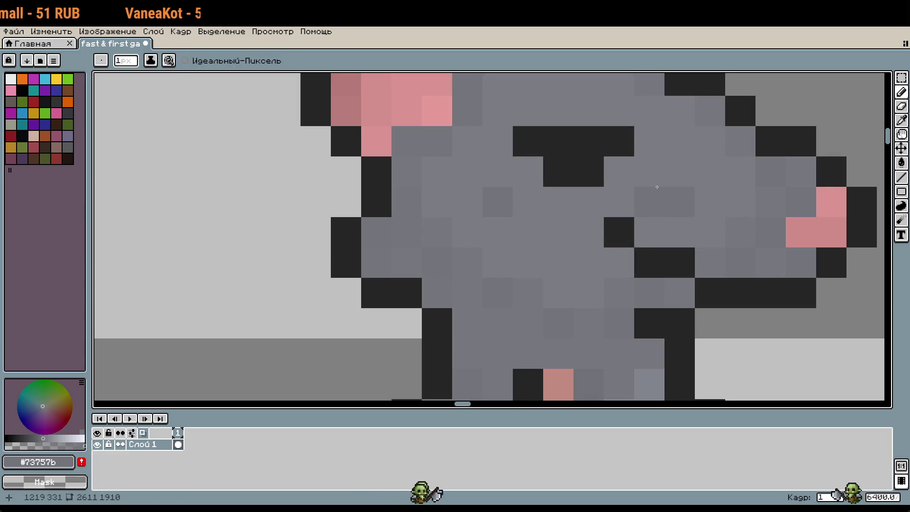
{"action": "scroll", "coordinate": [589, 180], "scroll_direction": "up", "scroll_amount": 2}
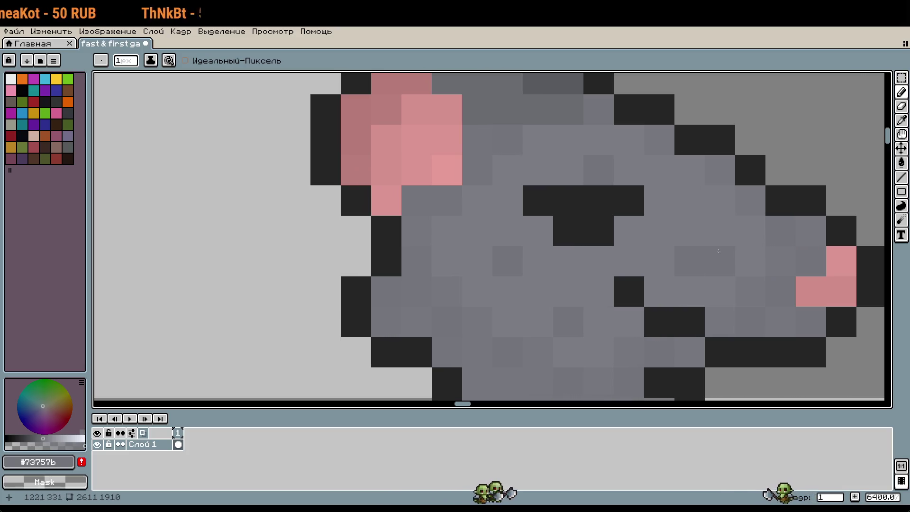
{"action": "left_click", "coordinate": [725, 168], "text": "alt"}
{"action": "key", "text": "g"}
{"action": "scroll", "coordinate": [691, 215], "scroll_direction": "down", "scroll_amount": 2}
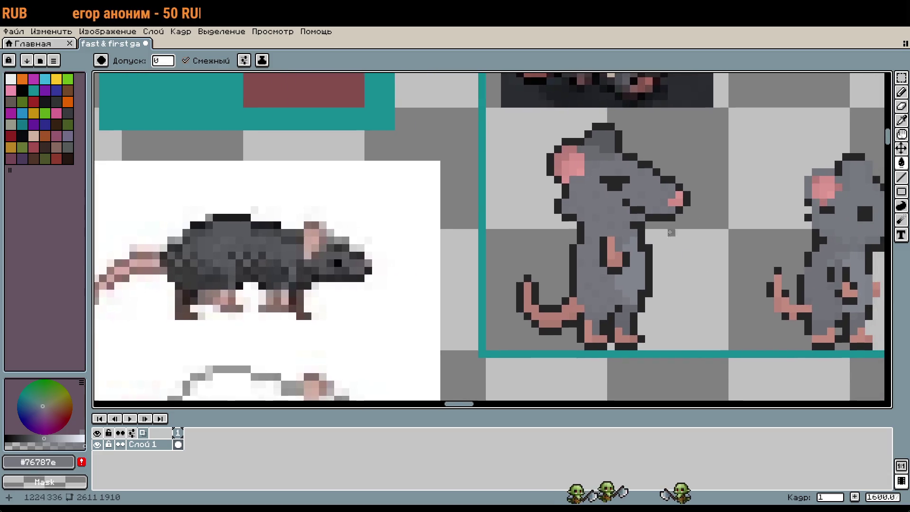
{"action": "scroll", "coordinate": [664, 237], "scroll_direction": "up", "scroll_amount": 2}
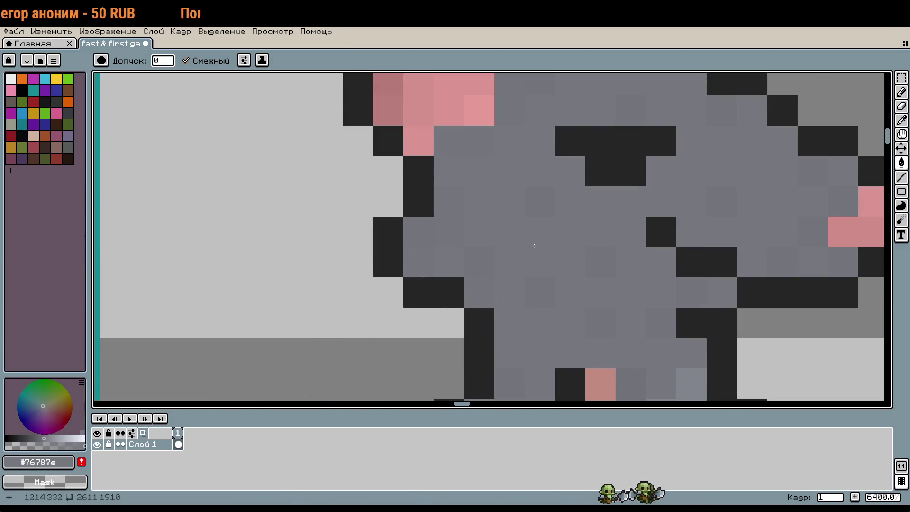
{"action": "key", "text": "i"}
{"action": "left_click", "coordinate": [547, 185]}
Repaint one black outline pixel on the rat's body in a slightly adjusted body grey
{"action": "key", "text": "b"}
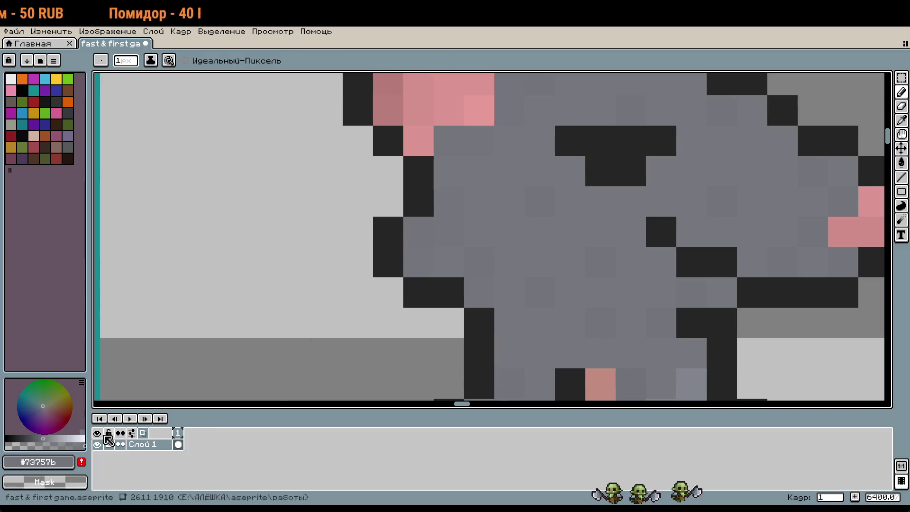
{"action": "left_click", "coordinate": [47, 435]}
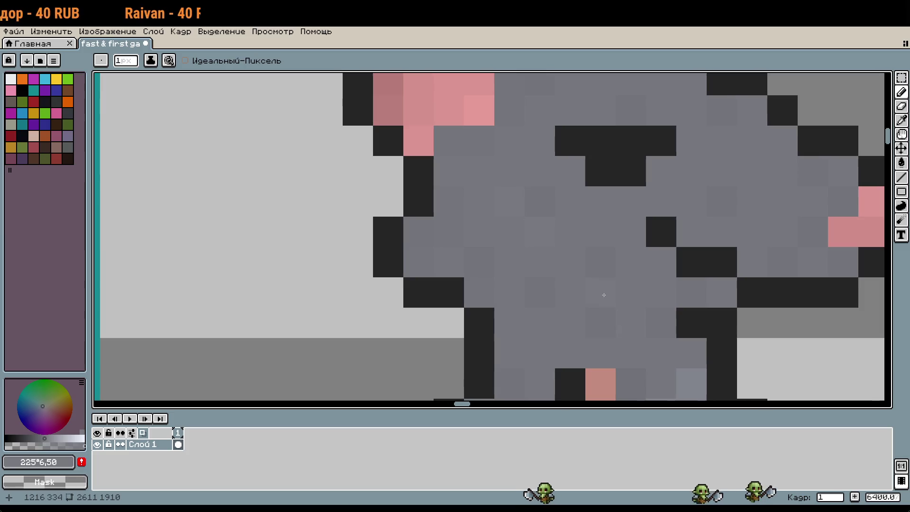
{"action": "scroll", "coordinate": [720, 263], "scroll_direction": "up", "scroll_amount": 3}
{"action": "scroll", "coordinate": [721, 263], "scroll_direction": "right", "scroll_amount": 2}
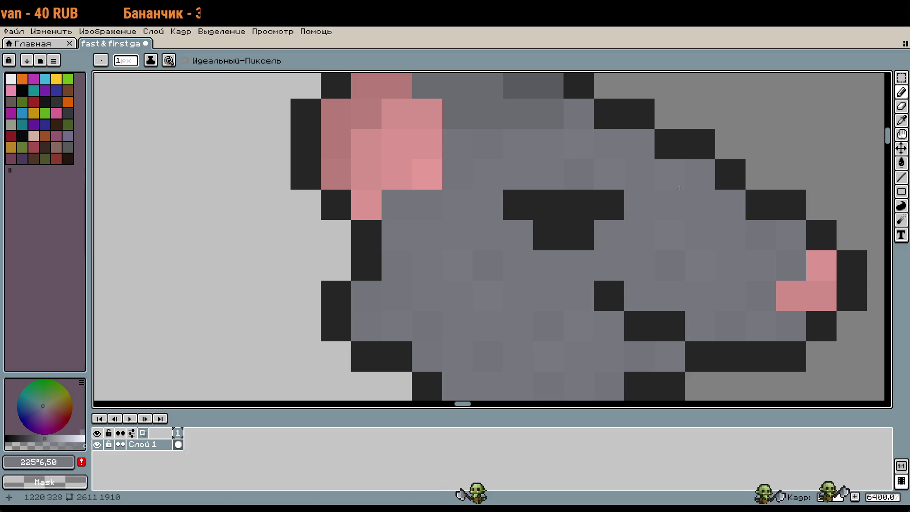
{"action": "scroll", "coordinate": [699, 185], "scroll_direction": "down", "scroll_amount": 5}
{"action": "scroll", "coordinate": [699, 185], "scroll_direction": "left", "scroll_amount": 1}
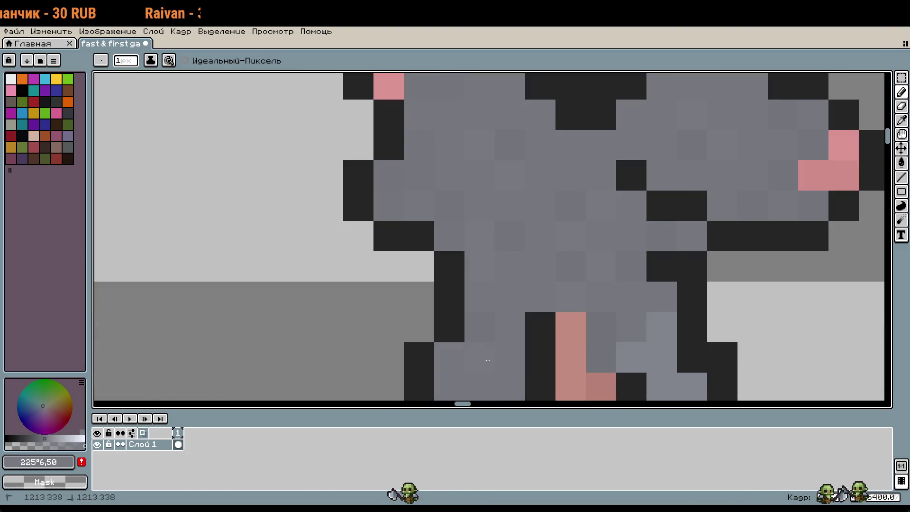
{"action": "left_click", "coordinate": [529, 353]}
{"action": "scroll", "coordinate": [535, 355], "scroll_direction": "down", "scroll_amount": 1}
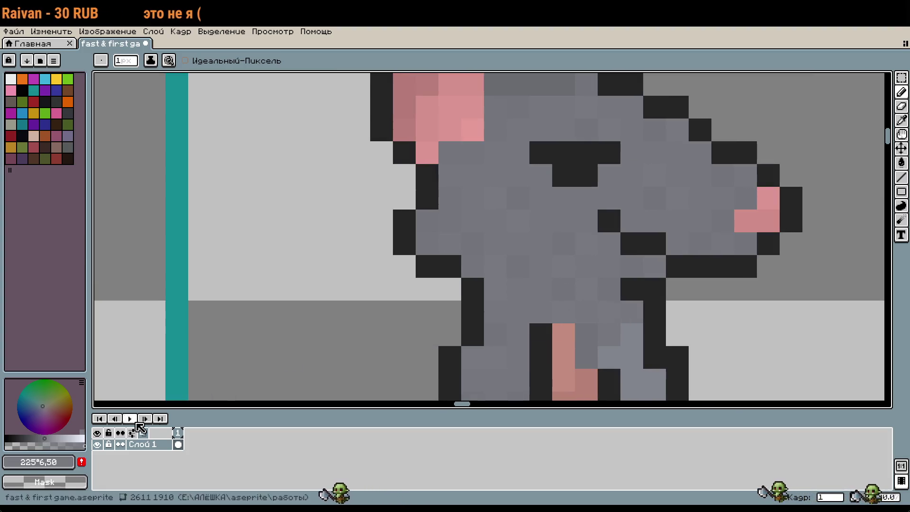
{"action": "left_click", "coordinate": [44, 438]}
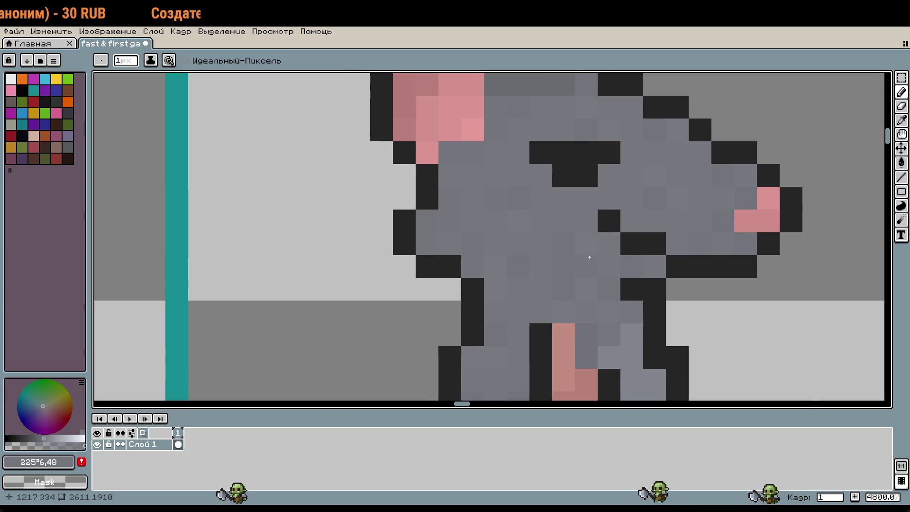
{"action": "scroll", "coordinate": [589, 257], "scroll_direction": "up", "scroll_amount": 1}
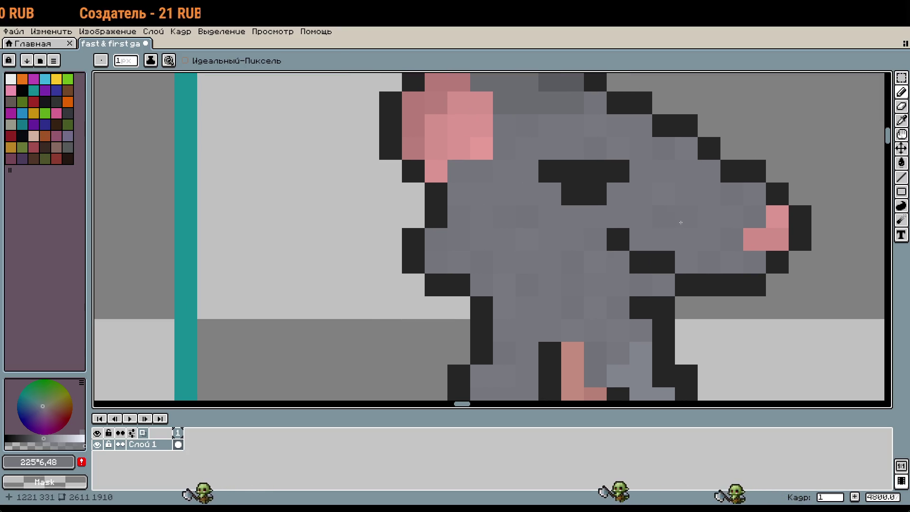
{"action": "scroll", "coordinate": [619, 151], "scroll_direction": "down", "scroll_amount": 3}
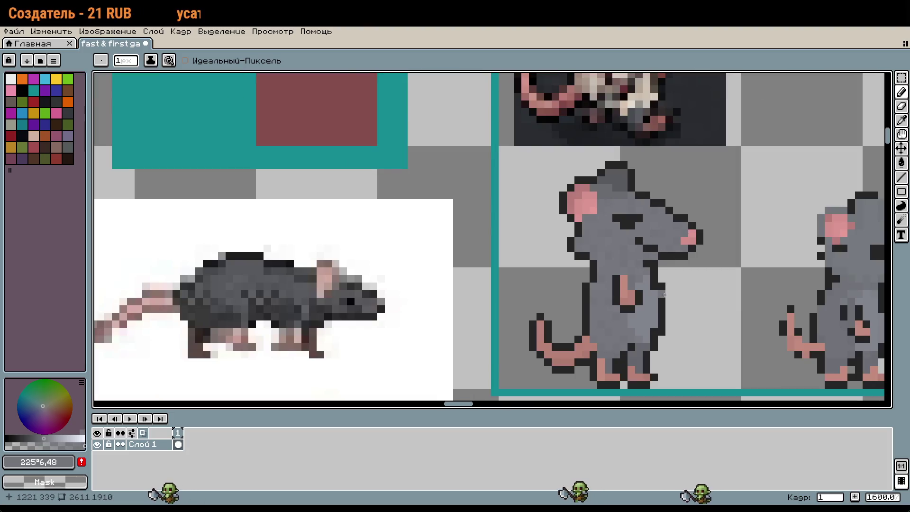
{"action": "left_click_drag", "start_coordinate": [710, 321], "coordinate": [676, 302]}
Sample the head's dark grey and lighten five pixels on top of the head
{"action": "scroll", "coordinate": [614, 213], "scroll_direction": "up", "scroll_amount": 4}
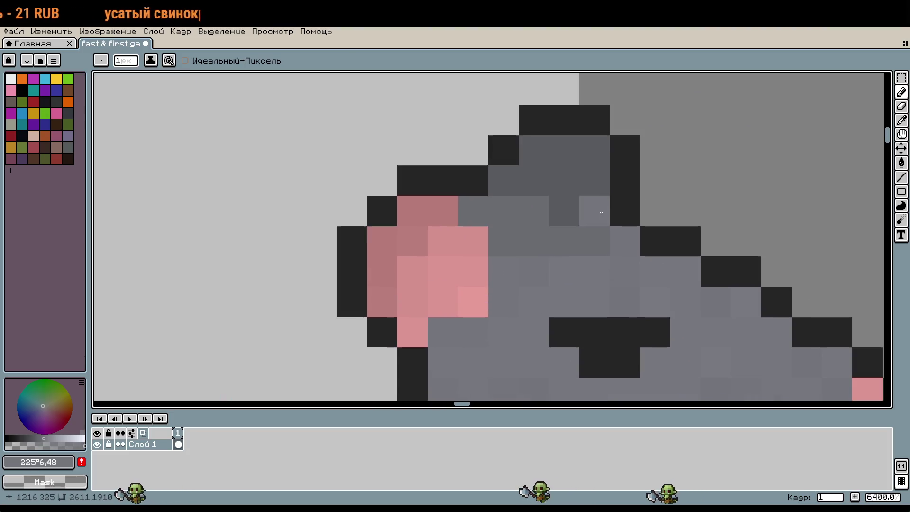
{"action": "left_click", "coordinate": [600, 178], "text": "alt"}
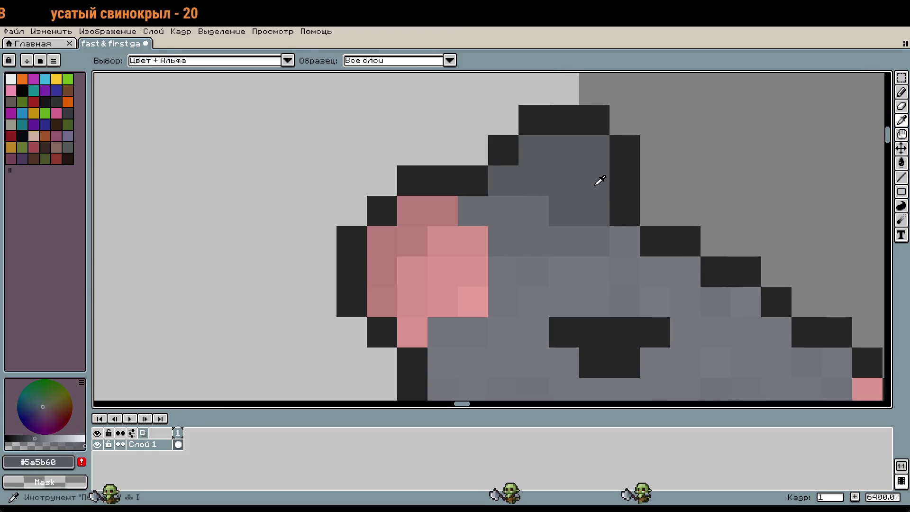
{"action": "left_click", "coordinate": [37, 437]}
{"action": "left_click", "coordinate": [595, 211]}
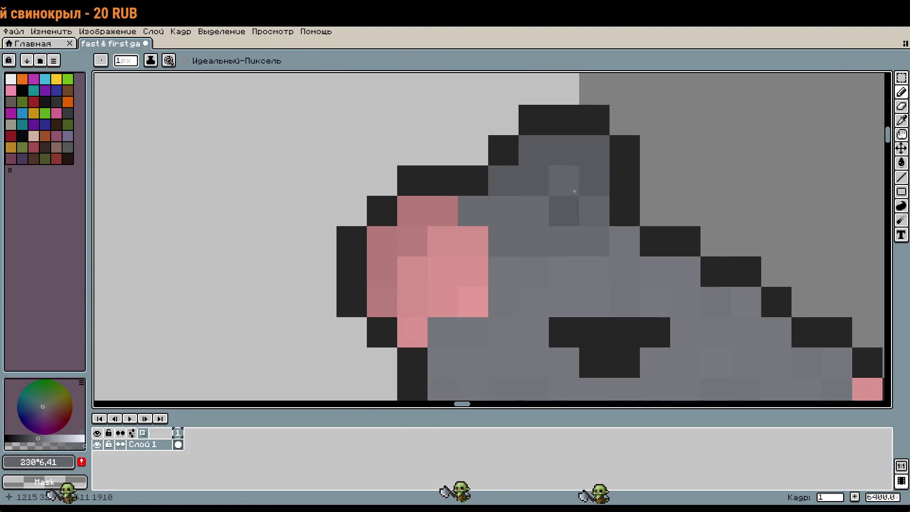
{"action": "left_click", "coordinate": [534, 151]}
{"action": "left_click", "coordinate": [594, 150]}
{"action": "left_click", "coordinate": [503, 180]}
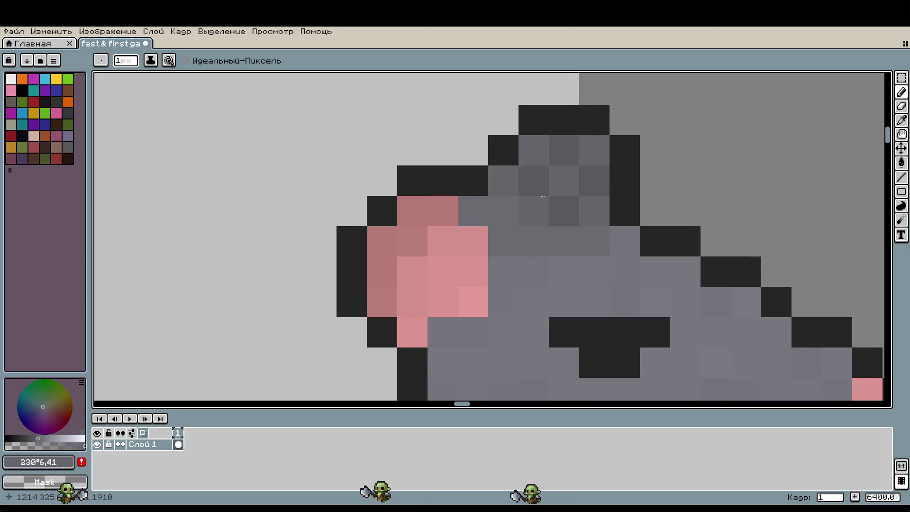
{"action": "left_click", "coordinate": [568, 183]}
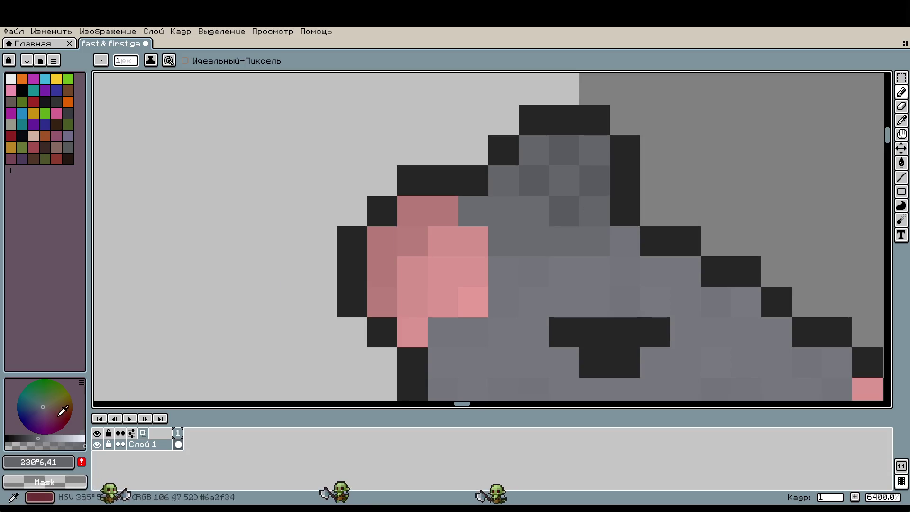
{"action": "left_click", "coordinate": [38, 438]}
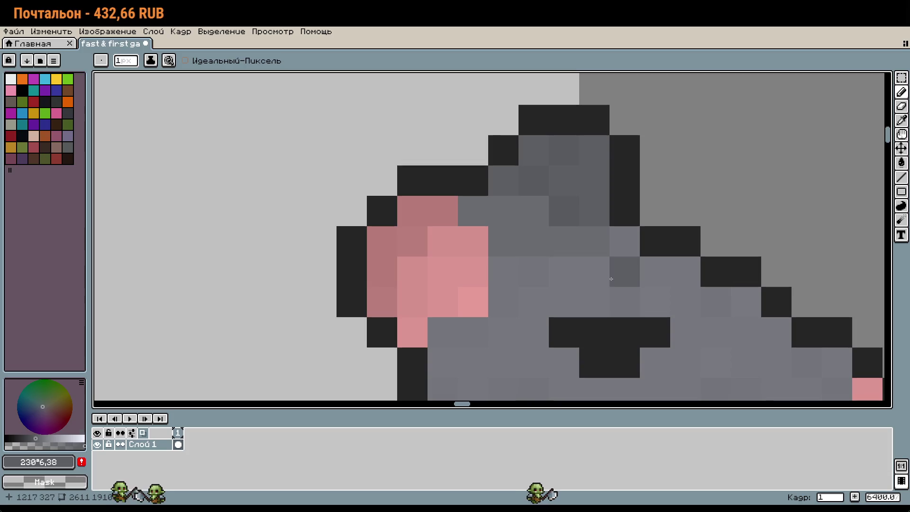
Sample the dark and lighter head greys, then brighten the drawing colour slightly
{"action": "left_click", "coordinate": [575, 203], "text": "alt"}
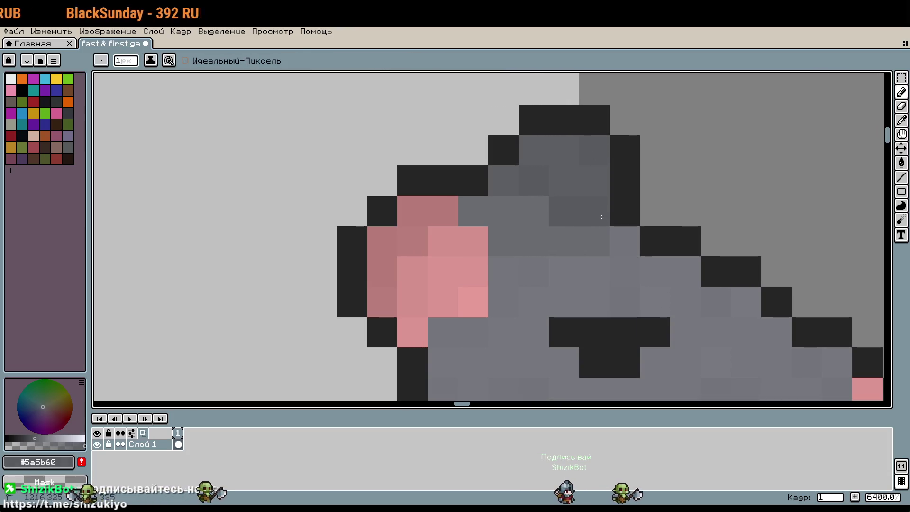
{"action": "left_click", "coordinate": [576, 164], "text": "alt"}
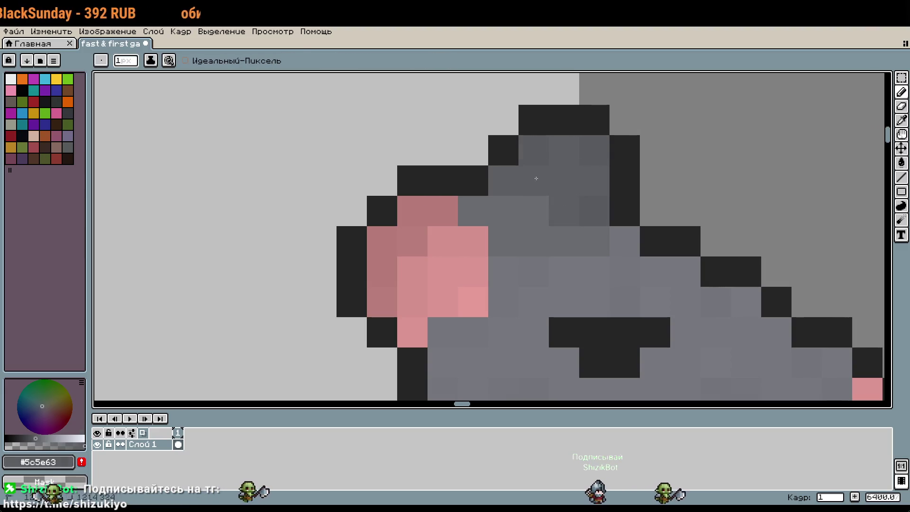
{"action": "left_click", "coordinate": [519, 180], "text": "alt"}
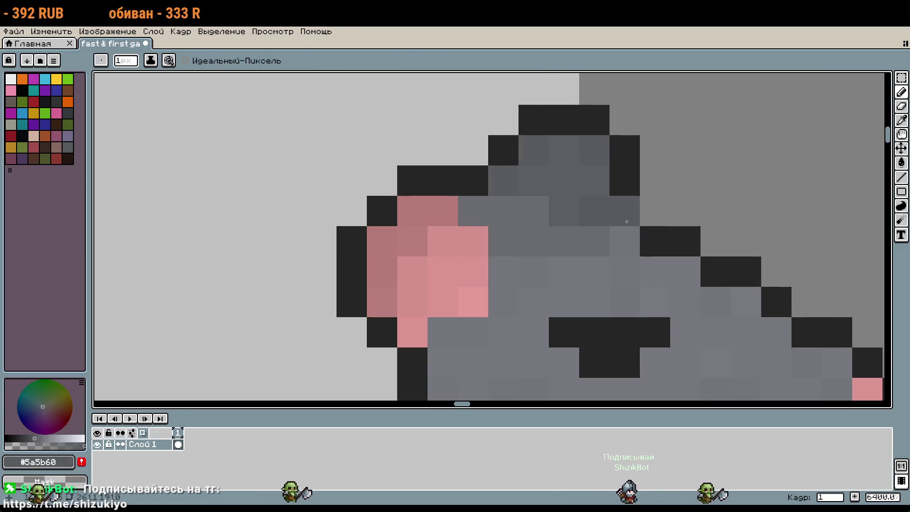
{"action": "left_click", "coordinate": [585, 175], "text": "alt"}
{"action": "left_click", "coordinate": [570, 155], "text": "alt"}
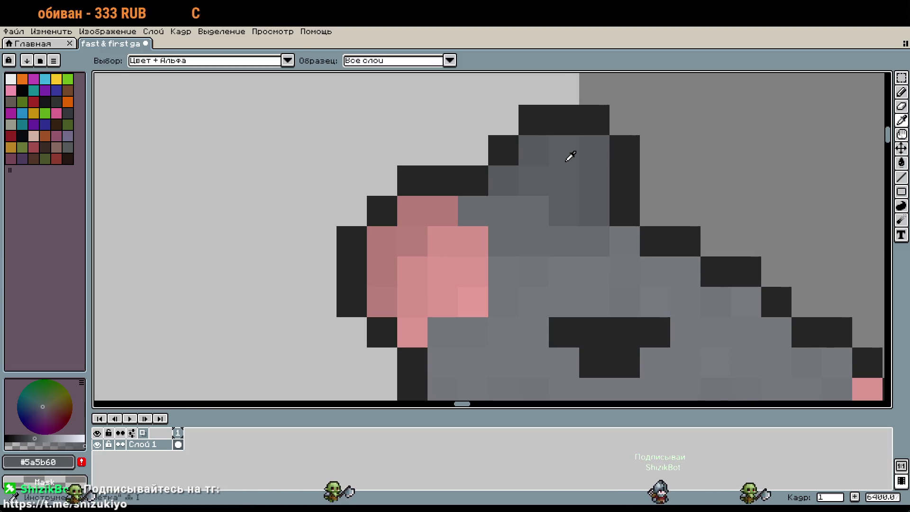
{"action": "left_click", "coordinate": [521, 254], "text": "alt"}
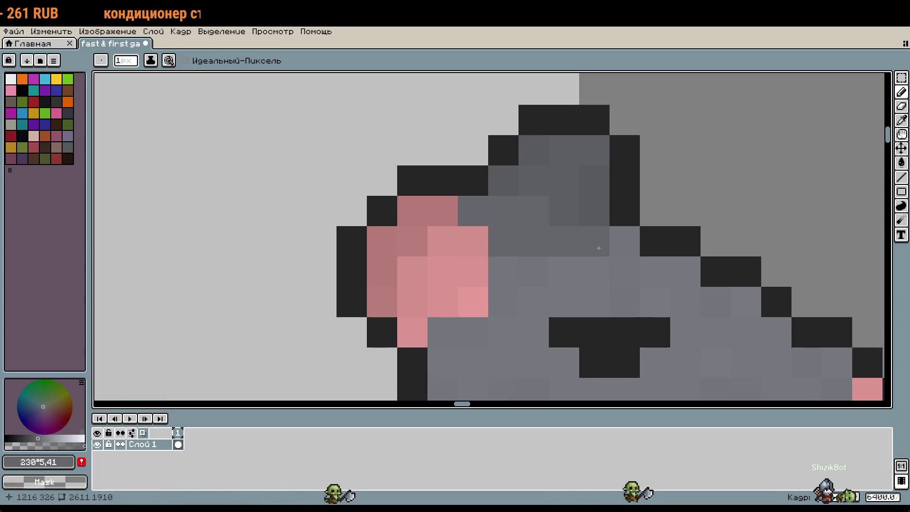
Paint a lighter body-grey row just right of the ear
{"action": "scroll", "coordinate": [551, 361], "scroll_direction": "down", "scroll_amount": 1}
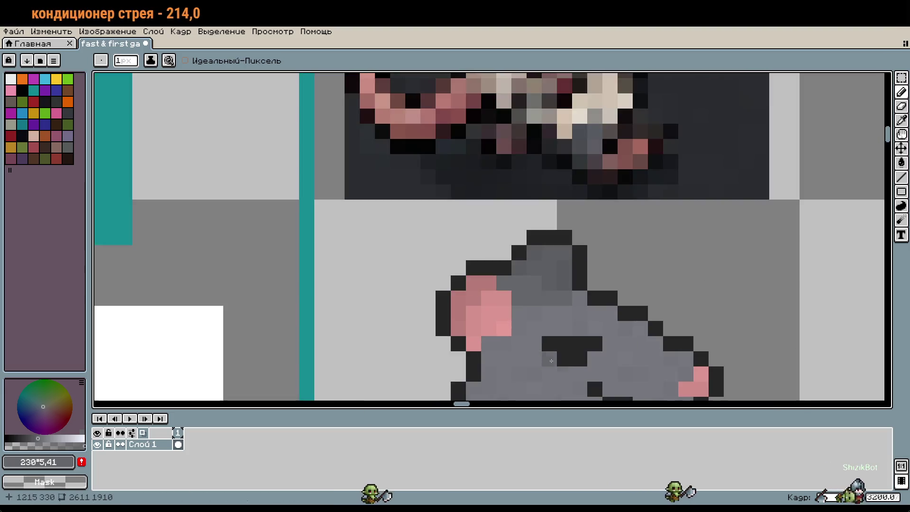
{"action": "scroll", "coordinate": [552, 361], "scroll_direction": "down", "scroll_amount": 3}
{"action": "scroll", "coordinate": [568, 308], "scroll_direction": "up", "scroll_amount": 1}
{"action": "scroll", "coordinate": [599, 270], "scroll_direction": "up", "scroll_amount": 3}
{"action": "scroll", "coordinate": [599, 271], "scroll_direction": "down", "scroll_amount": 1}
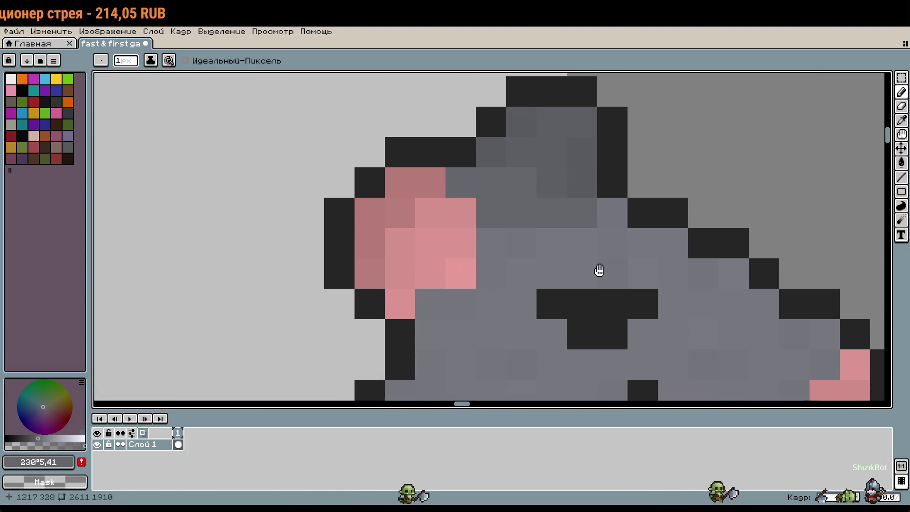
{"action": "left_click_drag", "start_coordinate": [599, 270], "coordinate": [599, 291]}
{"action": "key", "text": "i"}
{"action": "left_click", "coordinate": [615, 233], "text": "alt"}
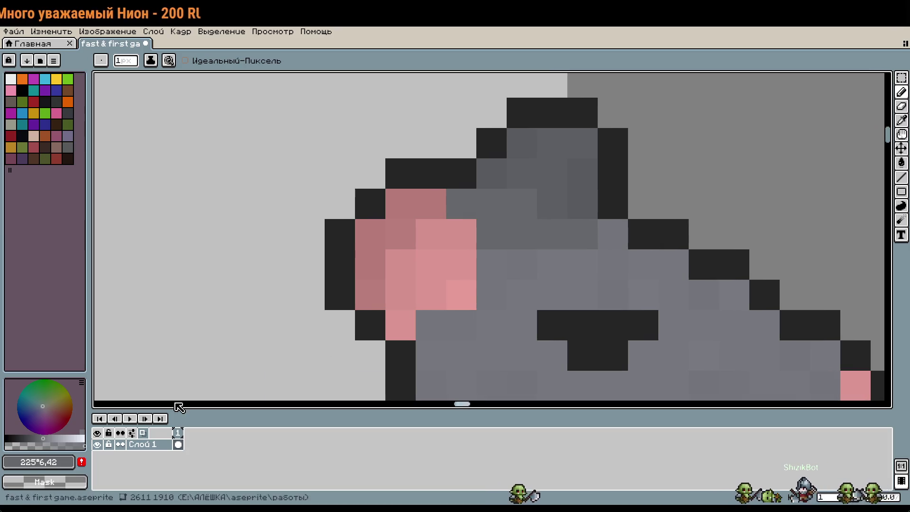
{"action": "left_click_drag", "start_coordinate": [582, 234], "coordinate": [533, 242]}
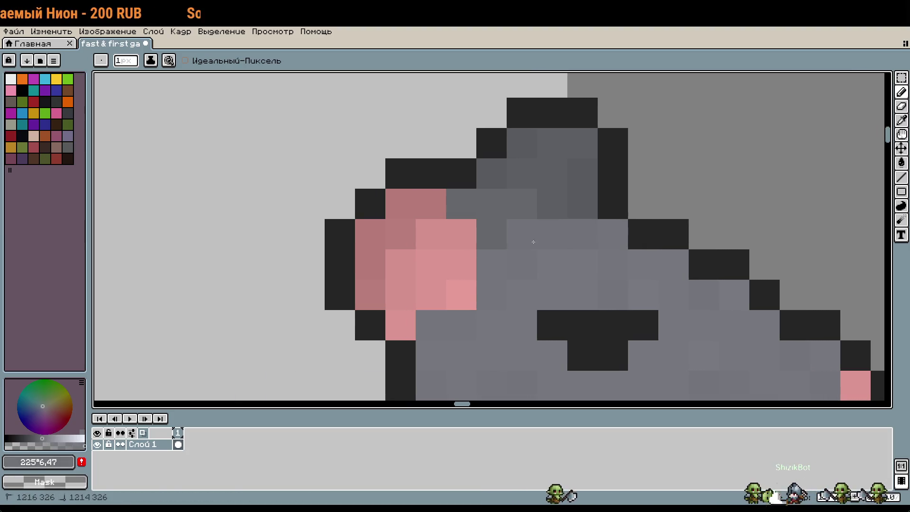
{"action": "left_click", "coordinate": [42, 437]}
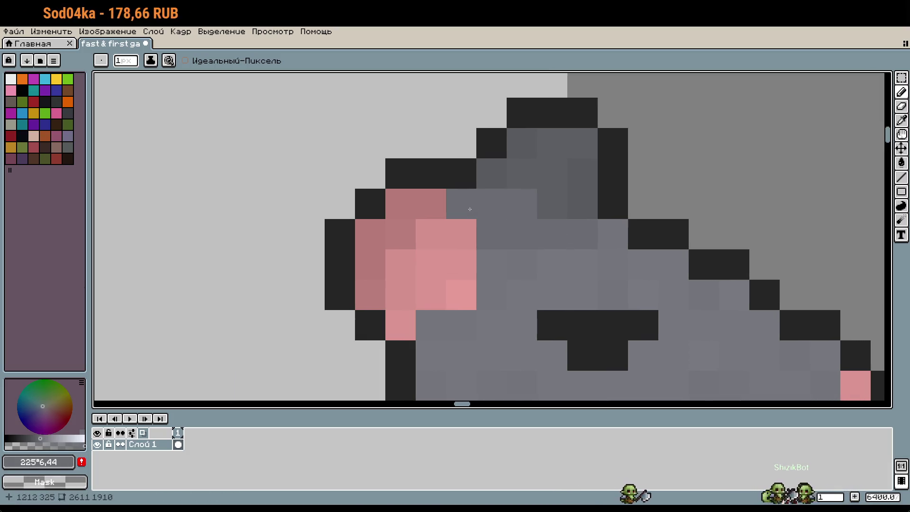
{"action": "scroll", "coordinate": [659, 246], "scroll_direction": "down", "scroll_amount": 4}
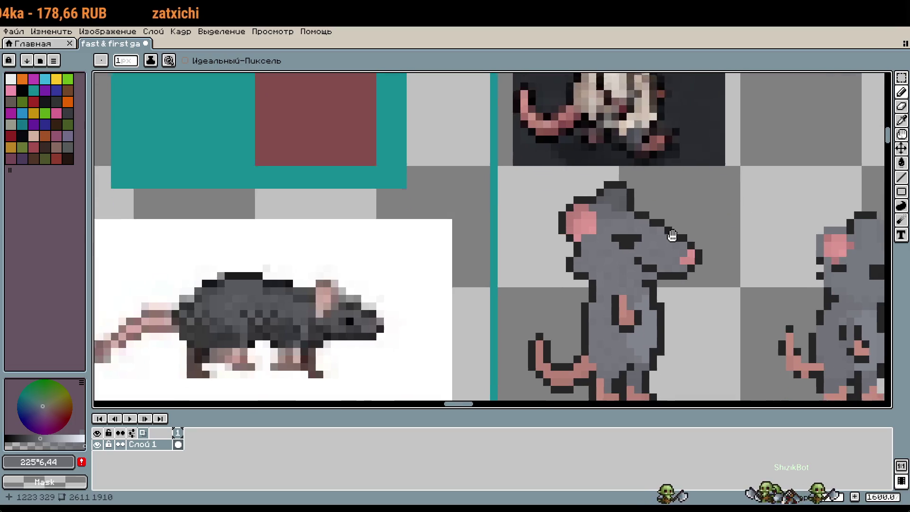
Darken one grey pixel on the rat's head with a darker grey shade
{"action": "scroll", "coordinate": [672, 236], "scroll_direction": "down", "scroll_amount": 2}
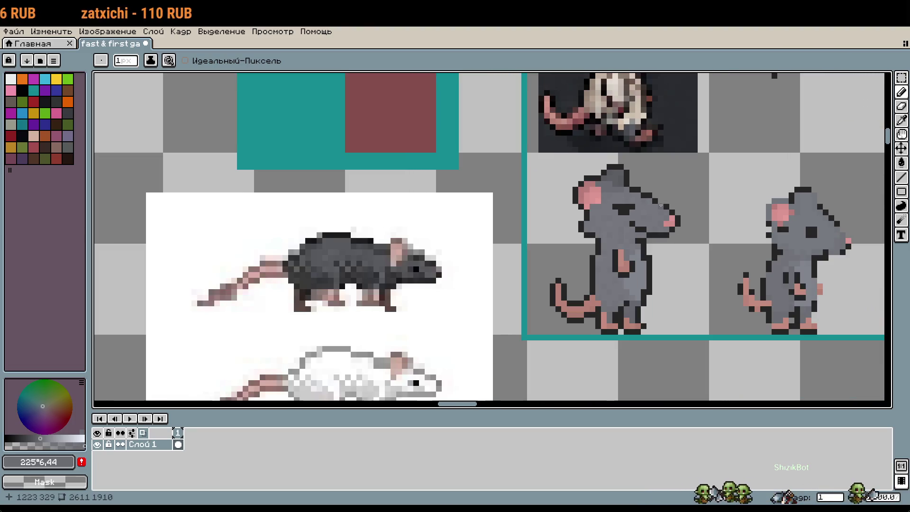
{"action": "scroll", "coordinate": [644, 199], "scroll_direction": "up", "scroll_amount": 6}
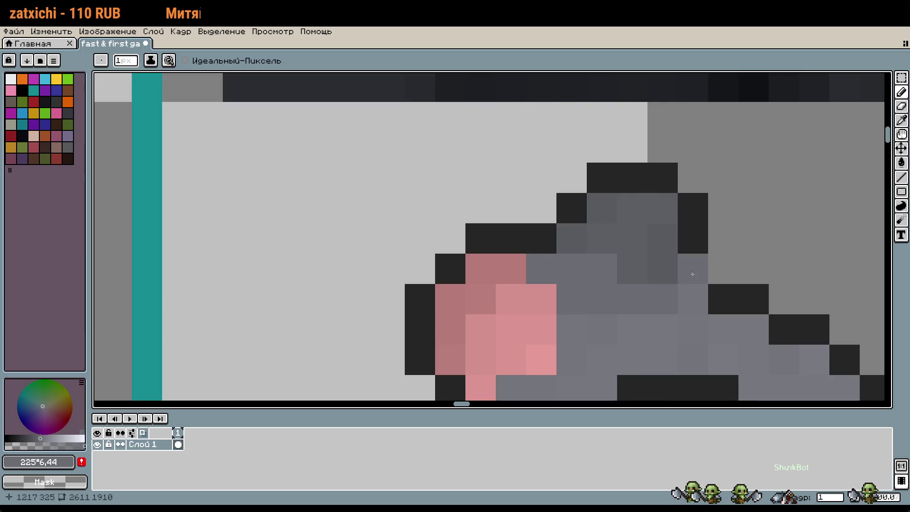
{"action": "left_click", "coordinate": [649, 337]}
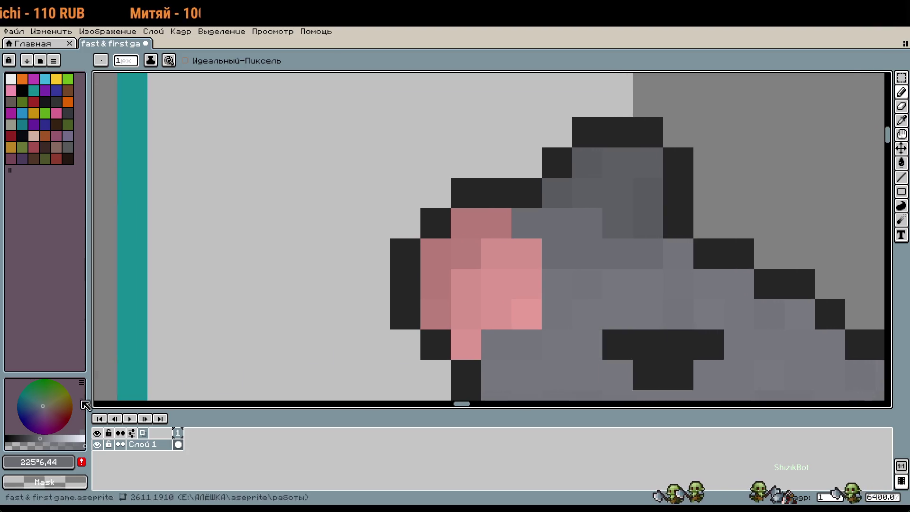
{"action": "left_click", "coordinate": [40, 438]}
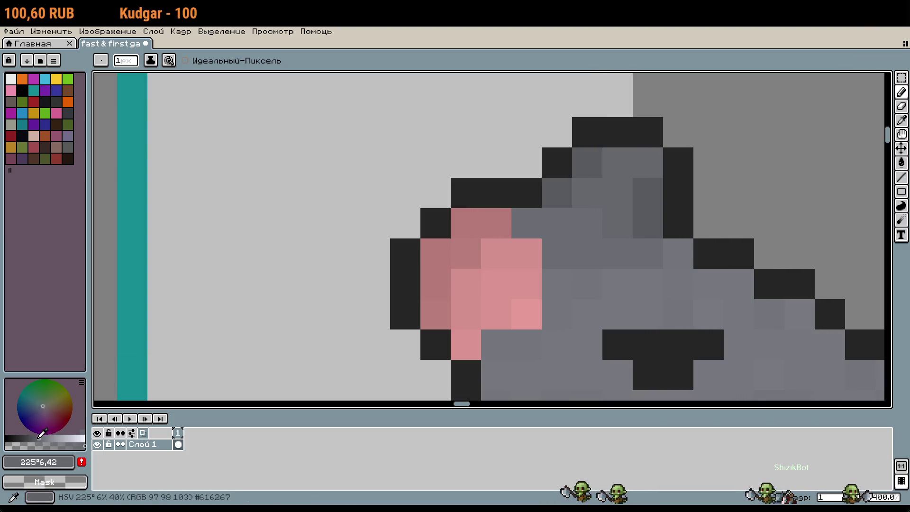
{"action": "left_click", "coordinate": [40, 436]}
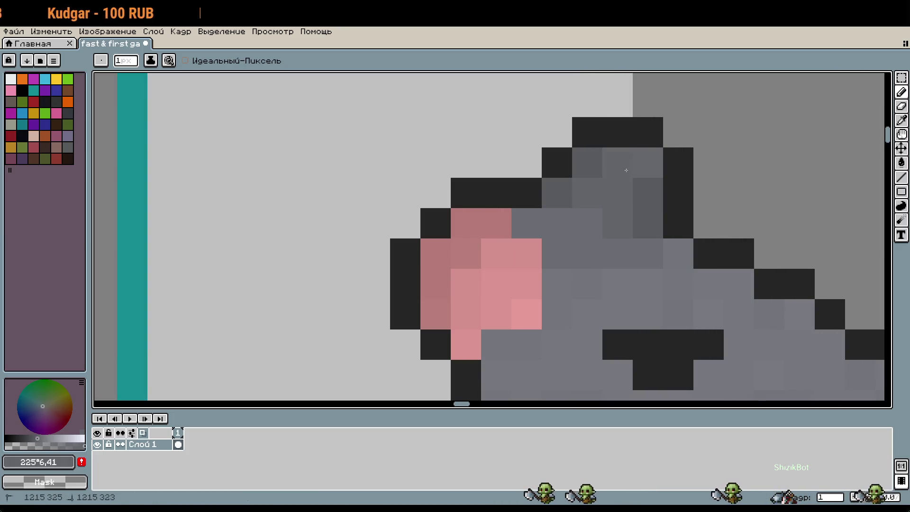
{"action": "left_click", "coordinate": [37, 435]}
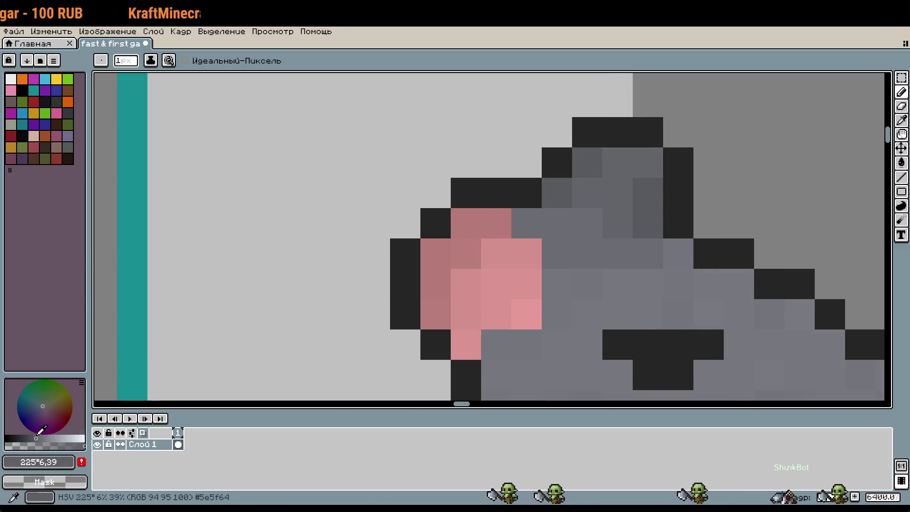
Repaint the pink pixel at the ear's edge in the body grey
{"action": "scroll", "coordinate": [756, 244], "scroll_direction": "down", "scroll_amount": 1}
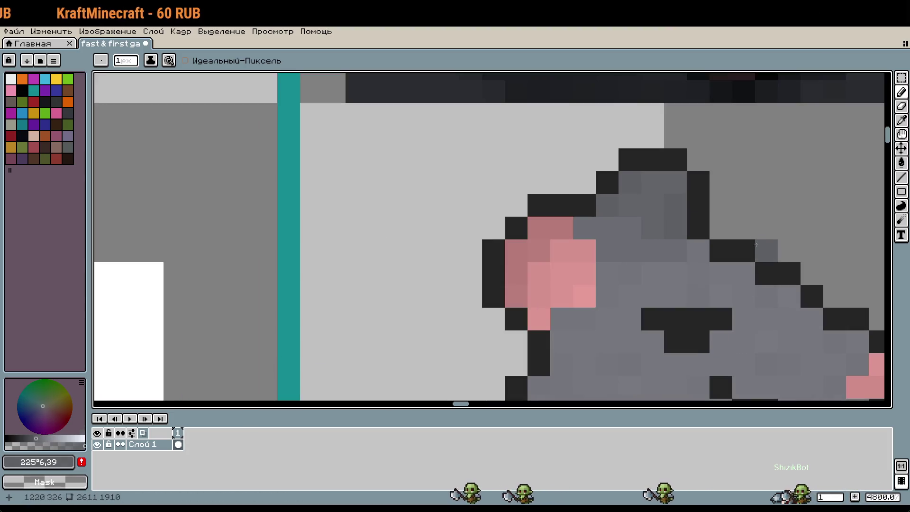
{"action": "scroll", "coordinate": [610, 259], "scroll_direction": "up", "scroll_amount": 1}
{"action": "left_click", "coordinate": [43, 435]}
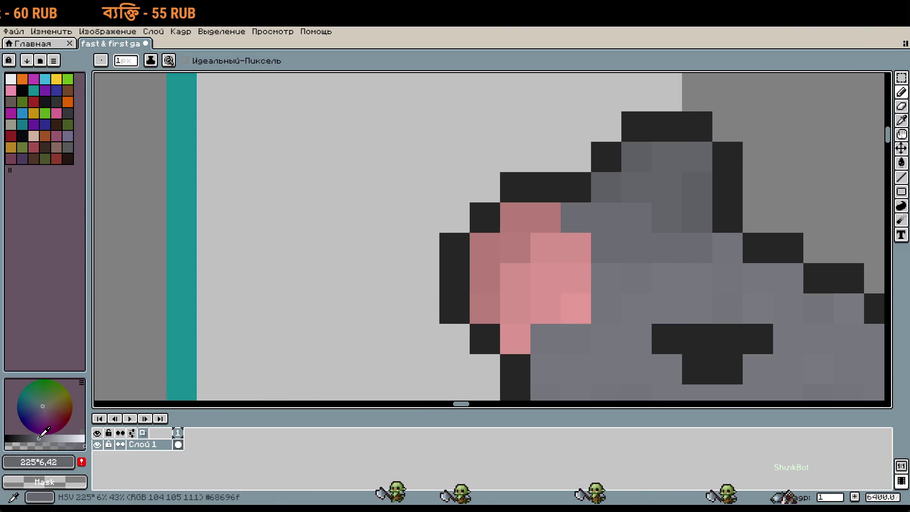
{"action": "left_click", "coordinate": [42, 435]}
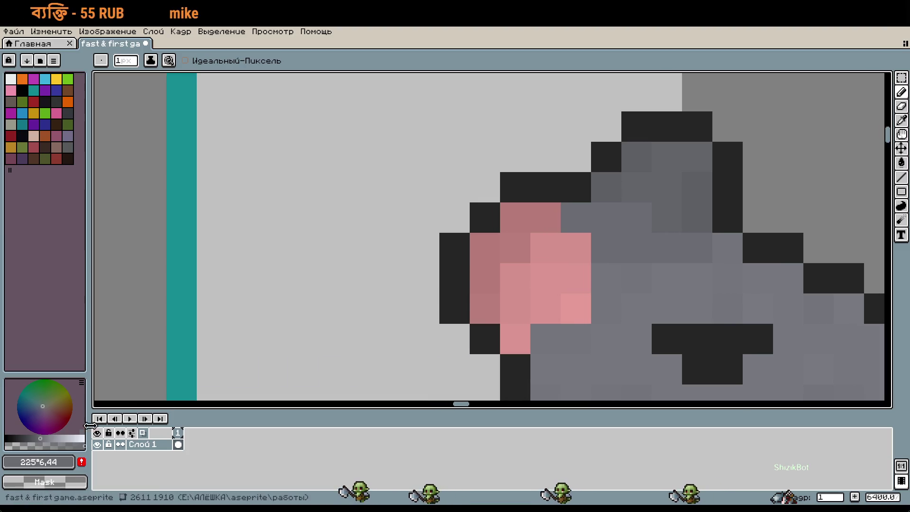
{"action": "left_click", "coordinate": [585, 288]}
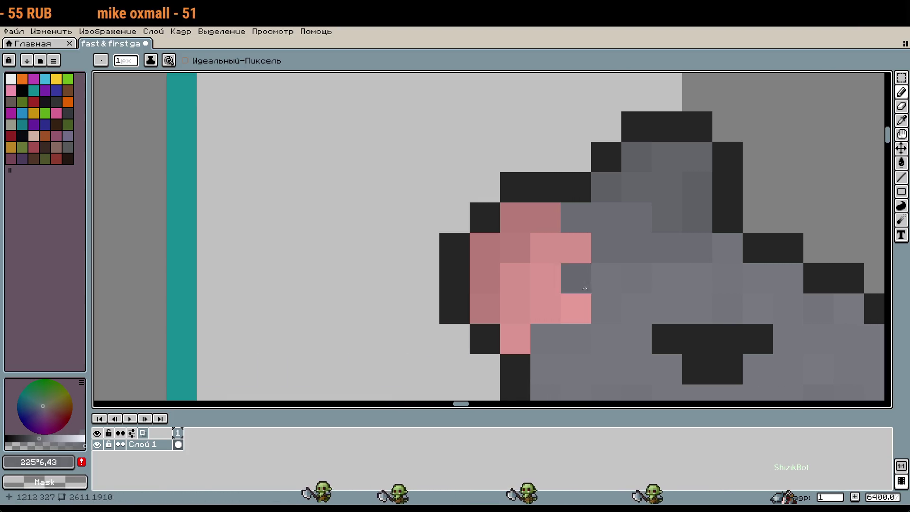
{"action": "scroll", "coordinate": [731, 263], "scroll_direction": "down", "scroll_amount": 1}
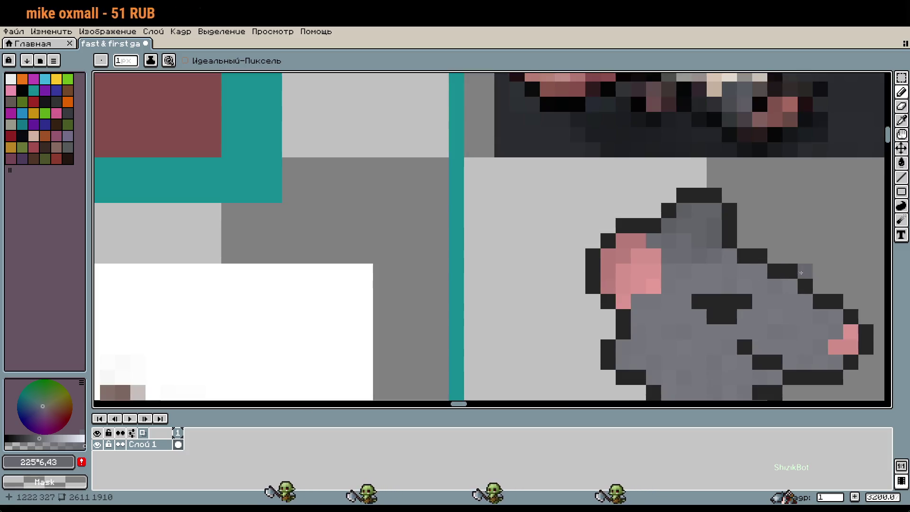
{"action": "scroll", "coordinate": [801, 273], "scroll_direction": "down", "scroll_amount": 1}
{"action": "scroll", "coordinate": [513, 177], "scroll_direction": "up", "scroll_amount": 2}
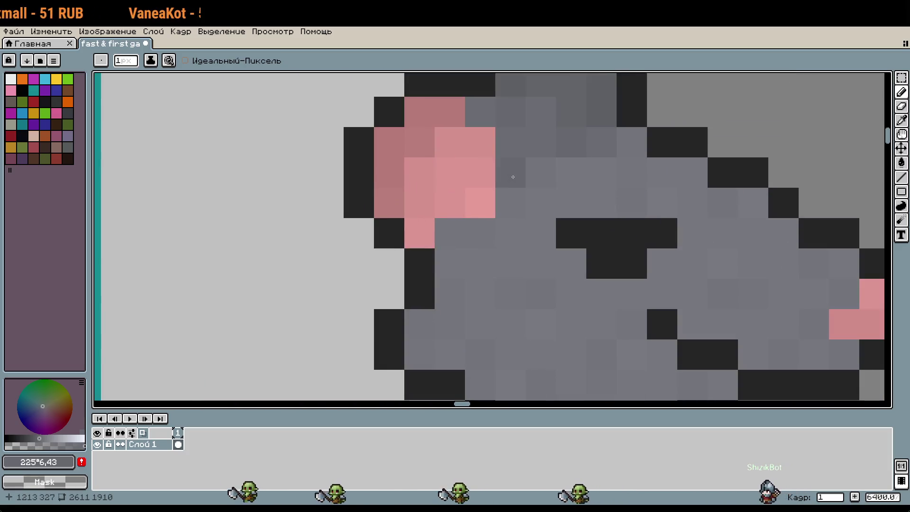
{"action": "scroll", "coordinate": [710, 191], "scroll_direction": "down", "scroll_amount": 2}
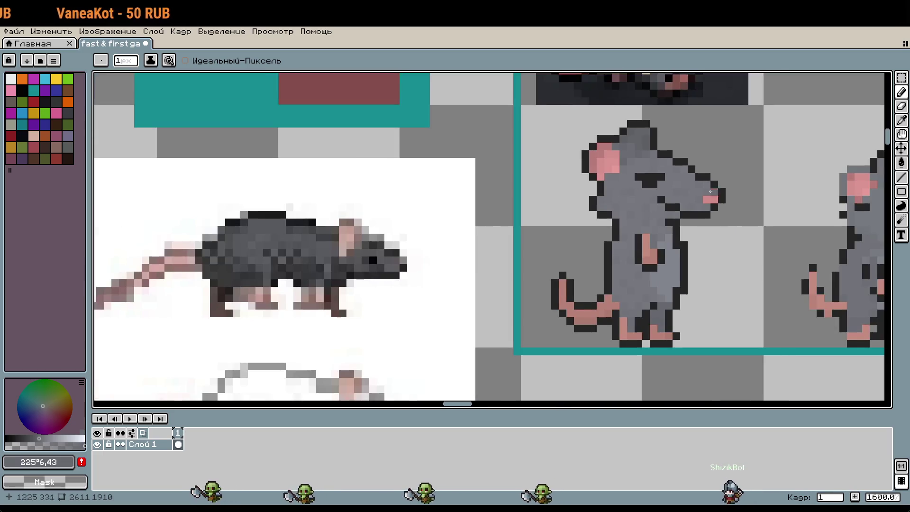
{"action": "scroll", "coordinate": [697, 258], "scroll_direction": "right", "scroll_amount": 2}
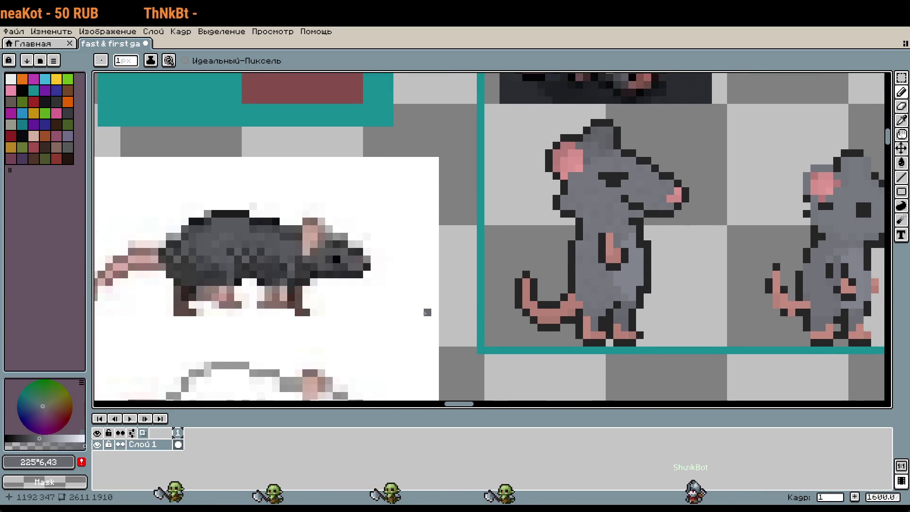
{"action": "scroll", "coordinate": [546, 310], "scroll_direction": "up", "scroll_amount": 2}
Sample the tail's pink and touch up pixels at the tail base and beside the foot
{"action": "key", "text": "i"}
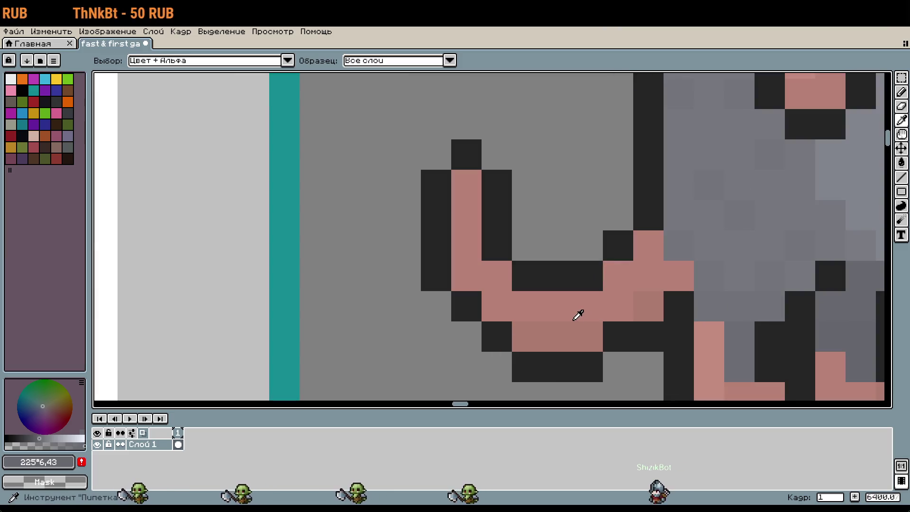
{"action": "left_click", "coordinate": [578, 315]}
{"action": "key", "text": "b"}
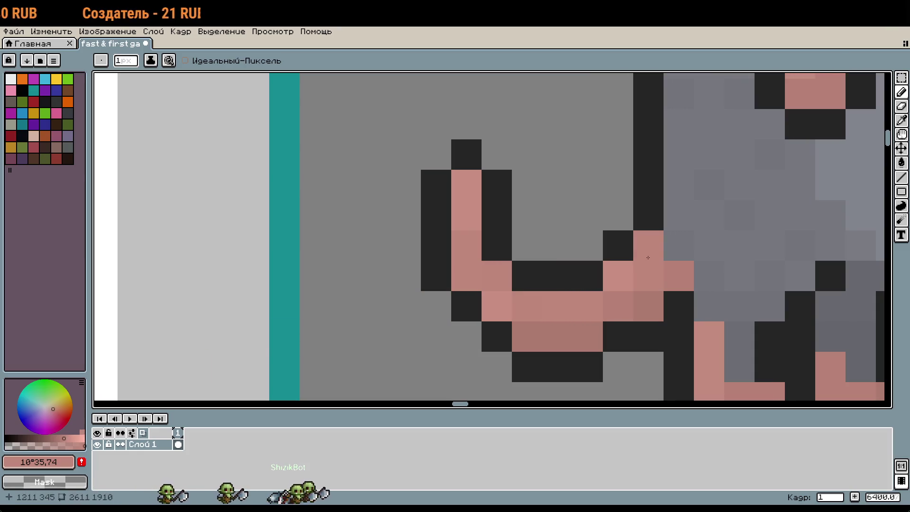
{"action": "scroll", "coordinate": [616, 273], "scroll_direction": "down", "scroll_amount": 2}
{"action": "scroll", "coordinate": [581, 271], "scroll_direction": "up", "scroll_amount": 1}
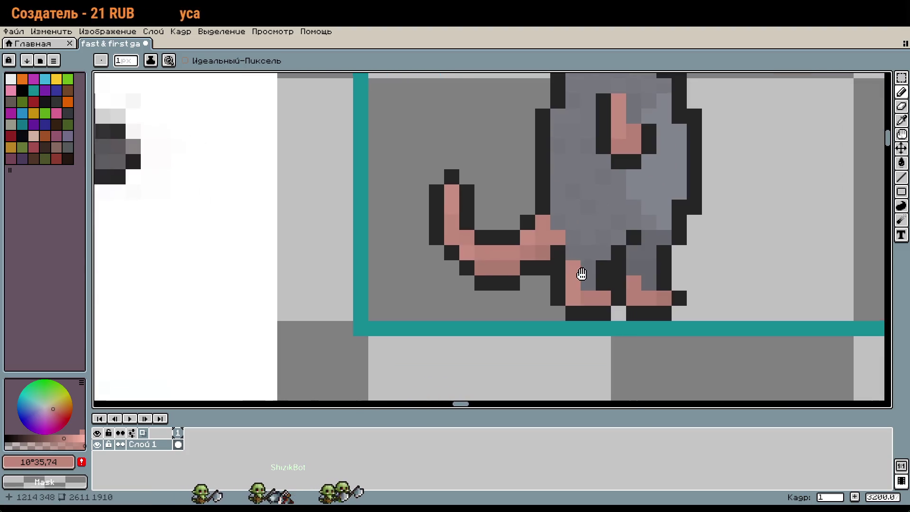
{"action": "scroll", "coordinate": [581, 271], "scroll_direction": "up", "scroll_amount": 1}
{"action": "left_click", "coordinate": [581, 271]}
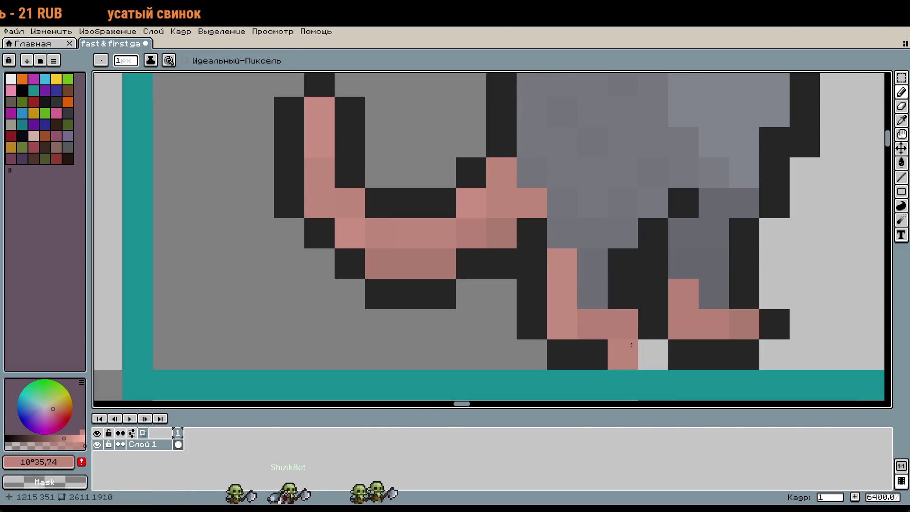
{"action": "left_click", "coordinate": [635, 314], "text": "alt"}
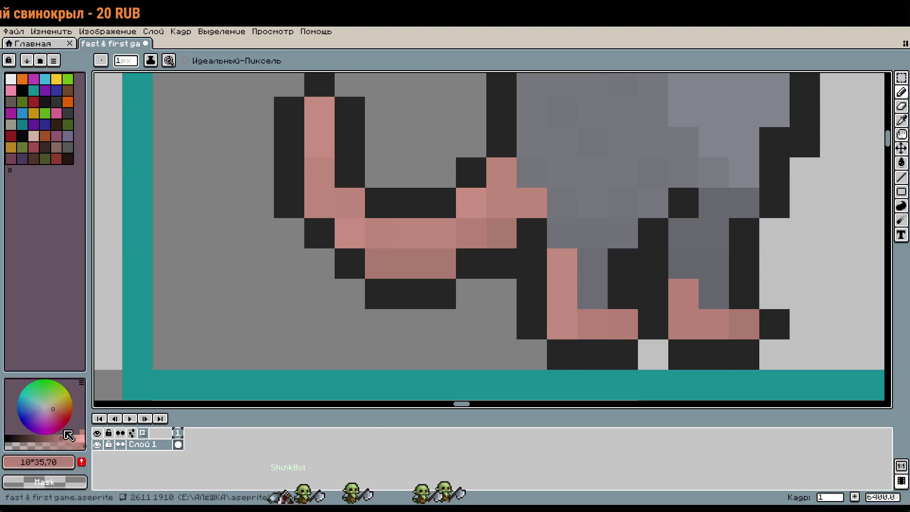
Try a lighter pink below the foot, undo it, and sample the feet's pink #ad7b70
{"action": "left_click", "coordinate": [63, 438]}
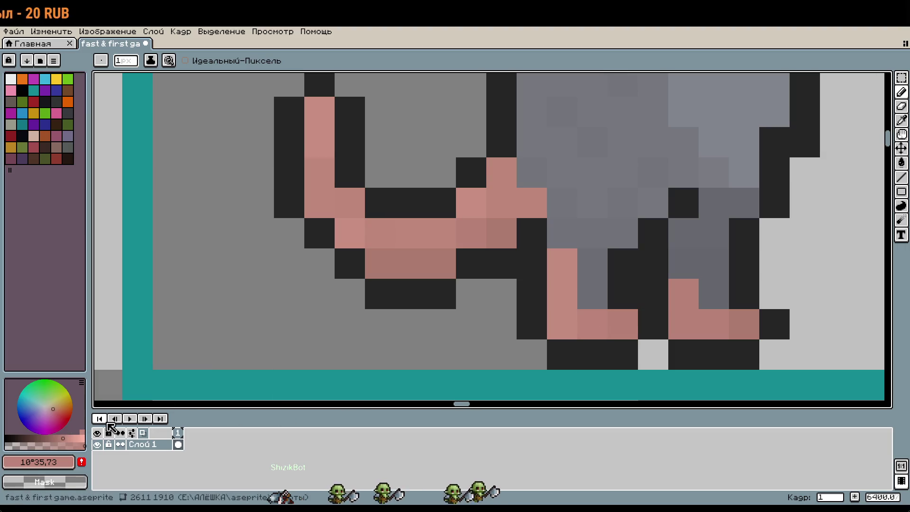
{"action": "left_click", "coordinate": [491, 348]}
{"action": "key", "text": "ctrl+z"}
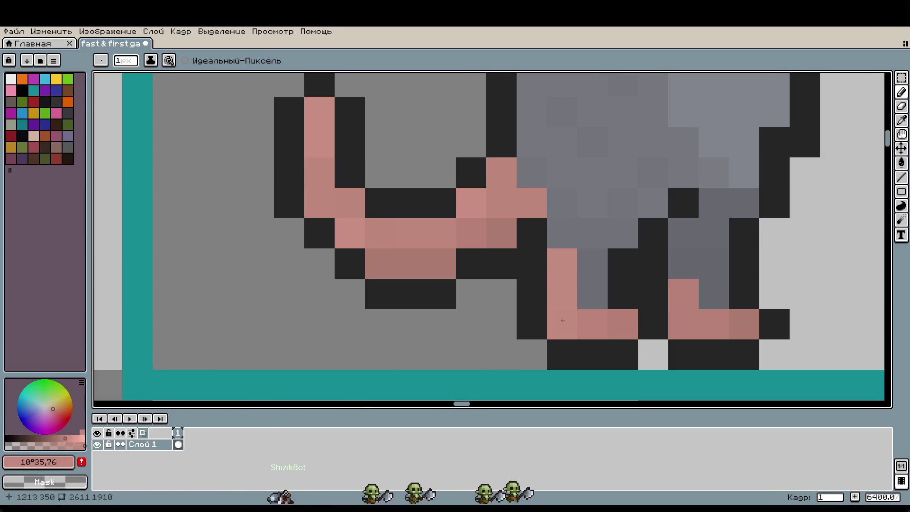
{"action": "scroll", "coordinate": [749, 328], "scroll_direction": "right", "scroll_amount": 2}
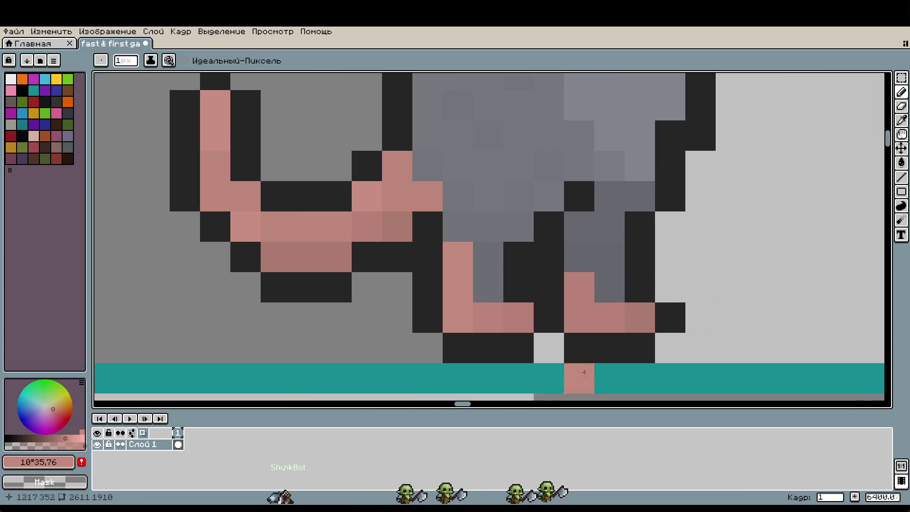
{"action": "left_click", "coordinate": [646, 335], "text": "alt"}
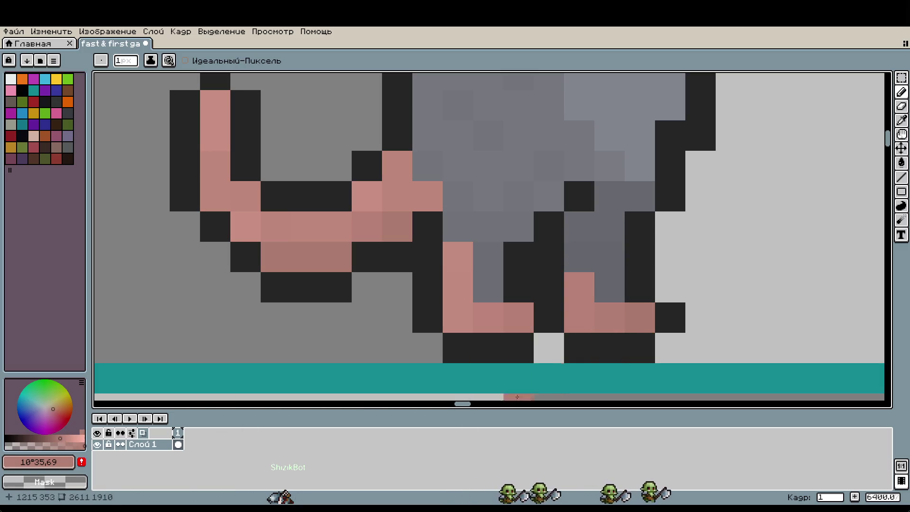
{"action": "scroll", "coordinate": [745, 307], "scroll_direction": "down", "scroll_amount": 1}
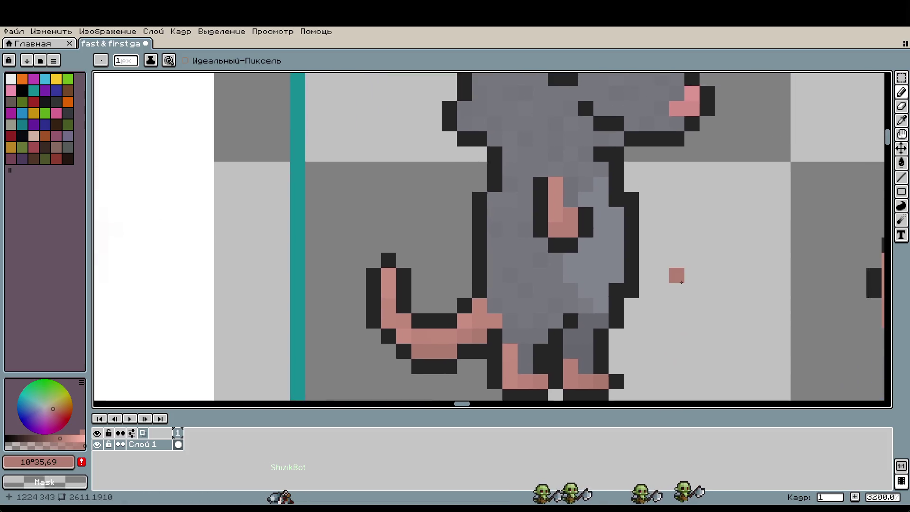
Repaint an outline pixel in body grey and sample the body grey #76787e
{"action": "scroll", "coordinate": [678, 275], "scroll_direction": "down", "scroll_amount": 1}
{"action": "scroll", "coordinate": [584, 234], "scroll_direction": "up", "scroll_amount": 2}
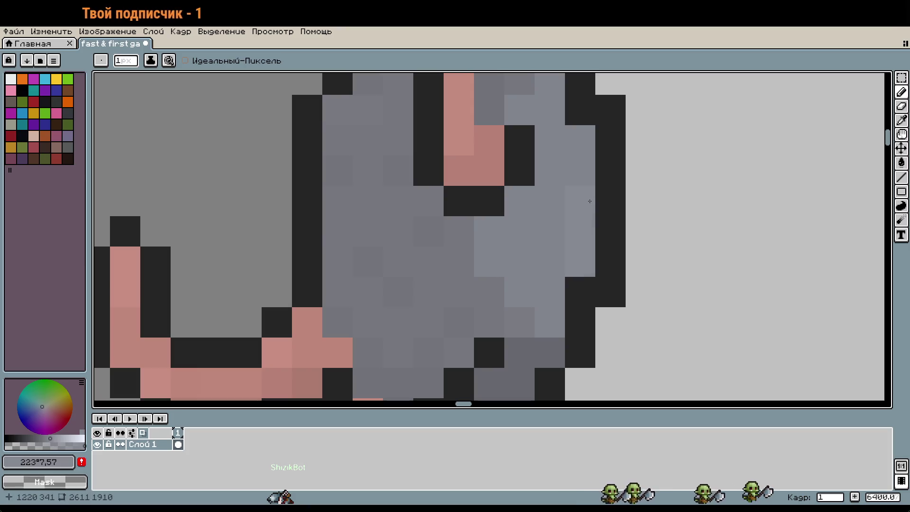
{"action": "left_click", "coordinate": [595, 145]}
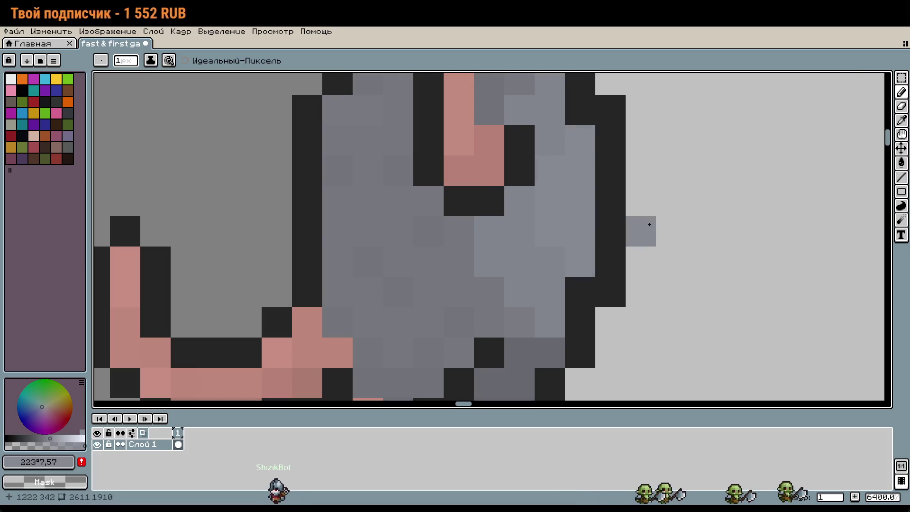
{"action": "scroll", "coordinate": [662, 245], "scroll_direction": "down", "scroll_amount": 2}
{"action": "scroll", "coordinate": [670, 264], "scroll_direction": "left", "scroll_amount": 3}
{"action": "scroll", "coordinate": [685, 295], "scroll_direction": "right", "scroll_amount": 2}
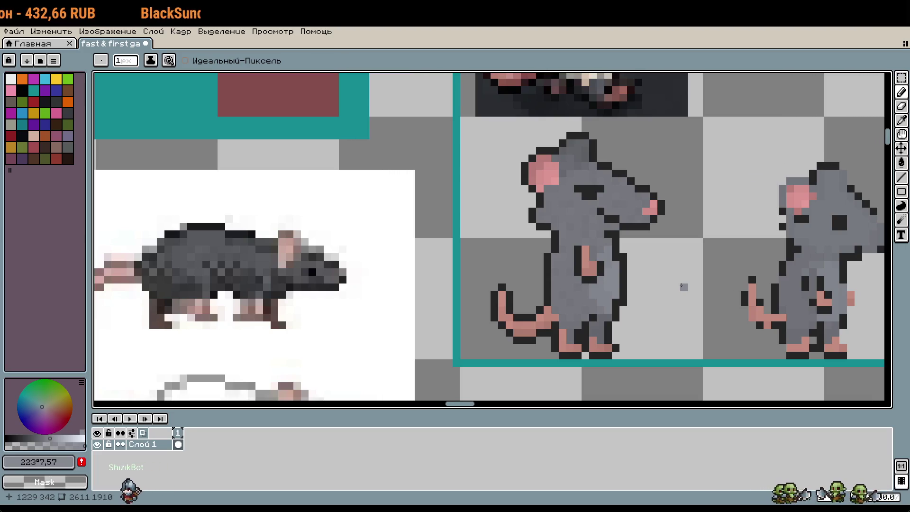
{"action": "scroll", "coordinate": [638, 302], "scroll_direction": "up", "scroll_amount": 2}
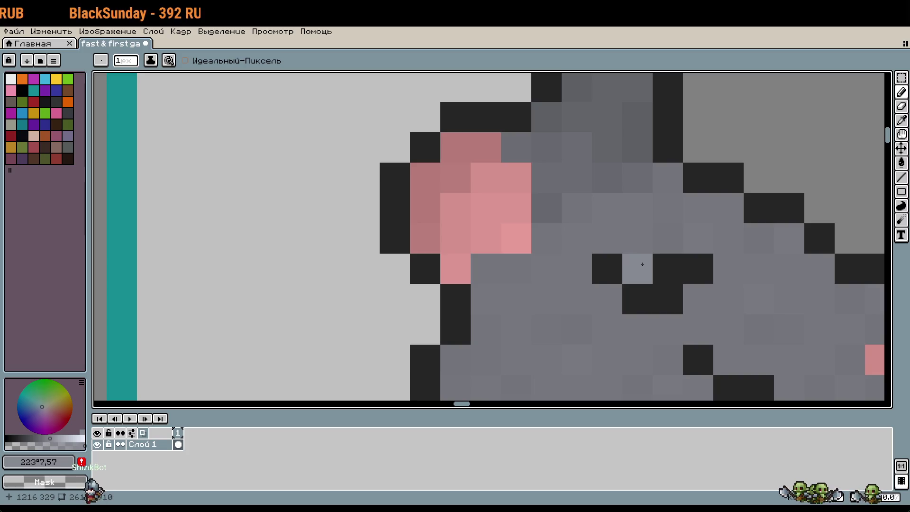
{"action": "key", "text": "i"}
{"action": "left_click", "coordinate": [607, 202]}
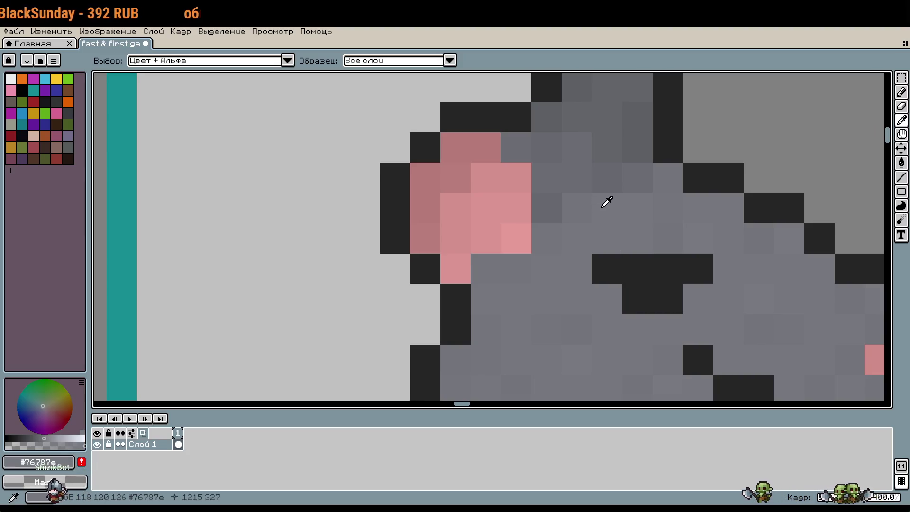
{"action": "key", "text": "b"}
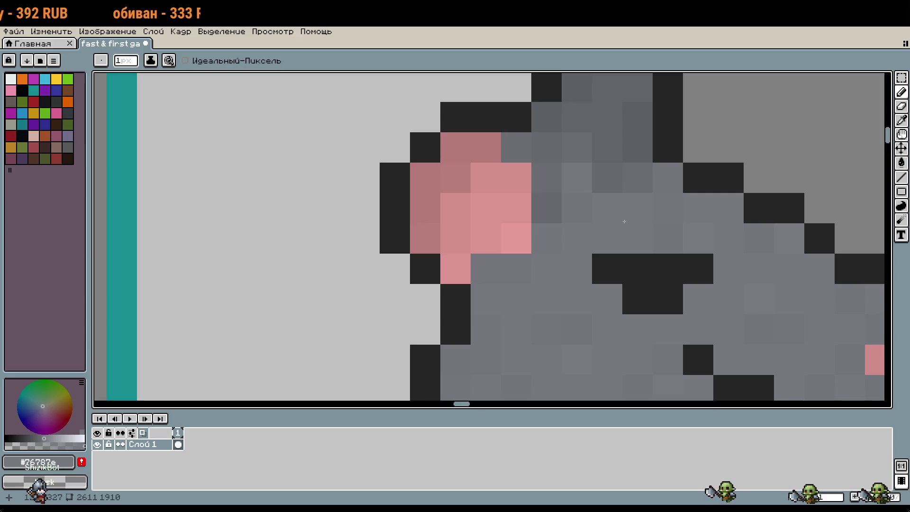
Add a near-black pixel at the left end of the eye bar
{"action": "scroll", "coordinate": [627, 222], "scroll_direction": "down", "scroll_amount": 2}
{"action": "key", "text": "alt"}
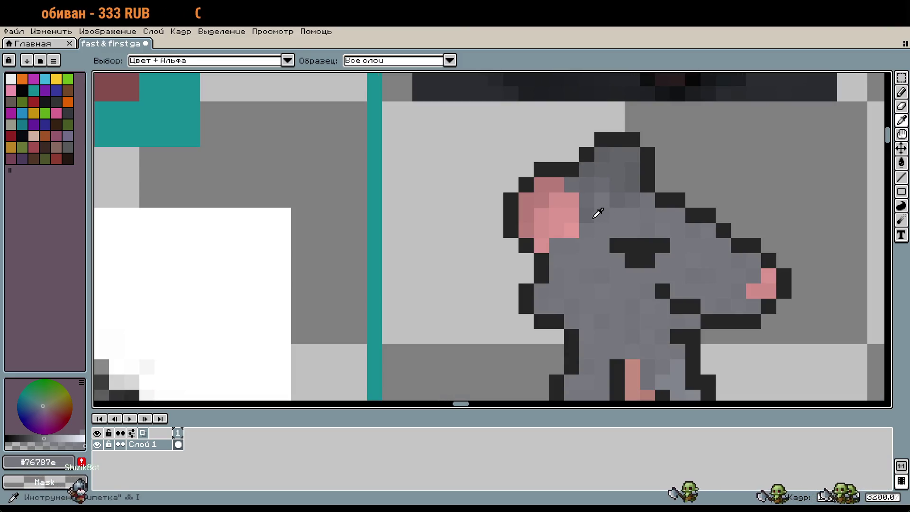
{"action": "scroll", "coordinate": [641, 235], "scroll_direction": "down", "scroll_amount": 1}
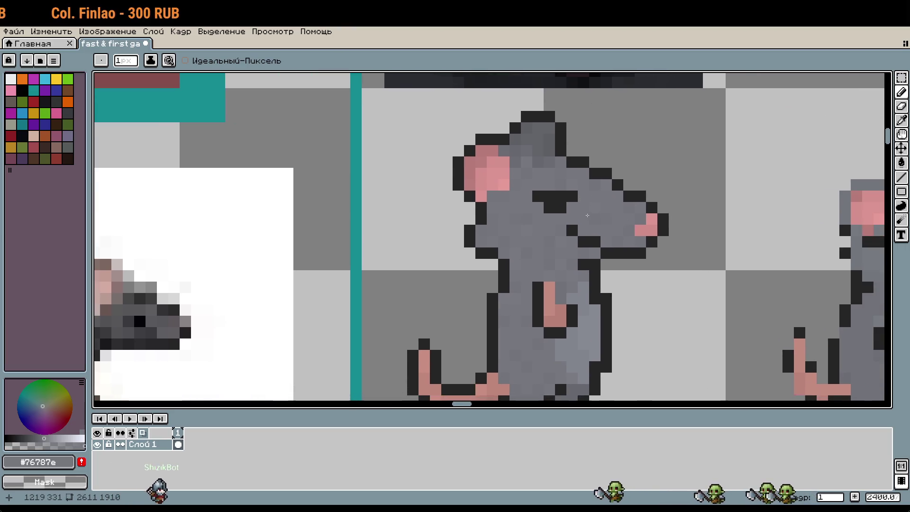
{"action": "left_click", "coordinate": [488, 254], "text": "alt"}
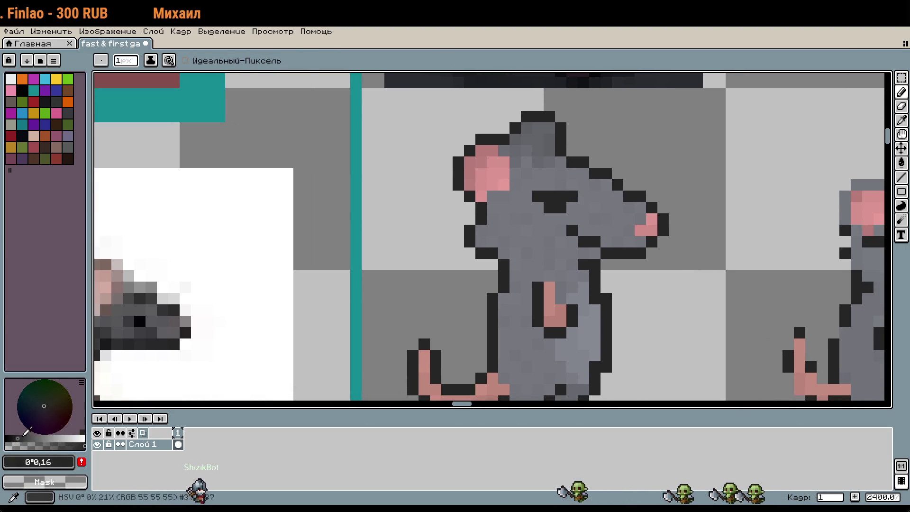
{"action": "left_click", "coordinate": [539, 197]}
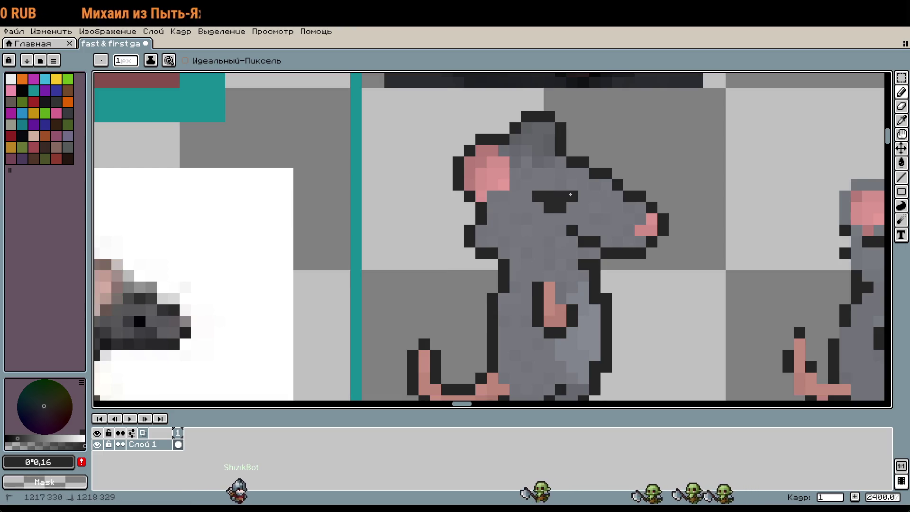
{"action": "scroll", "coordinate": [574, 233], "scroll_direction": "down", "scroll_amount": 3}
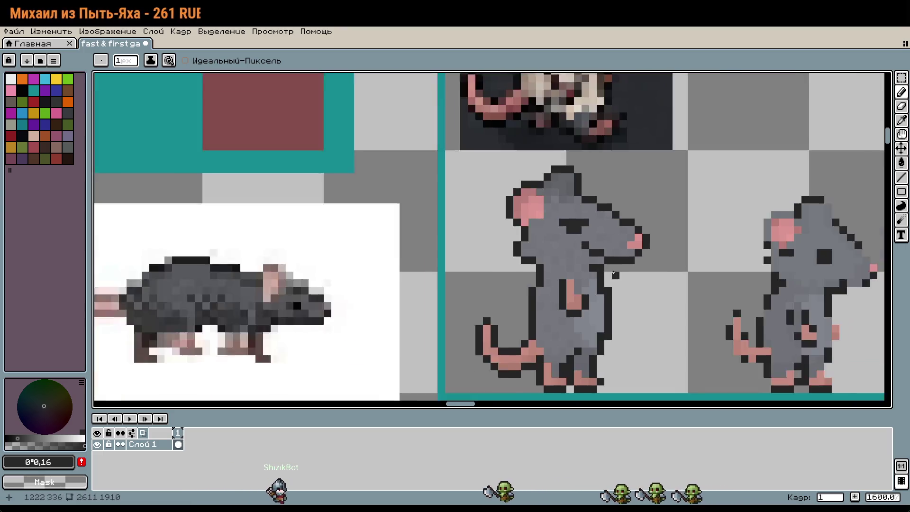
{"action": "scroll", "coordinate": [538, 205], "scroll_direction": "up", "scroll_amount": 3}
{"action": "left_click", "coordinate": [20, 438]}
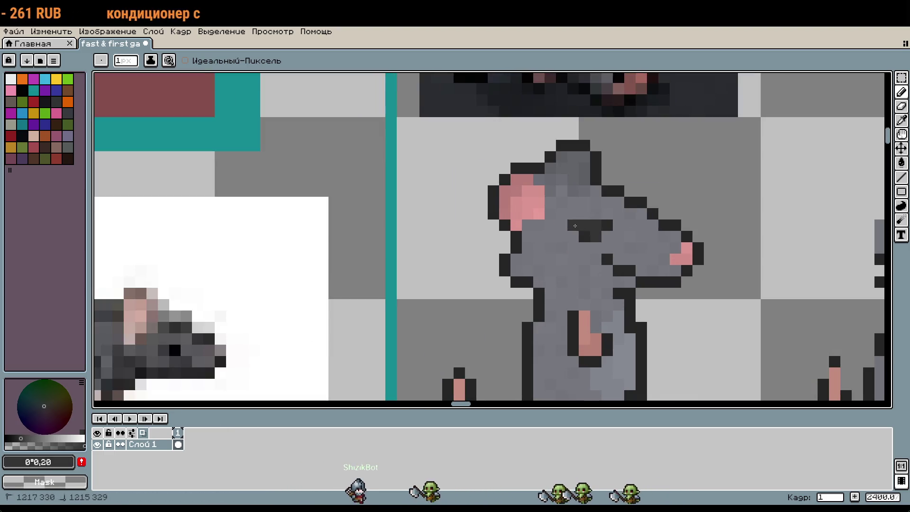
{"action": "scroll", "coordinate": [623, 271], "scroll_direction": "down", "scroll_amount": 3}
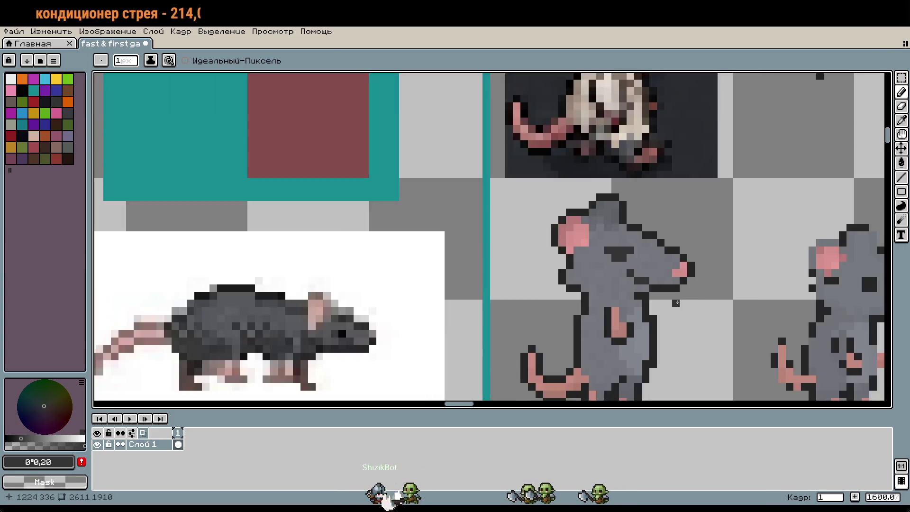
{"action": "key", "text": "ctrl+z"}
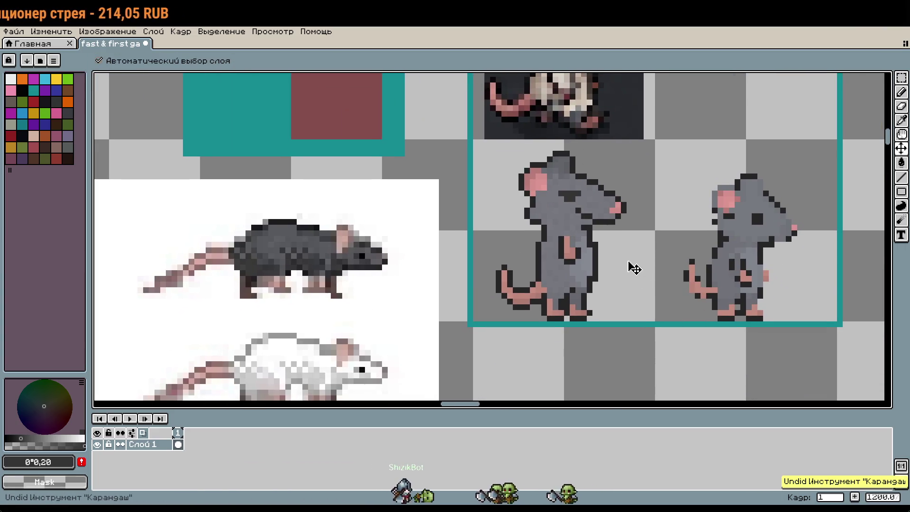
{"action": "key", "text": "b"}
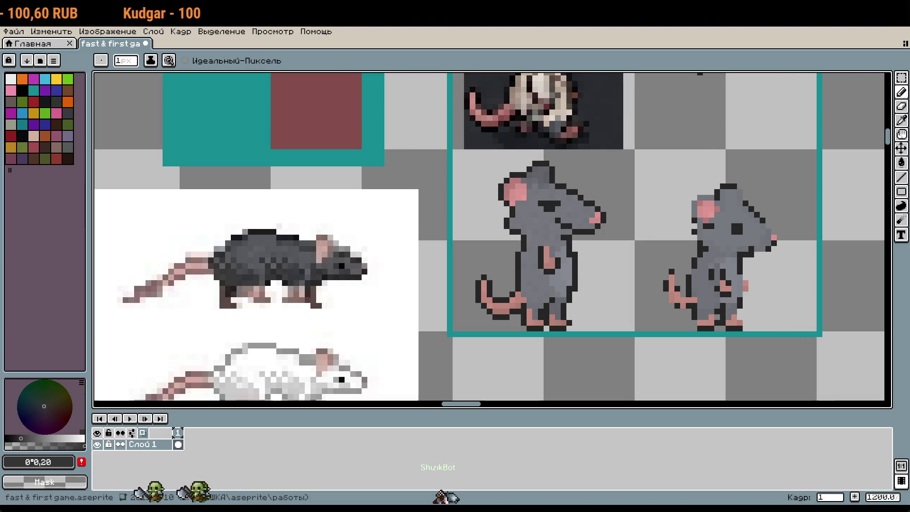
{"action": "left_click_drag", "start_coordinate": [603, 294], "coordinate": [573, 289]}
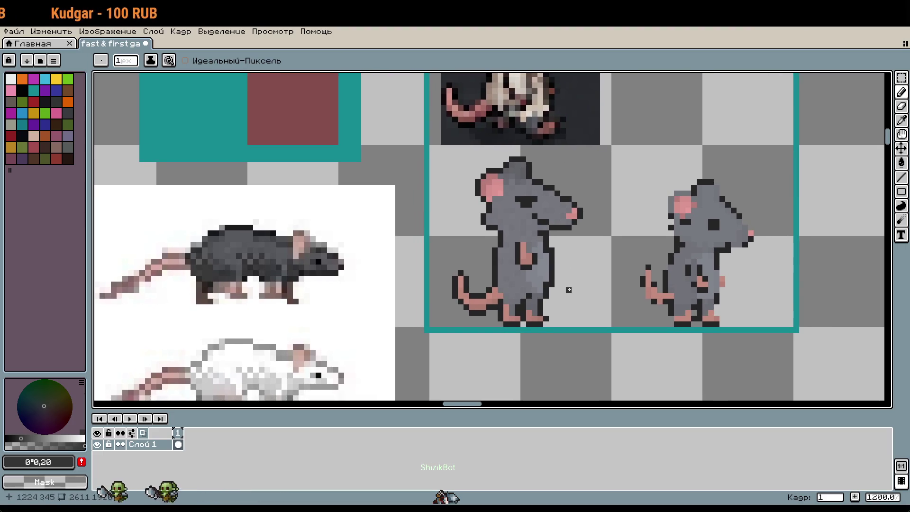
{"action": "scroll", "coordinate": [569, 290], "scroll_direction": "down", "scroll_amount": 2}
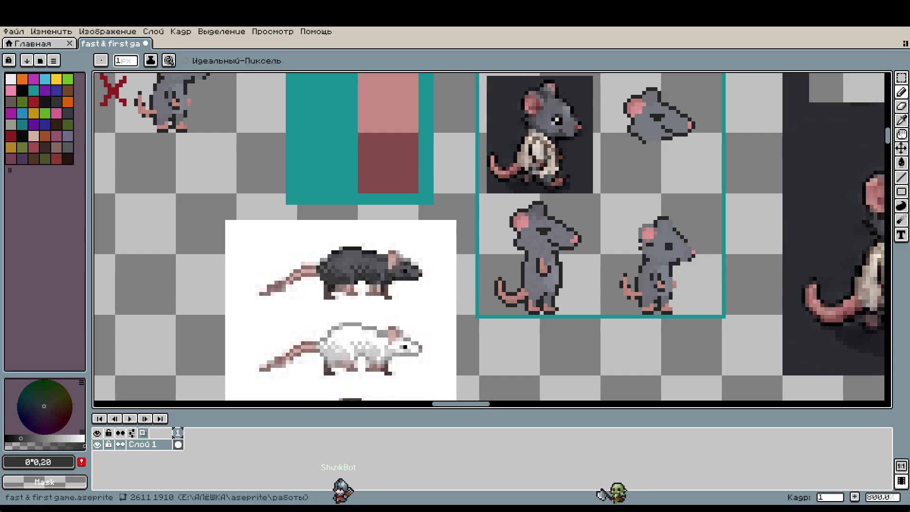
{"action": "scroll", "coordinate": [586, 273], "scroll_direction": "up", "scroll_amount": 2}
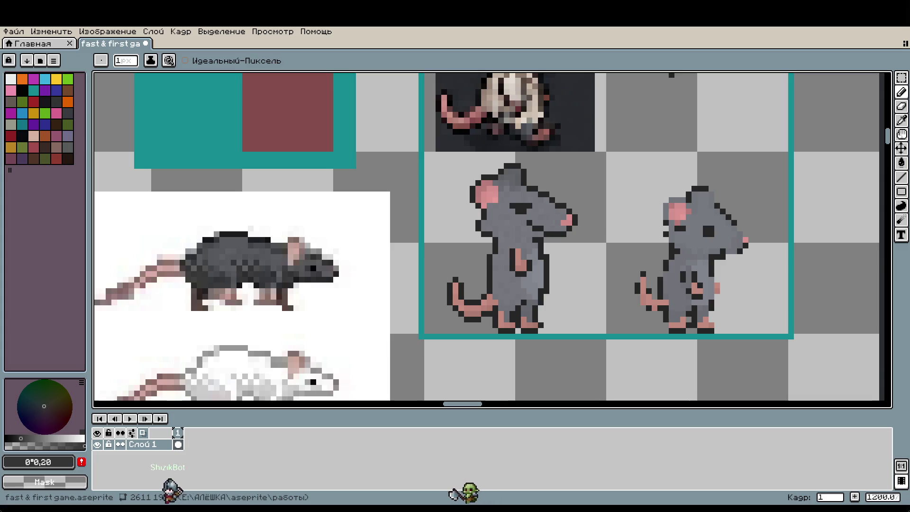
{"action": "scroll", "coordinate": [624, 199], "scroll_direction": "down", "scroll_amount": 2}
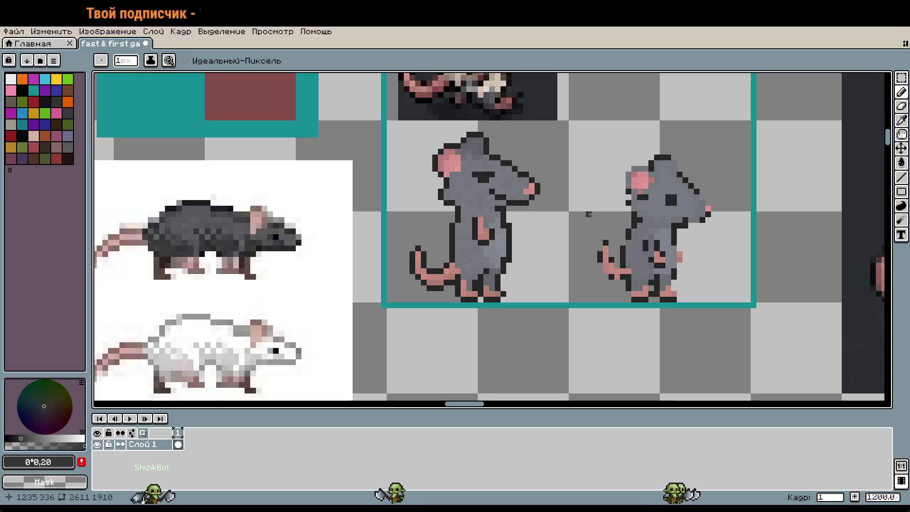
{"action": "scroll", "coordinate": [588, 214], "scroll_direction": "down", "scroll_amount": 2}
{"action": "scroll", "coordinate": [593, 240], "scroll_direction": "up", "scroll_amount": 2}
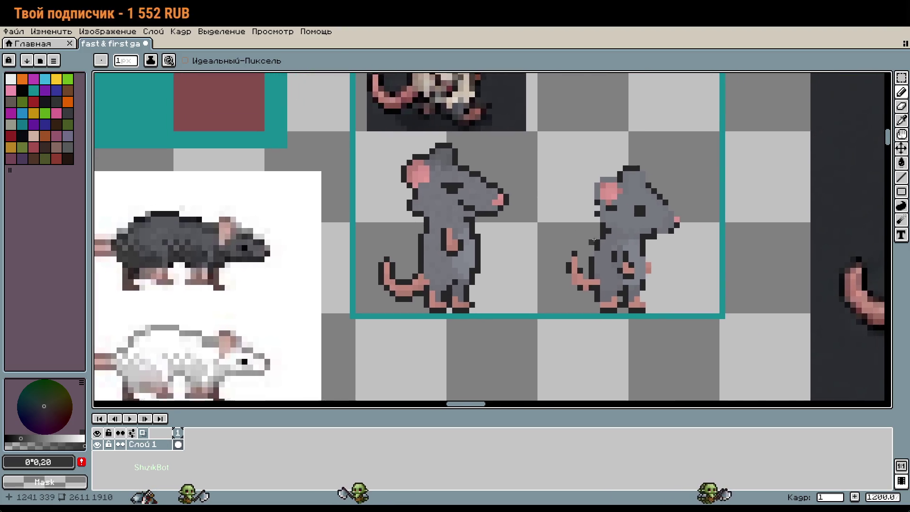
{"action": "scroll", "coordinate": [594, 240], "scroll_direction": "down", "scroll_amount": 4}
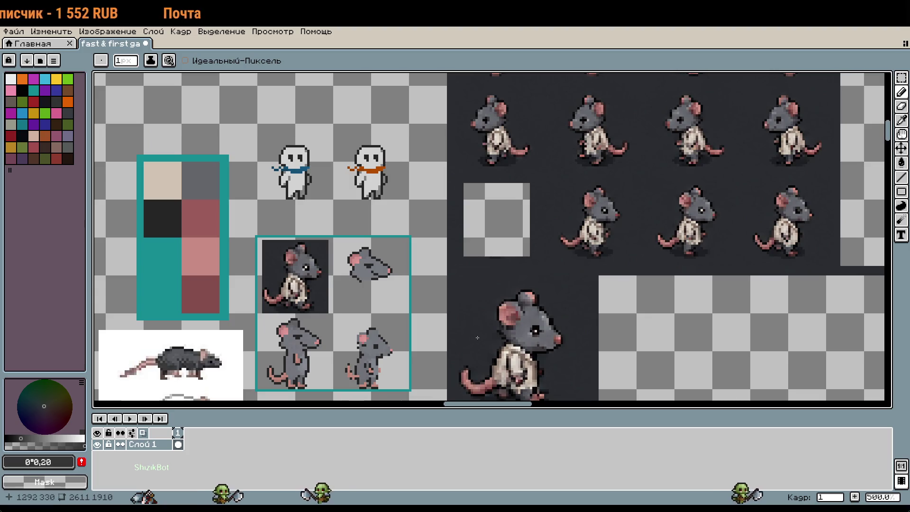
{"action": "scroll", "coordinate": [363, 374], "scroll_direction": "up", "scroll_amount": 10}
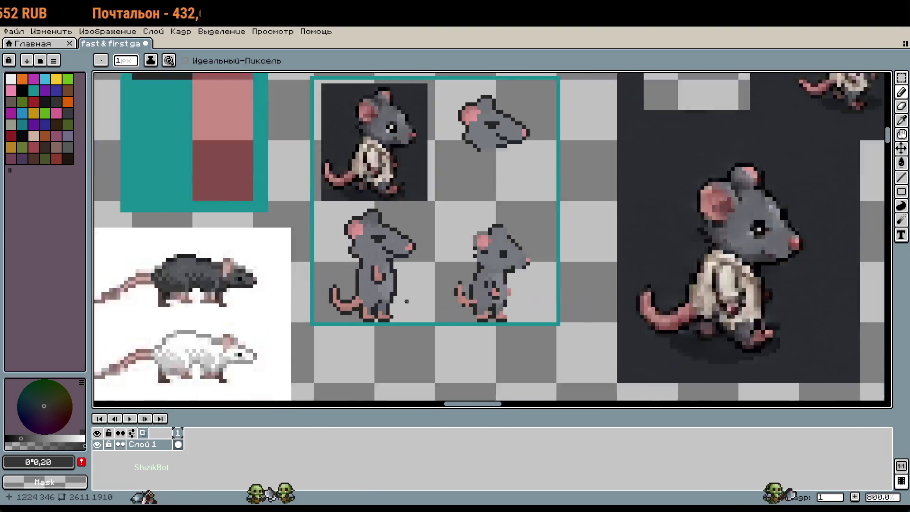
Shade two rear-foot pixels with a darker shade of the foot pink
{"action": "scroll", "coordinate": [524, 276], "scroll_direction": "up", "scroll_amount": 1}
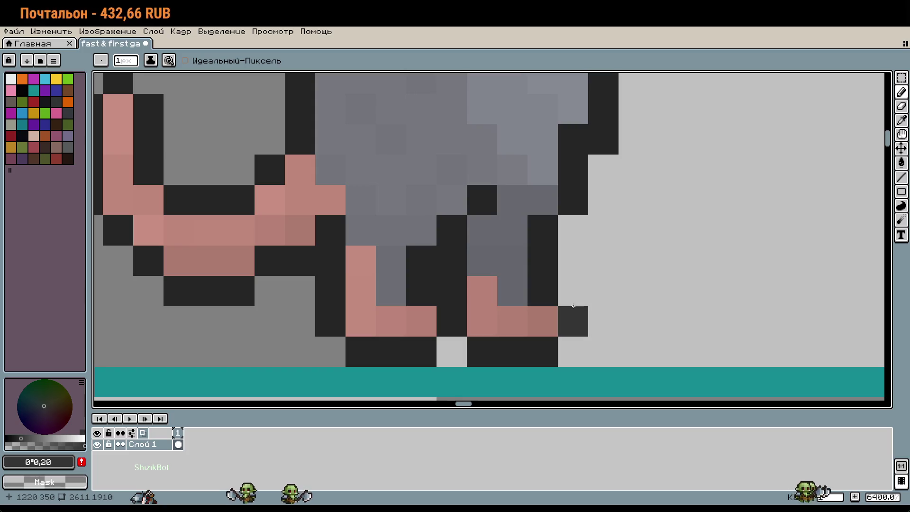
{"action": "key", "text": "i"}
{"action": "left_click", "coordinate": [512, 266]}
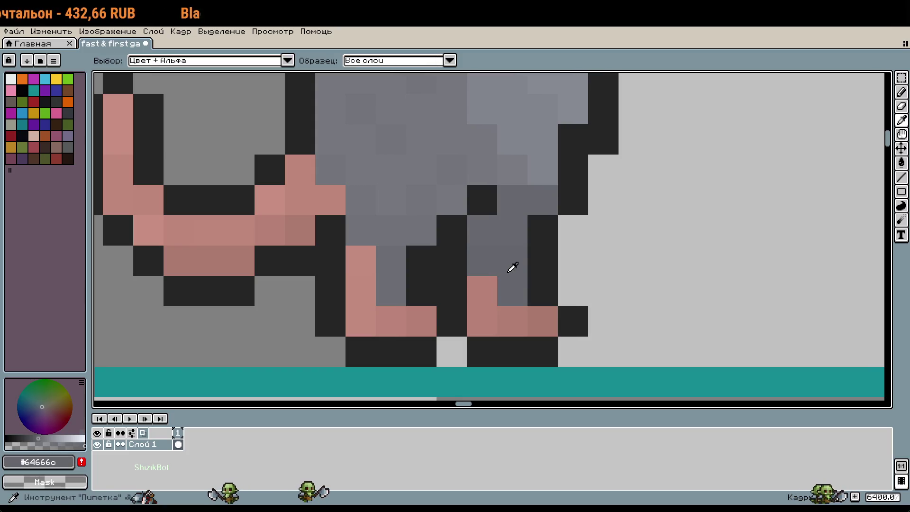
{"action": "left_click", "coordinate": [535, 327]}
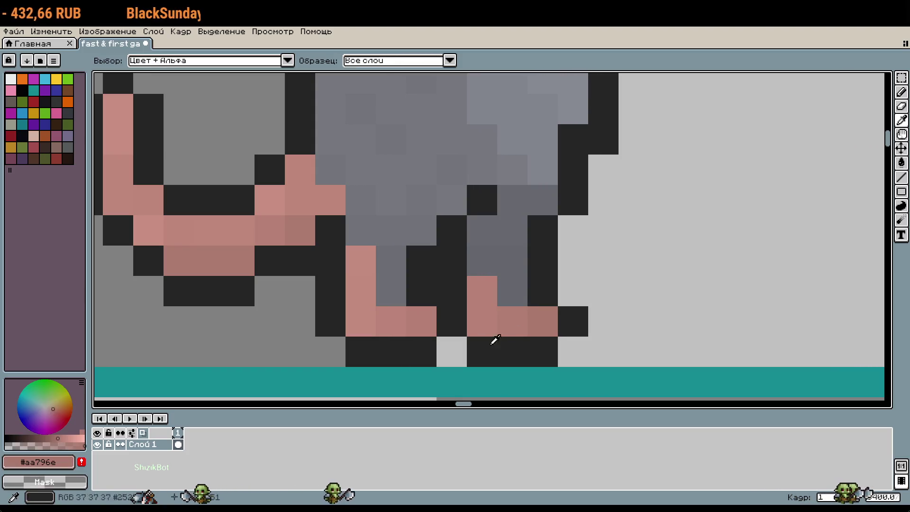
{"action": "left_click", "coordinate": [60, 435]}
{"action": "key", "text": "b"}
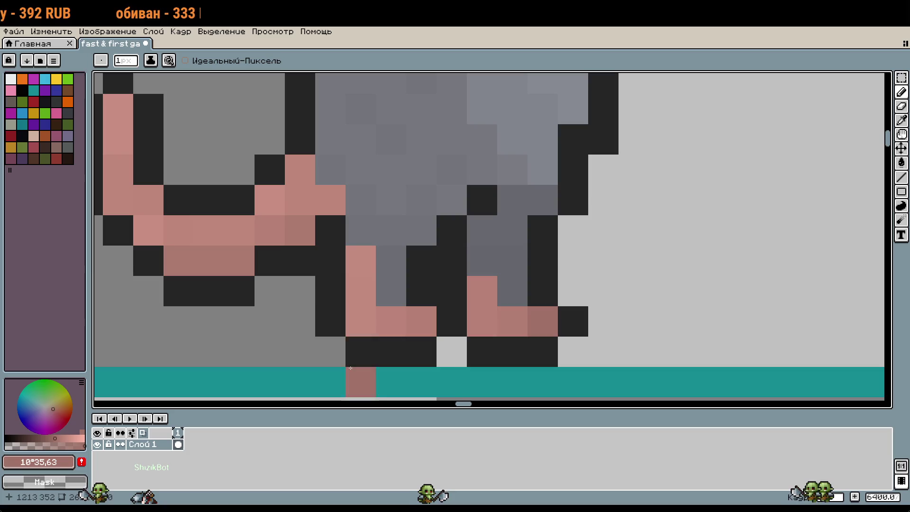
{"action": "left_click", "coordinate": [504, 325]}
{"action": "left_click", "coordinate": [51, 438]}
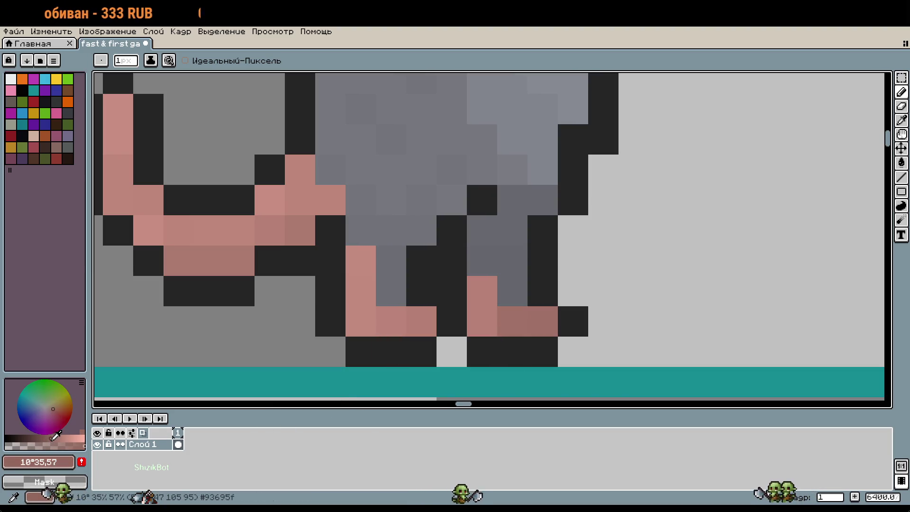
{"action": "left_click", "coordinate": [543, 322]}
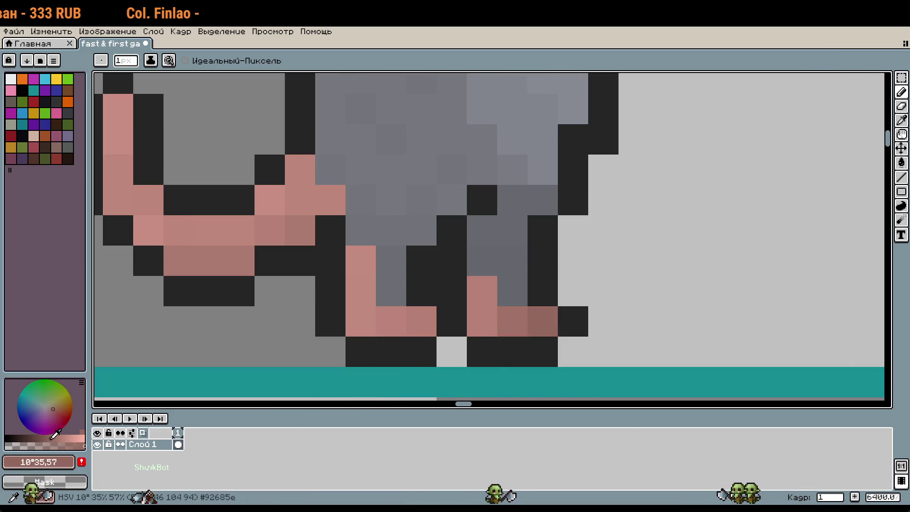
{"action": "left_click", "coordinate": [53, 438]}
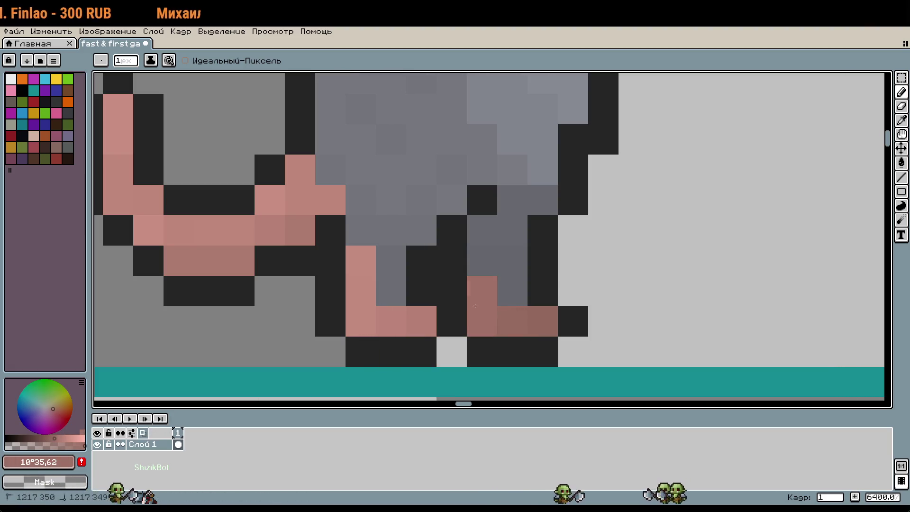
{"action": "scroll", "coordinate": [619, 336], "scroll_direction": "down", "scroll_amount": 1}
{"action": "scroll", "coordinate": [619, 336], "scroll_direction": "up", "scroll_amount": 1}
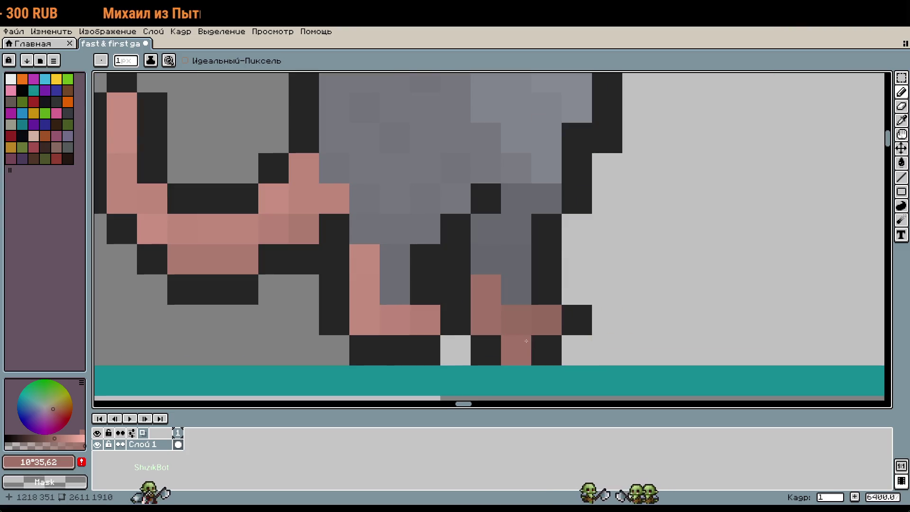
Shade the back leg in darker grey and soften one black outline pixel to dark grey
{"action": "left_click", "coordinate": [524, 265], "text": "alt"}
{"action": "left_click_drag", "start_coordinate": [62, 437], "coordinate": [33, 439]}
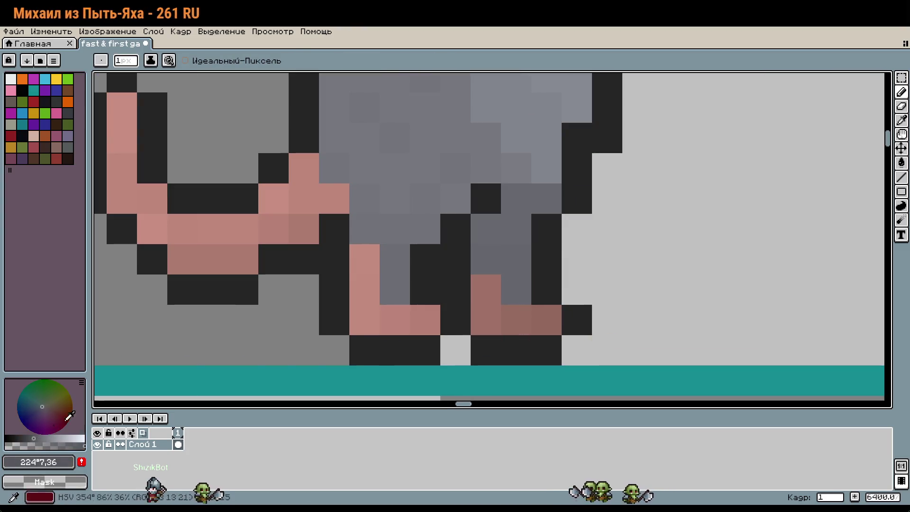
{"action": "left_click", "coordinate": [517, 290]}
{"action": "left_click_drag", "start_coordinate": [516, 260], "coordinate": [498, 263]}
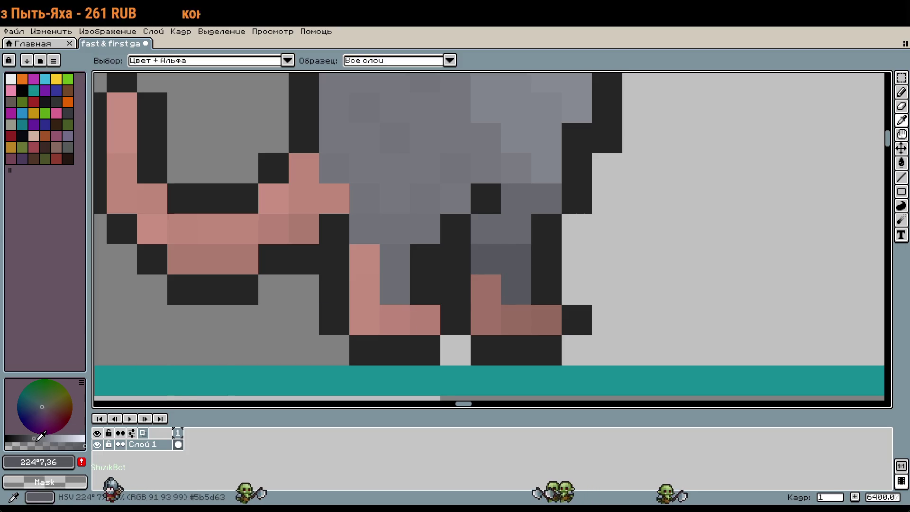
{"action": "left_click", "coordinate": [506, 248], "text": "alt"}
{"action": "left_click", "coordinate": [371, 303]}
{"action": "key", "text": "ctrl+z"}
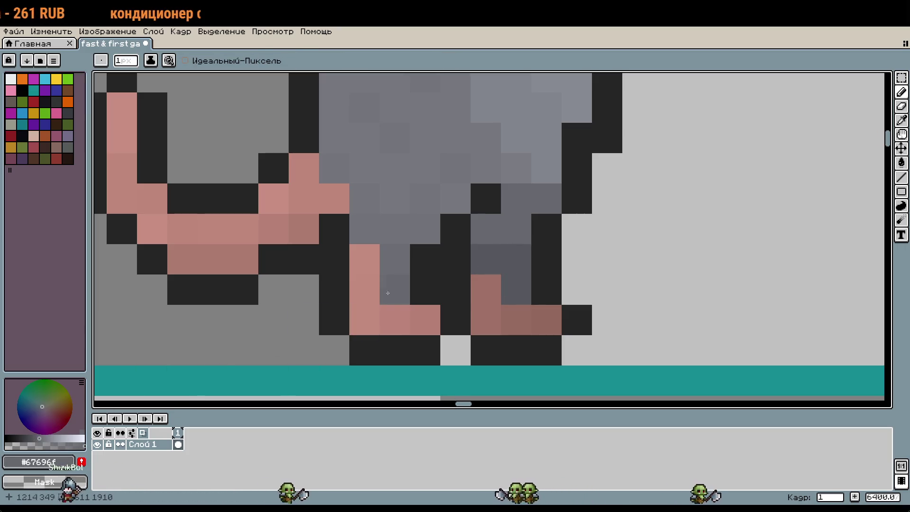
{"action": "left_click", "coordinate": [518, 258], "text": "alt"}
{"action": "left_click", "coordinate": [455, 273]}
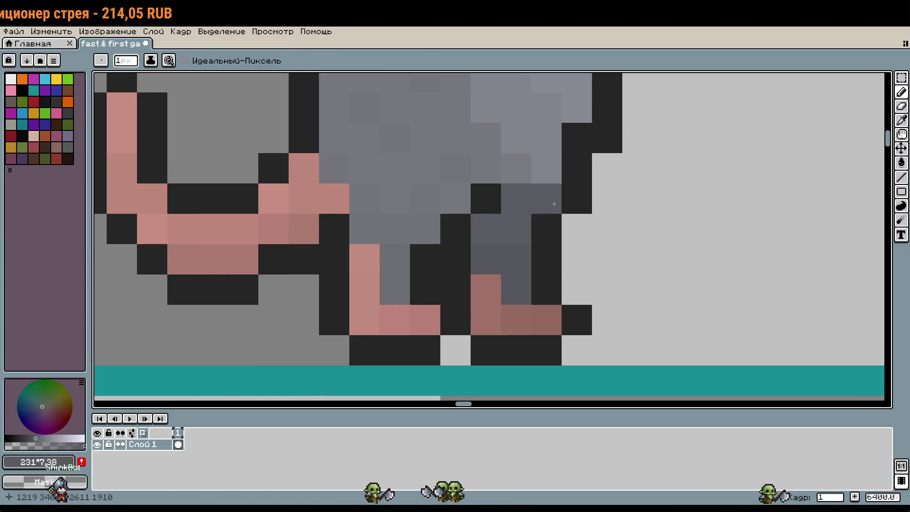
{"action": "scroll", "coordinate": [593, 247], "scroll_direction": "down", "scroll_amount": 5}
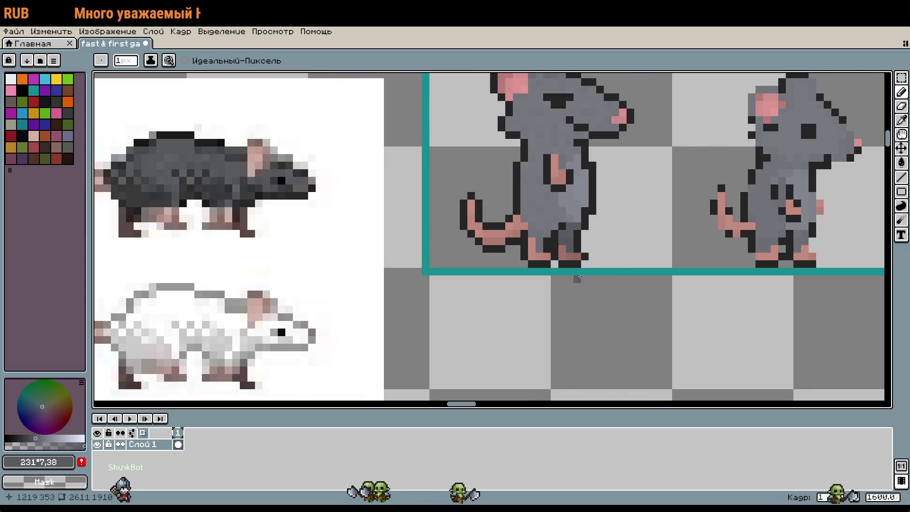
Sample the dark outline colour #252525 and add a dark pixel beside the back foot
{"action": "scroll", "coordinate": [576, 271], "scroll_direction": "up", "scroll_amount": 2}
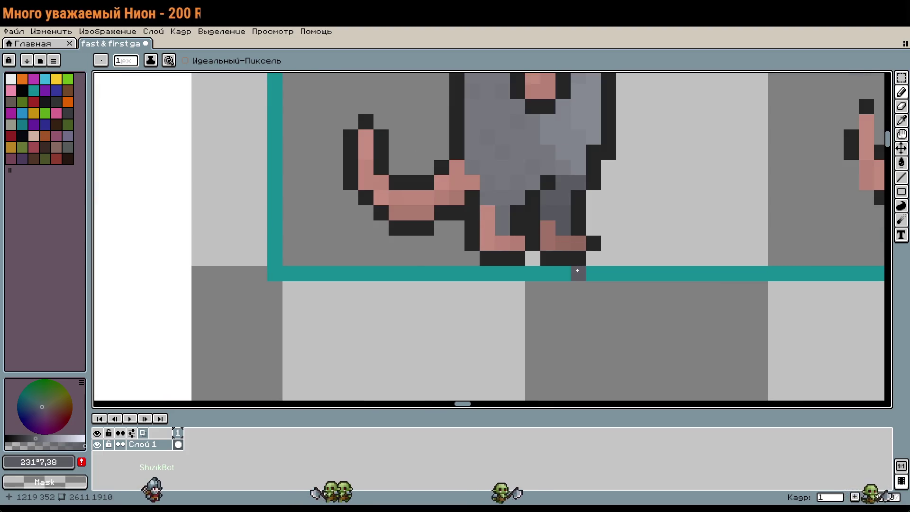
{"action": "key", "text": "i"}
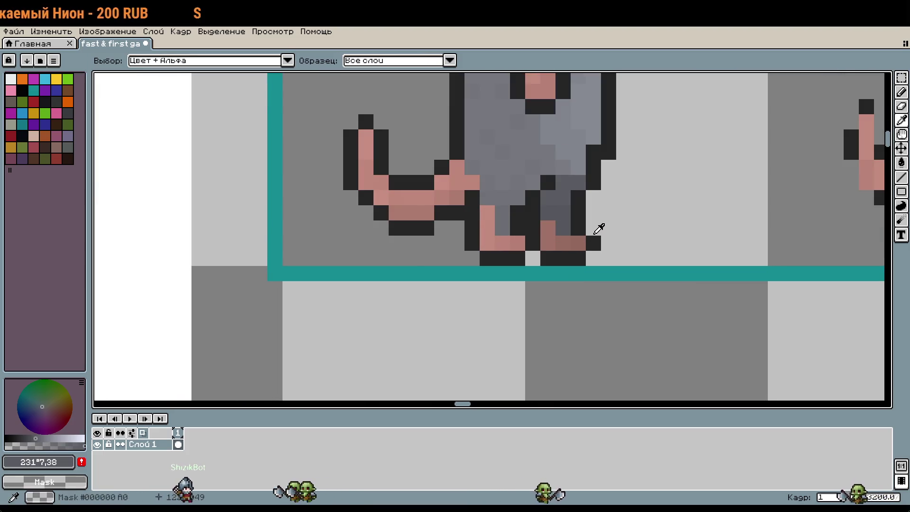
{"action": "left_click", "coordinate": [582, 226]}
{"action": "key", "text": "b"}
{"action": "left_click", "coordinate": [588, 229]}
Sample the back leg's dark grey and zoom around the leg to inspect it
{"action": "key", "text": "i"}
{"action": "left_click", "coordinate": [568, 219]}
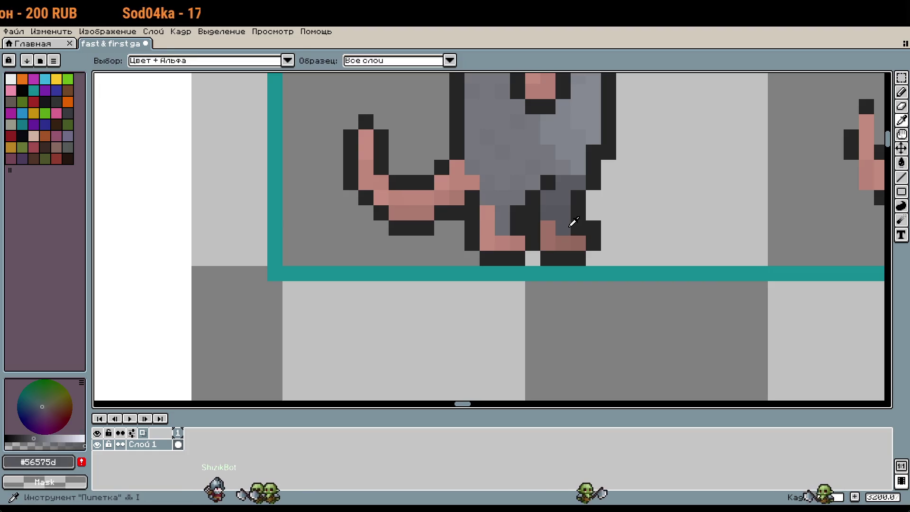
{"action": "key", "text": "b"}
{"action": "scroll", "coordinate": [623, 243], "scroll_direction": "down", "scroll_amount": 1}
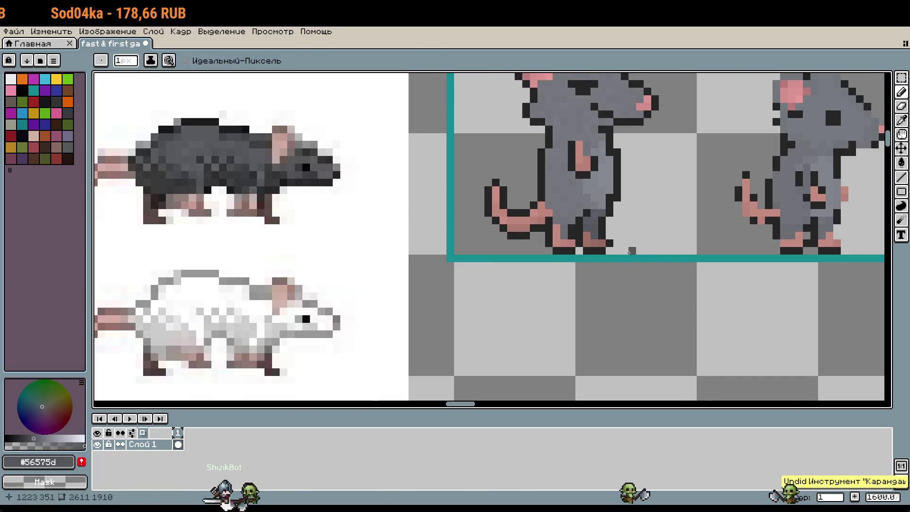
{"action": "scroll", "coordinate": [648, 235], "scroll_direction": "up", "scroll_amount": 2}
{"action": "scroll", "coordinate": [618, 282], "scroll_direction": "up", "scroll_amount": 1}
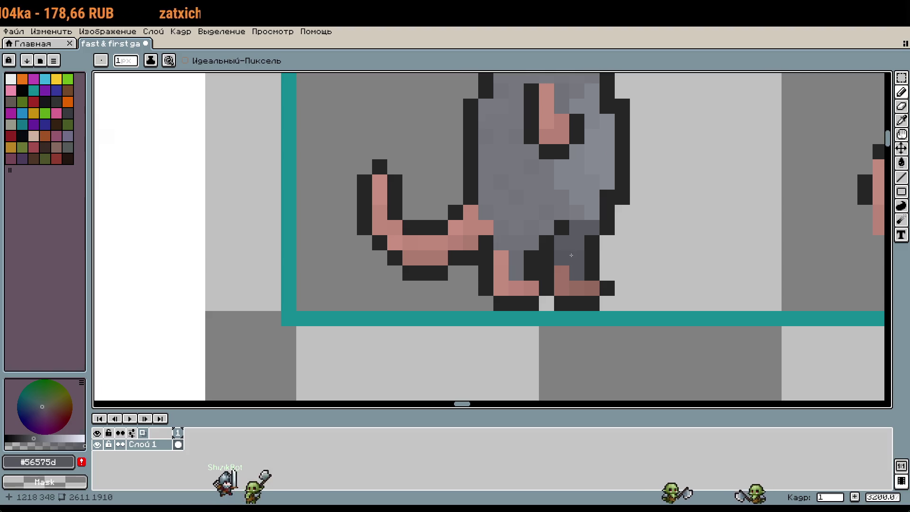
{"action": "scroll", "coordinate": [577, 245], "scroll_direction": "up", "scroll_amount": 4}
{"action": "scroll", "coordinate": [668, 277], "scroll_direction": "down", "scroll_amount": 5}
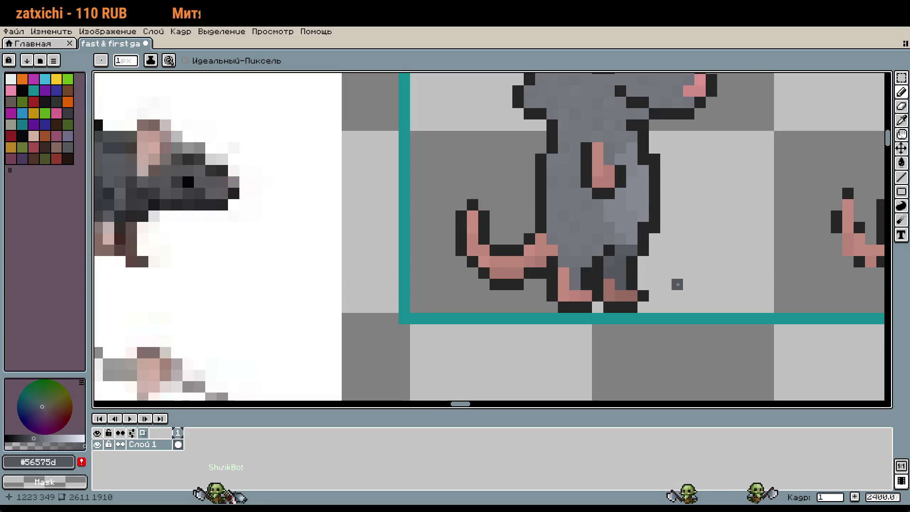
{"action": "scroll", "coordinate": [677, 285], "scroll_direction": "down", "scroll_amount": 1}
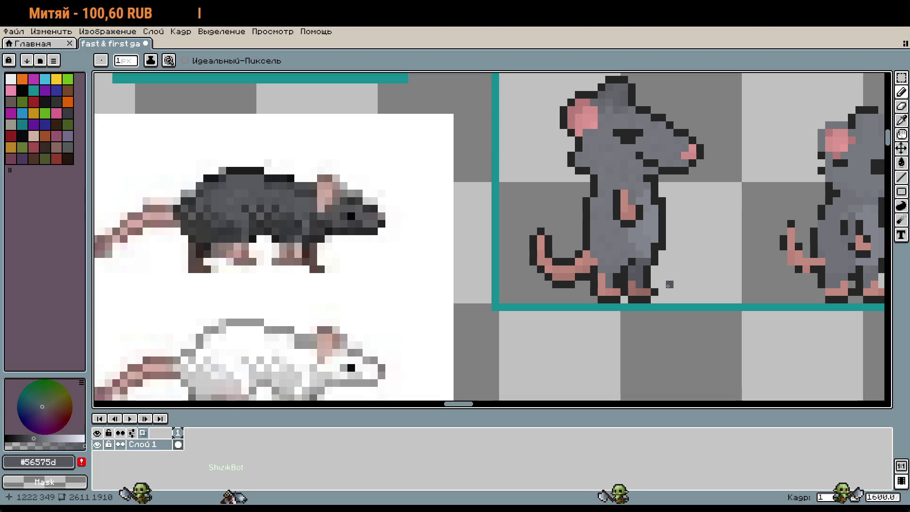
Repaint the dark pixel above the back leg in body grey #73757b
{"action": "scroll", "coordinate": [649, 275], "scroll_direction": "up", "scroll_amount": 3}
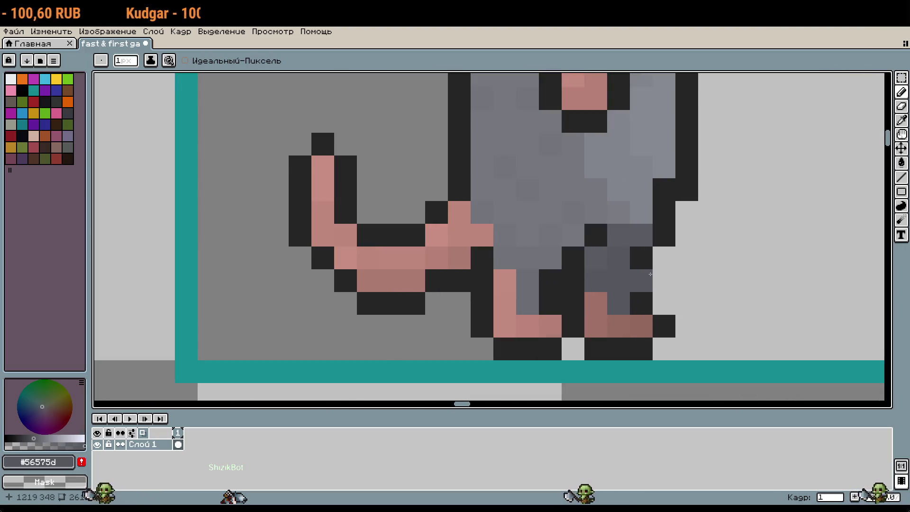
{"action": "key", "text": "i"}
{"action": "left_click", "coordinate": [611, 217]}
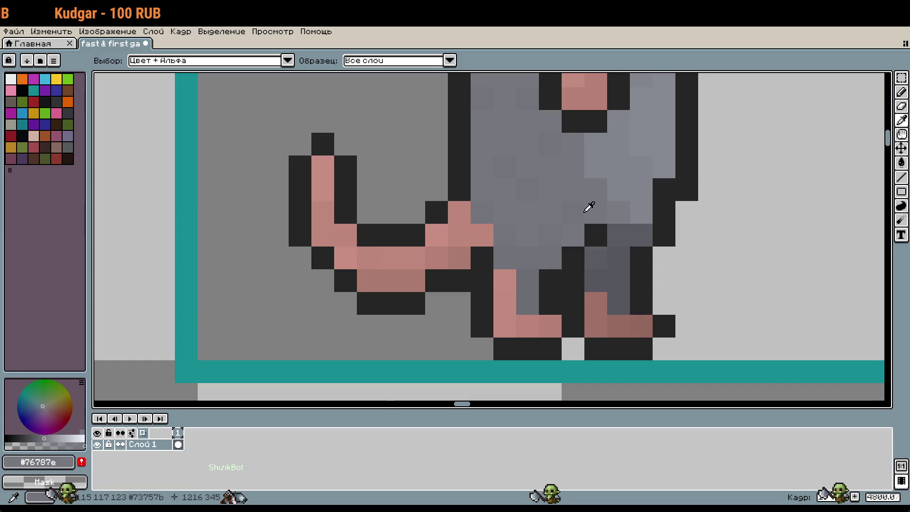
{"action": "left_click", "coordinate": [589, 208]}
{"action": "key", "text": "b"}
{"action": "left_click", "coordinate": [624, 230]}
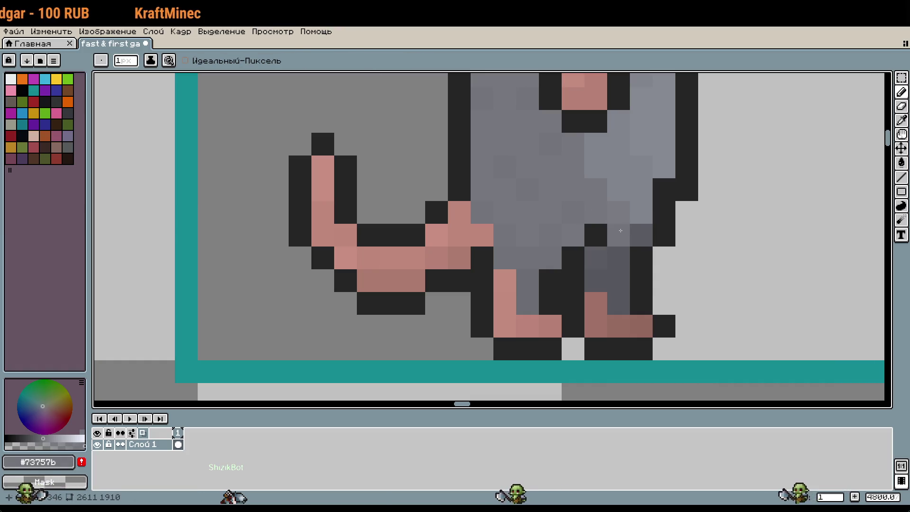
{"action": "scroll", "coordinate": [621, 230], "scroll_direction": "down", "scroll_amount": 3}
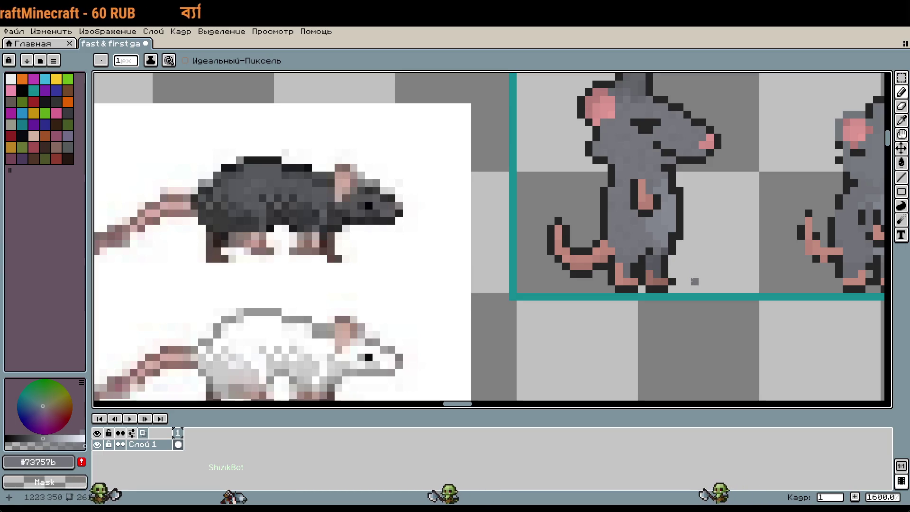
{"action": "scroll", "coordinate": [682, 280], "scroll_direction": "down", "scroll_amount": 1}
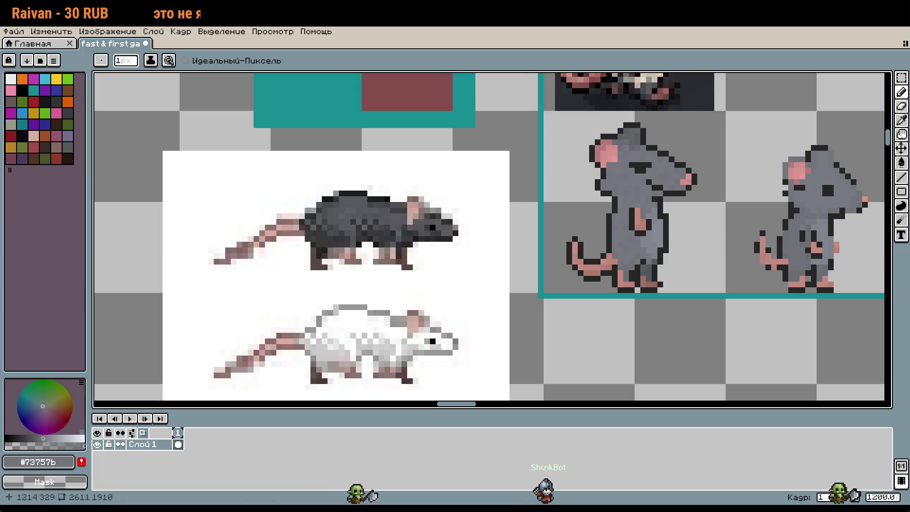
{"action": "scroll", "coordinate": [664, 211], "scroll_direction": "up", "scroll_amount": 2}
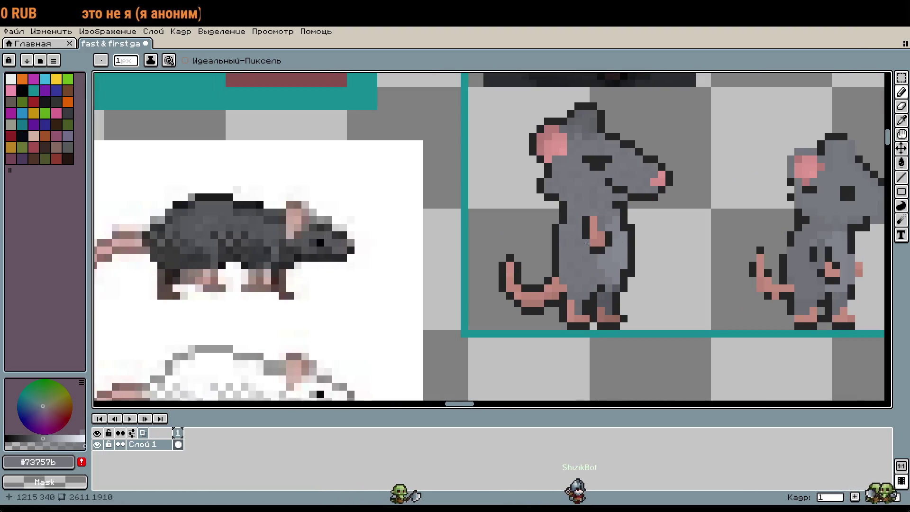
{"action": "scroll", "coordinate": [592, 257], "scroll_direction": "down", "scroll_amount": 3}
{"action": "scroll", "coordinate": [464, 242], "scroll_direction": "up", "scroll_amount": 3}
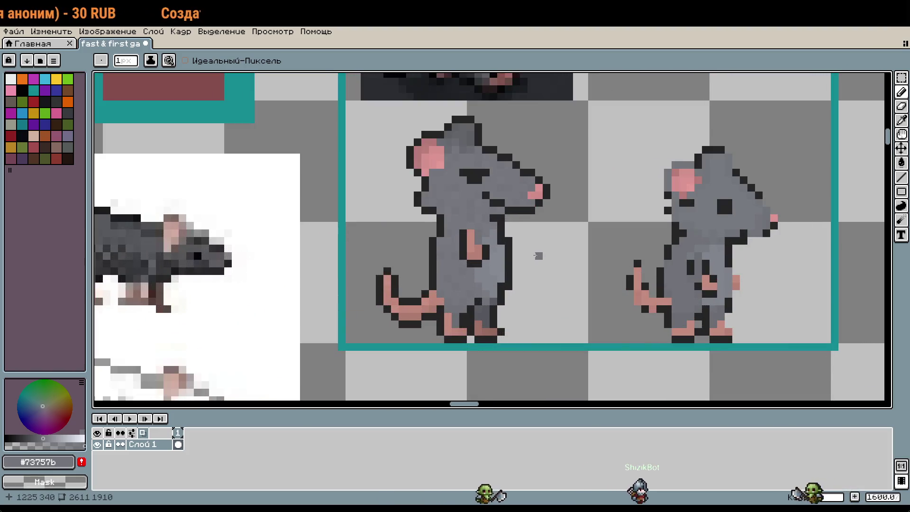
Draw a dark #252525 outline column along the left side of the rat's body
{"action": "key", "text": "m"}
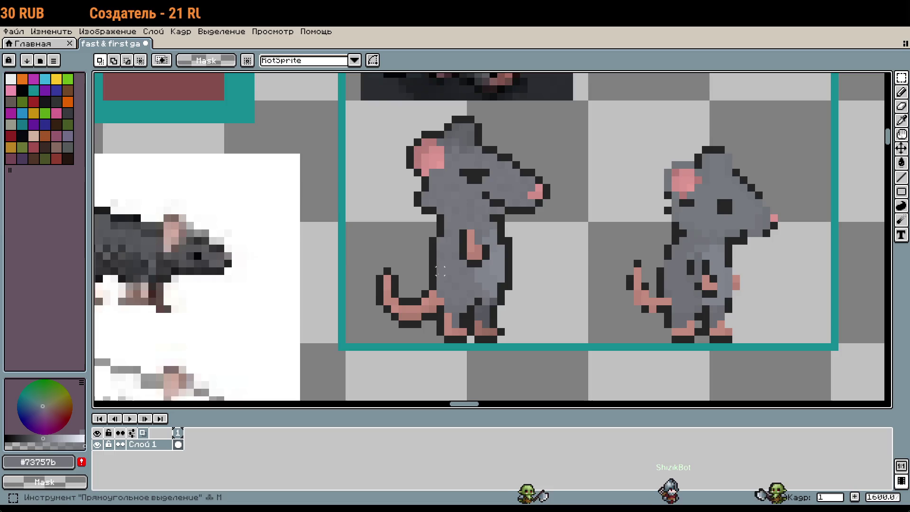
{"action": "scroll", "coordinate": [440, 272], "scroll_direction": "up", "scroll_amount": 2}
{"action": "key", "text": "i"}
{"action": "left_click", "coordinate": [446, 254]}
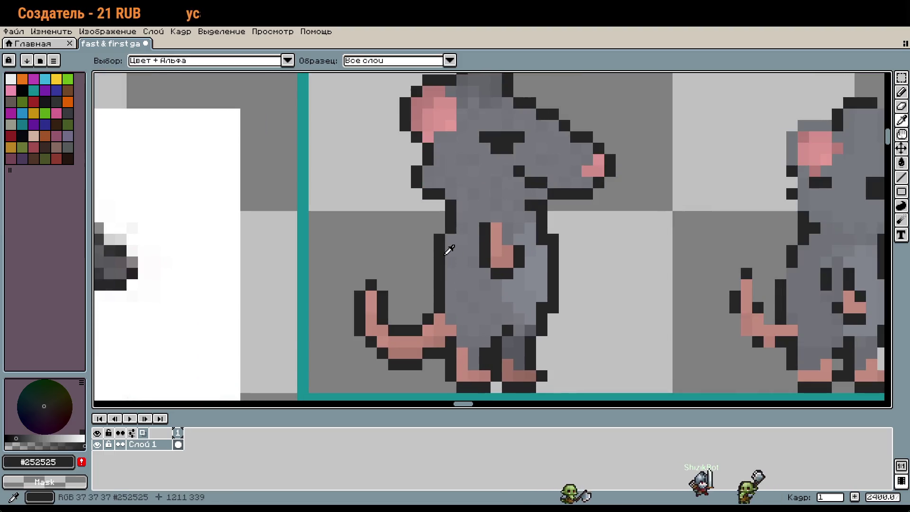
{"action": "key", "text": "b"}
{"action": "left_click_drag", "start_coordinate": [428, 315], "coordinate": [431, 256]}
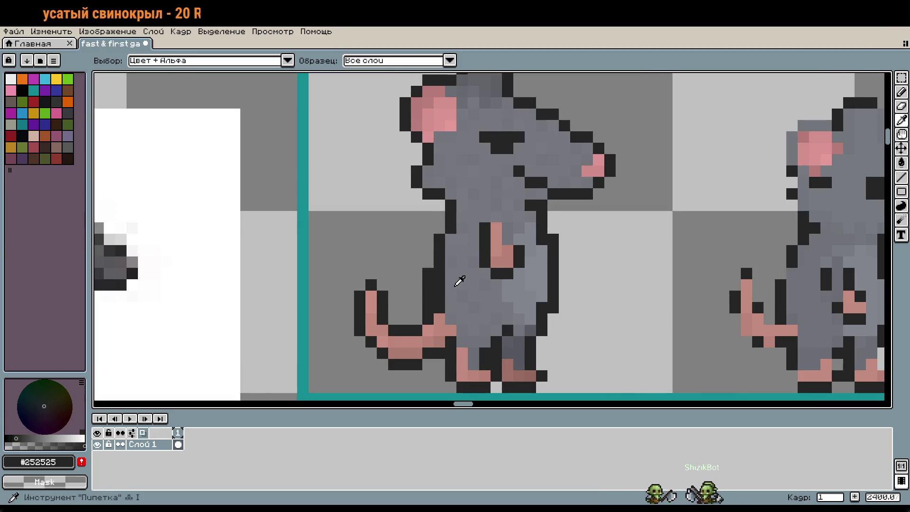
Repaint the left-side outline pixels in body grey #76787e, restoring two as dark outline
{"action": "left_click", "coordinate": [446, 285], "text": "alt"}
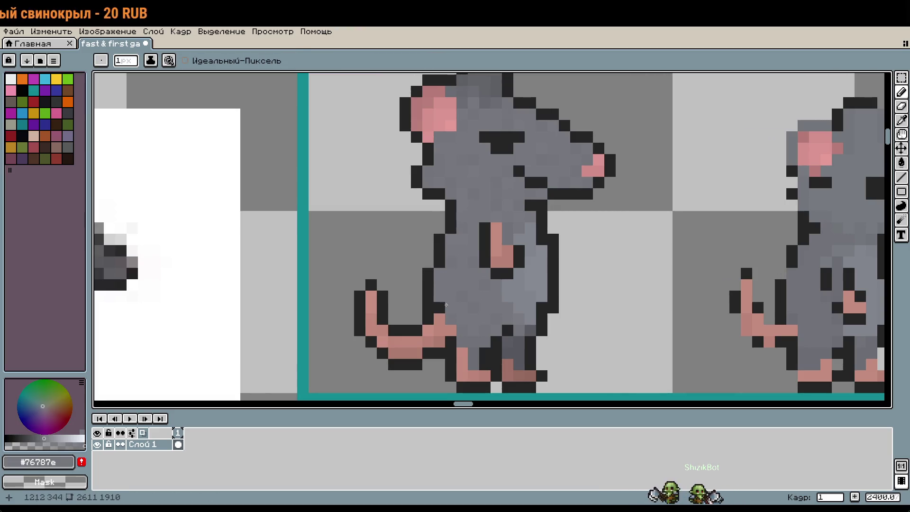
{"action": "scroll", "coordinate": [446, 305], "scroll_direction": "down", "scroll_amount": 2}
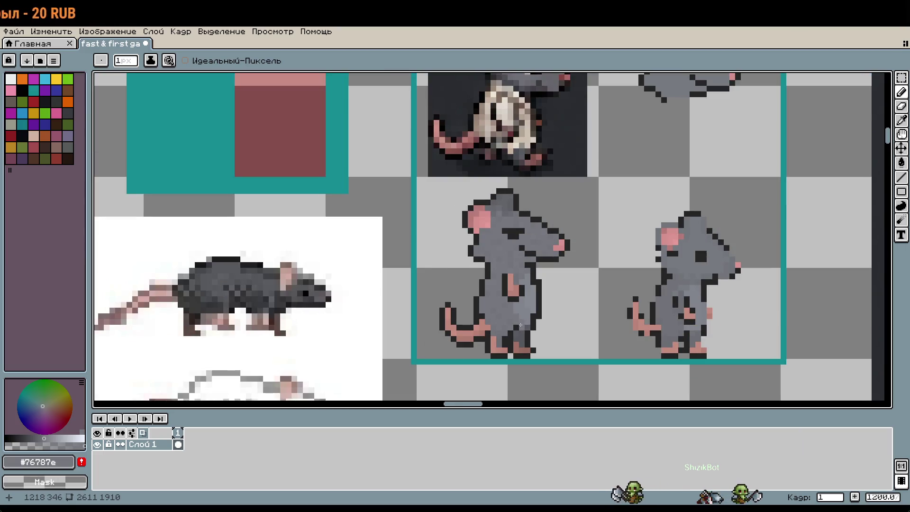
{"action": "scroll", "coordinate": [495, 304], "scroll_direction": "up", "scroll_amount": 3}
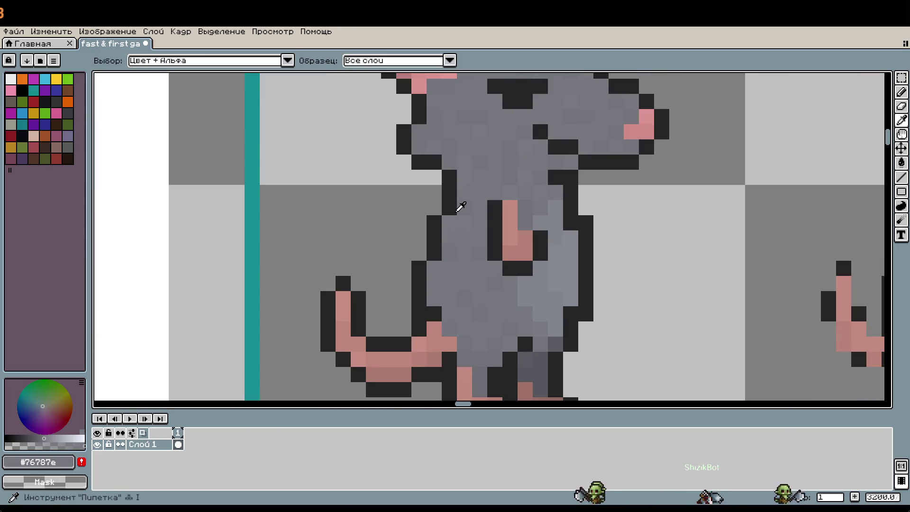
{"action": "left_click", "coordinate": [424, 240], "text": "alt"}
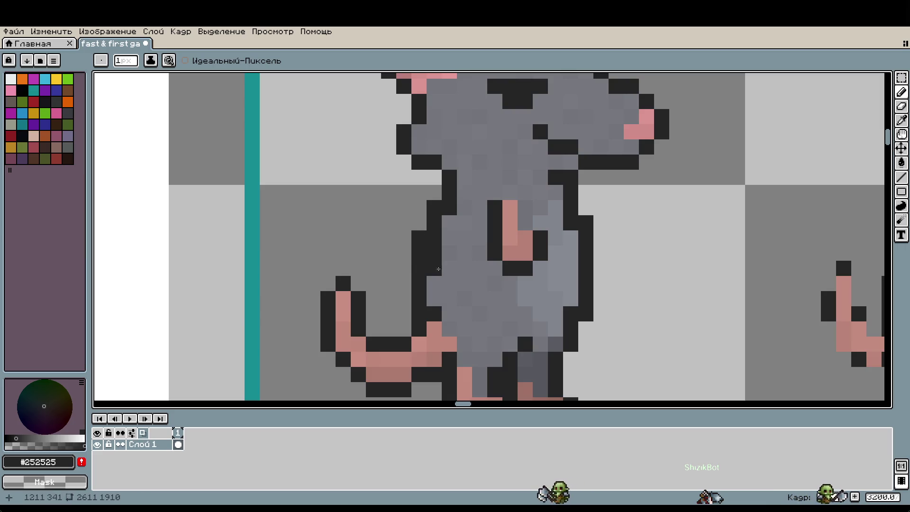
{"action": "key", "text": "alt"}
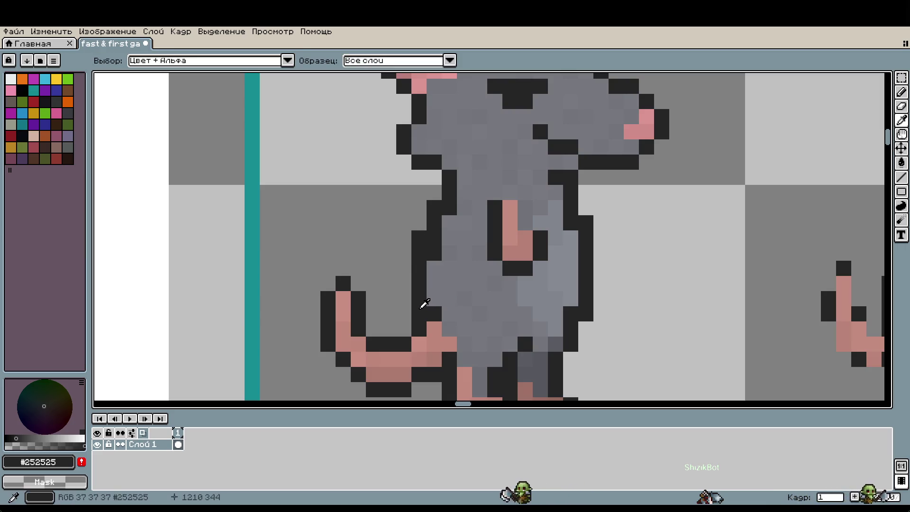
{"action": "left_click", "coordinate": [434, 296], "text": "alt"}
{"action": "left_click_drag", "start_coordinate": [419, 298], "coordinate": [419, 283]}
{"action": "left_click", "coordinate": [424, 265], "text": "alt"}
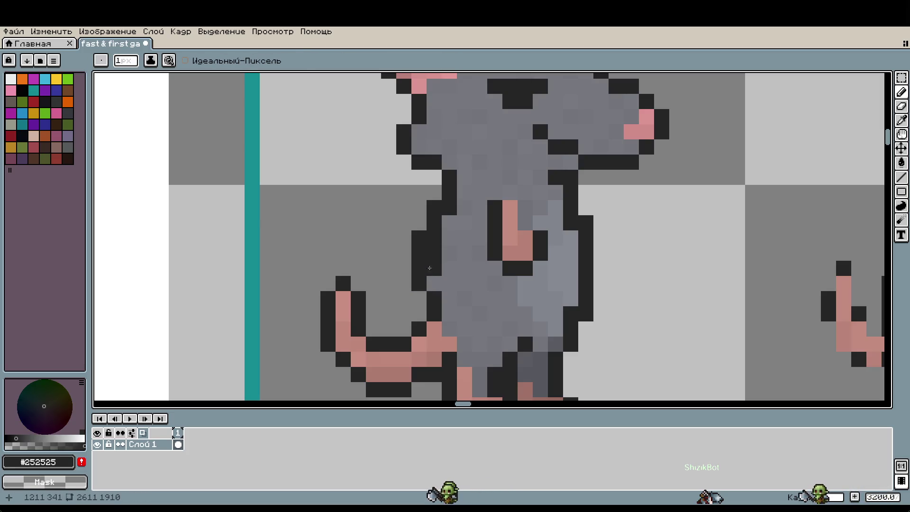
{"action": "left_click", "coordinate": [448, 241], "text": "alt"}
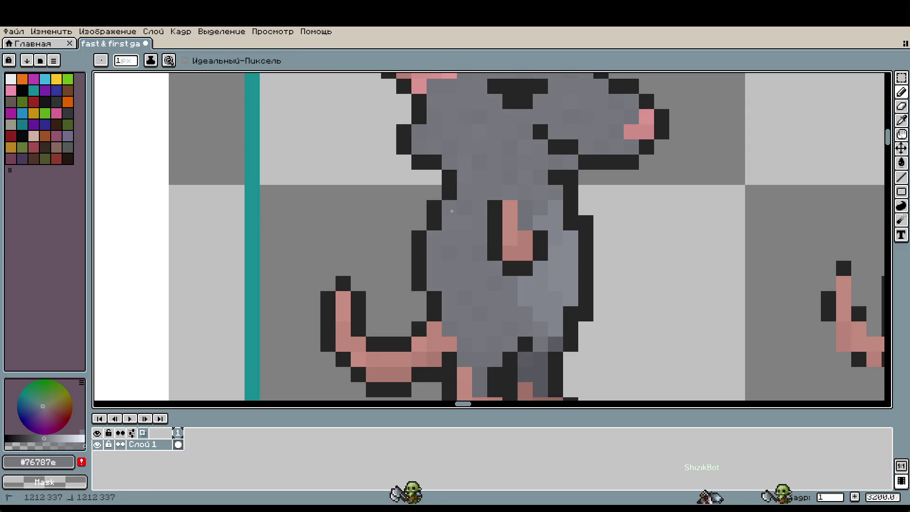
{"action": "scroll", "coordinate": [452, 211], "scroll_direction": "down", "scroll_amount": 4}
{"action": "scroll", "coordinate": [514, 271], "scroll_direction": "up", "scroll_amount": 1}
{"action": "scroll", "coordinate": [506, 273], "scroll_direction": "up", "scroll_amount": 3}
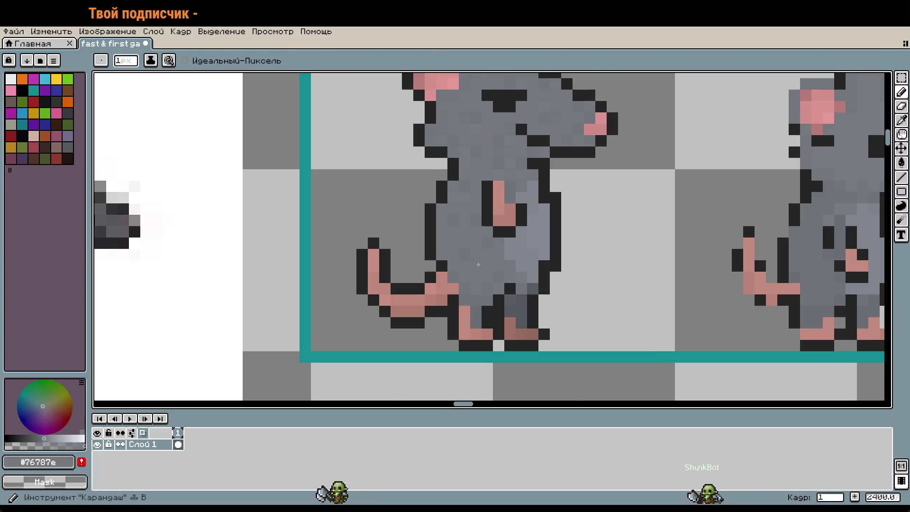
{"action": "scroll", "coordinate": [479, 266], "scroll_direction": "down", "scroll_amount": 3}
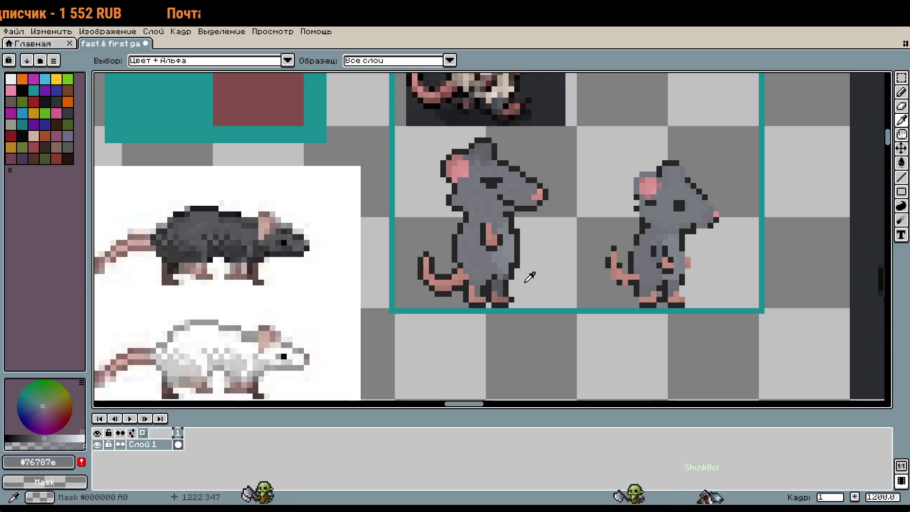
Select the left standing rat's head and shift it slightly to the right
{"action": "key", "text": "m"}
{"action": "mouse_move", "coordinate": [432, 135]}
{"action": "left_mouse_down"}
{"action": "mouse_move", "coordinate": [568, 219]}
{"action": "mouse_move", "coordinate": [539, 203]}
{"action": "left_mouse_up"}
{"action": "left_click", "coordinate": [545, 260]}
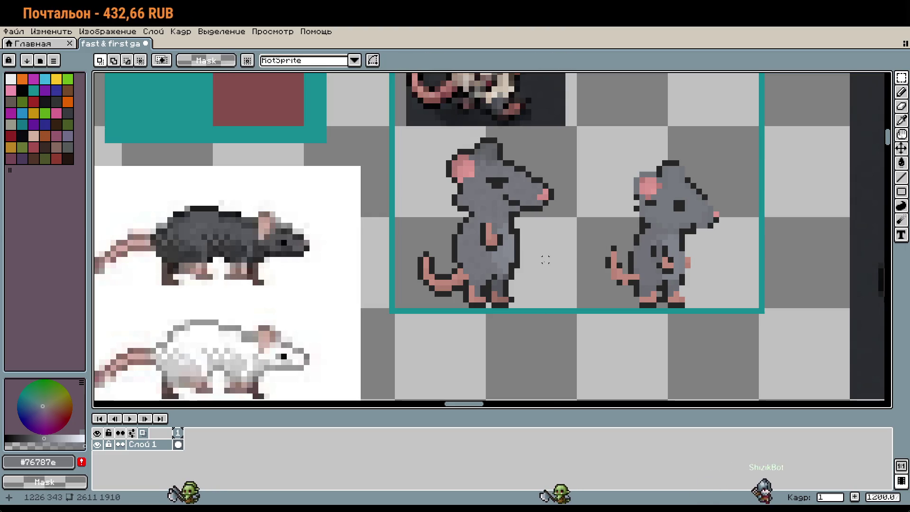
{"action": "scroll", "coordinate": [545, 260], "scroll_direction": "up", "scroll_amount": 3}
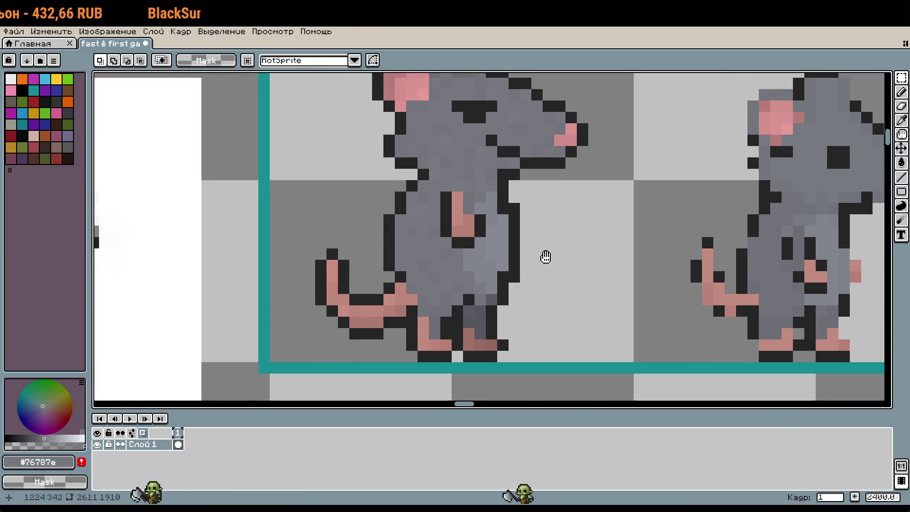
{"action": "left_click_drag", "start_coordinate": [546, 257], "coordinate": [561, 278]}
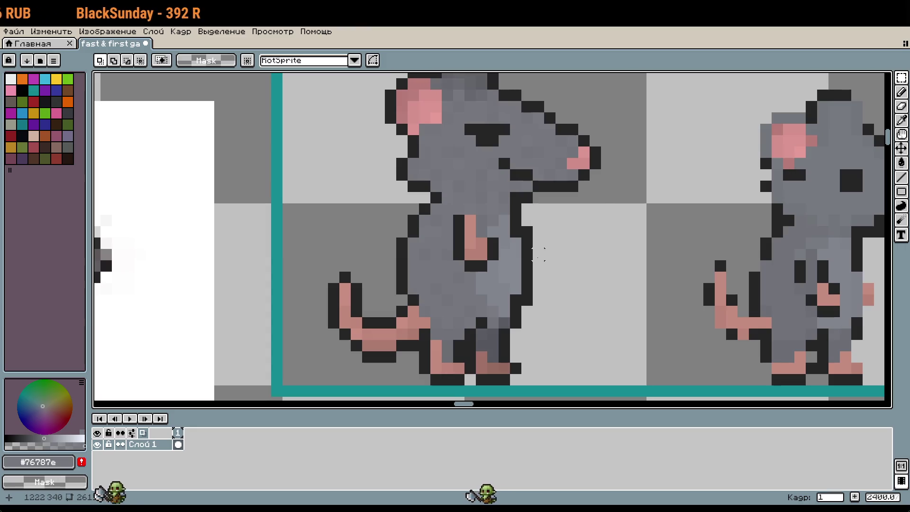
Sample the lighter and darker body greys, then undo the last pencil stroke
{"action": "key", "text": "i"}
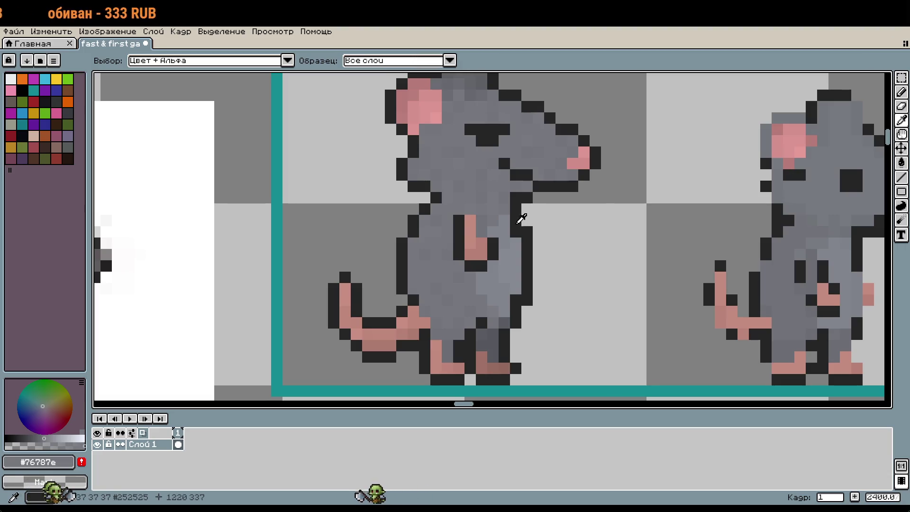
{"action": "scroll", "coordinate": [510, 206], "scroll_direction": "up", "scroll_amount": 3}
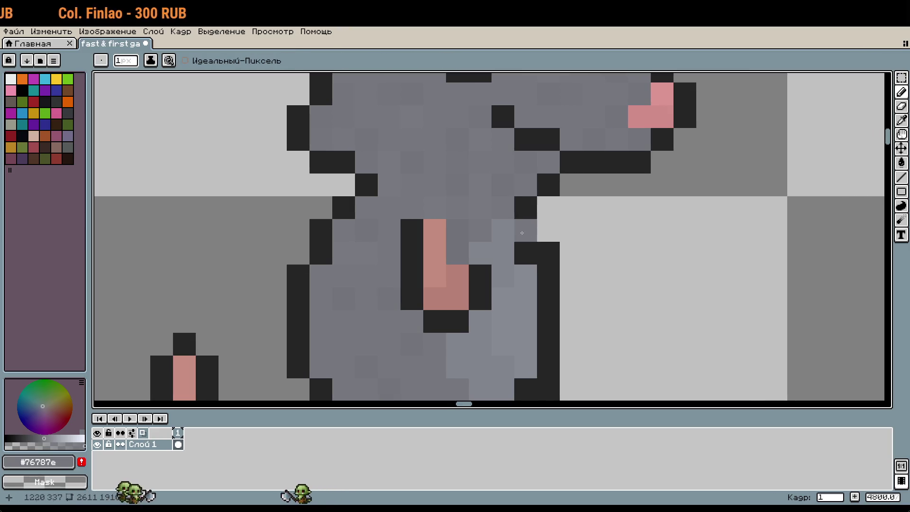
{"action": "scroll", "coordinate": [522, 233], "scroll_direction": "down", "scroll_amount": 1}
{"action": "left_click", "coordinate": [533, 244], "text": "alt"}
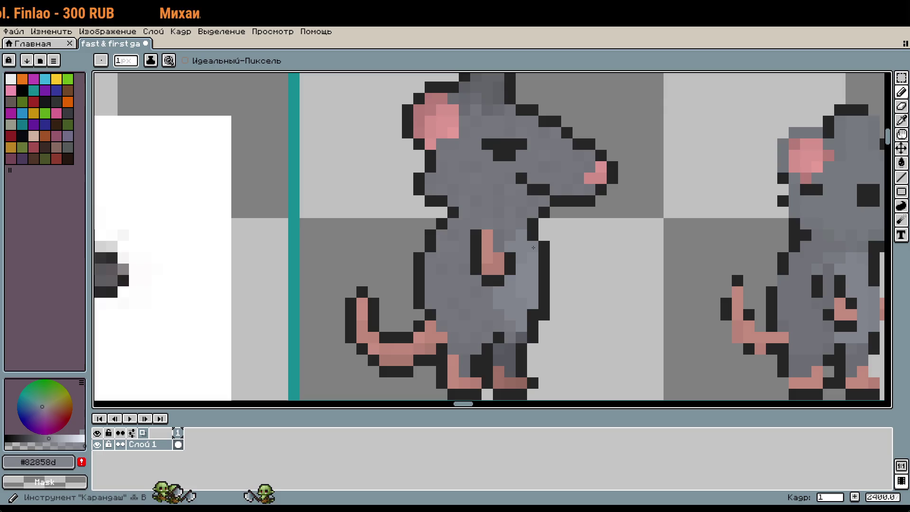
{"action": "left_click_drag", "start_coordinate": [587, 276], "coordinate": [603, 279]}
{"action": "scroll", "coordinate": [649, 282], "scroll_direction": "down", "scroll_amount": 1}
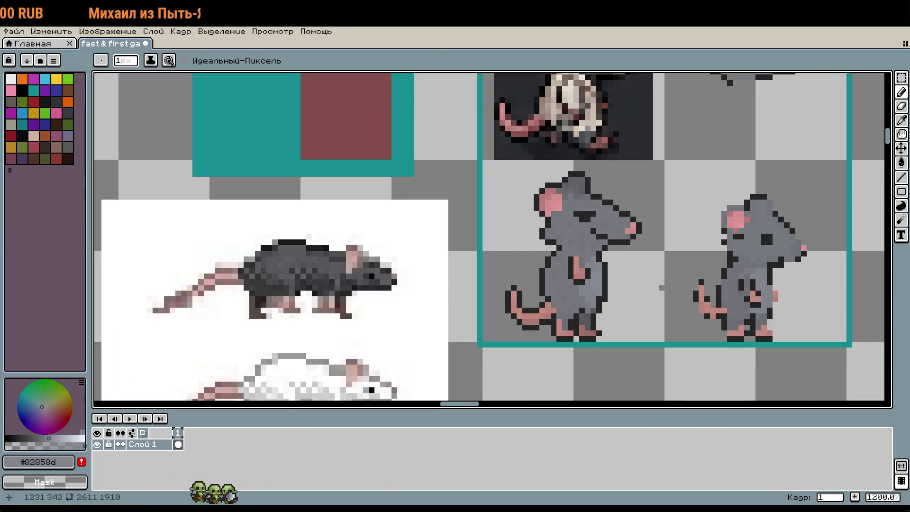
{"action": "scroll", "coordinate": [655, 287], "scroll_direction": "up", "scroll_amount": 1}
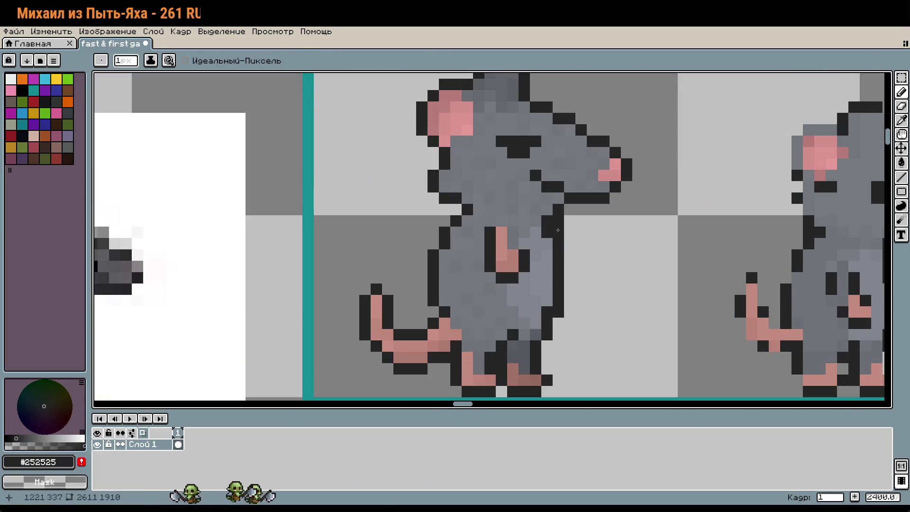
{"action": "left_click", "coordinate": [540, 212], "text": "alt"}
{"action": "left_click", "coordinate": [542, 229], "text": "alt"}
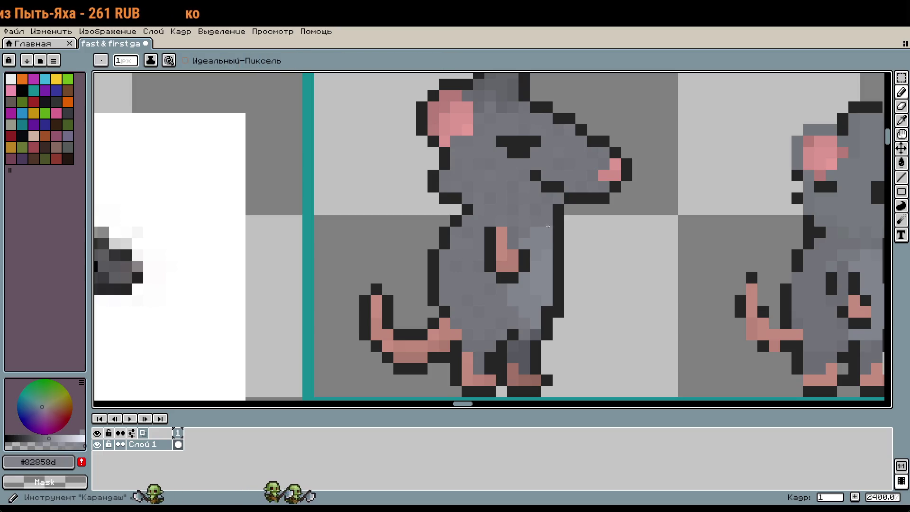
{"action": "scroll", "coordinate": [565, 243], "scroll_direction": "down", "scroll_amount": 1}
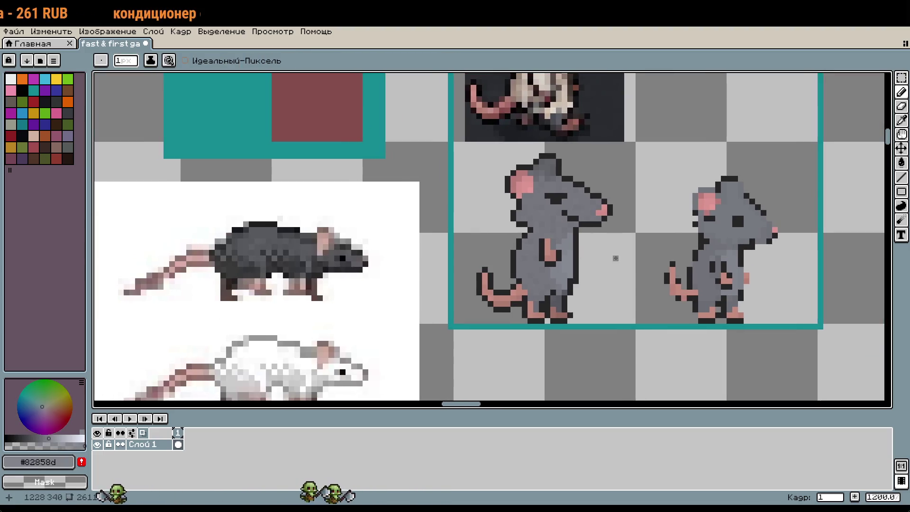
{"action": "key", "text": "ctrl+z"}
Undo the head move on the left rat and clear the selection around its head
{"action": "key", "text": "ctrl+z"}
{"action": "key", "text": "ctrl+z"}
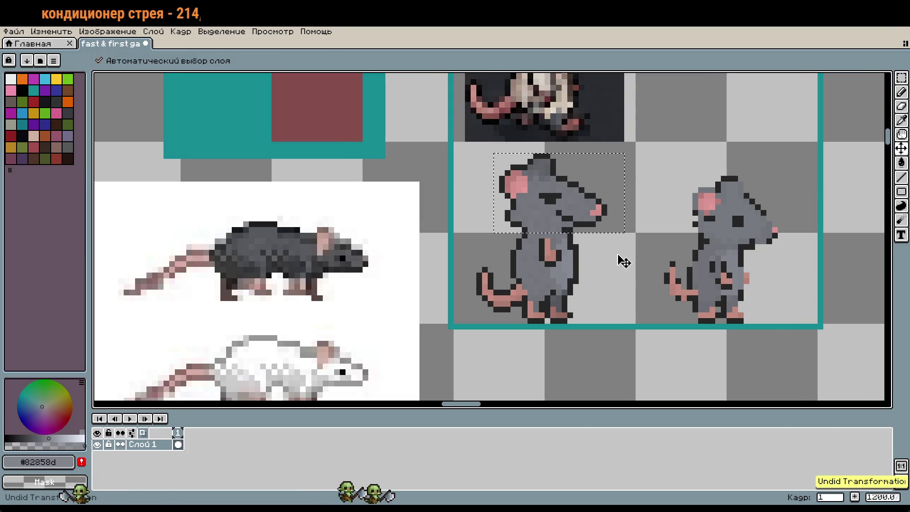
{"action": "key", "text": "ctrl+z"}
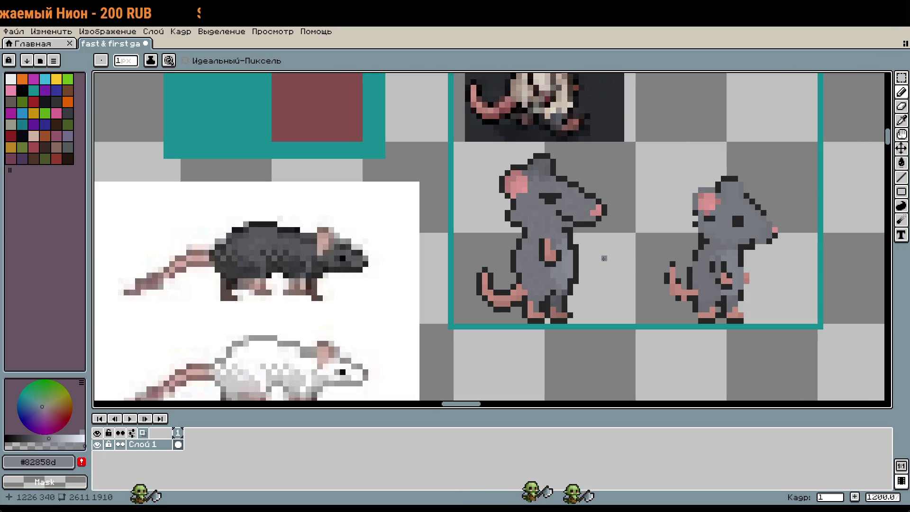
{"action": "key", "text": "m"}
{"action": "left_click_drag", "start_coordinate": [482, 152], "coordinate": [619, 240]}
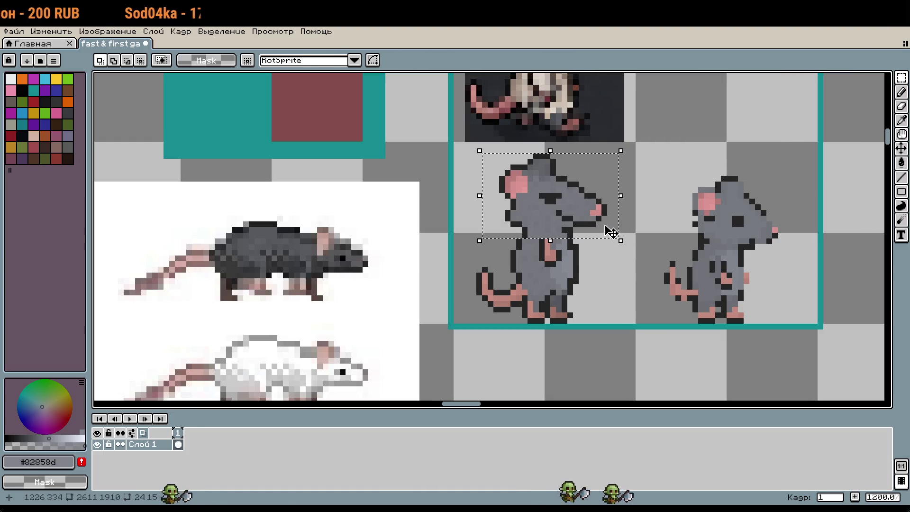
{"action": "left_click", "coordinate": [603, 266]}
Paint the left rat's belly gap with body grey, then undo that stroke
{"action": "scroll", "coordinate": [574, 256], "scroll_direction": "up", "scroll_amount": 1}
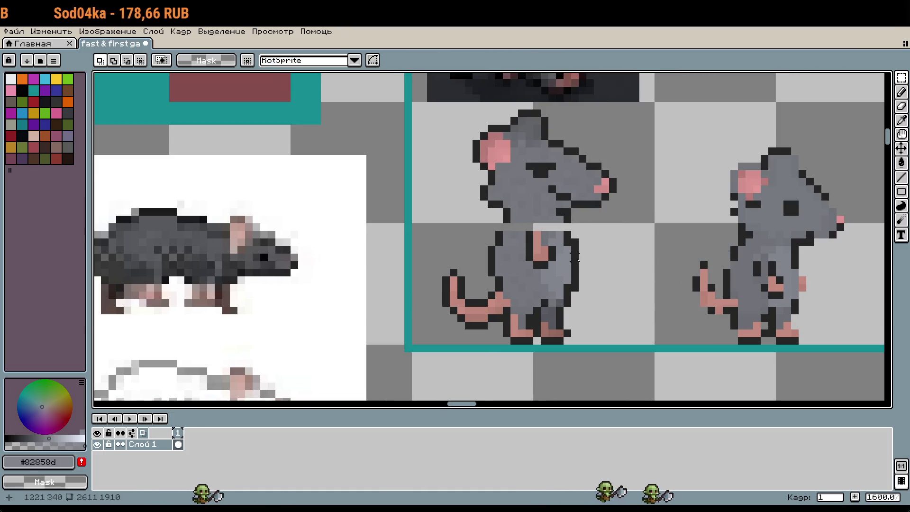
{"action": "key", "text": "b"}
{"action": "left_click", "coordinate": [567, 230], "text": "alt"}
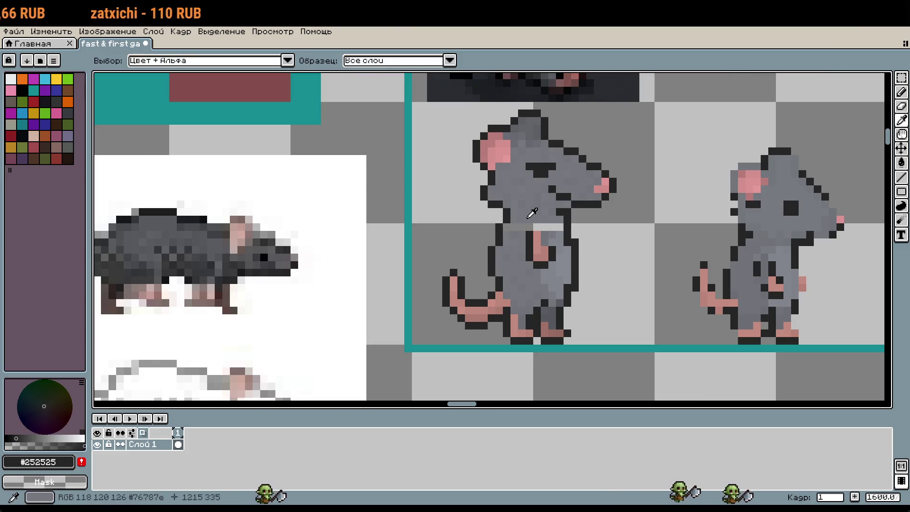
{"action": "left_click", "coordinate": [509, 228], "text": "alt"}
{"action": "left_click_drag", "start_coordinate": [537, 227], "coordinate": [561, 227]}
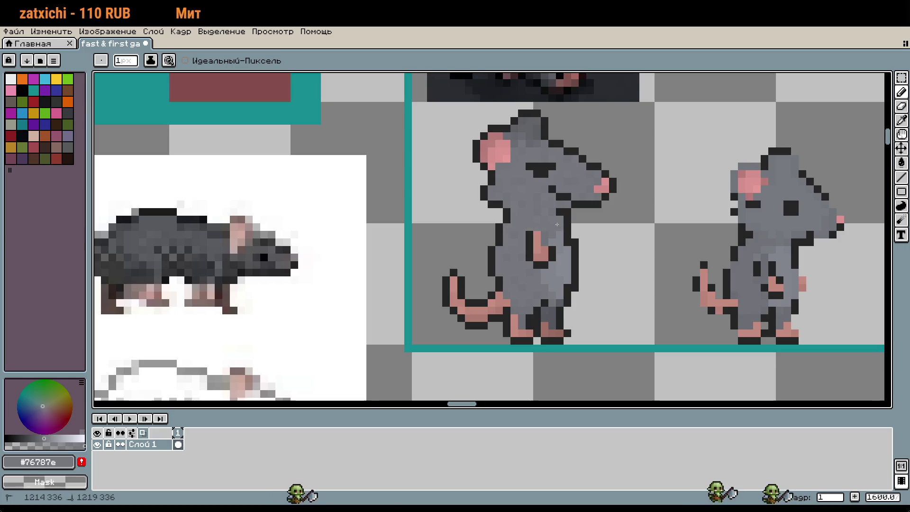
{"action": "scroll", "coordinate": [561, 243], "scroll_direction": "up", "scroll_amount": 1}
{"action": "left_click", "coordinate": [535, 214], "text": "alt"}
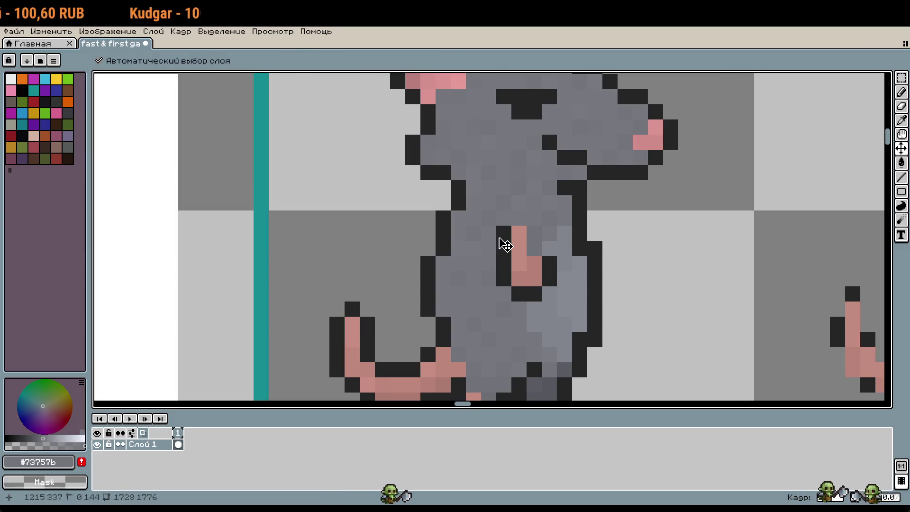
{"action": "key", "text": "ctrl+z"}
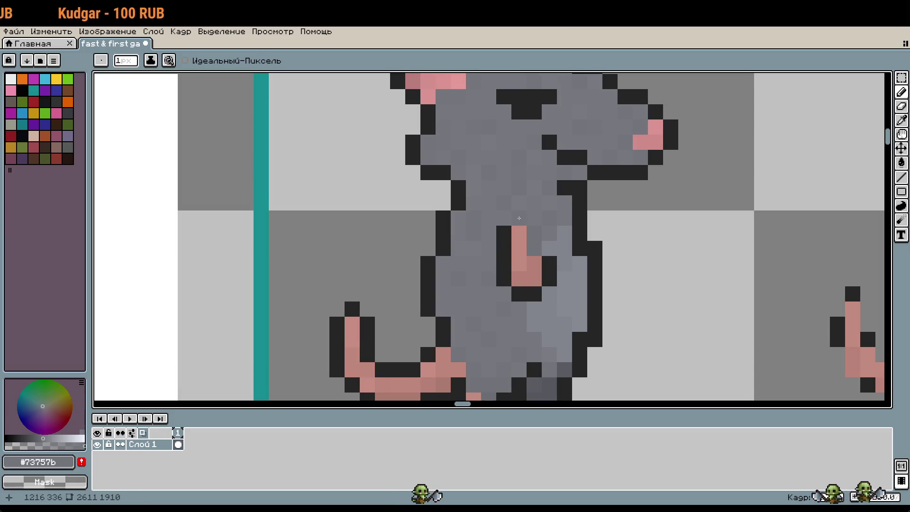
Sample outline and body greys, ending on darker body grey #82858d, and pan to more sprites
{"action": "scroll", "coordinate": [584, 286], "scroll_direction": "down", "scroll_amount": 1}
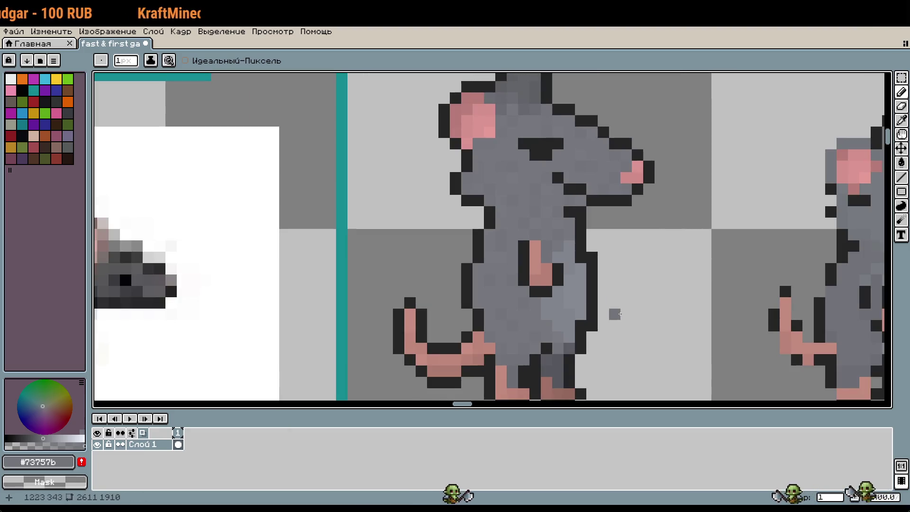
{"action": "scroll", "coordinate": [614, 314], "scroll_direction": "down", "scroll_amount": 2}
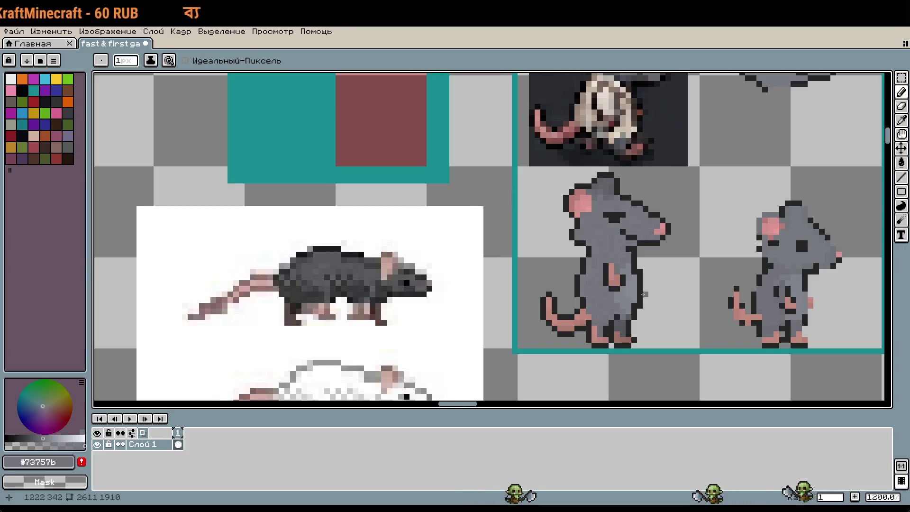
{"action": "scroll", "coordinate": [643, 294], "scroll_direction": "up", "scroll_amount": 1}
{"action": "key", "text": "i"}
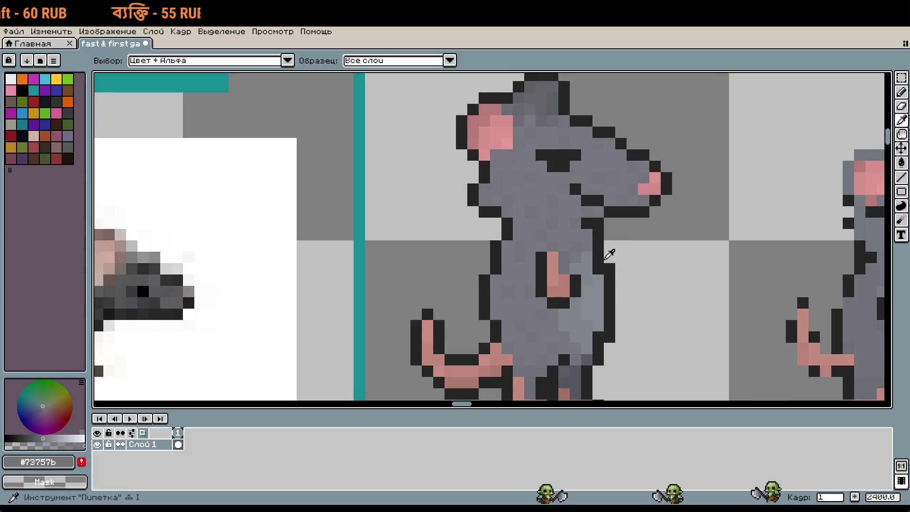
{"action": "key", "text": "b"}
{"action": "left_click", "coordinate": [609, 256], "text": "alt"}
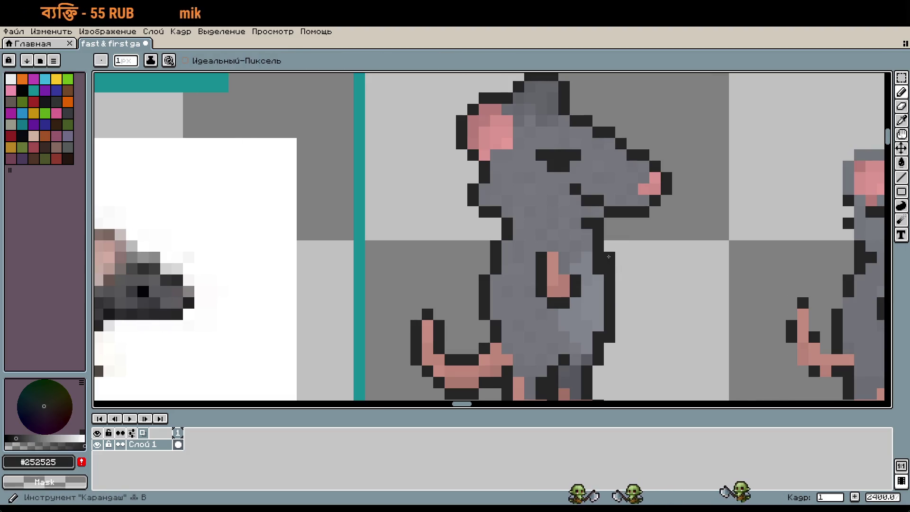
{"action": "left_click", "coordinate": [588, 275], "text": "alt"}
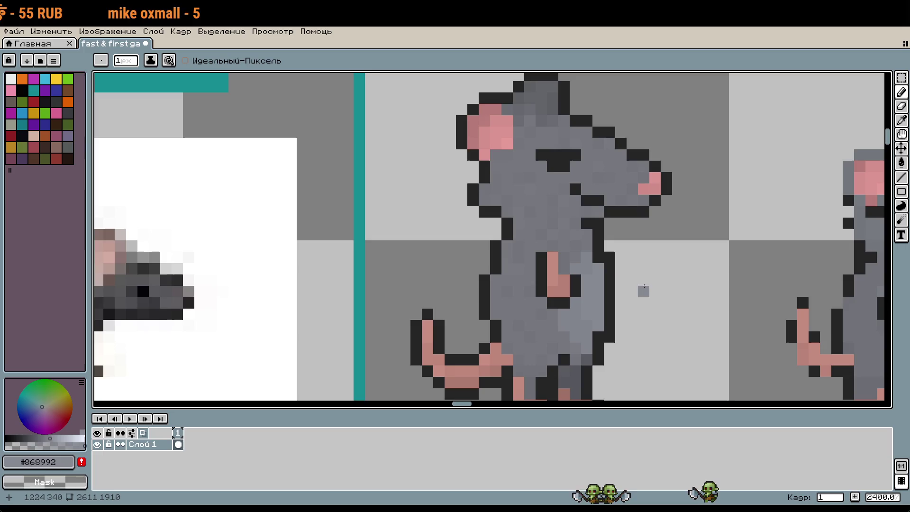
{"action": "left_click", "coordinate": [580, 259], "text": "alt"}
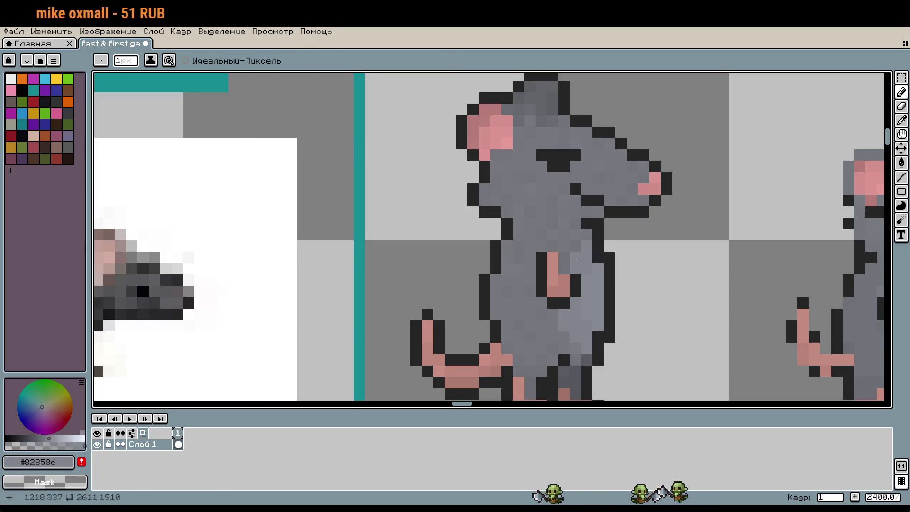
{"action": "scroll", "coordinate": [627, 268], "scroll_direction": "down", "scroll_amount": 1}
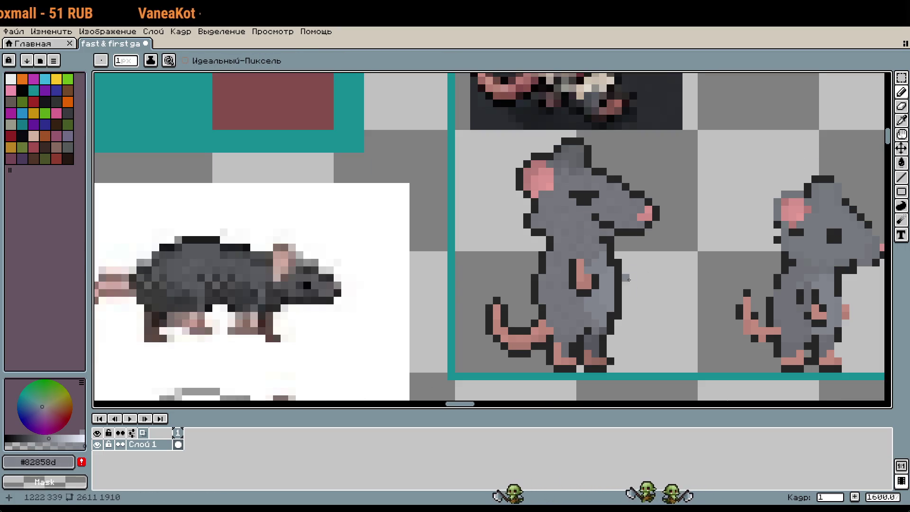
{"action": "scroll", "coordinate": [641, 293], "scroll_direction": "down", "scroll_amount": 1}
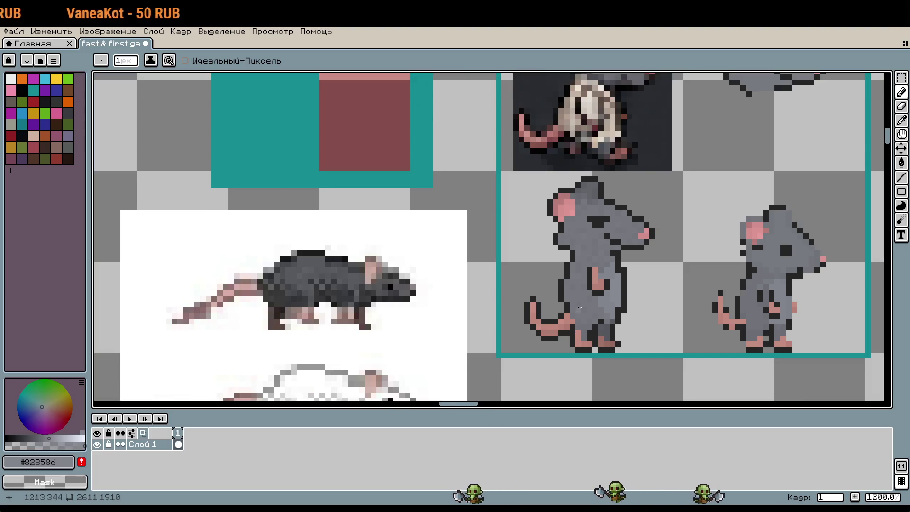
{"action": "scroll", "coordinate": [579, 307], "scroll_direction": "up", "scroll_amount": 1}
{"action": "scroll", "coordinate": [619, 316], "scroll_direction": "down", "scroll_amount": 2}
{"action": "left_click_drag", "start_coordinate": [656, 315], "coordinate": [605, 289]}
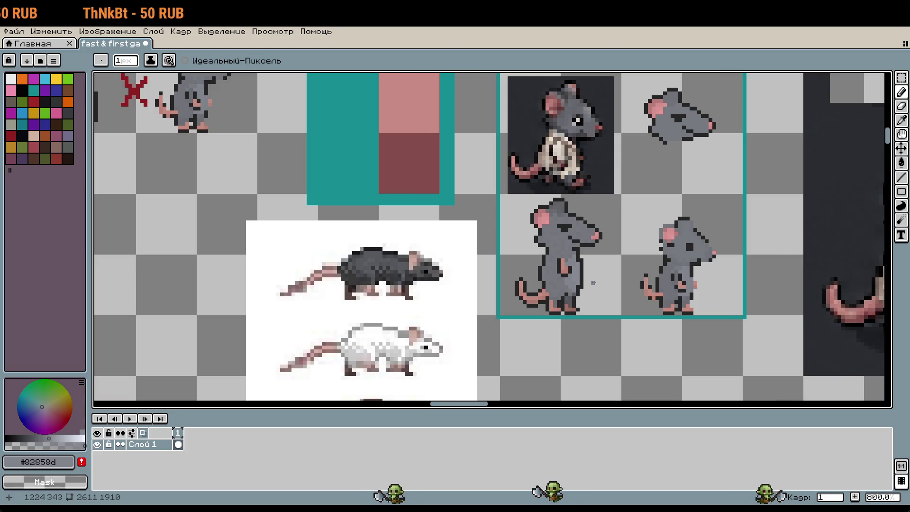
{"action": "scroll", "coordinate": [593, 283], "scroll_direction": "up", "scroll_amount": 4}
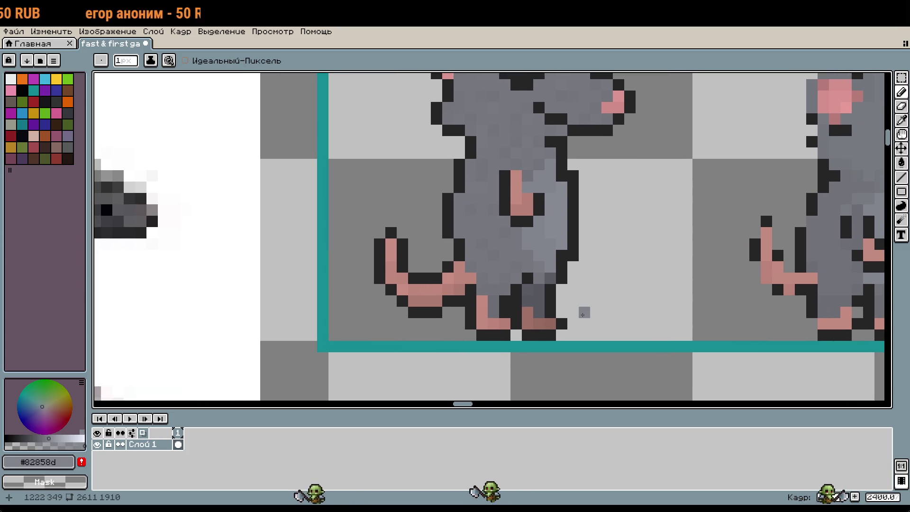
Move the rat's pink tail one pixel to the left and apply the placement
{"action": "key", "text": "r"}
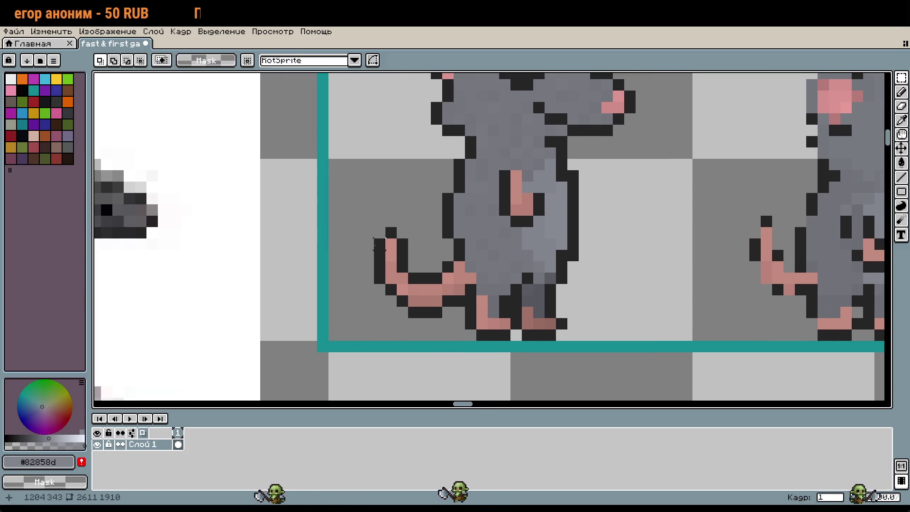
{"action": "left_click_drag", "start_coordinate": [386, 229], "coordinate": [458, 313]}
{"action": "key", "text": "ctrl+z"}
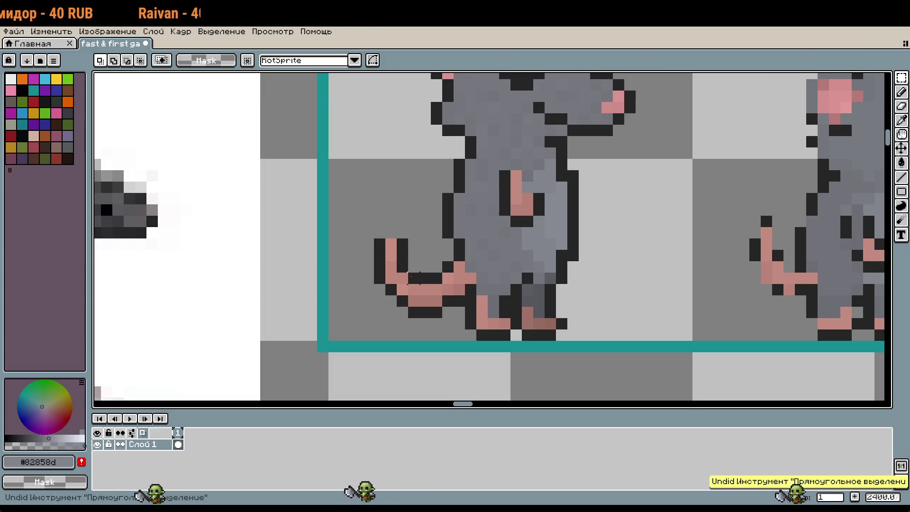
{"action": "mouse_move", "coordinate": [376, 240]}
{"action": "left_mouse_down"}
{"action": "mouse_move", "coordinate": [463, 263]}
{"action": "mouse_move", "coordinate": [461, 317]}
{"action": "left_mouse_up"}
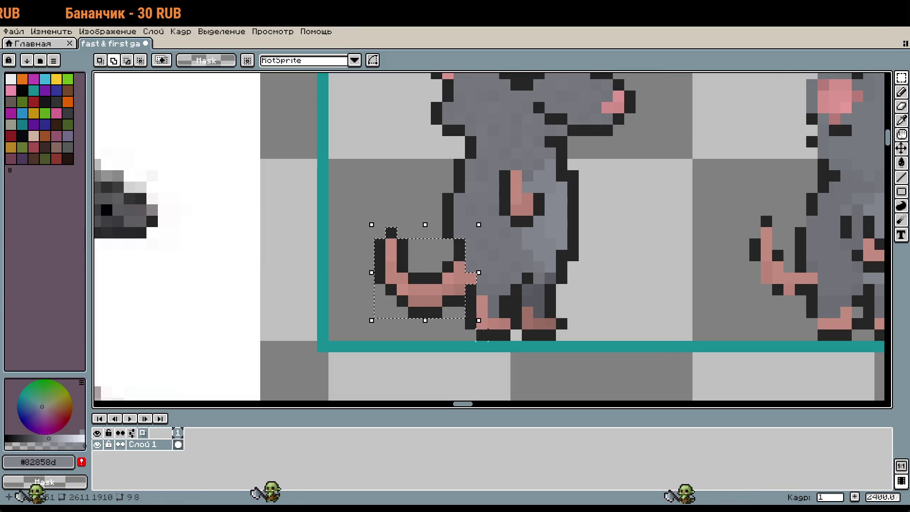
{"action": "left_click_drag", "start_coordinate": [451, 304], "coordinate": [436, 302]}
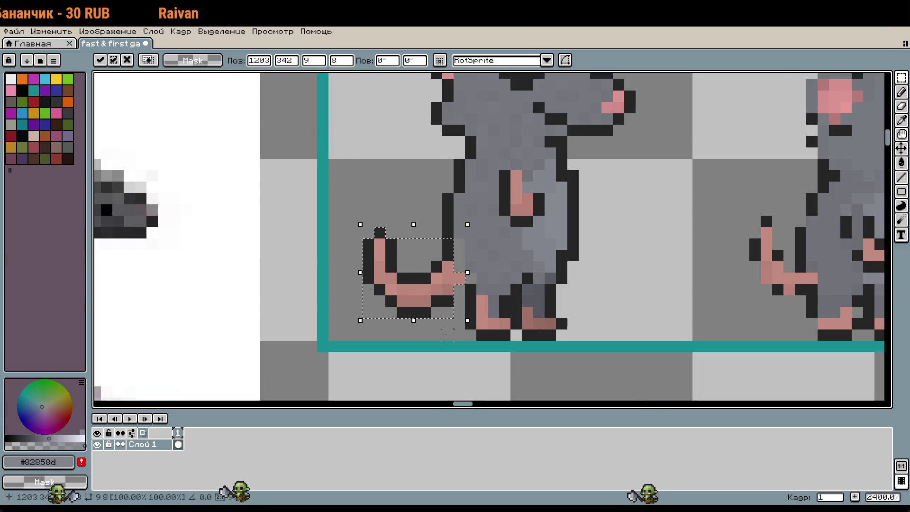
{"action": "left_click", "coordinate": [447, 334]}
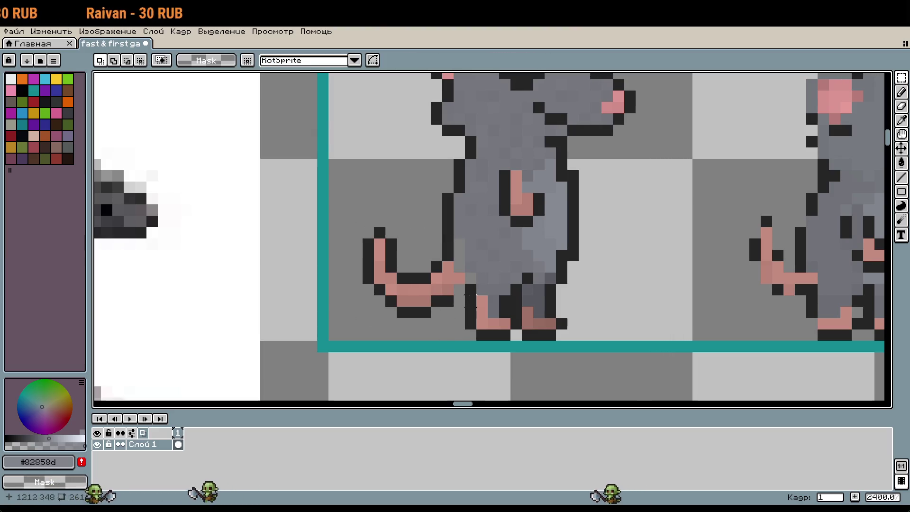
Select a thin strip beside the rat's leg, then deselect and zoom out
{"action": "mouse_move", "coordinate": [471, 287]}
{"action": "left_mouse_down"}
{"action": "mouse_move", "coordinate": [479, 325]}
{"action": "mouse_move", "coordinate": [492, 336]}
{"action": "left_mouse_up"}
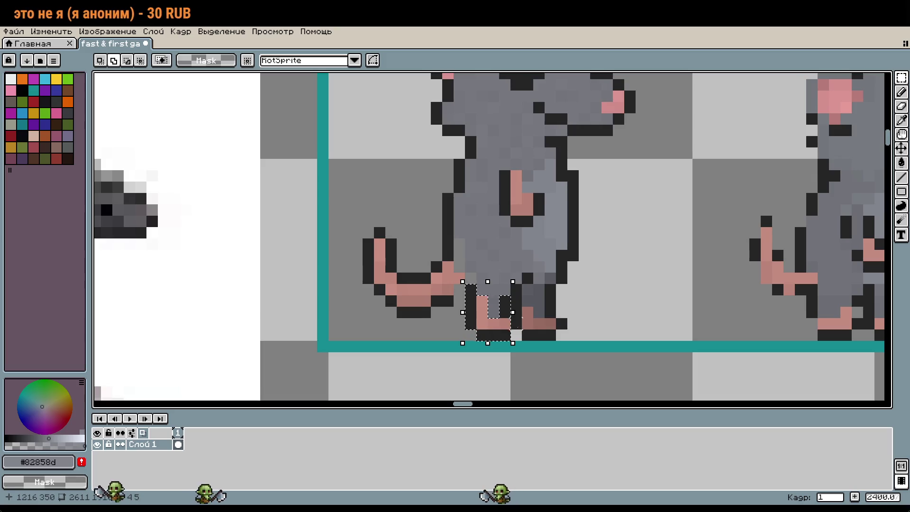
{"action": "key", "text": "ctrl+d"}
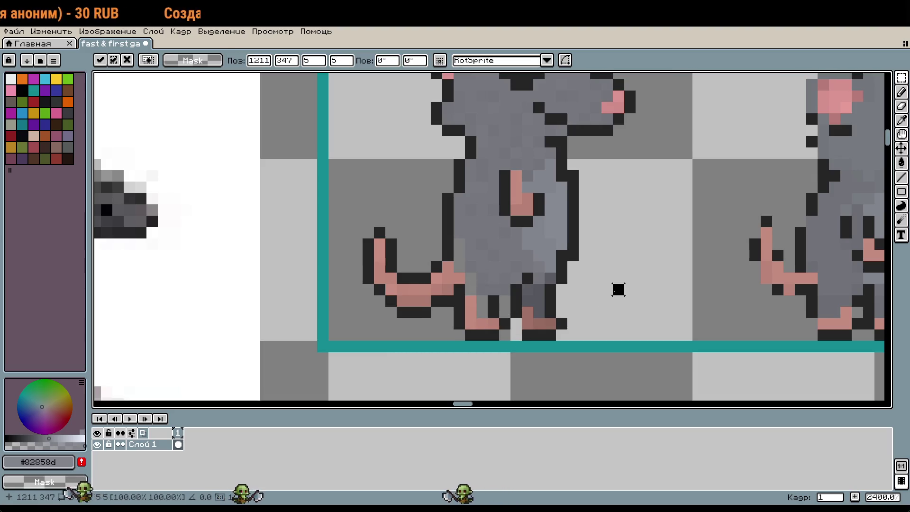
{"action": "scroll", "coordinate": [597, 311], "scroll_direction": "down", "scroll_amount": 2}
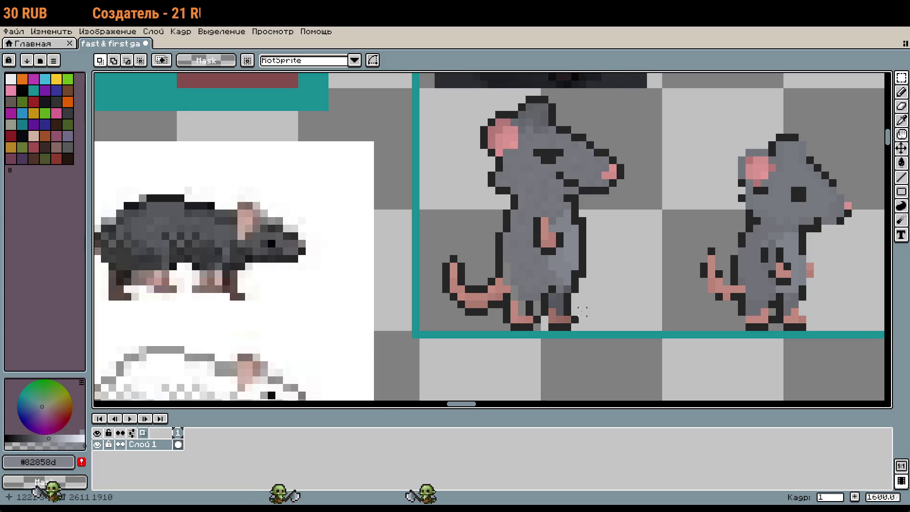
Add dark outline pixels between the rat's legs, undoing a stray one
{"action": "scroll", "coordinate": [590, 312], "scroll_direction": "up", "scroll_amount": 4}
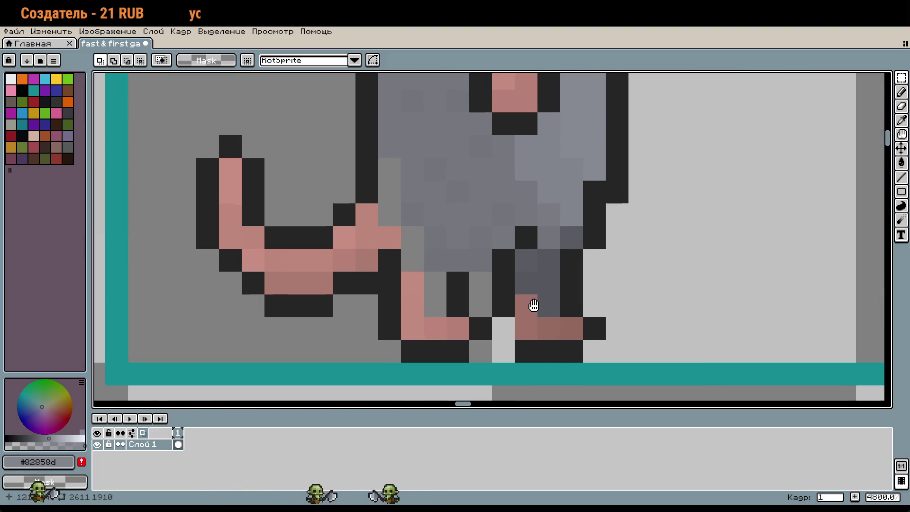
{"action": "key", "text": "i"}
{"action": "left_click", "coordinate": [545, 308]}
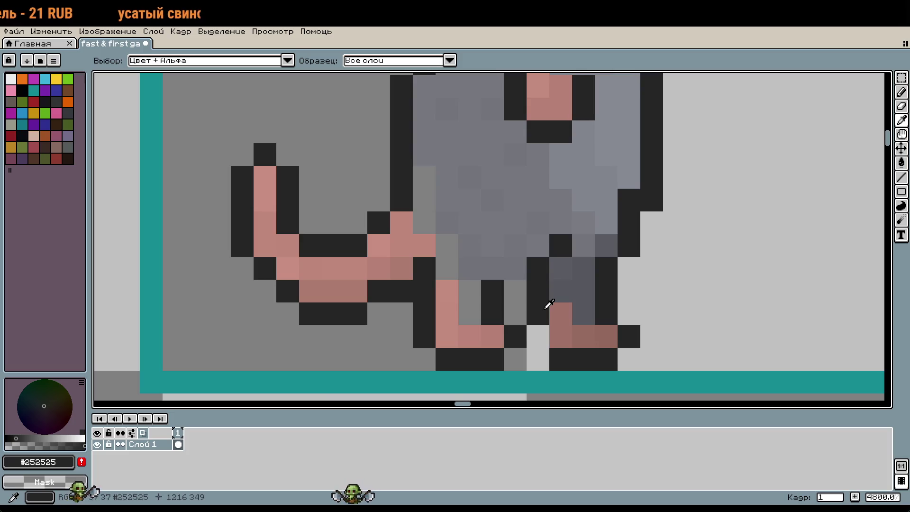
{"action": "key", "text": "b"}
{"action": "left_click", "coordinate": [537, 337]}
{"action": "left_click", "coordinate": [510, 278]}
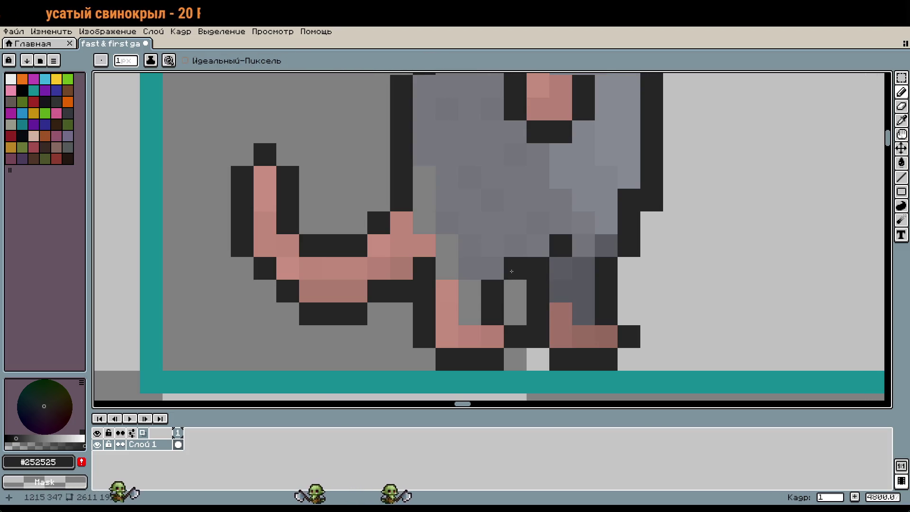
{"action": "scroll", "coordinate": [598, 354], "scroll_direction": "down", "scroll_amount": 2}
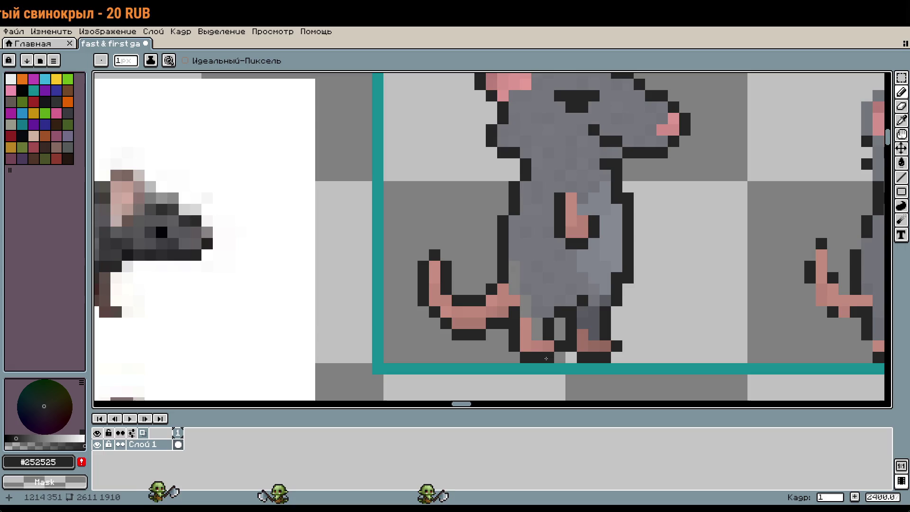
{"action": "left_click", "coordinate": [560, 355], "text": "alt"}
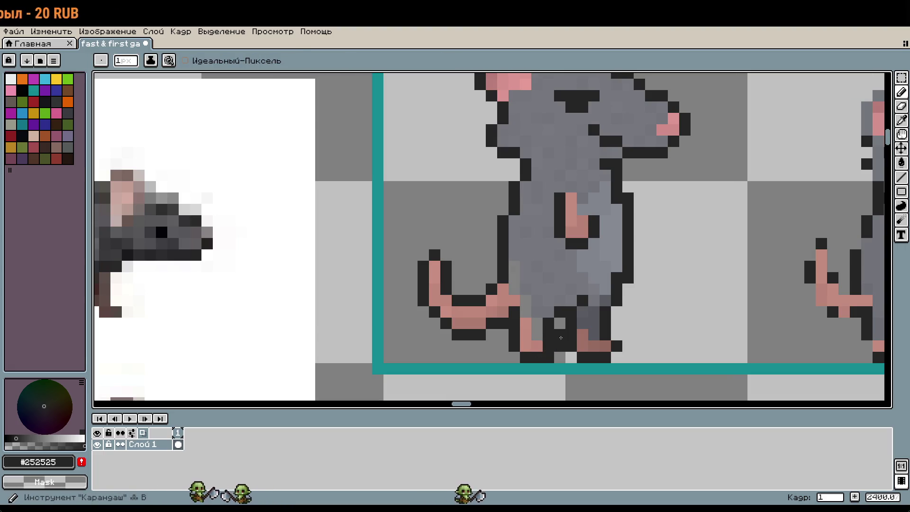
{"action": "scroll", "coordinate": [650, 379], "scroll_direction": "down", "scroll_amount": 1}
{"action": "key", "text": "ctrl+z"}
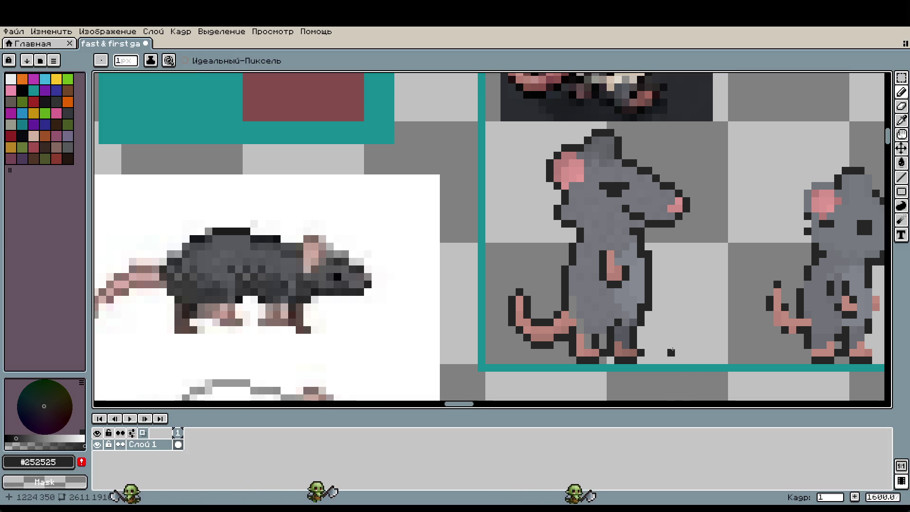
Fill the light gap between the legs with the lighter body grey
{"action": "scroll", "coordinate": [671, 352], "scroll_direction": "up", "scroll_amount": 2}
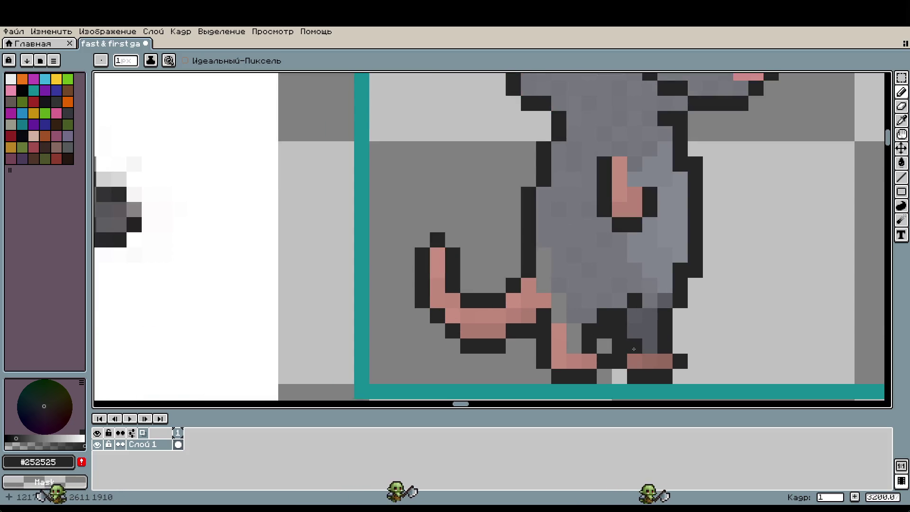
{"action": "scroll", "coordinate": [612, 338], "scroll_direction": "up", "scroll_amount": 1}
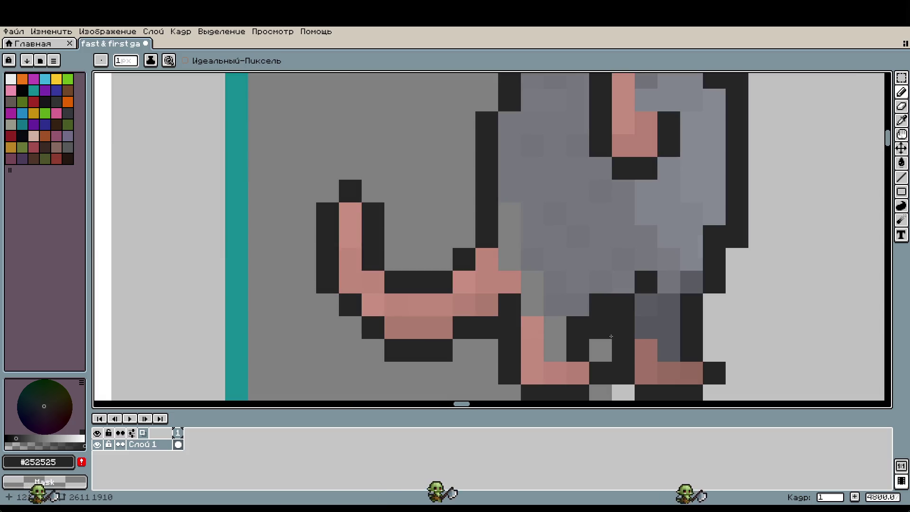
{"action": "left_click", "coordinate": [578, 301], "text": "alt"}
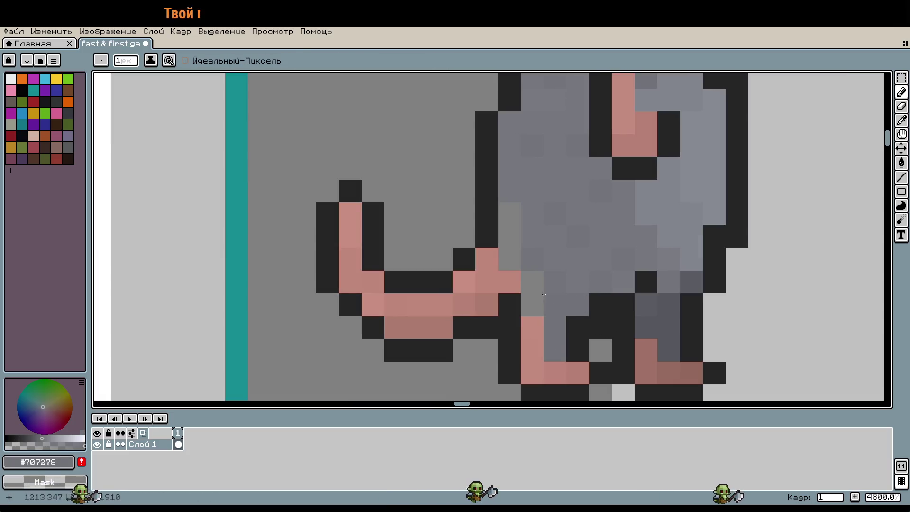
{"action": "left_click", "coordinate": [564, 251], "text": "alt"}
{"action": "left_click_drag", "start_coordinate": [532, 294], "coordinate": [514, 209]}
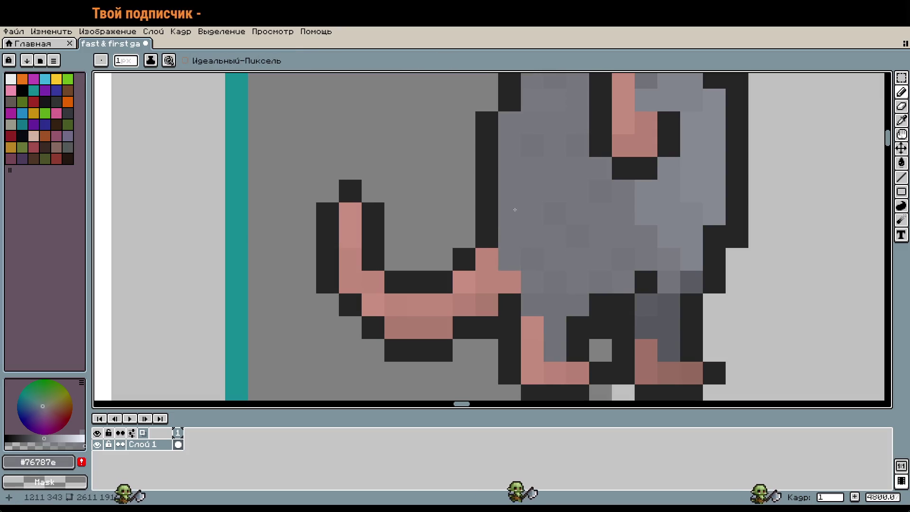
Outline the rear leg and shade it darker grey #56575d, keeping the pink foot unpainted
{"action": "left_click", "coordinate": [646, 284], "text": "alt"}
{"action": "left_click", "coordinate": [634, 286]}
{"action": "left_click", "coordinate": [645, 304]}
{"action": "left_click", "coordinate": [663, 303], "text": "alt"}
{"action": "left_click", "coordinate": [646, 282]}
{"action": "left_click_drag", "start_coordinate": [625, 304], "coordinate": [638, 341]}
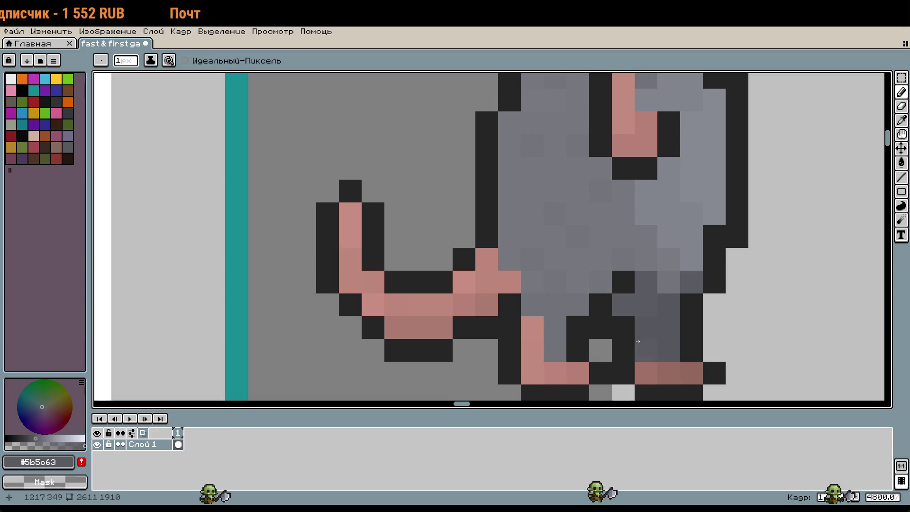
{"action": "key", "text": "ctrl+z"}
{"action": "left_click", "coordinate": [648, 326], "text": "alt"}
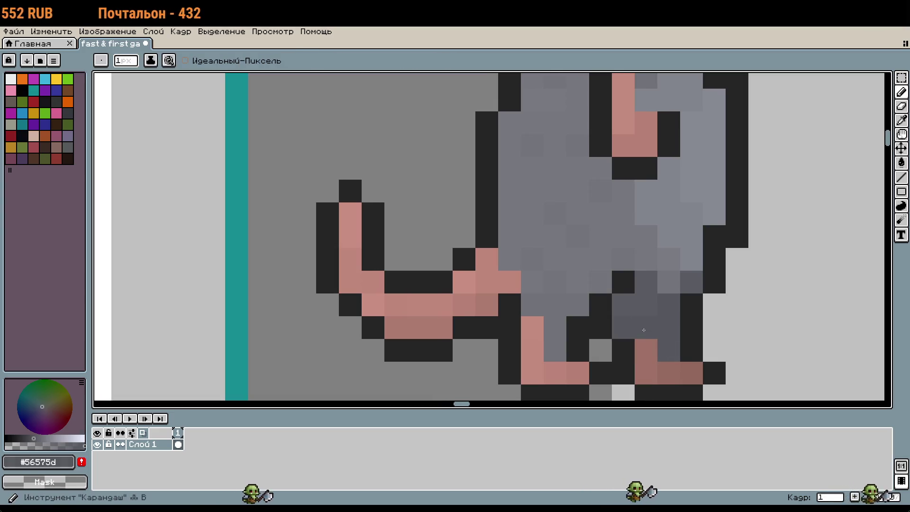
{"action": "scroll", "coordinate": [715, 283], "scroll_direction": "down", "scroll_amount": 2}
{"action": "scroll", "coordinate": [715, 284], "scroll_direction": "down", "scroll_amount": 1}
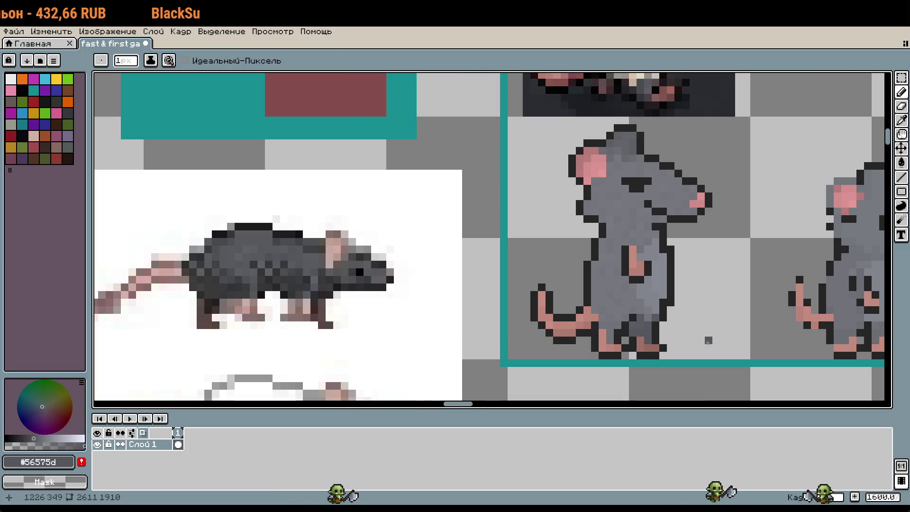
{"action": "scroll", "coordinate": [708, 340], "scroll_direction": "up", "scroll_amount": 2}
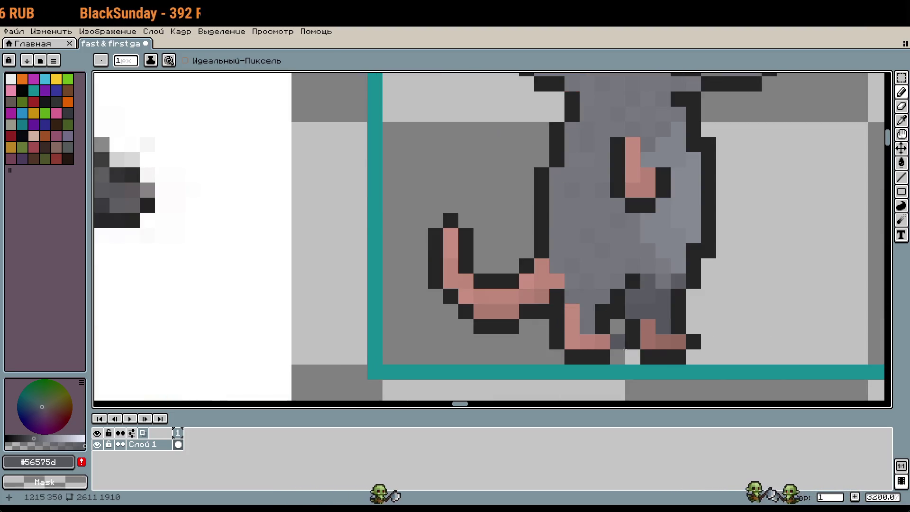
{"action": "scroll", "coordinate": [722, 346], "scroll_direction": "down", "scroll_amount": 4}
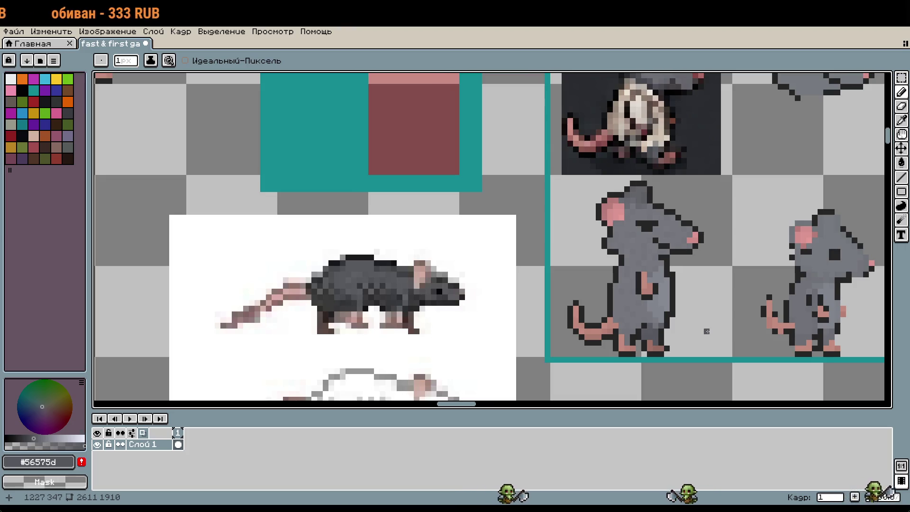
{"action": "scroll", "coordinate": [707, 330], "scroll_direction": "up", "scroll_amount": 2}
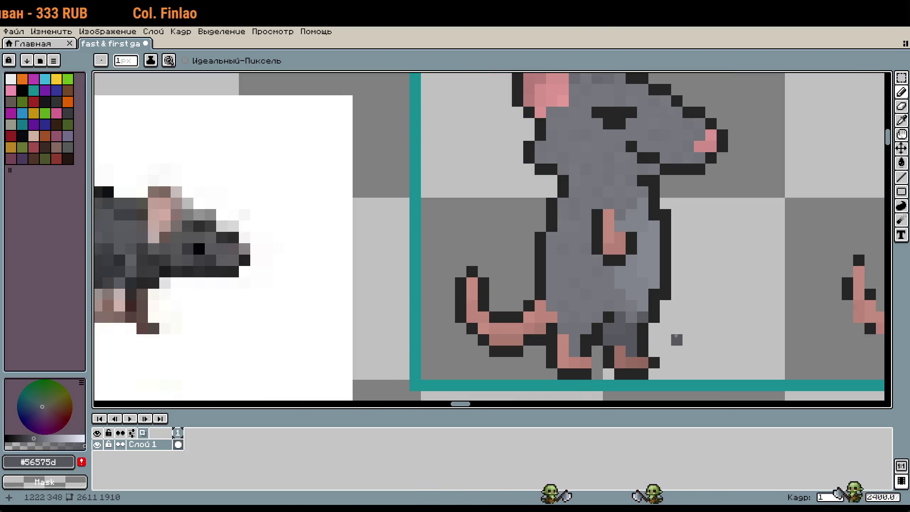
{"action": "scroll", "coordinate": [678, 327], "scroll_direction": "down", "scroll_amount": 6}
{"action": "scroll", "coordinate": [677, 327], "scroll_direction": "up", "scroll_amount": 1}
{"action": "mouse_move", "coordinate": [747, 356]}
{"action": "left_mouse_down"}
{"action": "mouse_move", "coordinate": [551, 192]}
{"action": "mouse_move", "coordinate": [551, 57]}
{"action": "left_mouse_up"}
{"action": "scroll", "coordinate": [673, 218], "scroll_direction": "up", "scroll_amount": 1}
{"action": "scroll", "coordinate": [690, 229], "scroll_direction": "up", "scroll_amount": 2}
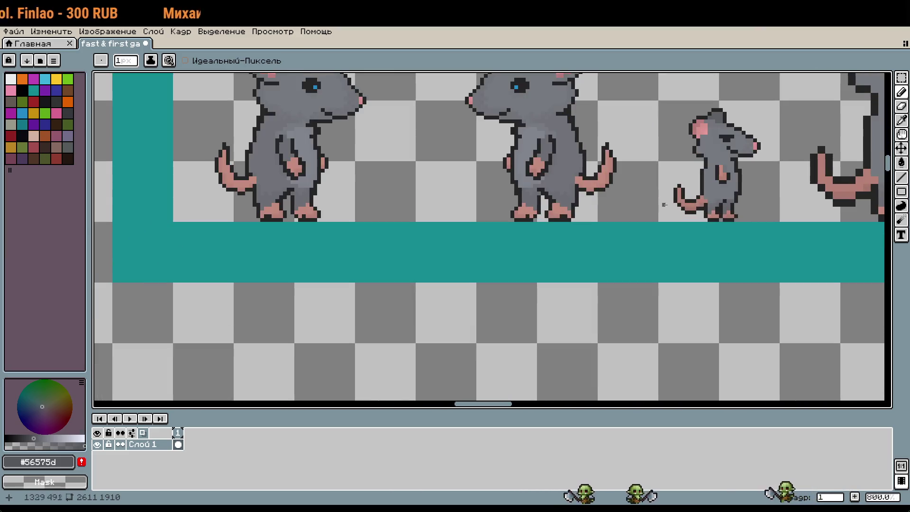
{"action": "mouse_move", "coordinate": [326, 76]}
{"action": "left_mouse_down"}
{"action": "mouse_move", "coordinate": [606, 256]}
{"action": "mouse_move", "coordinate": [690, 397]}
{"action": "left_mouse_up"}
{"action": "scroll", "coordinate": [690, 397], "scroll_direction": "down", "scroll_amount": 1}
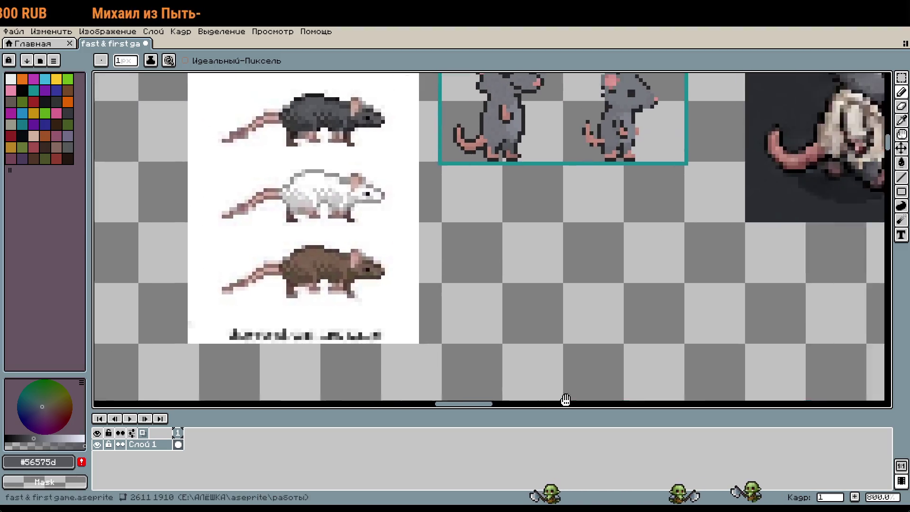
{"action": "scroll", "coordinate": [672, 325], "scroll_direction": "up", "scroll_amount": 1}
{"action": "scroll", "coordinate": [575, 299], "scroll_direction": "up", "scroll_amount": 2}
{"action": "scroll", "coordinate": [578, 305], "scroll_direction": "up", "scroll_amount": 1}
{"action": "key", "text": "ctrl+z"}
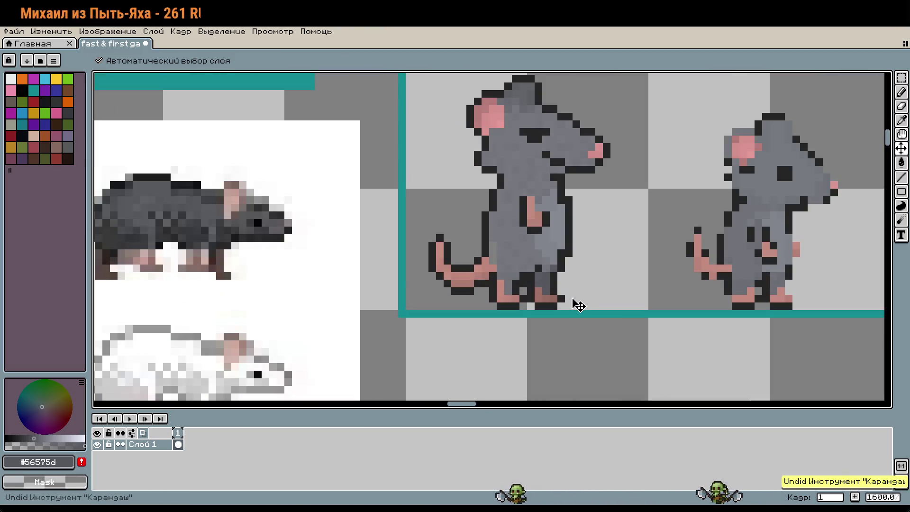
{"action": "key", "text": "ctrl+z"}
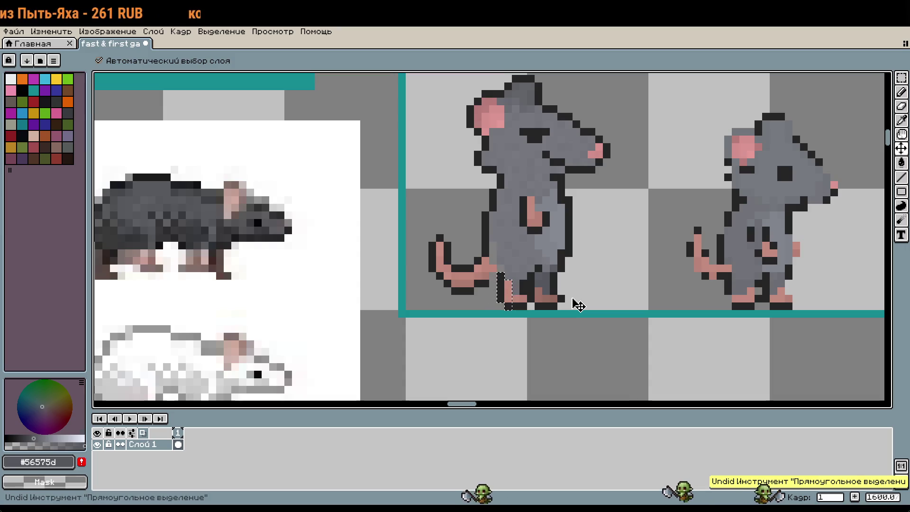
{"action": "key", "text": "b"}
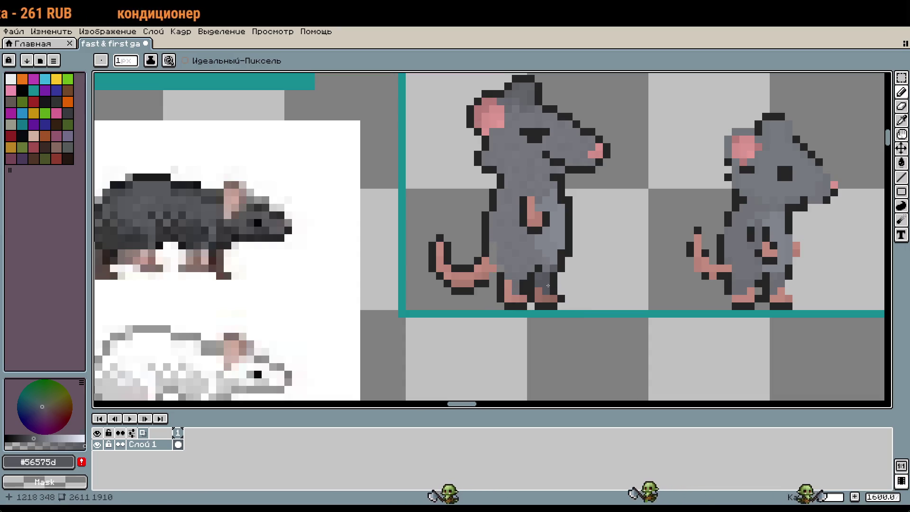
{"action": "scroll", "coordinate": [507, 286], "scroll_direction": "up", "scroll_amount": 2}
{"action": "scroll", "coordinate": [507, 286], "scroll_direction": "up", "scroll_amount": 1}
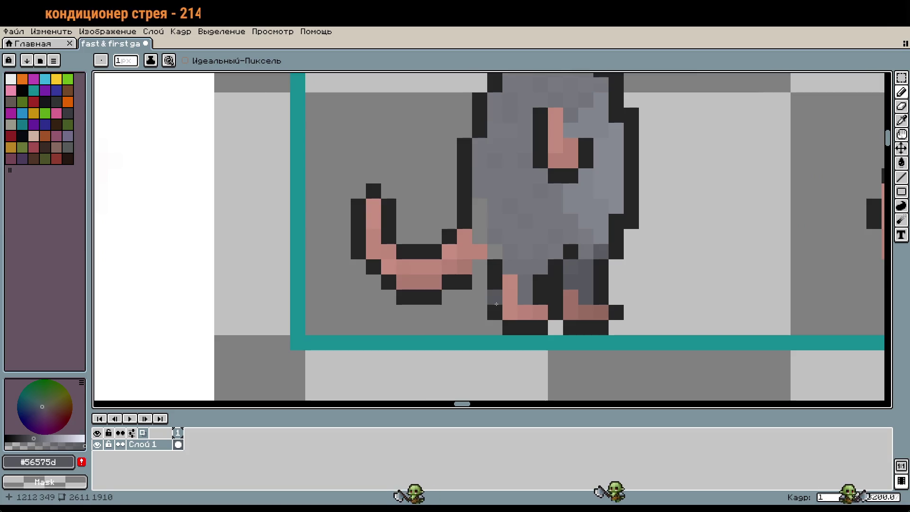
{"action": "left_click", "coordinate": [494, 266], "text": "alt"}
{"action": "left_click_drag", "start_coordinate": [495, 282], "coordinate": [479, 267]}
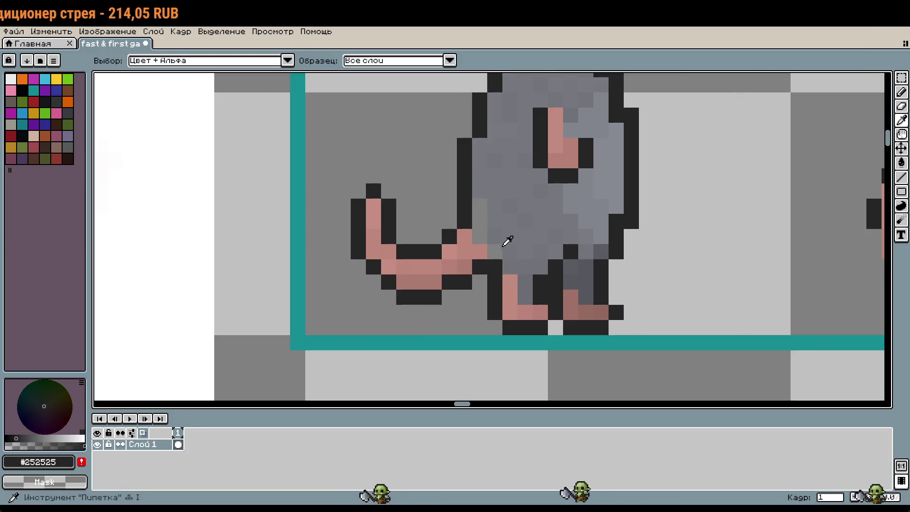
{"action": "left_click", "coordinate": [498, 252], "text": "alt"}
{"action": "scroll", "coordinate": [623, 270], "scroll_direction": "down", "scroll_amount": 3}
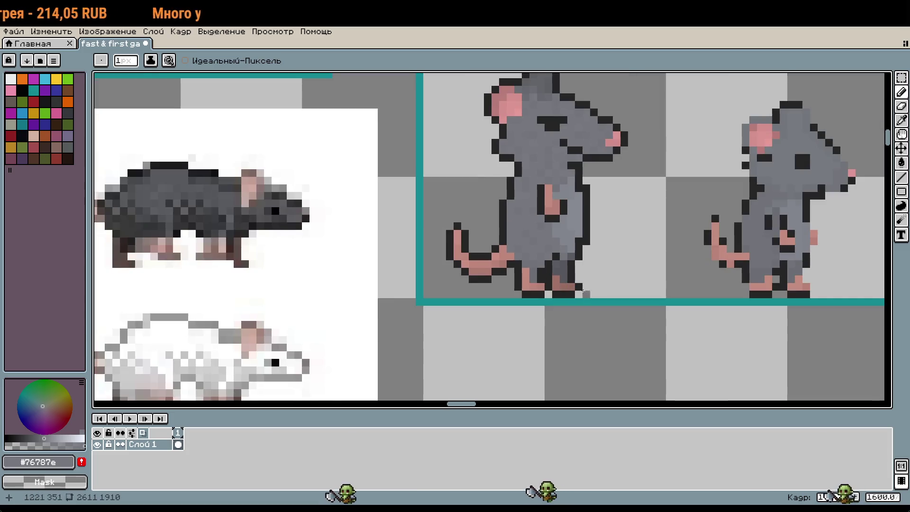
{"action": "scroll", "coordinate": [620, 303], "scroll_direction": "up", "scroll_amount": 1}
{"action": "scroll", "coordinate": [619, 326], "scroll_direction": "up", "scroll_amount": 2}
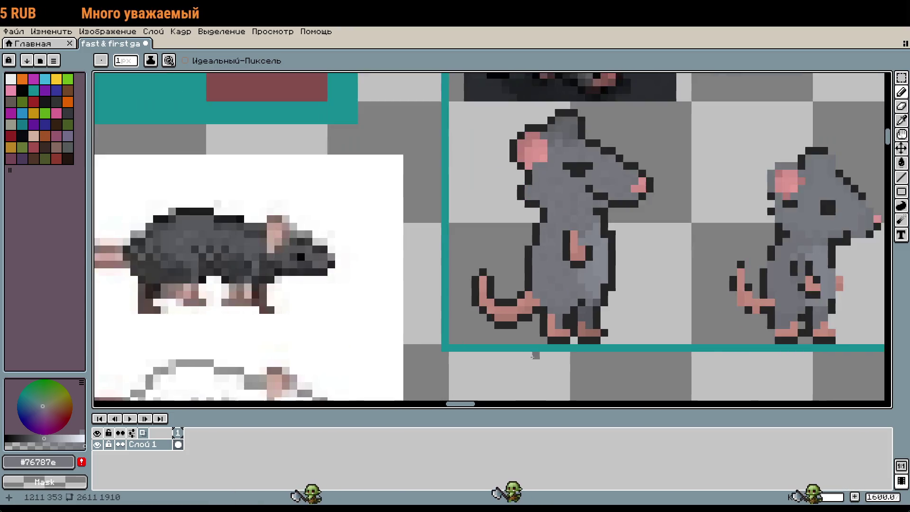
{"action": "scroll", "coordinate": [535, 352], "scroll_direction": "down", "scroll_amount": 3}
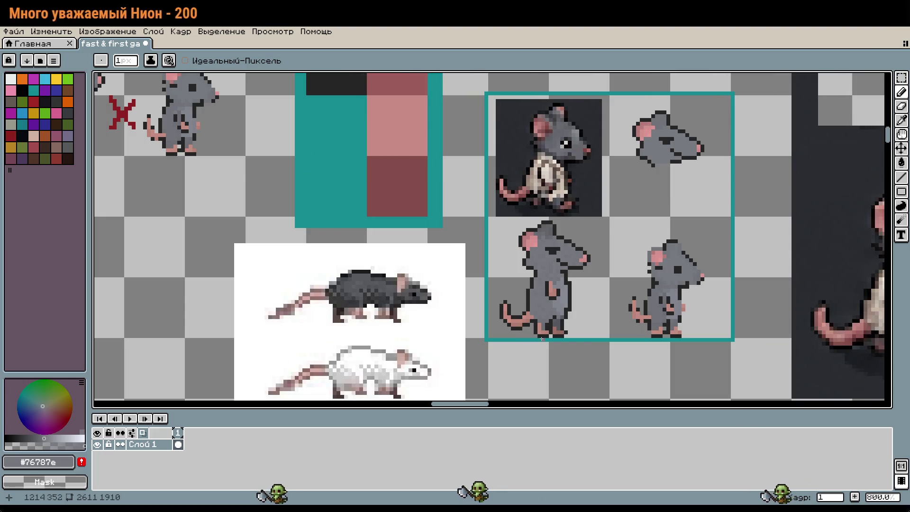
{"action": "scroll", "coordinate": [535, 350], "scroll_direction": "up", "scroll_amount": 2}
{"action": "key", "text": "m"}
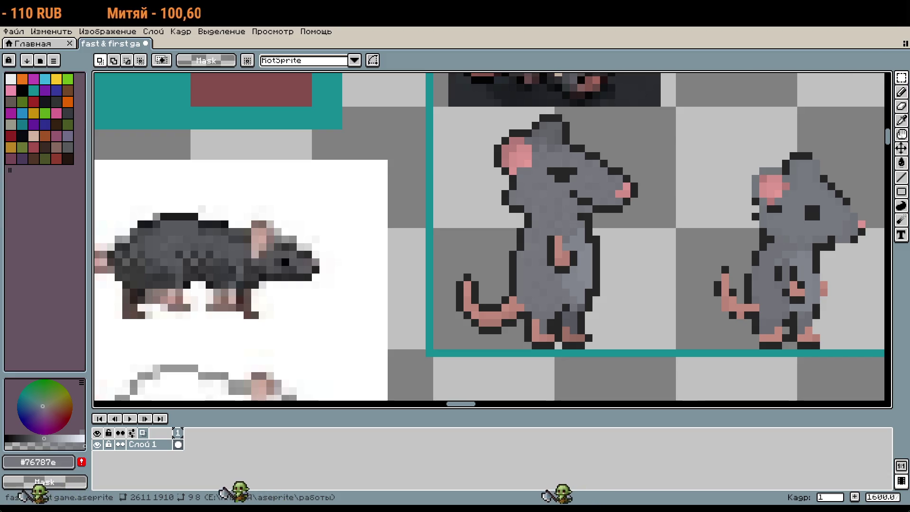
Sample the outline and body greys, undo the last pencil stroke, and pan across the sheet
{"action": "scroll", "coordinate": [520, 291], "scroll_direction": "up", "scroll_amount": 4}
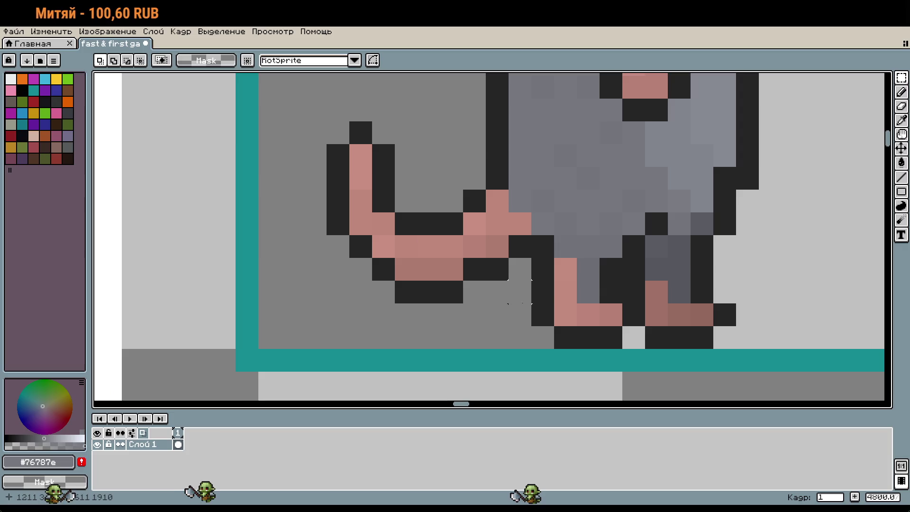
{"action": "left_click", "coordinate": [539, 248], "text": "alt"}
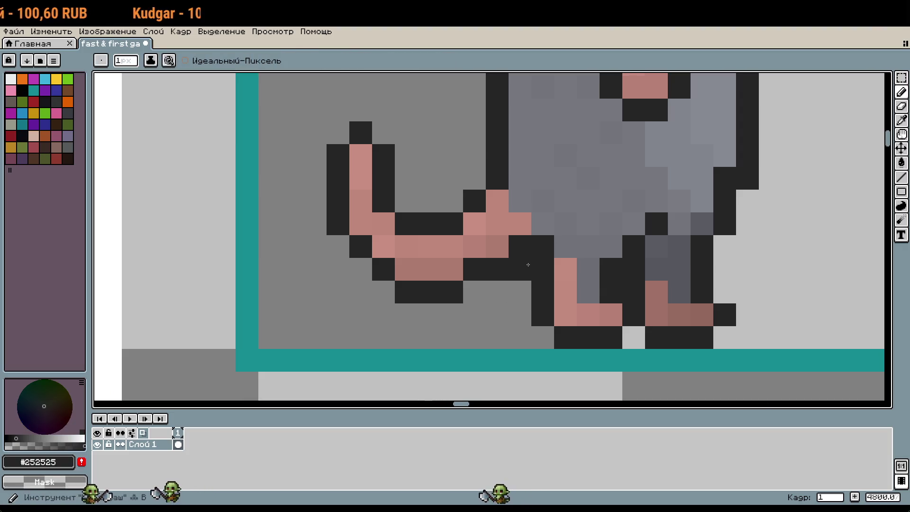
{"action": "left_click", "coordinate": [575, 226], "text": "alt"}
{"action": "scroll", "coordinate": [575, 226], "scroll_direction": "down", "scroll_amount": 4}
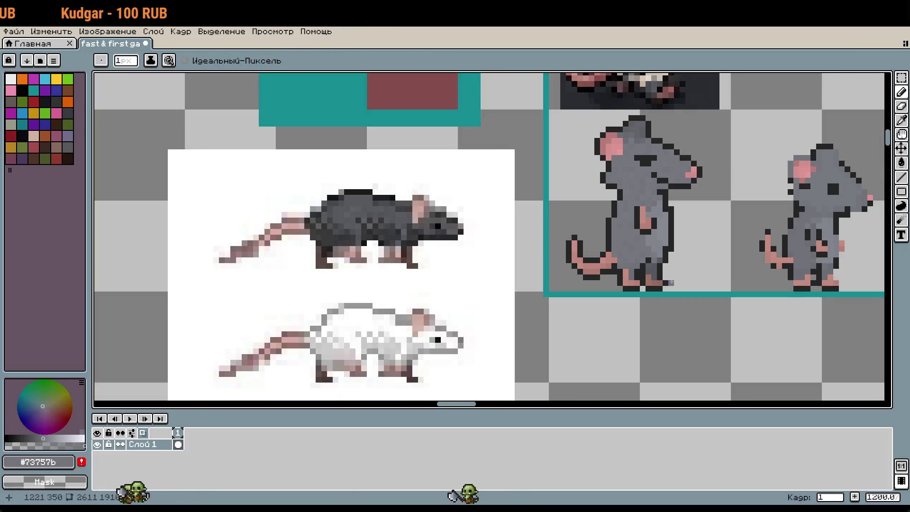
{"action": "key", "text": "ctrl+z"}
{"action": "key", "text": "b"}
{"action": "scroll", "coordinate": [680, 287], "scroll_direction": "up", "scroll_amount": 1}
{"action": "scroll", "coordinate": [702, 280], "scroll_direction": "up", "scroll_amount": 2}
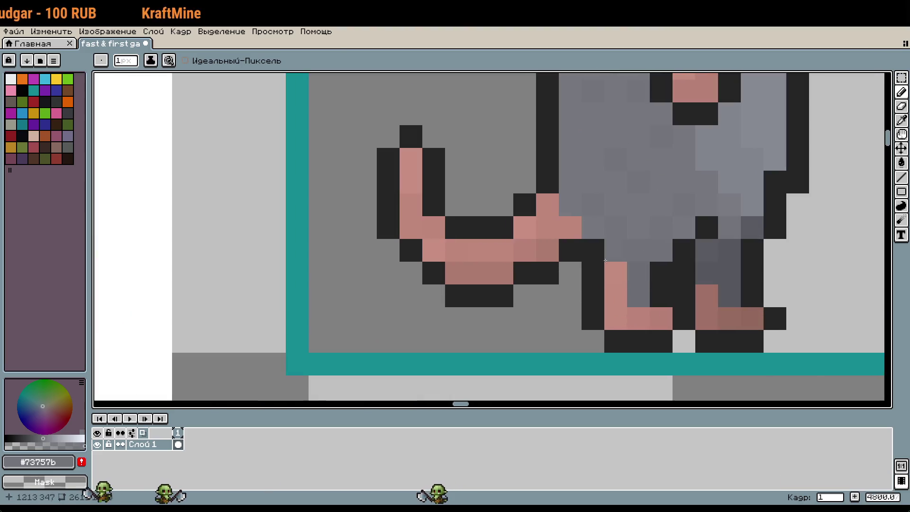
{"action": "scroll", "coordinate": [736, 275], "scroll_direction": "down", "scroll_amount": 2}
{"action": "left_click_drag", "start_coordinate": [736, 274], "coordinate": [726, 301]}
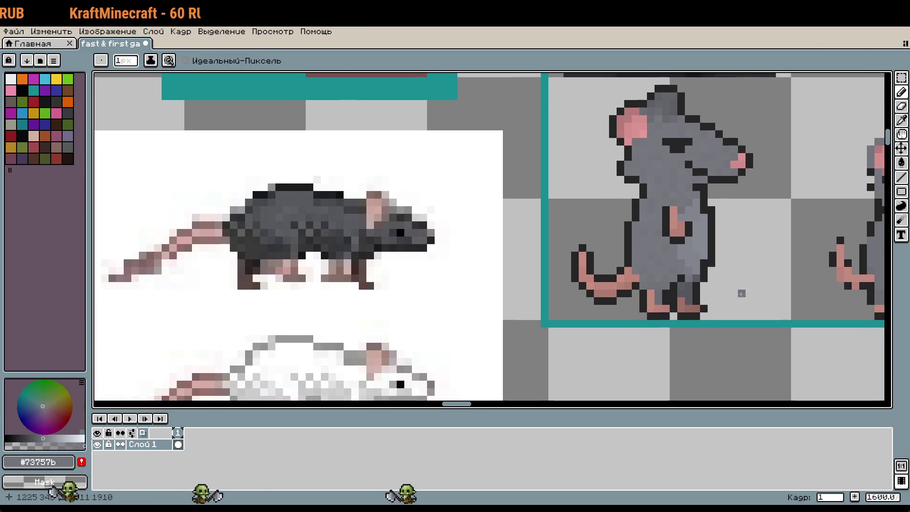
{"action": "scroll", "coordinate": [756, 278], "scroll_direction": "right", "scroll_amount": 4}
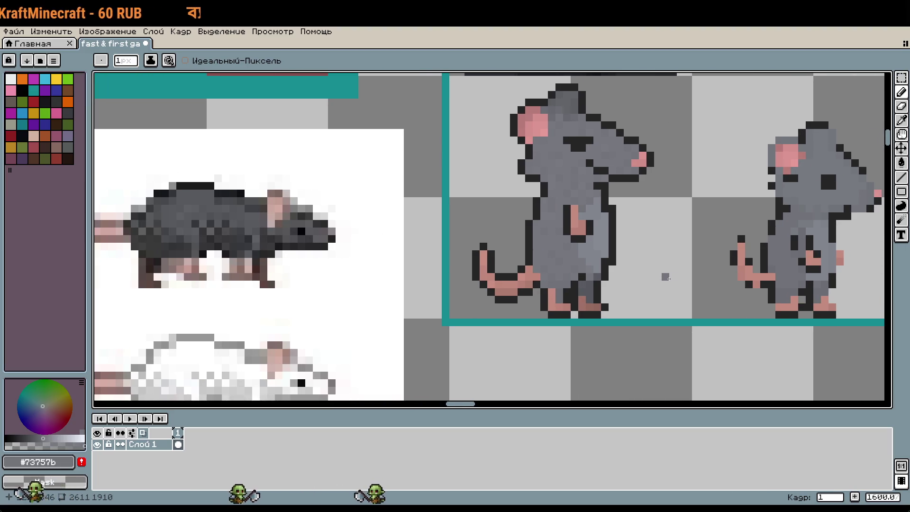
{"action": "scroll", "coordinate": [467, 371], "scroll_direction": "down", "scroll_amount": 1}
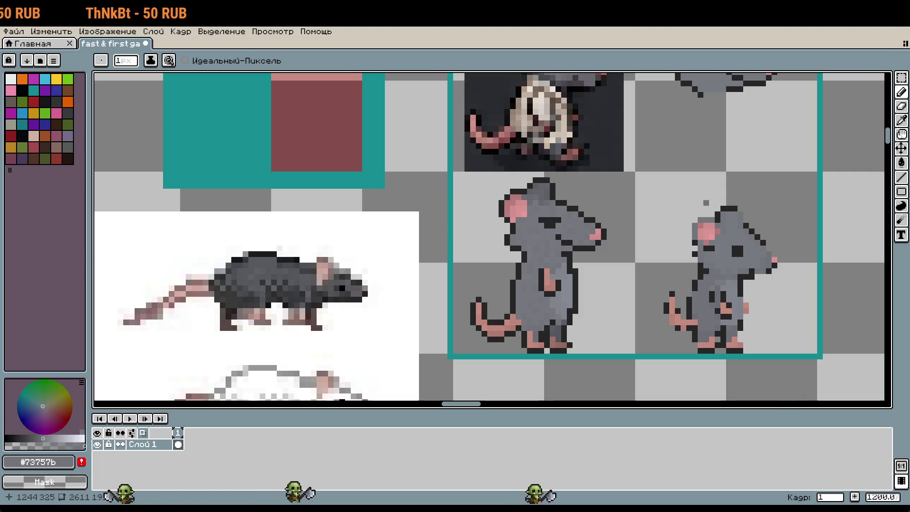
{"action": "scroll", "coordinate": [673, 310], "scroll_direction": "up", "scroll_amount": 8}
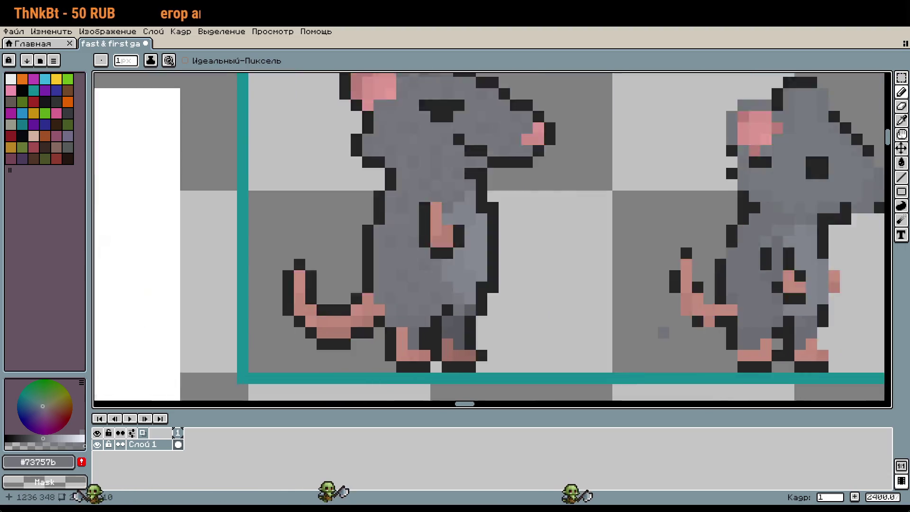
Sample the foot's brown, choose a lighter pink-brown shade, and paint a pixel below the foot
{"action": "key", "text": "i"}
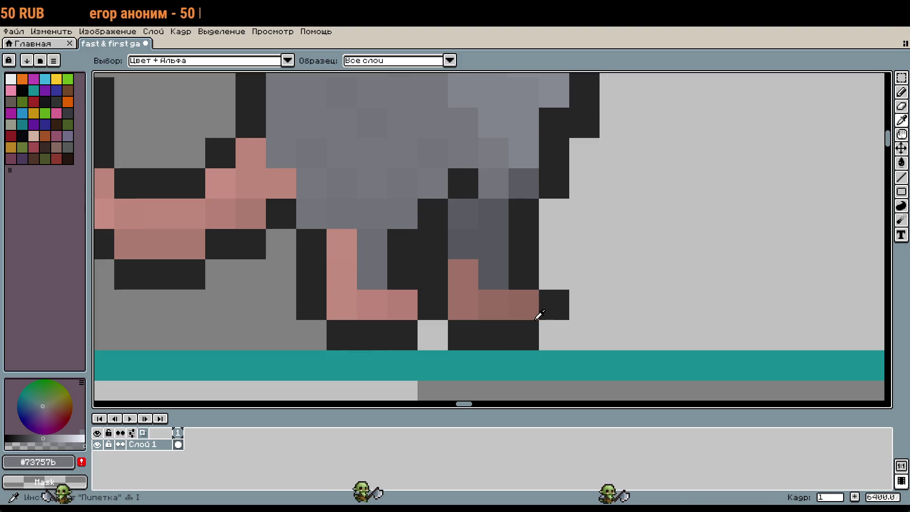
{"action": "left_click", "coordinate": [523, 308]}
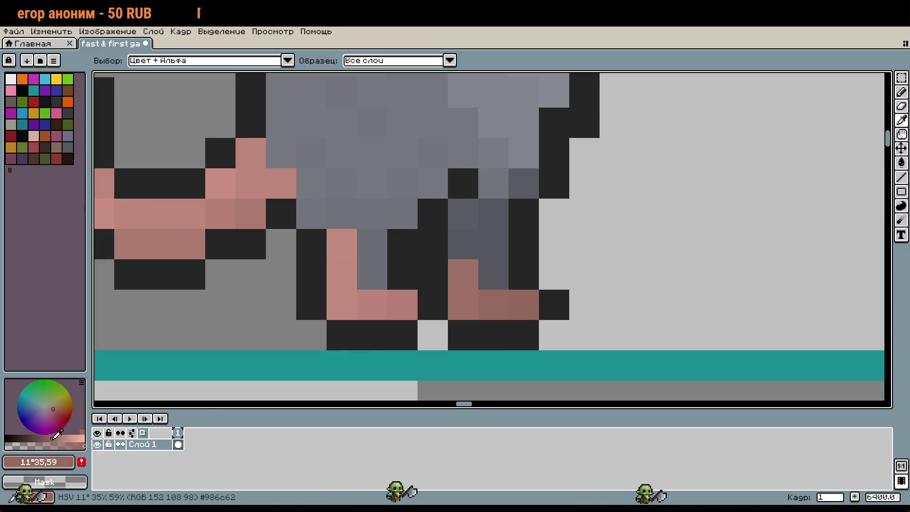
{"action": "key", "text": "b"}
{"action": "key", "text": "i"}
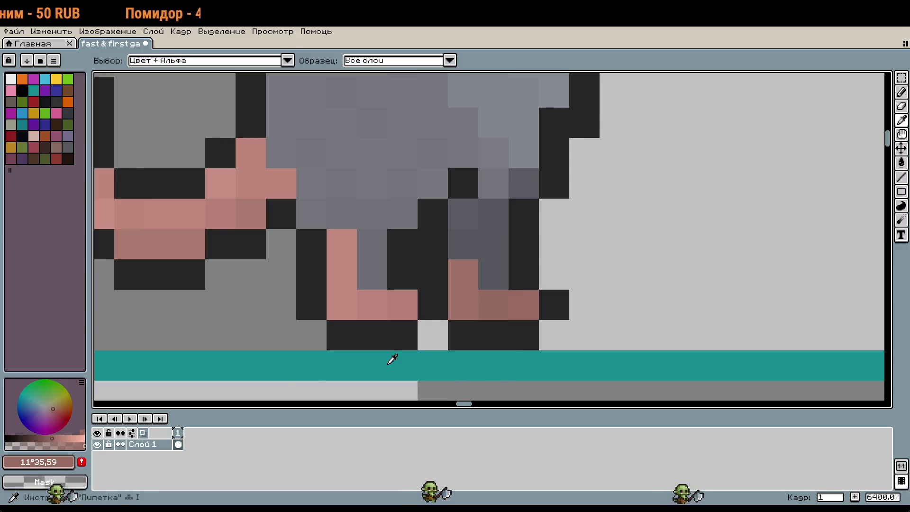
{"action": "left_click", "coordinate": [57, 437]}
{"action": "key", "text": "b"}
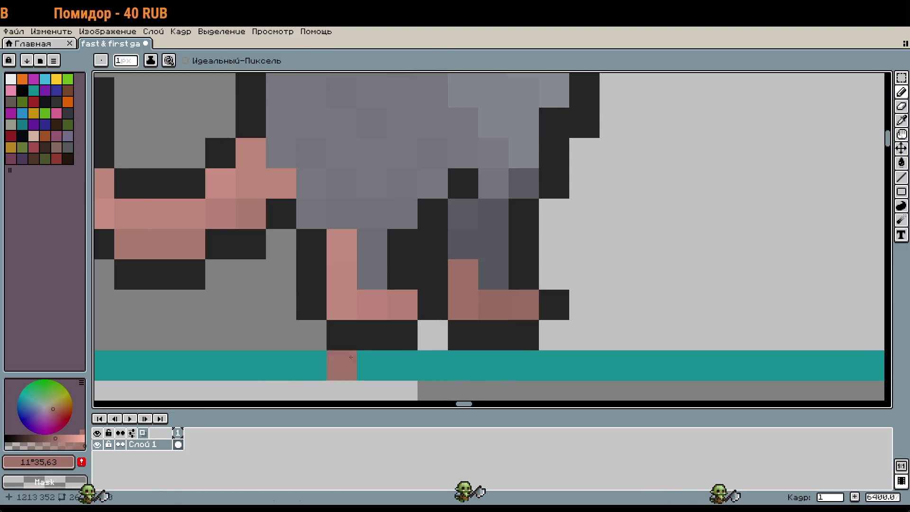
{"action": "left_click", "coordinate": [494, 305]}
Repaint the rear foot's top pixel in the lighter pink-brown shade
{"action": "key", "text": "i"}
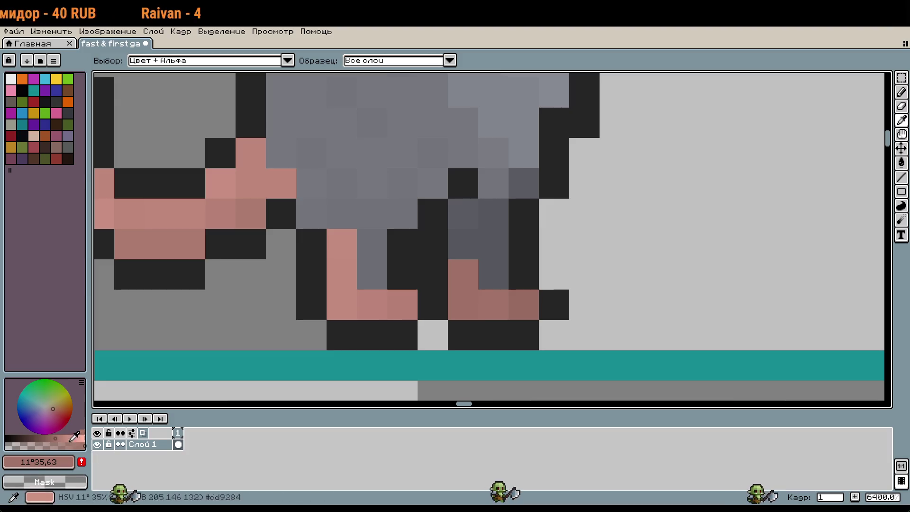
{"action": "key", "text": "b"}
{"action": "left_click", "coordinate": [451, 299]}
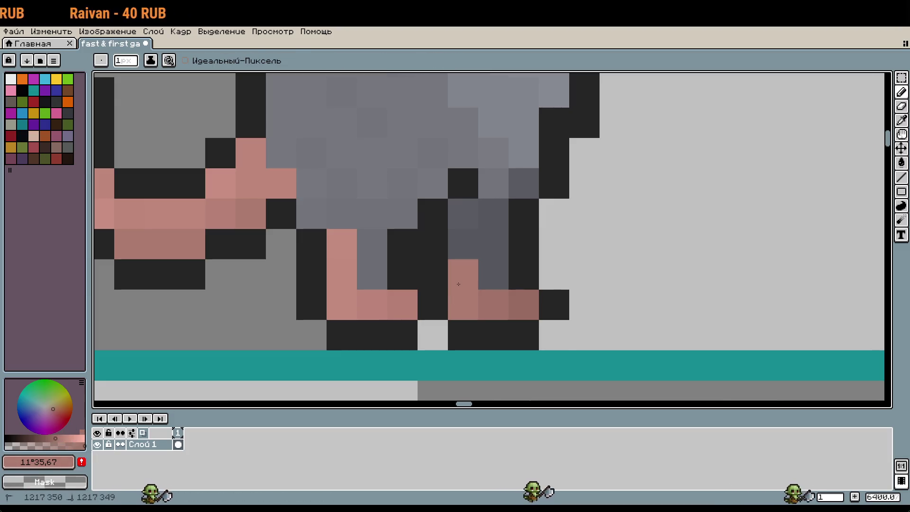
{"action": "scroll", "coordinate": [611, 329], "scroll_direction": "down", "scroll_amount": 1}
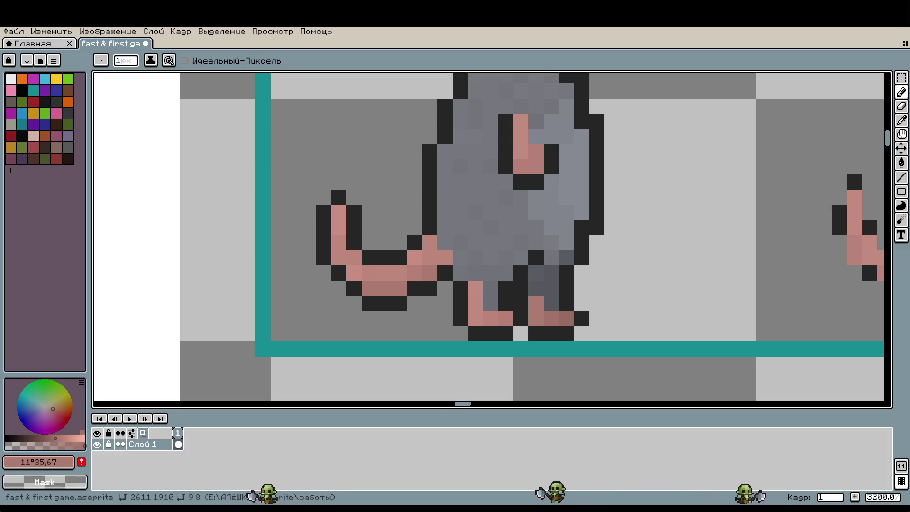
{"action": "scroll", "coordinate": [531, 255], "scroll_direction": "up", "scroll_amount": 5}
{"action": "scroll", "coordinate": [531, 255], "scroll_direction": "left", "scroll_amount": 2}
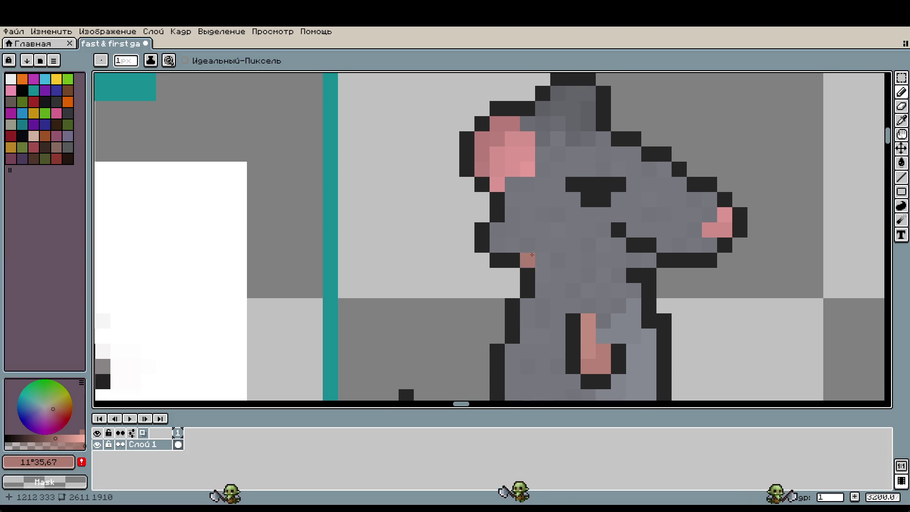
{"action": "key", "text": "m"}
{"action": "mouse_move", "coordinate": [464, 228]}
{"action": "left_mouse_down"}
{"action": "mouse_move", "coordinate": [502, 265]}
{"action": "mouse_move", "coordinate": [525, 272]}
{"action": "left_mouse_up"}
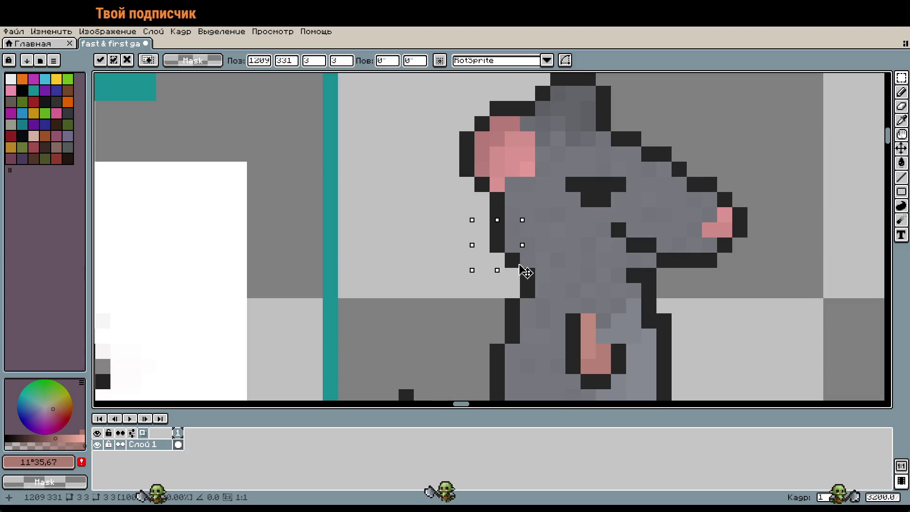
{"action": "key", "text": "Return"}
{"action": "scroll", "coordinate": [526, 273], "scroll_direction": "down", "scroll_amount": 3}
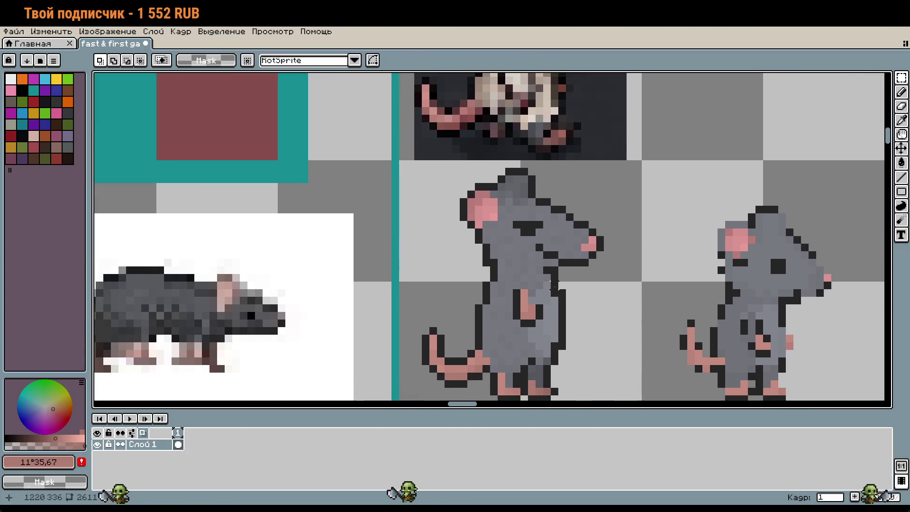
{"action": "key", "text": "ctrl+z"}
{"action": "key", "text": "ctrl+z"}
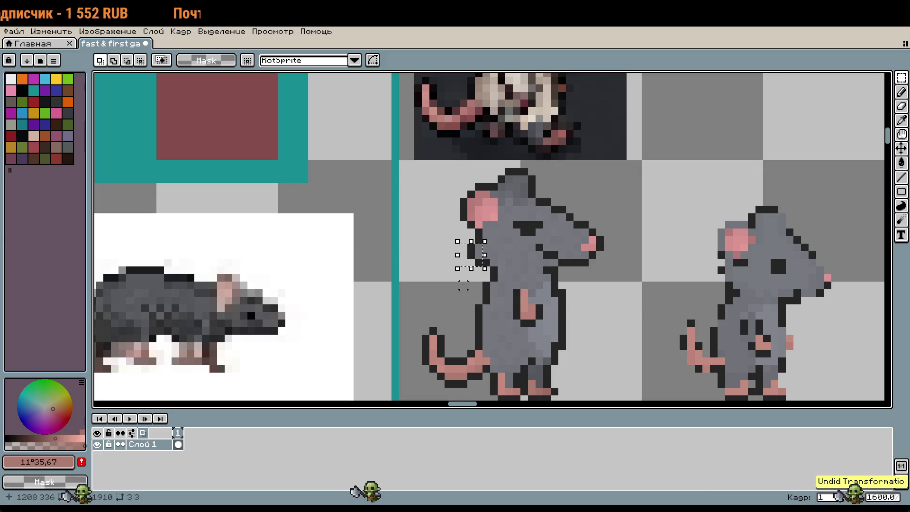
{"action": "key", "text": "ctrl+d"}
{"action": "scroll", "coordinate": [587, 290], "scroll_direction": "down", "scroll_amount": 2}
{"action": "scroll", "coordinate": [587, 289], "scroll_direction": "right", "scroll_amount": 3}
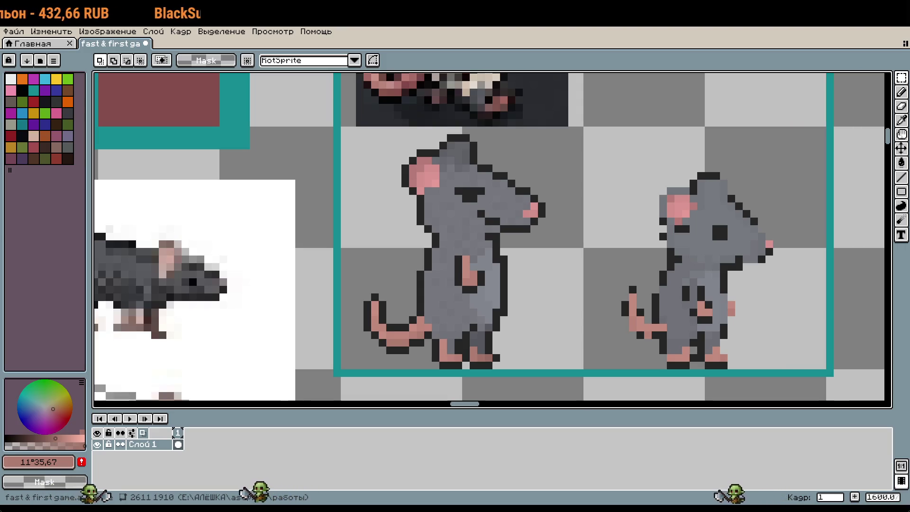
{"action": "scroll", "coordinate": [481, 251], "scroll_direction": "up", "scroll_amount": 2}
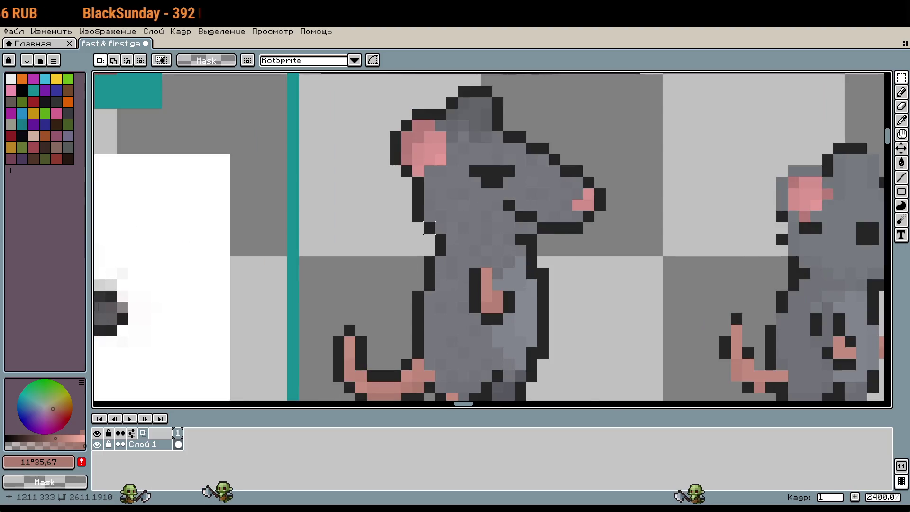
{"action": "scroll", "coordinate": [401, 207], "scroll_direction": "up", "scroll_amount": 1}
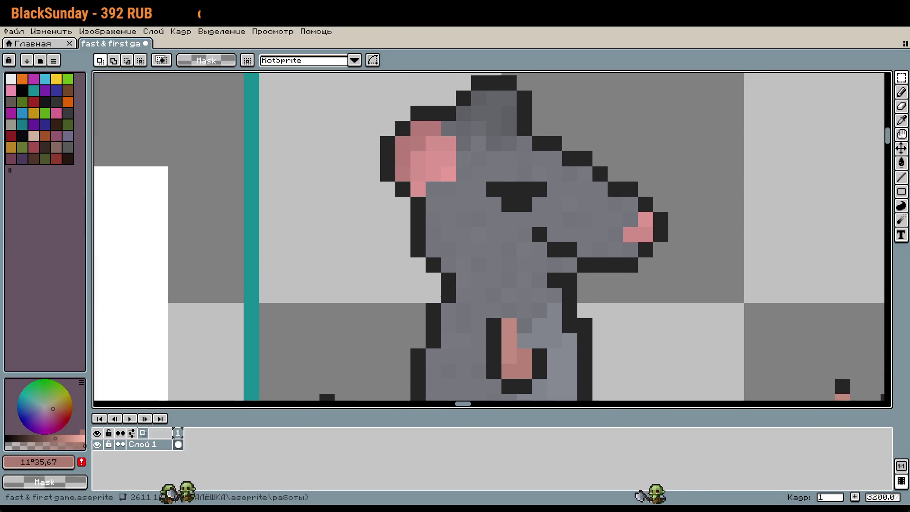